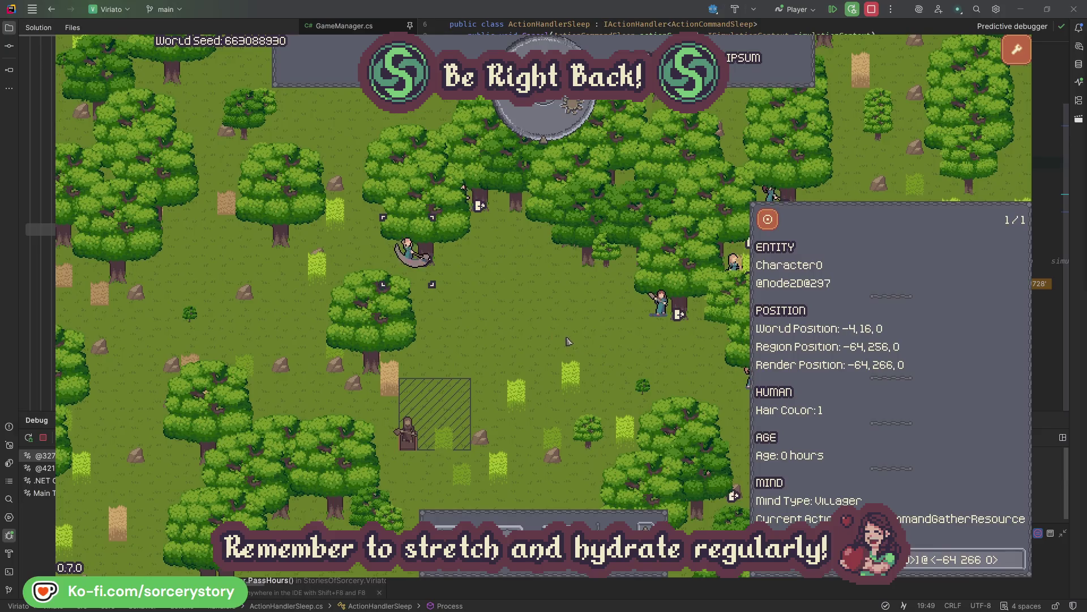
- Advance the game clock by one hour from the map view
{"action": "left_click", "coordinate": [586, 349]}
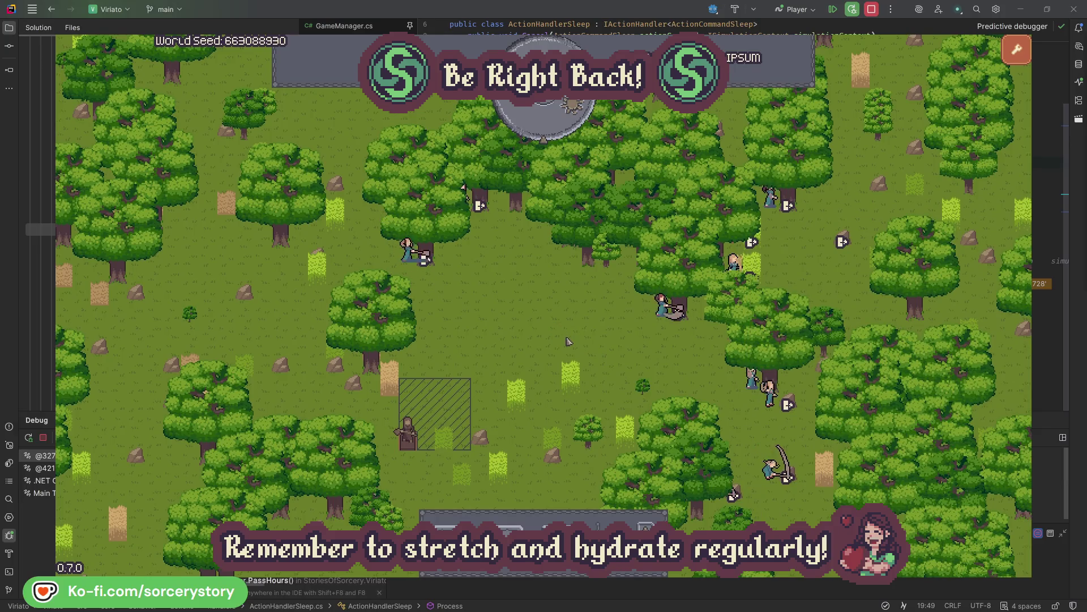
{"action": "left_click", "coordinate": [552, 128]}
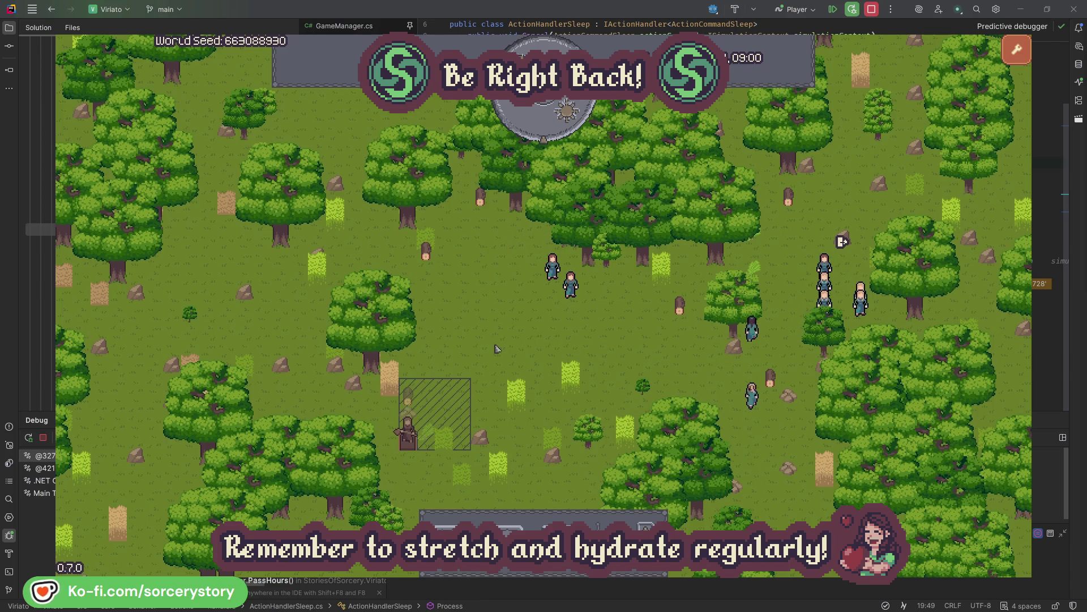
- Trace the wood pile and two-herb pile reservations to the villagers holding them
{"action": "left_click", "coordinate": [408, 398]}
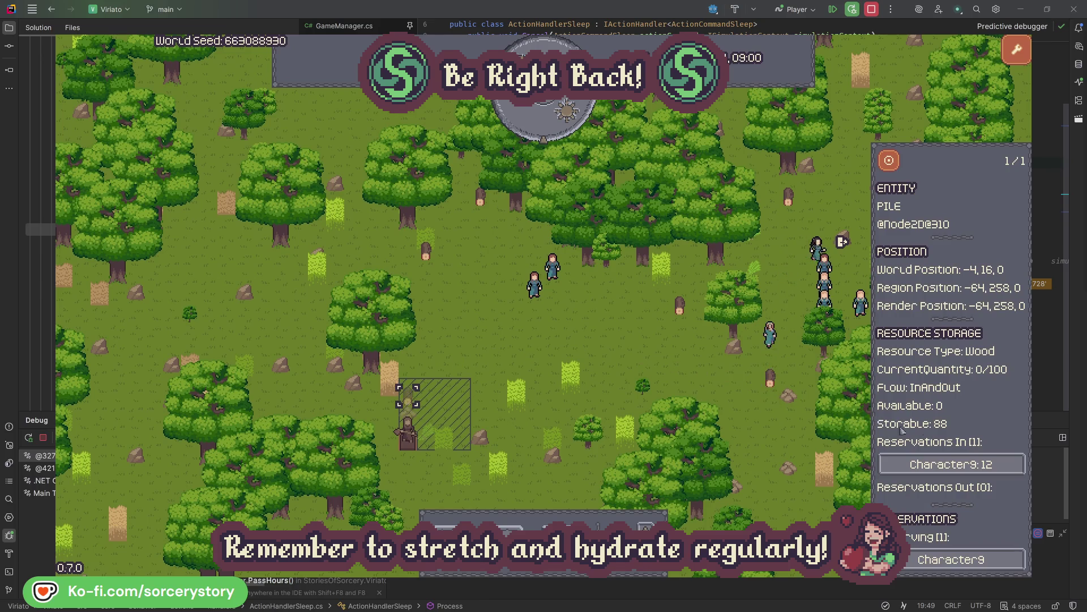
{"action": "left_click", "coordinate": [1001, 464]}
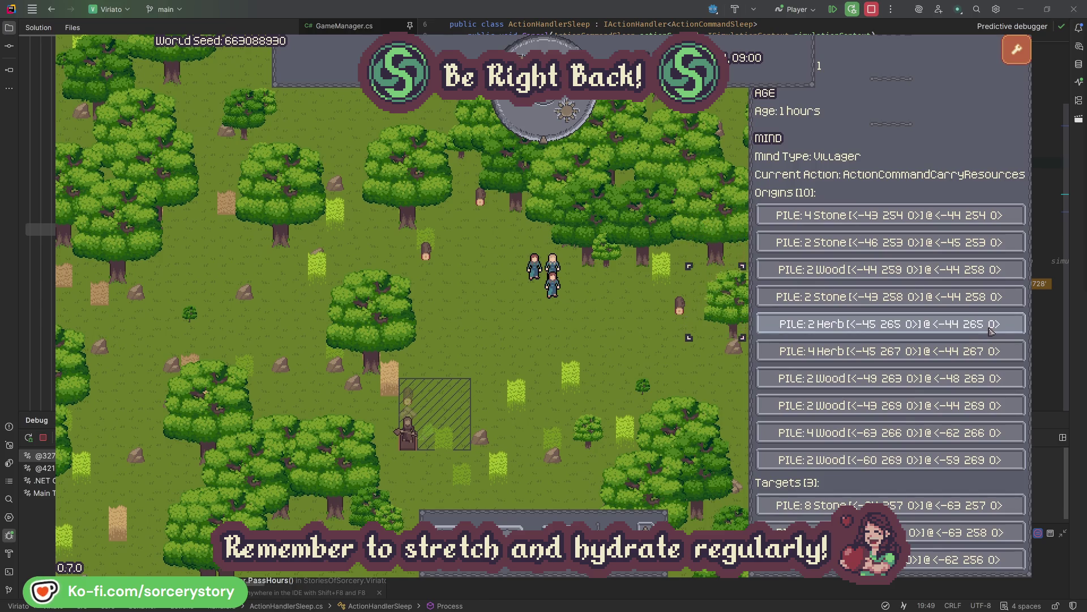
{"action": "left_click", "coordinate": [991, 330]}
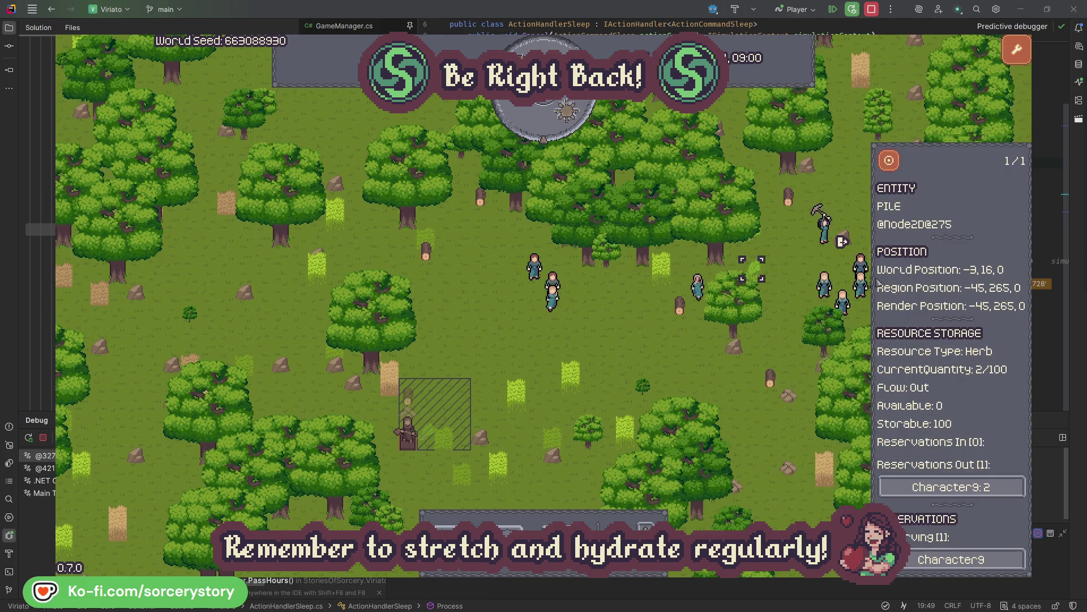
{"action": "left_click", "coordinate": [888, 161]}
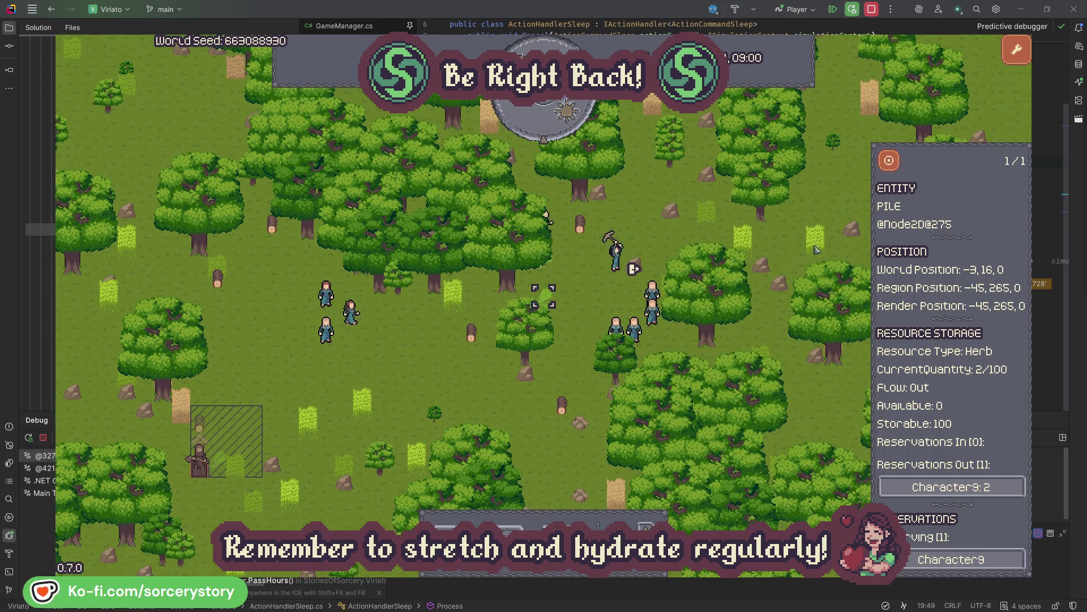
{"action": "left_click", "coordinate": [990, 487]}
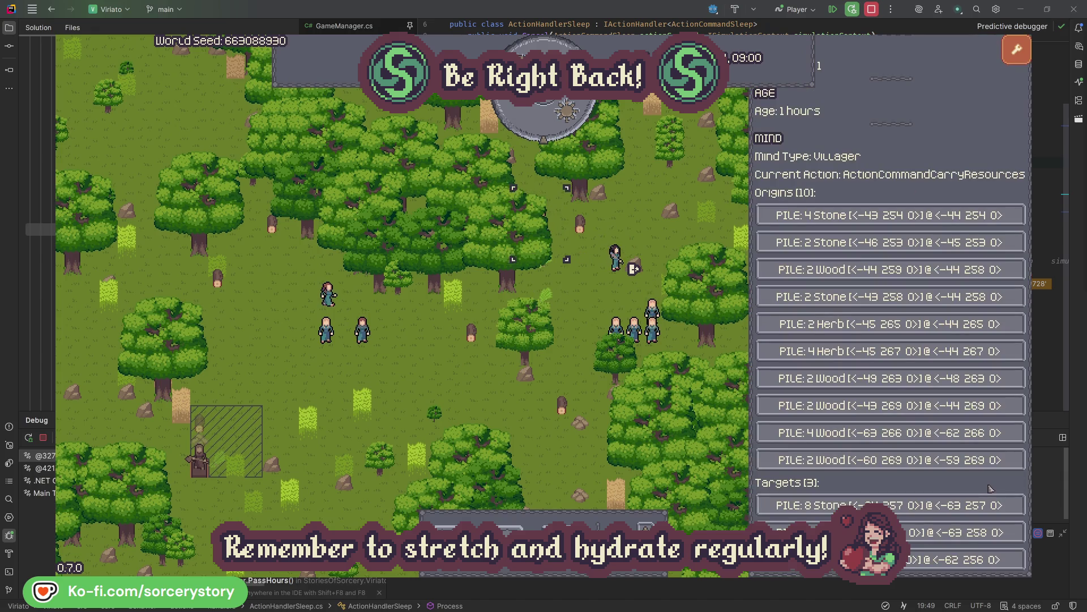
{"action": "left_click", "coordinate": [960, 532]}
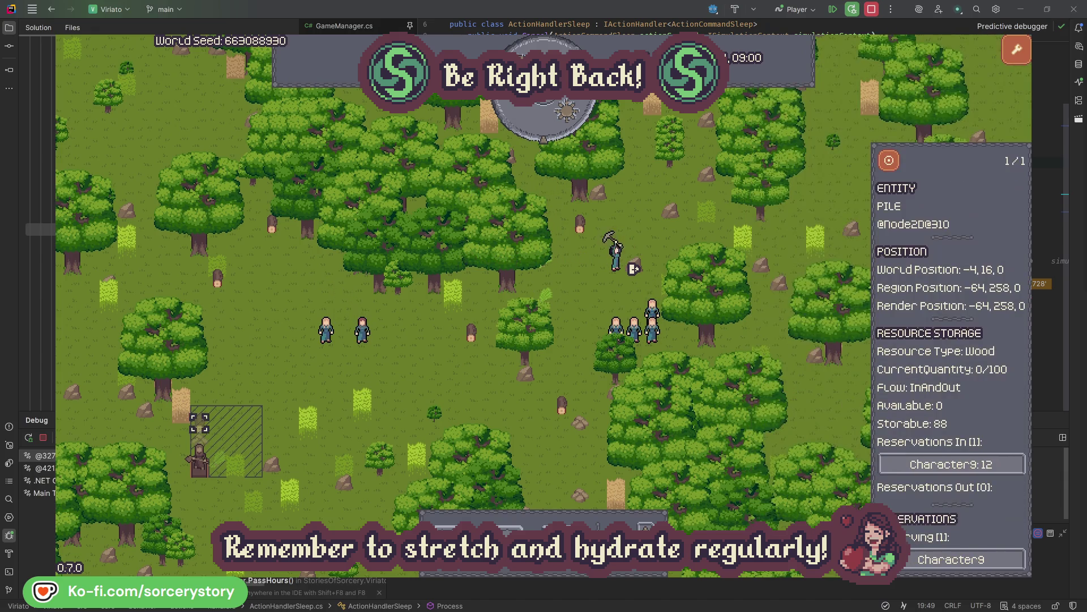
{"action": "left_click", "coordinate": [889, 162]}
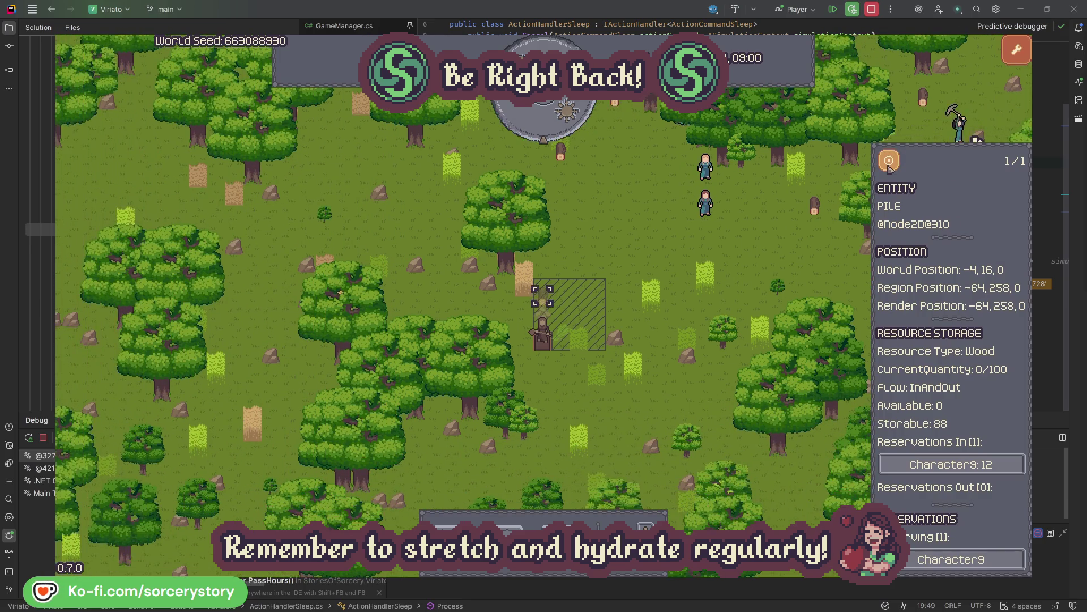
{"action": "left_click", "coordinate": [785, 252]}
- Inspect Character2 and Character0 along with the oak trees each is working on
{"action": "left_click", "coordinate": [708, 207]}
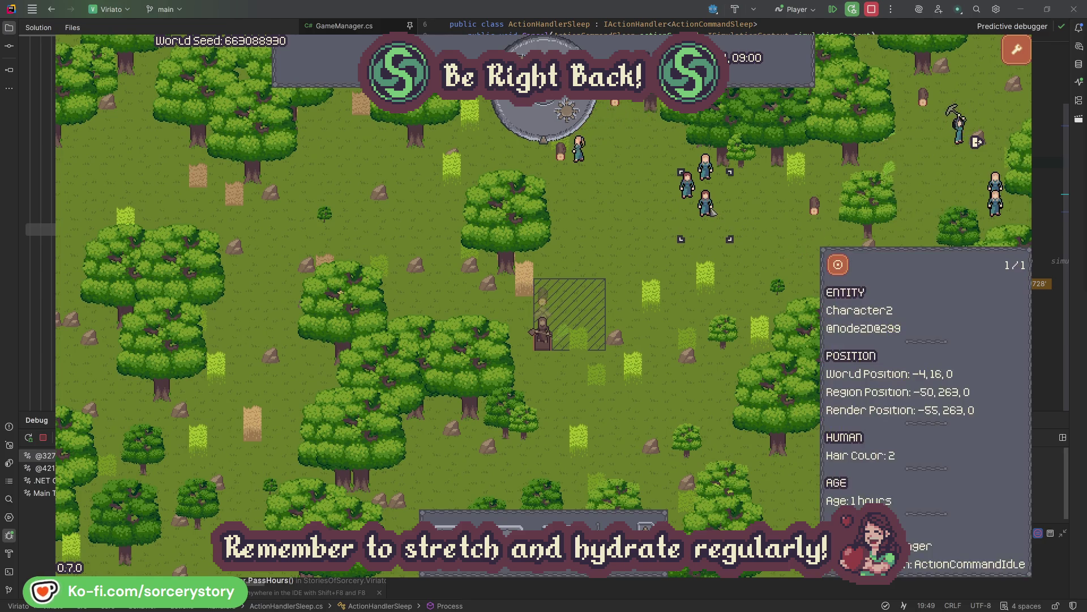
{"action": "double_click", "coordinate": [710, 210]}
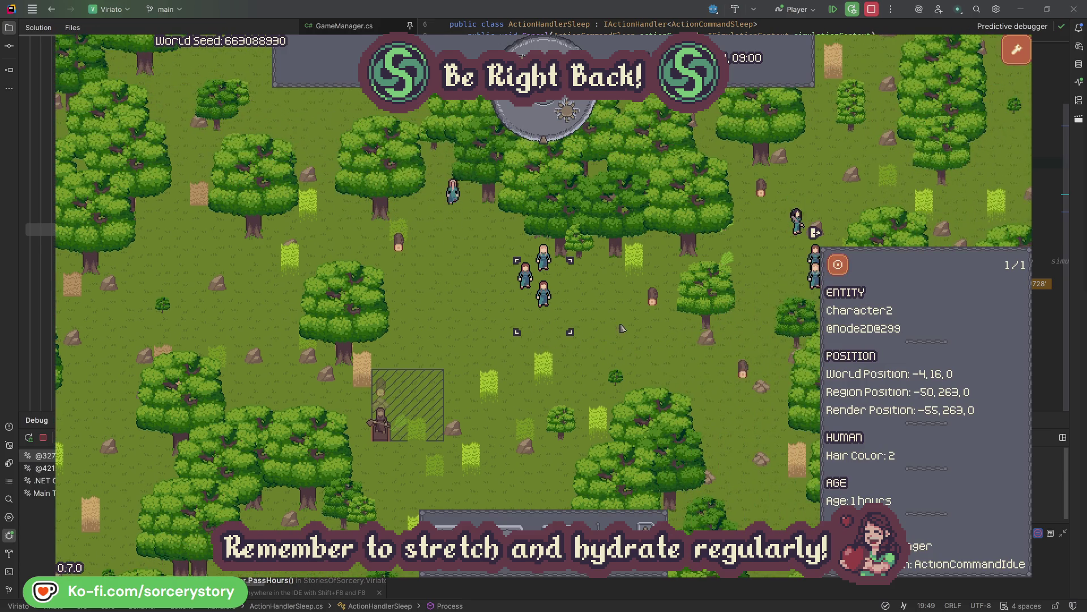
{"action": "left_click", "coordinate": [621, 328]}
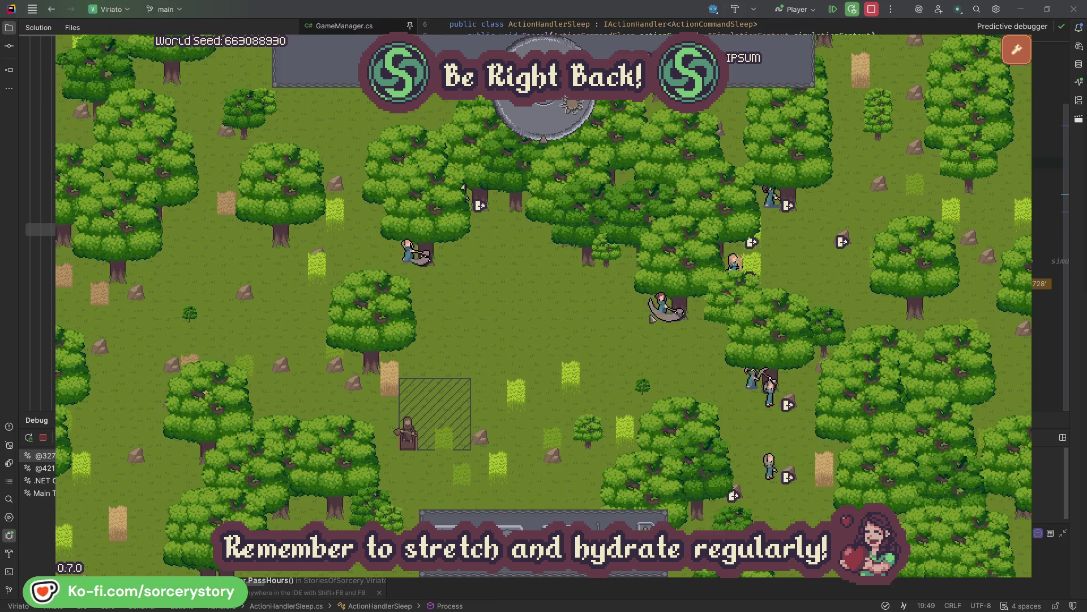
{"action": "left_click", "coordinate": [661, 307]}
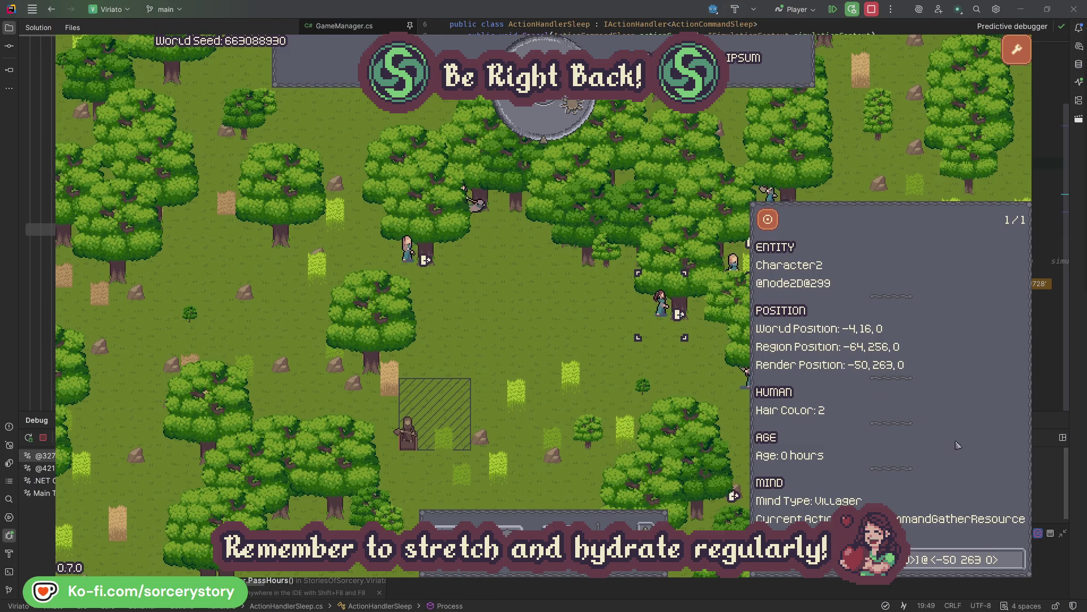
{"action": "left_click", "coordinate": [1017, 565]}
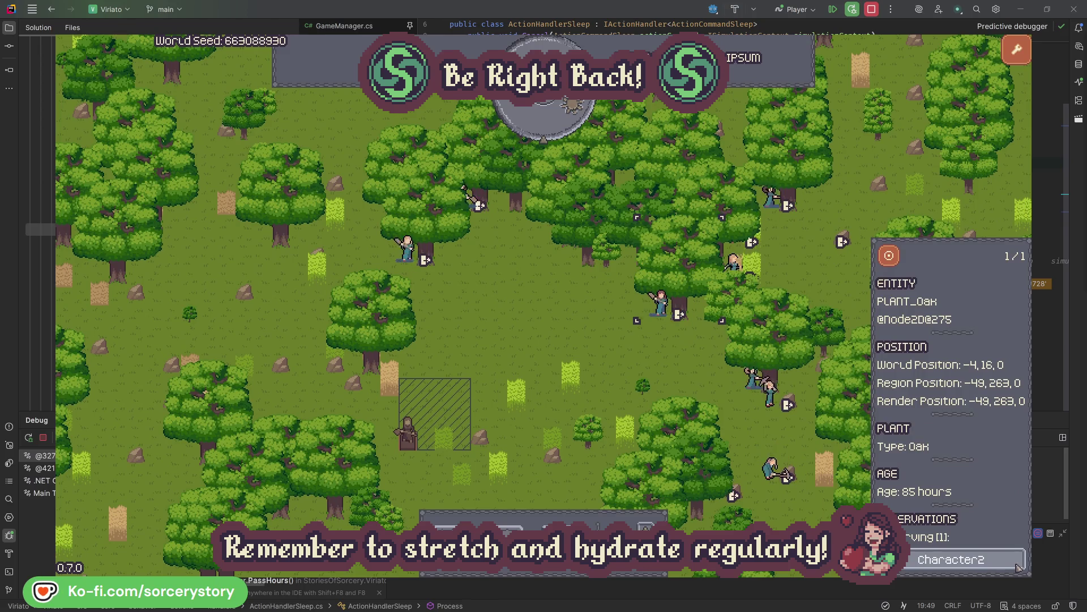
{"action": "left_click", "coordinate": [1017, 564]}
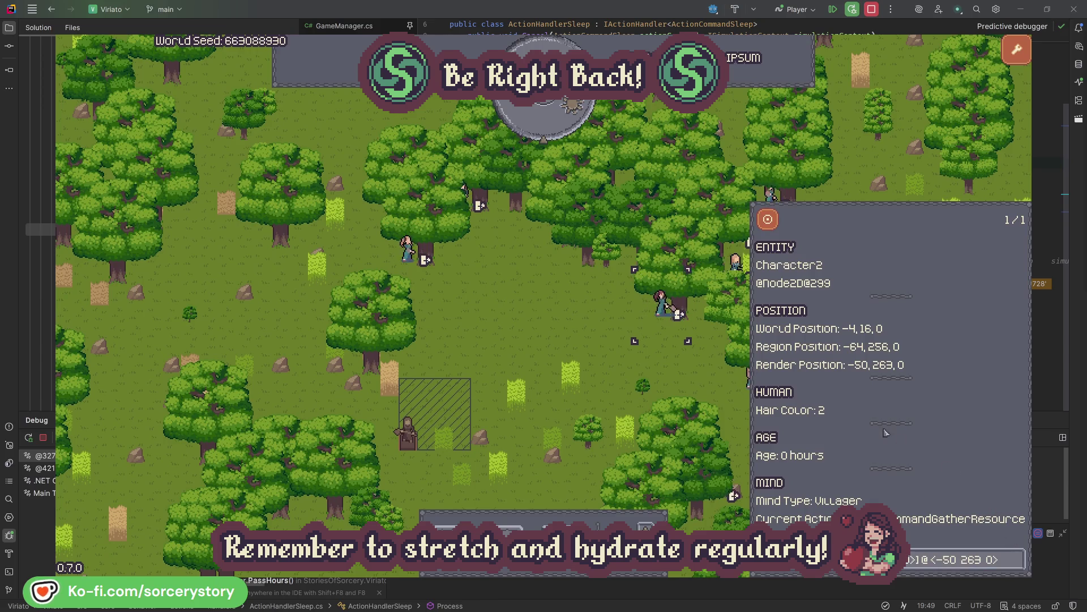
{"action": "left_click", "coordinate": [678, 375]}
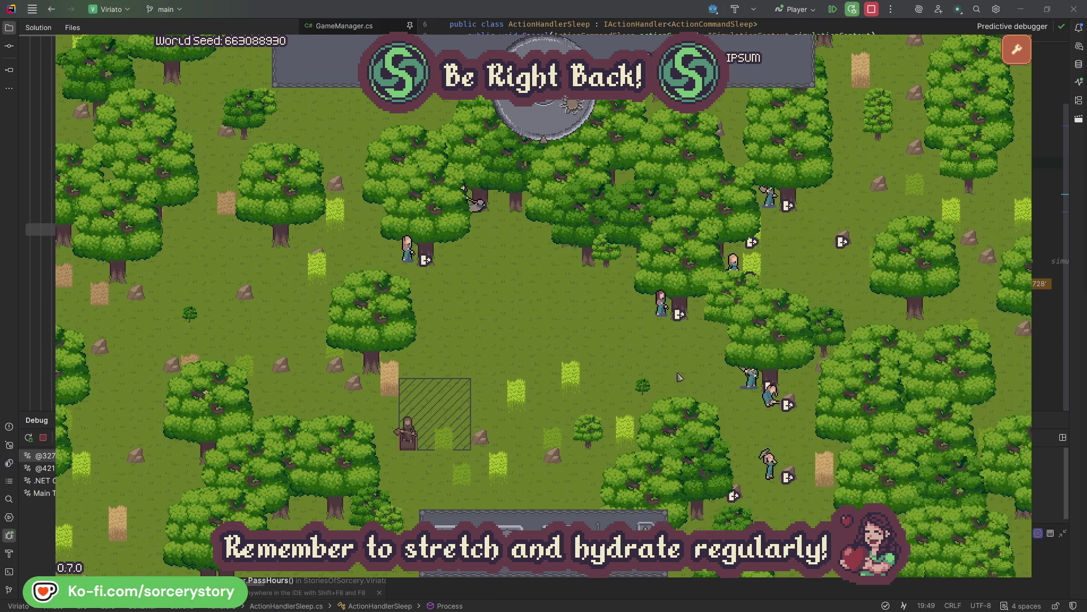
{"action": "left_click", "coordinate": [419, 274]}
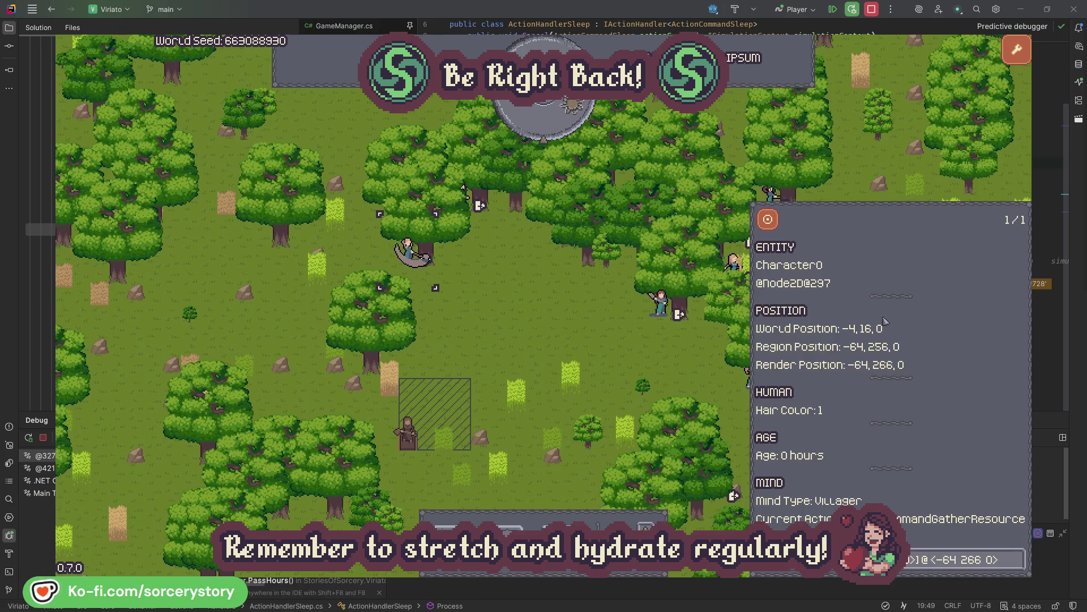
{"action": "left_click", "coordinate": [1018, 559]}
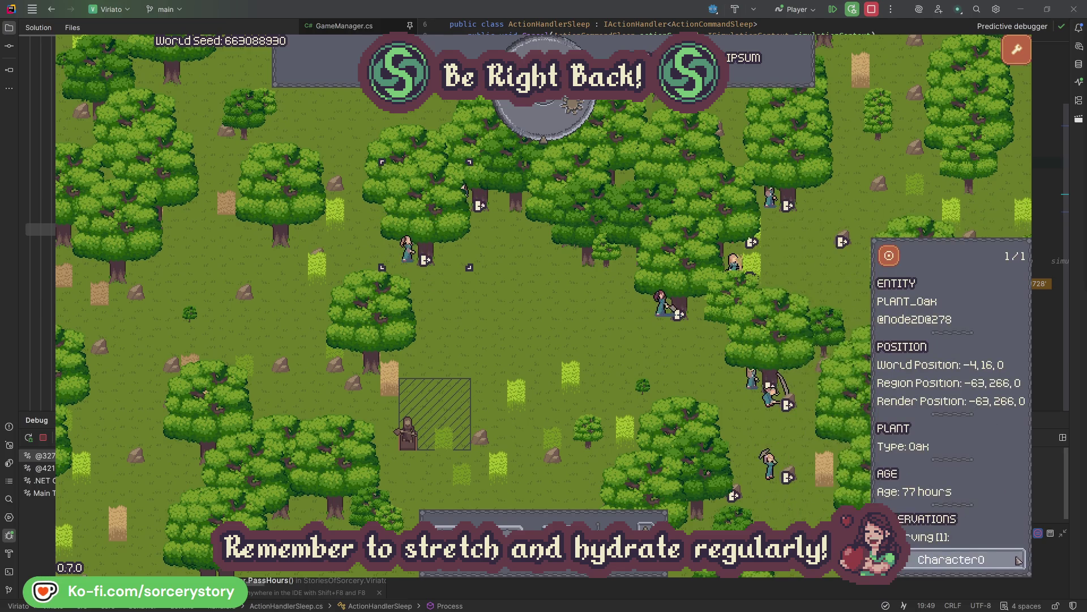
{"action": "left_click", "coordinate": [1019, 559]}
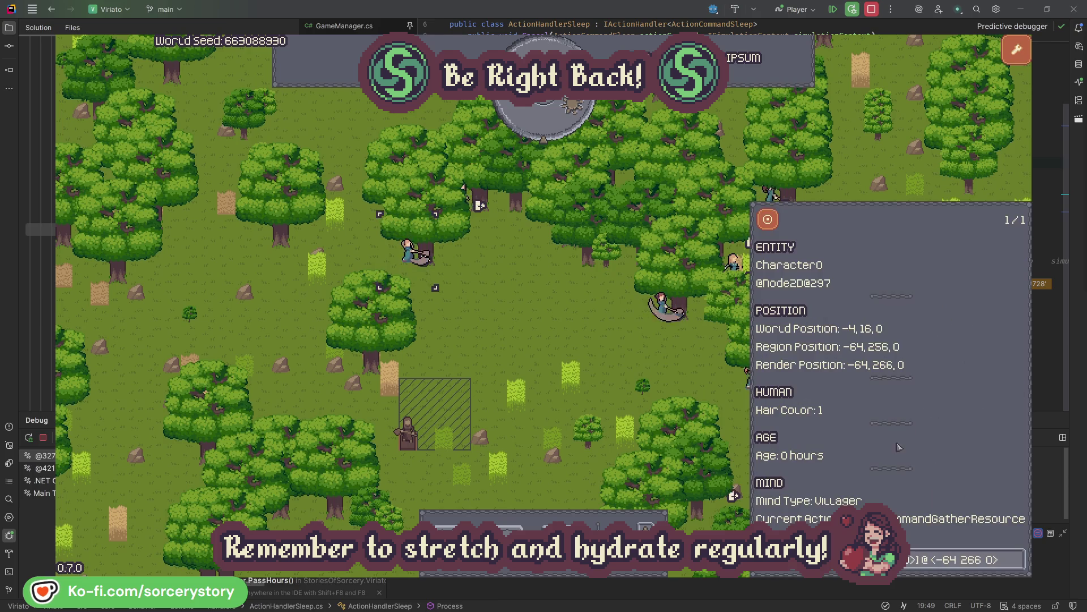
{"action": "left_click", "coordinate": [567, 338]}
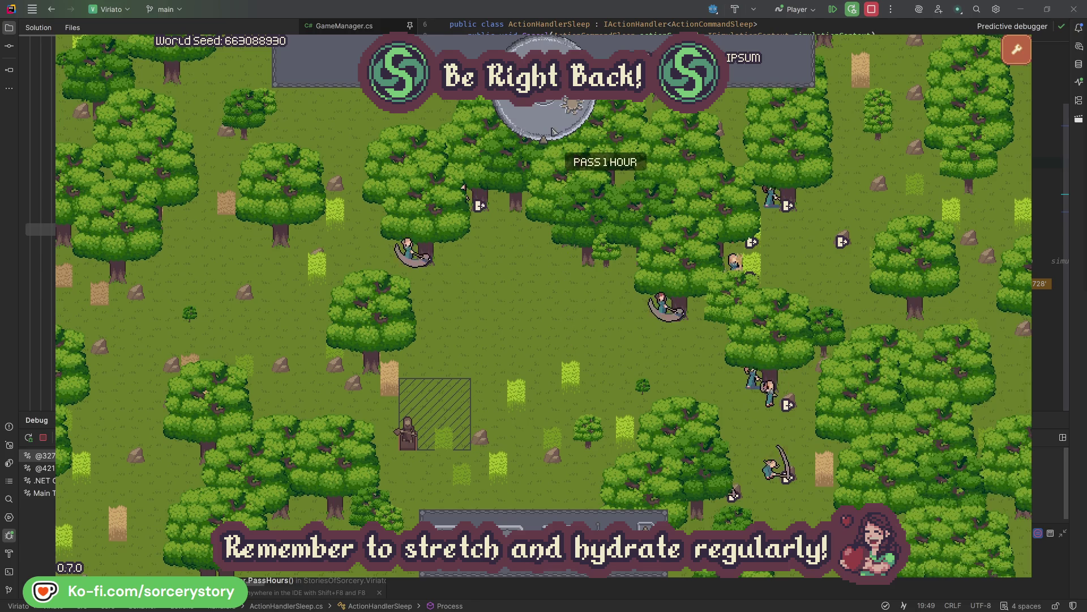
- Advance another hour and re-check the wood and herb pile reservations
{"action": "left_click", "coordinate": [554, 129]}
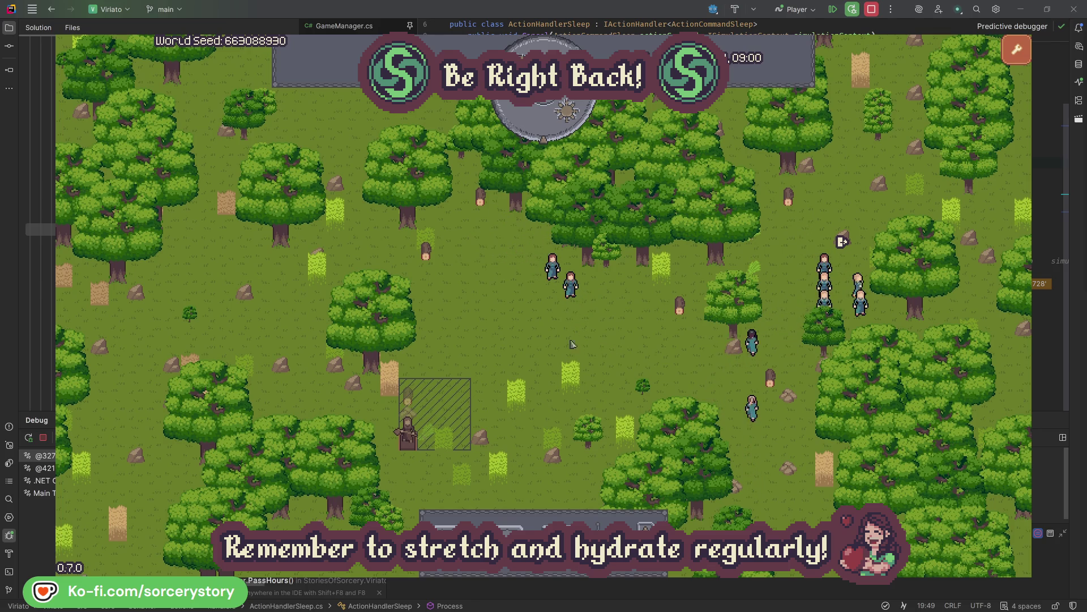
{"action": "left_click", "coordinate": [408, 396]}
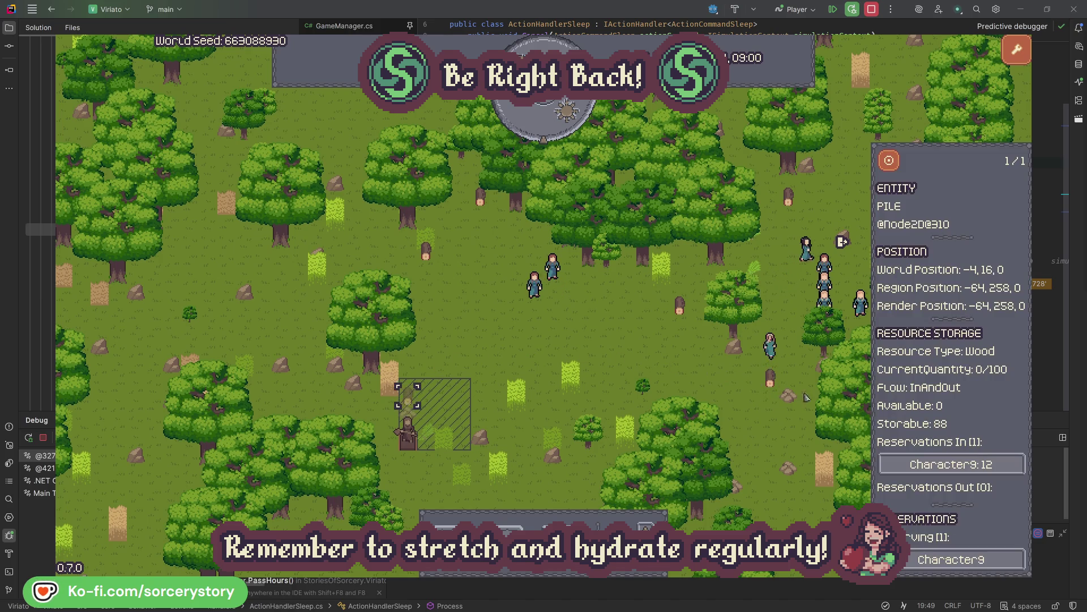
{"action": "left_click", "coordinate": [1001, 466]}
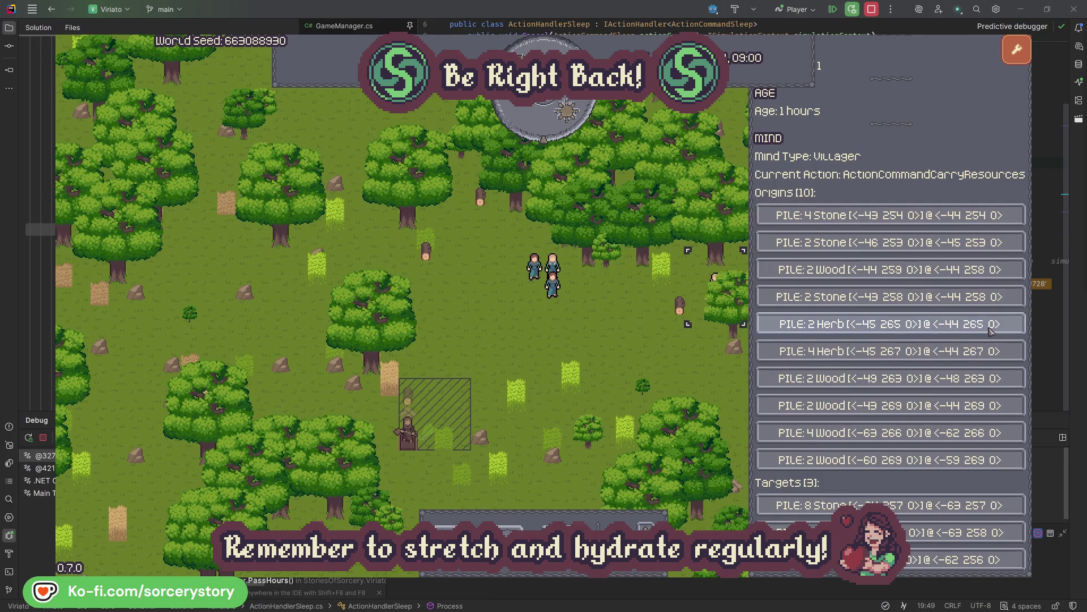
{"action": "left_click", "coordinate": [990, 330]}
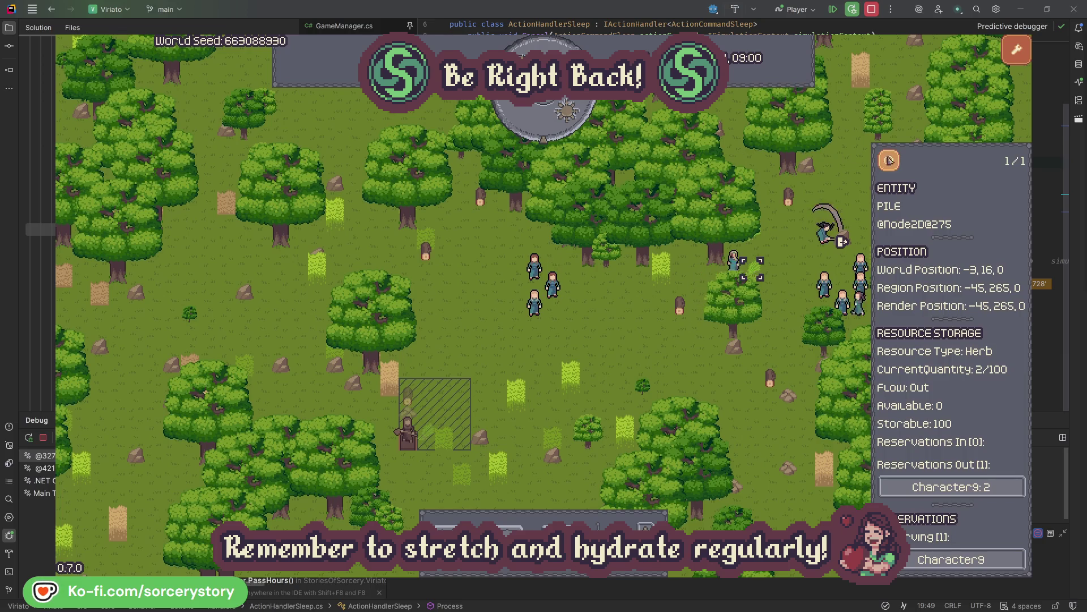
{"action": "left_click", "coordinate": [890, 161]}
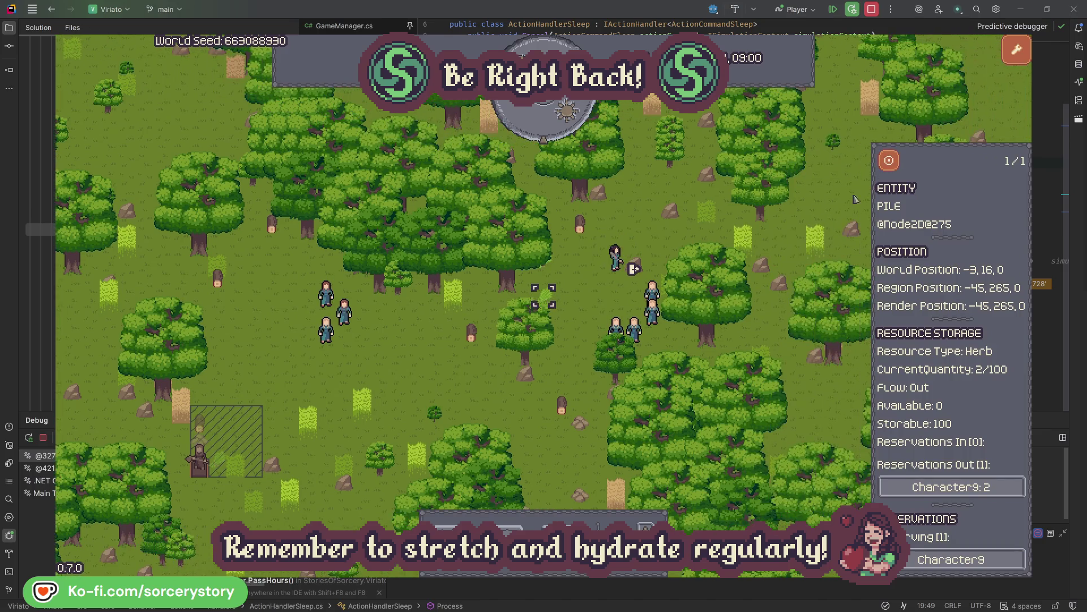
{"action": "left_click", "coordinate": [990, 487]}
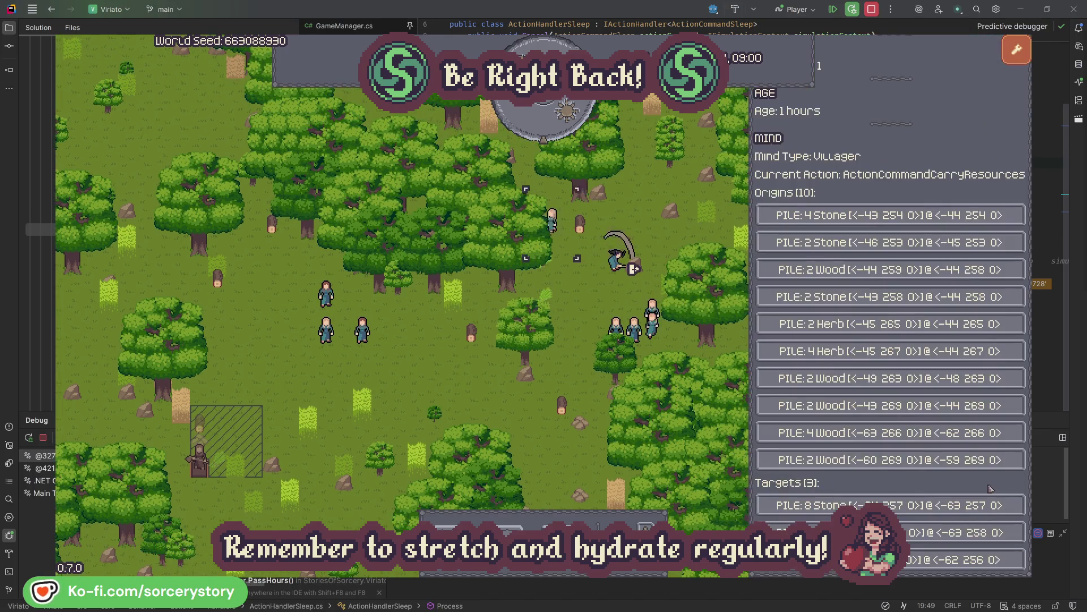
{"action": "left_click", "coordinate": [959, 532]}
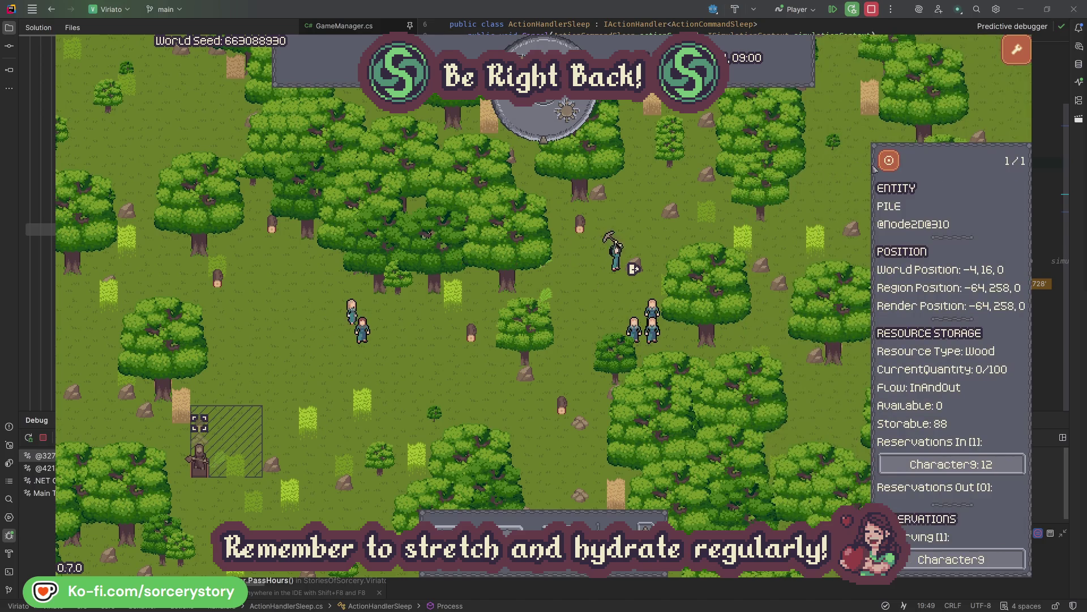
{"action": "left_click", "coordinate": [889, 161]}
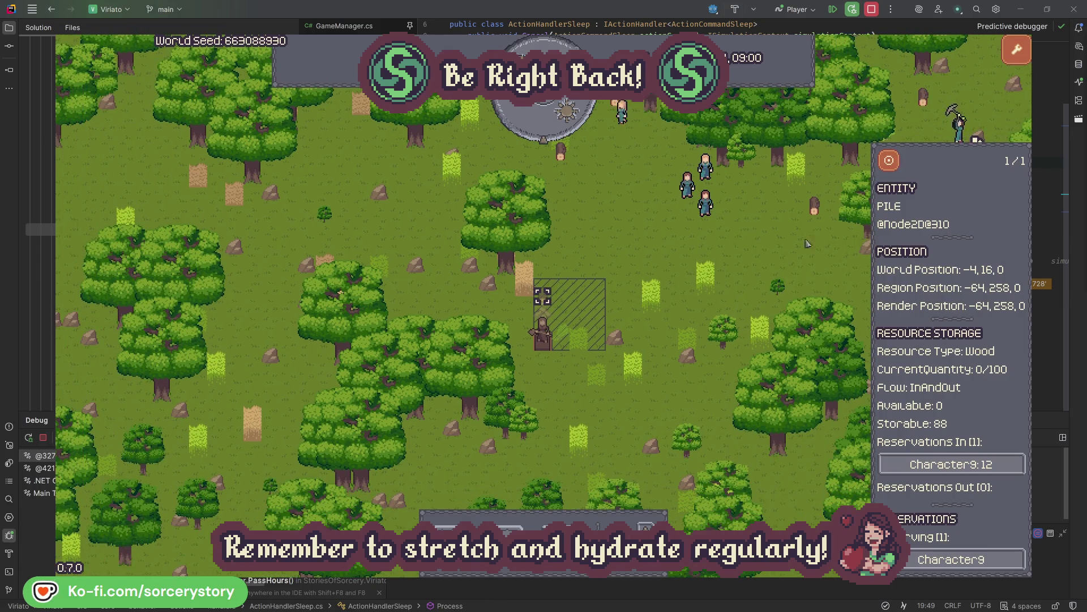
{"action": "left_click", "coordinate": [799, 249]}
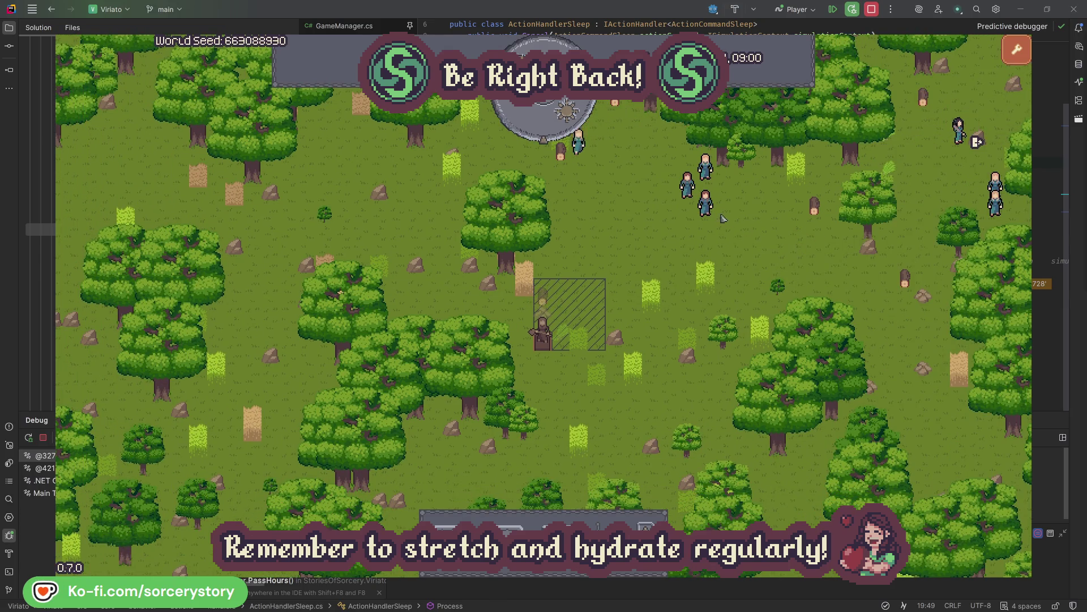
- Re-inspect Character2 and Character0 and their oak trees after the hour change
{"action": "left_click", "coordinate": [705, 203]}
{"action": "left_click", "coordinate": [841, 264]}
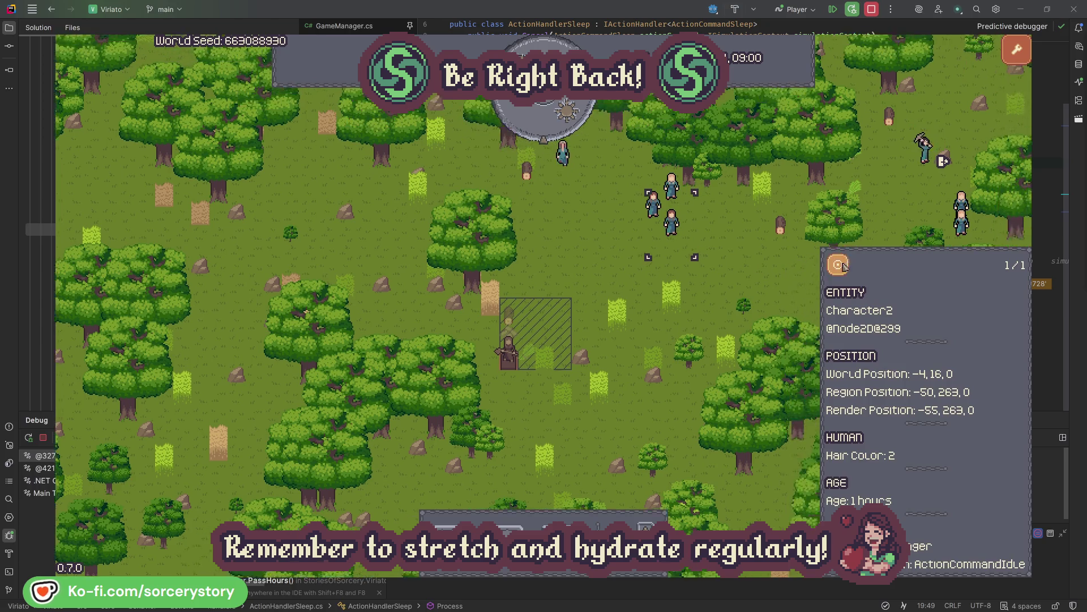
{"action": "left_click", "coordinate": [621, 329]}
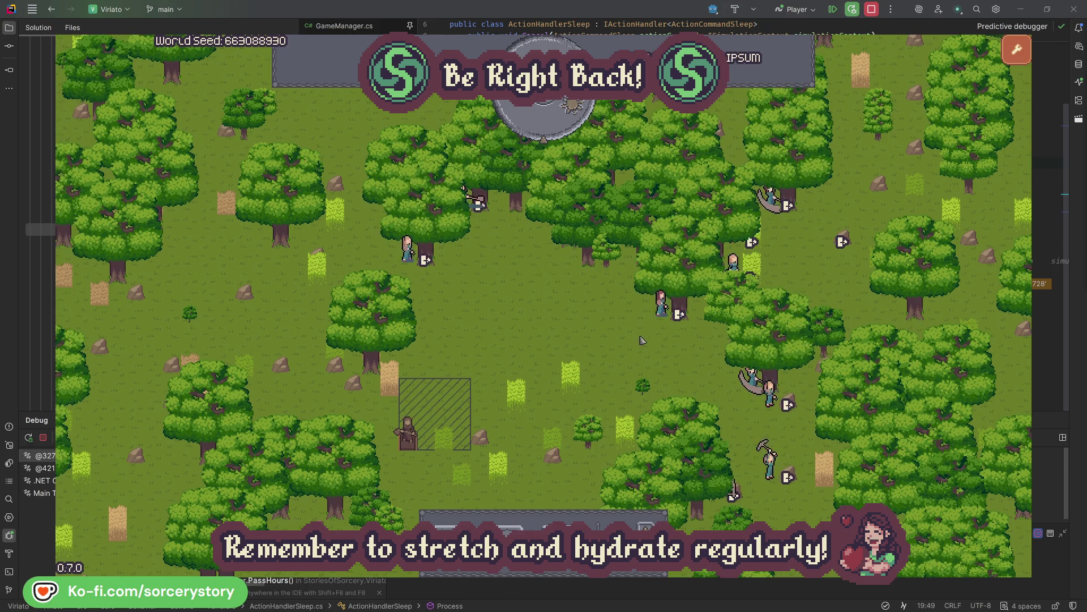
{"action": "left_click", "coordinate": [661, 305]}
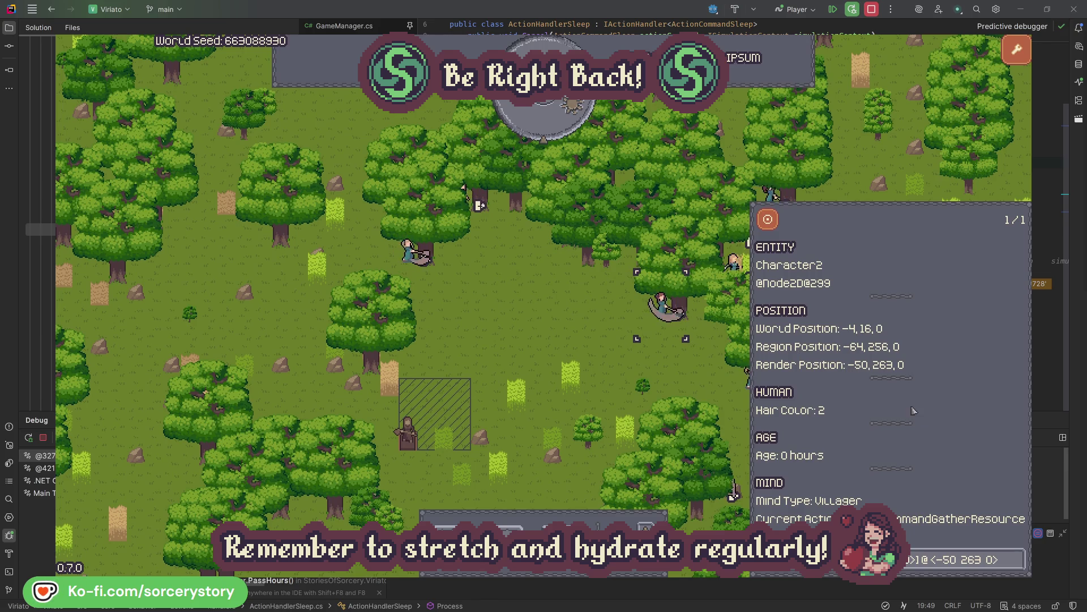
{"action": "left_click", "coordinate": [1018, 564]}
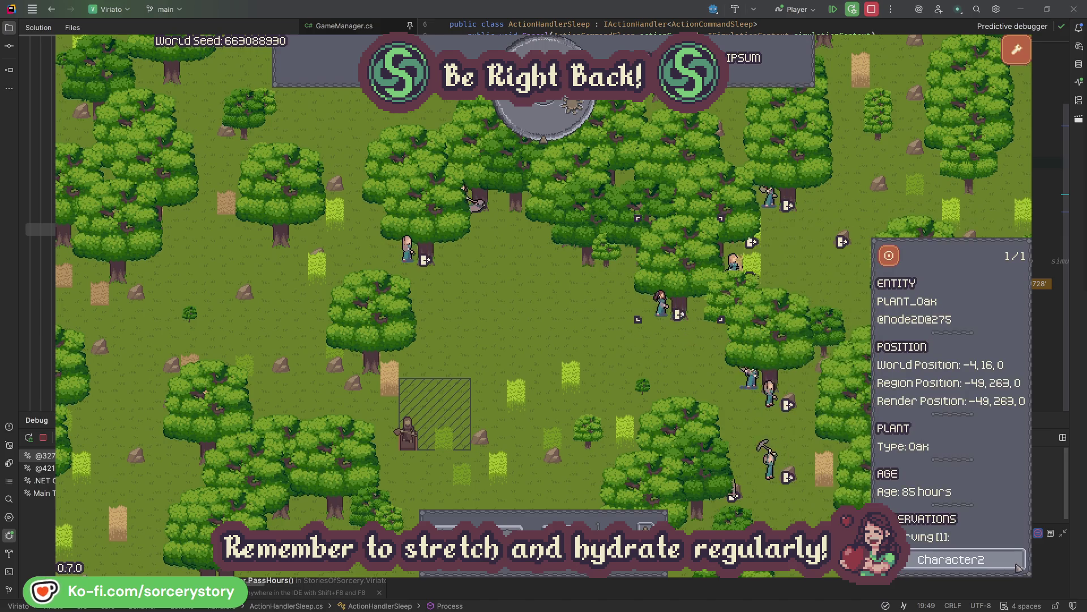
{"action": "left_click", "coordinate": [1019, 565]}
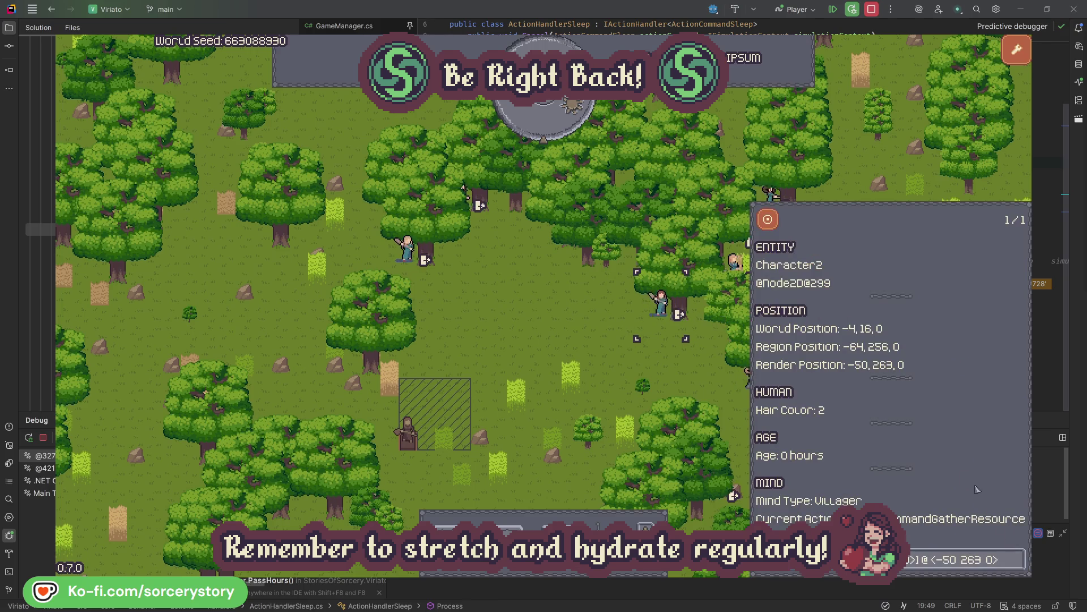
{"action": "left_click", "coordinate": [679, 377]}
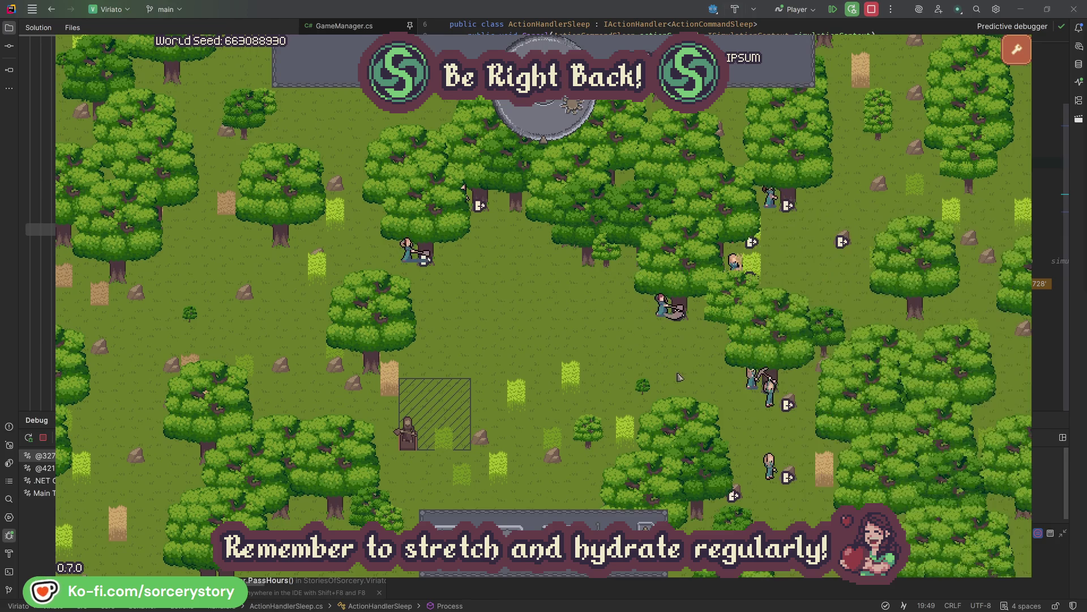
{"action": "left_click", "coordinate": [408, 250]}
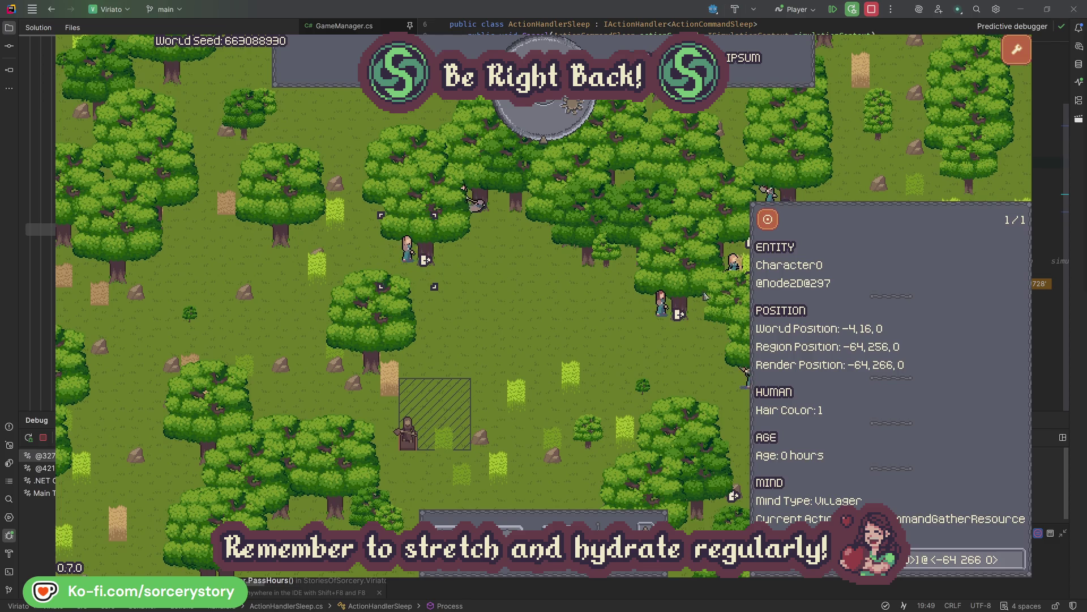
{"action": "left_click", "coordinate": [1018, 557]}
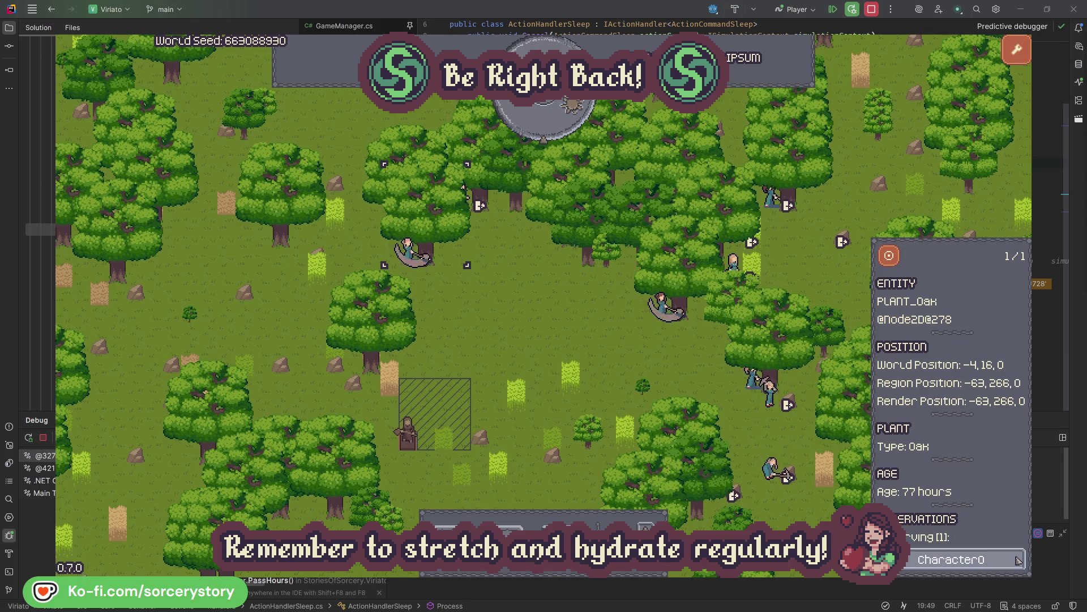
{"action": "left_click", "coordinate": [1018, 559]}
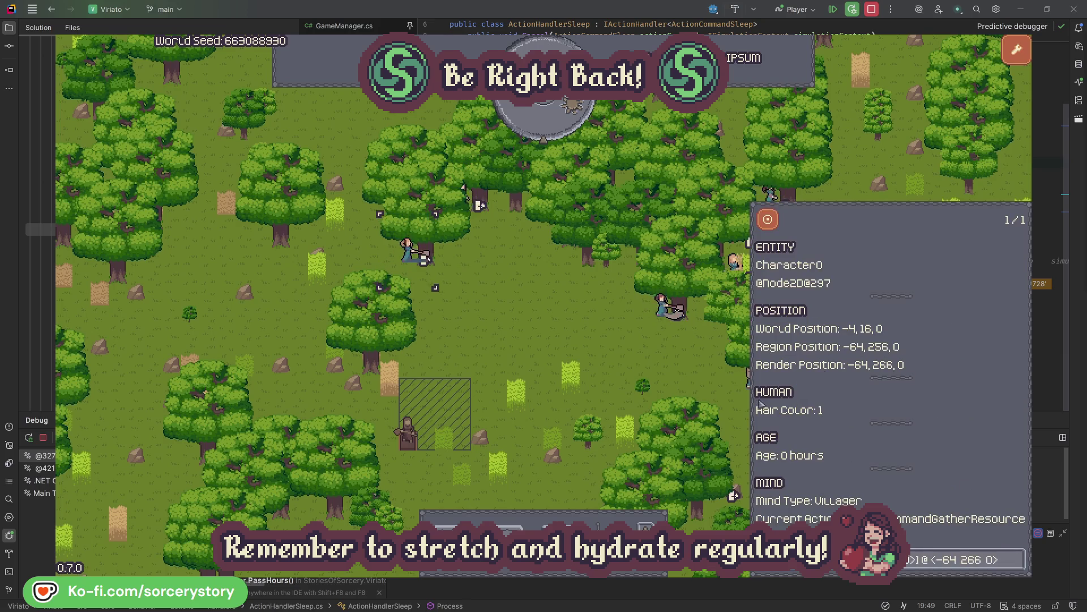
{"action": "left_click", "coordinate": [567, 342]}
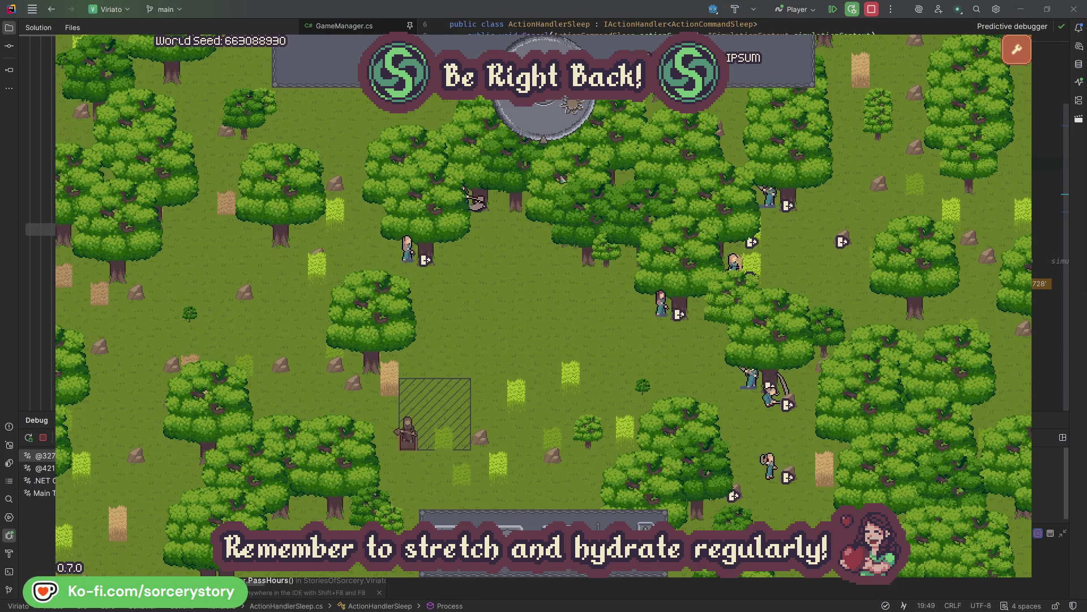
- Advance the clock to 09:00 so the sleep handler breakpoint hits
{"action": "left_click", "coordinate": [552, 128]}
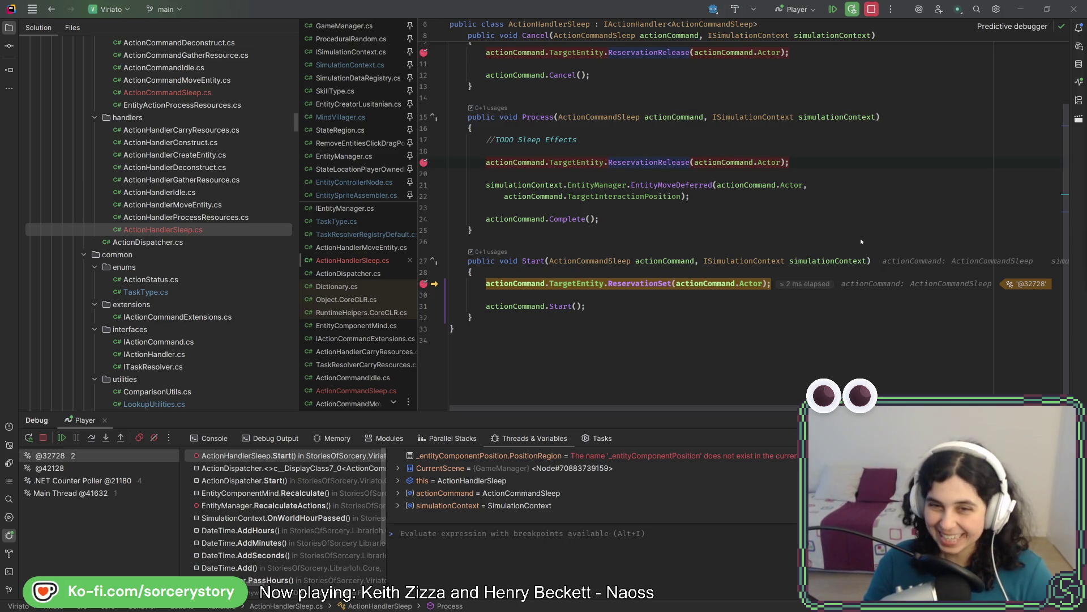
{"action": "left_click", "coordinate": [729, 297]}
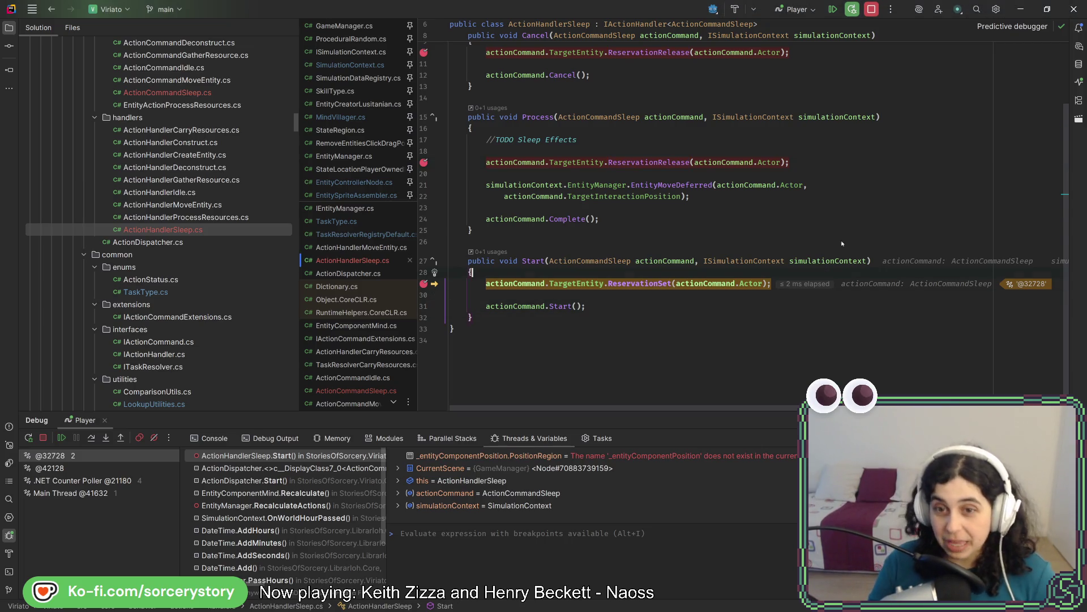
{"action": "left_click", "coordinate": [861, 218]}
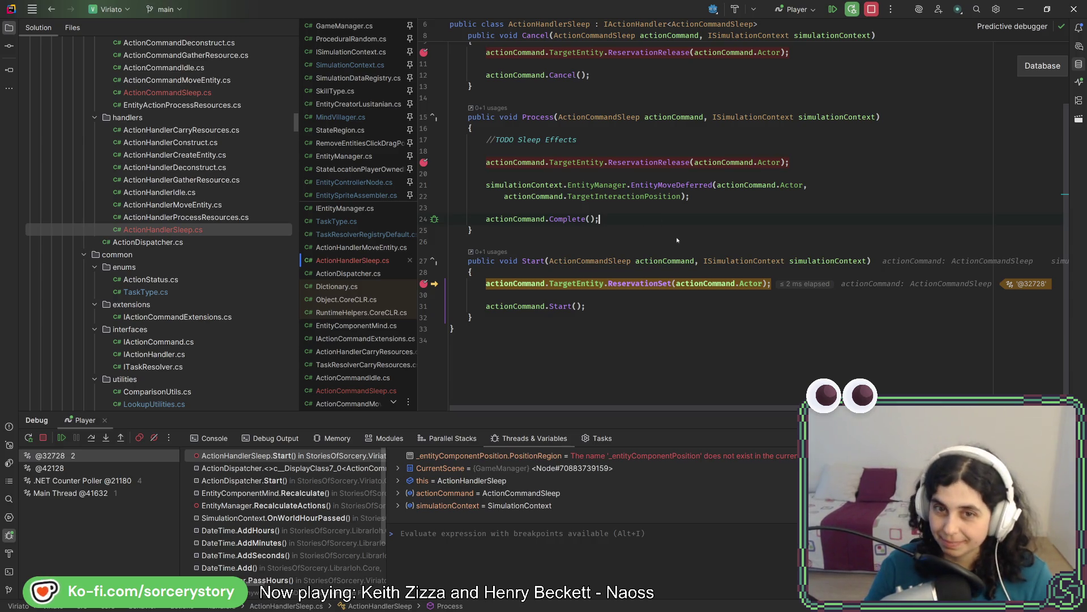
{"action": "scroll", "coordinate": [755, 224], "scroll_direction": "up", "scroll_amount": 2}
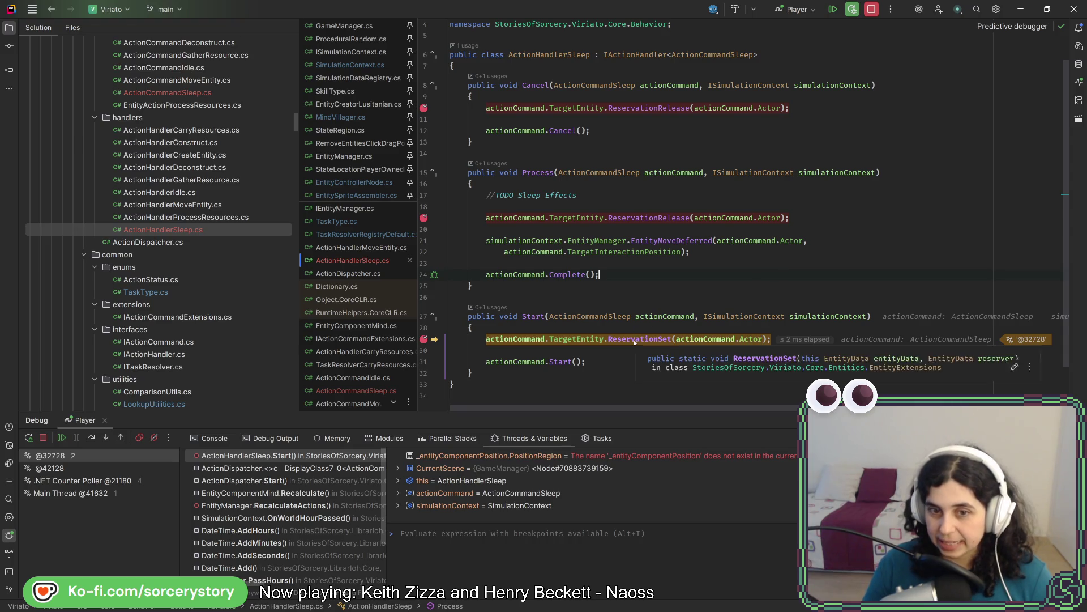
- Expand actionCommand's Actor to reveal Character4, then show the Recalculate caller frame
{"action": "left_click", "coordinate": [543, 354]}
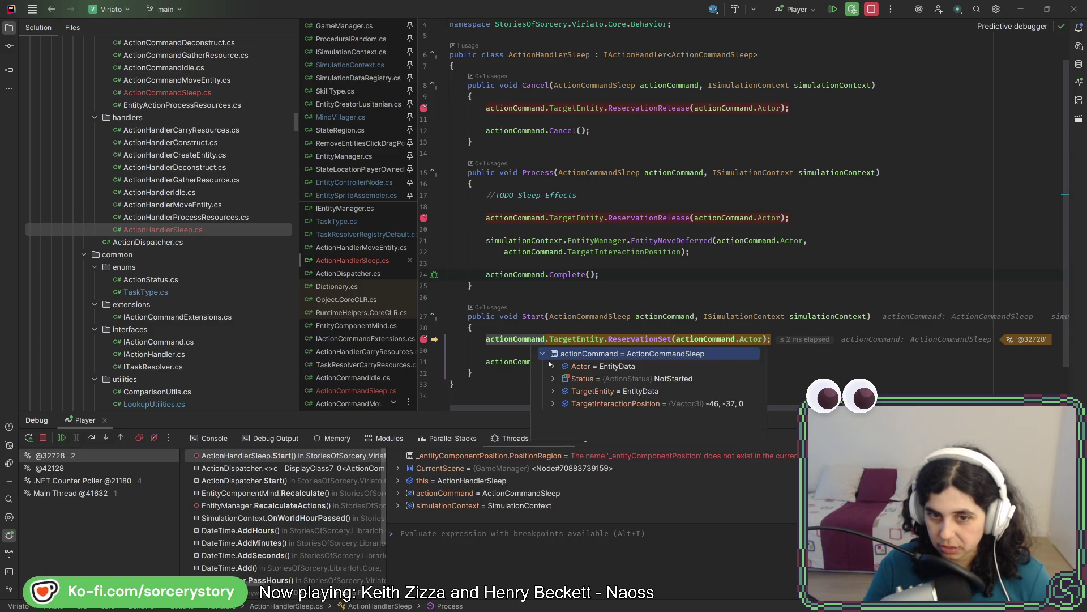
{"action": "left_click", "coordinate": [553, 365]}
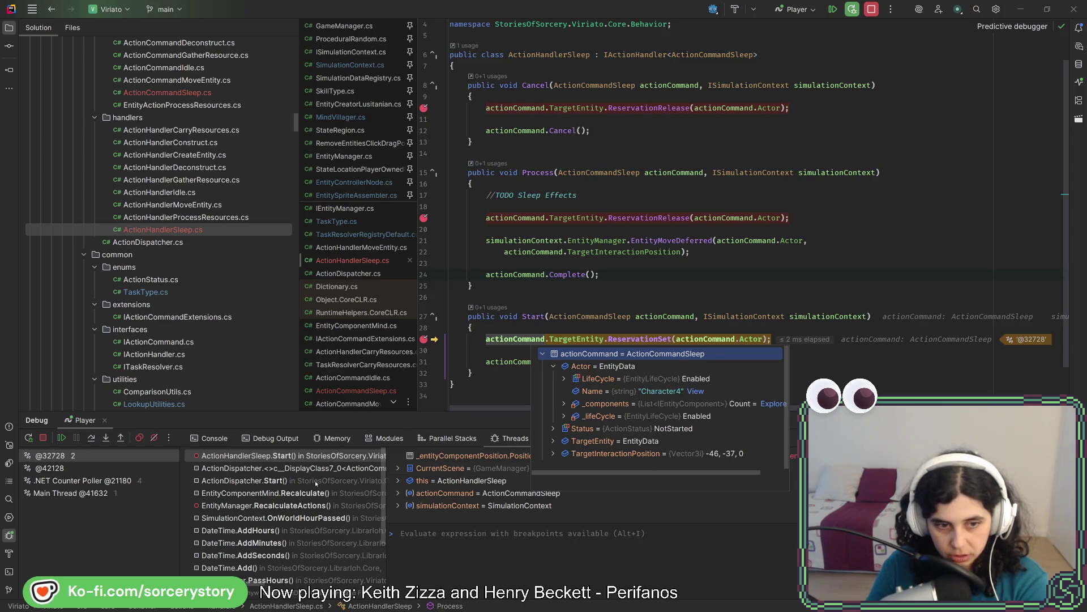
{"action": "left_click", "coordinate": [312, 493]}
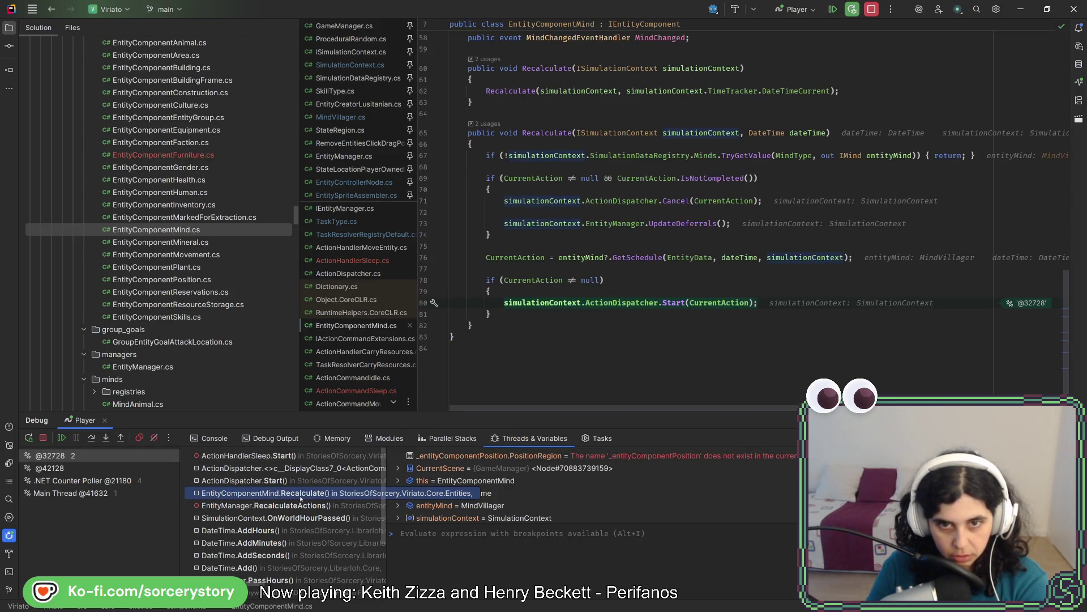
- Show the RecalculateActions caller in EntityManager.cs and jump down to ProcessEntities
{"action": "left_click", "coordinate": [299, 505]}
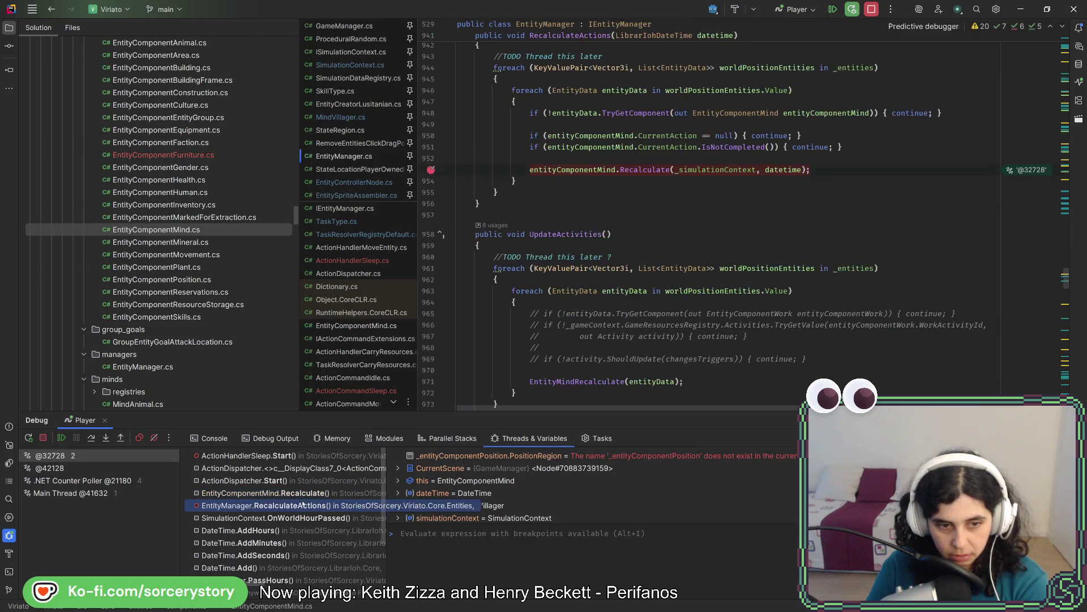
{"action": "scroll", "coordinate": [664, 250], "scroll_direction": "up", "scroll_amount": 5}
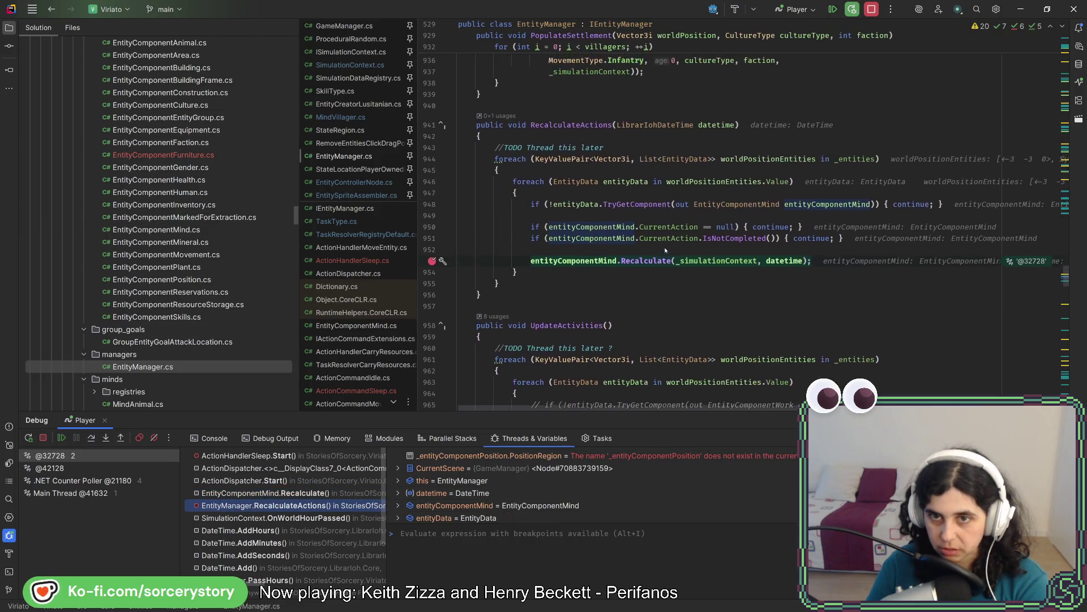
{"action": "scroll", "coordinate": [666, 250], "scroll_direction": "down", "scroll_amount": 1}
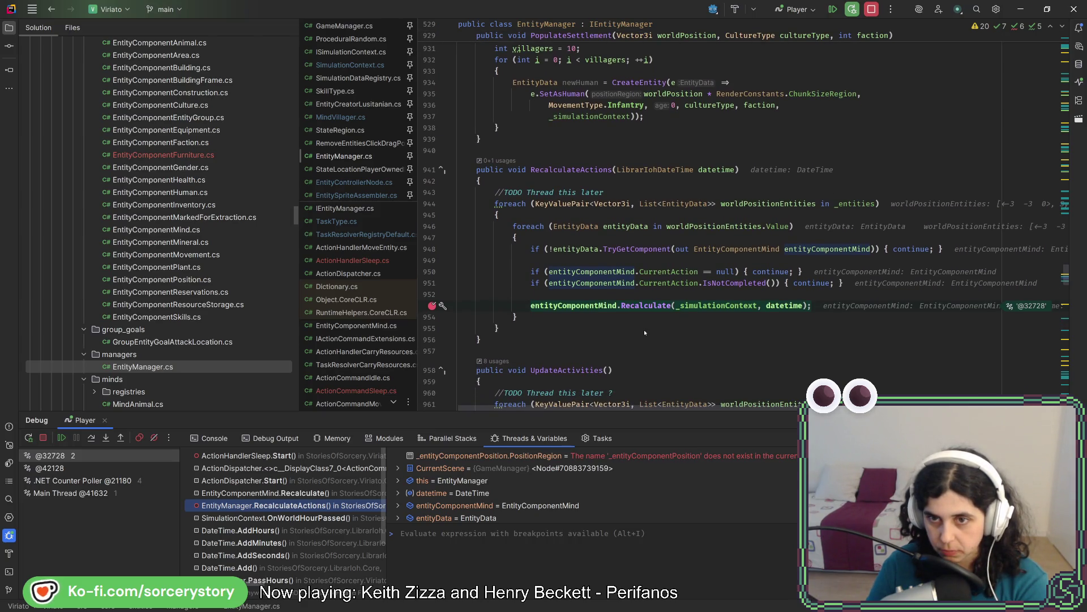
{"action": "scroll", "coordinate": [645, 332], "scroll_direction": "up", "scroll_amount": 7}
{"action": "scroll", "coordinate": [646, 331], "scroll_direction": "up", "scroll_amount": 7}
{"action": "scroll", "coordinate": [644, 333], "scroll_direction": "up", "scroll_amount": 7}
{"action": "scroll", "coordinate": [645, 332], "scroll_direction": "up", "scroll_amount": 6}
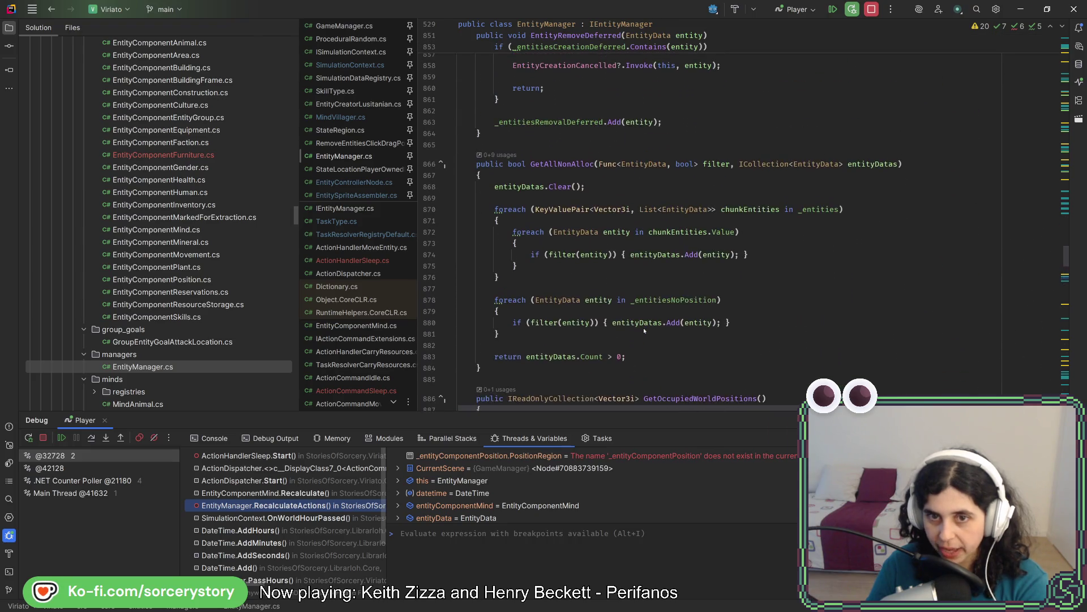
{"action": "scroll", "coordinate": [644, 327], "scroll_direction": "up", "scroll_amount": 2}
{"action": "scroll", "coordinate": [644, 326], "scroll_direction": "up", "scroll_amount": 4}
{"action": "scroll", "coordinate": [643, 327], "scroll_direction": "up", "scroll_amount": 4}
{"action": "scroll", "coordinate": [644, 330], "scroll_direction": "up", "scroll_amount": 4}
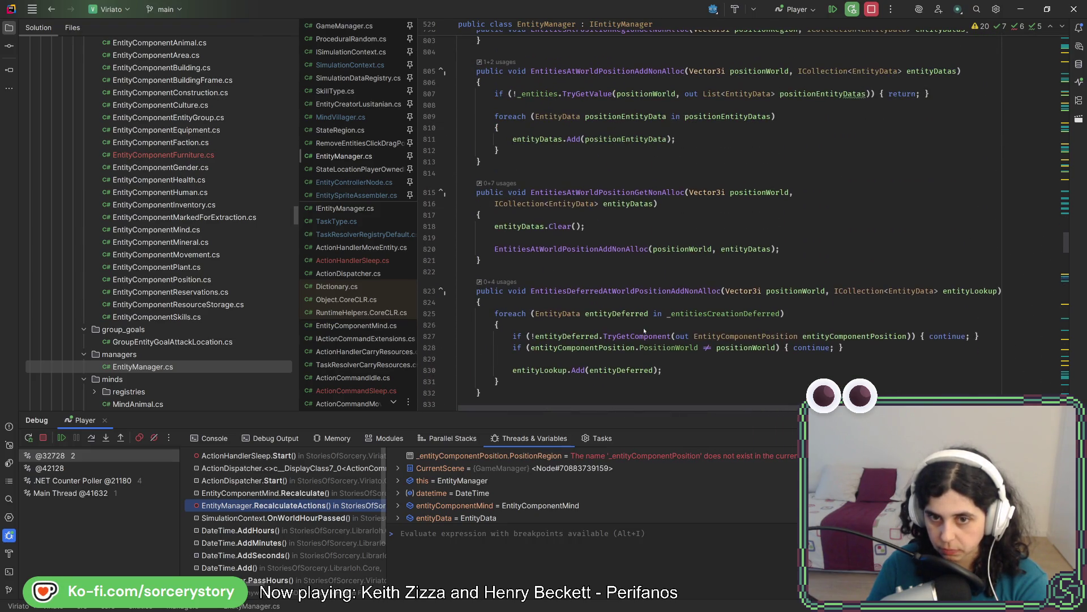
{"action": "scroll", "coordinate": [643, 327], "scroll_direction": "up", "scroll_amount": 5}
{"action": "scroll", "coordinate": [643, 327], "scroll_direction": "up", "scroll_amount": 5}
{"action": "scroll", "coordinate": [642, 326], "scroll_direction": "up", "scroll_amount": 5}
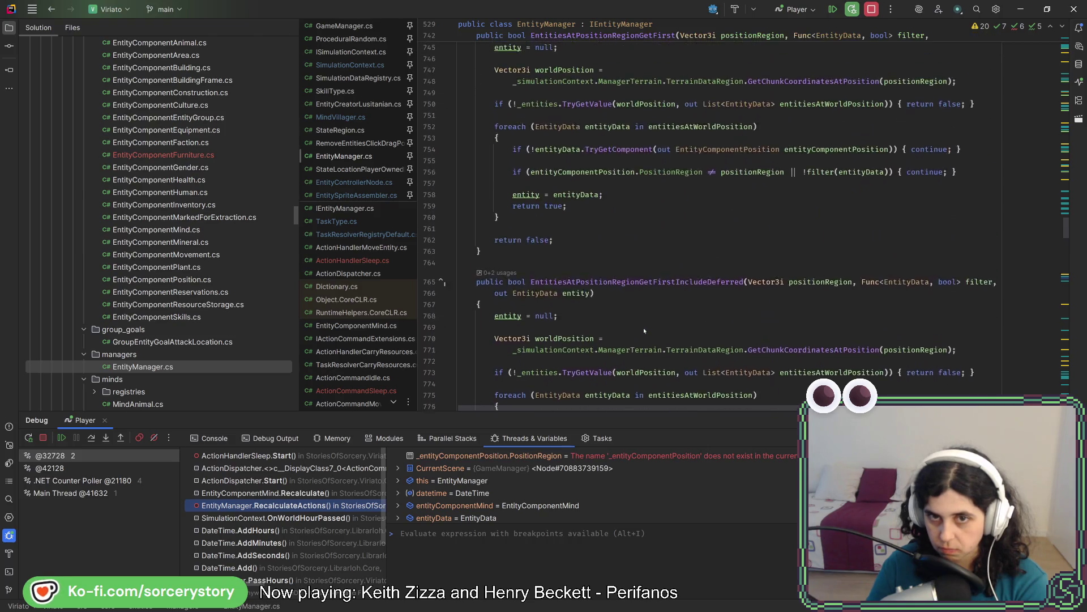
{"action": "scroll", "coordinate": [643, 328], "scroll_direction": "up", "scroll_amount": 6}
{"action": "scroll", "coordinate": [644, 328], "scroll_direction": "up", "scroll_amount": 6}
{"action": "scroll", "coordinate": [643, 327], "scroll_direction": "up", "scroll_amount": 6}
{"action": "scroll", "coordinate": [642, 327], "scroll_direction": "up", "scroll_amount": 5}
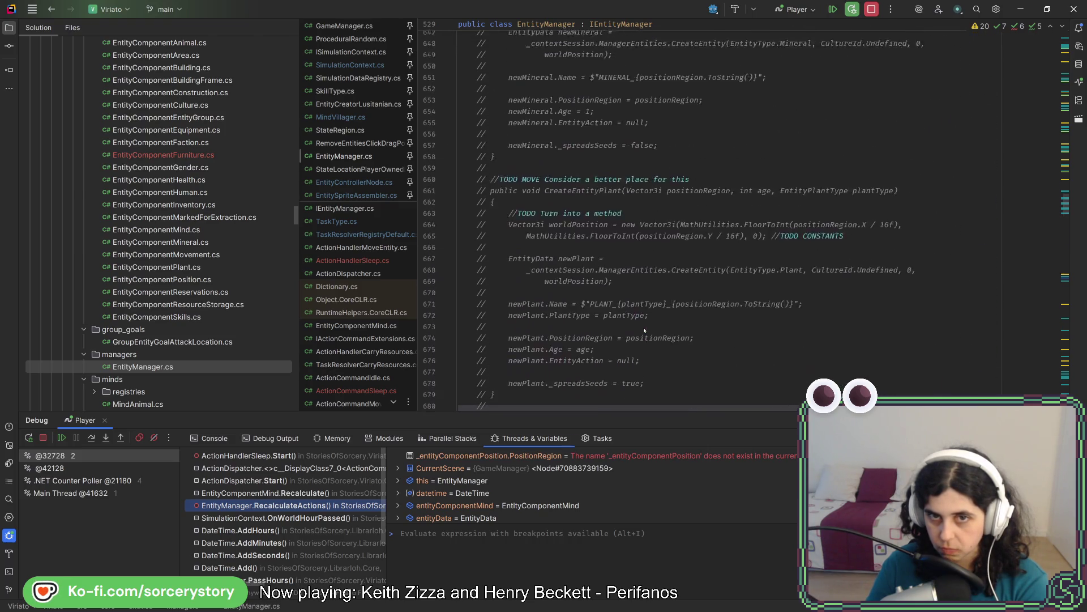
{"action": "scroll", "coordinate": [643, 327], "scroll_direction": "up", "scroll_amount": 7}
{"action": "scroll", "coordinate": [643, 327], "scroll_direction": "up", "scroll_amount": 7}
{"action": "scroll", "coordinate": [643, 327], "scroll_direction": "up", "scroll_amount": 7}
{"action": "scroll", "coordinate": [947, 215], "scroll_direction": "up", "scroll_amount": 6}
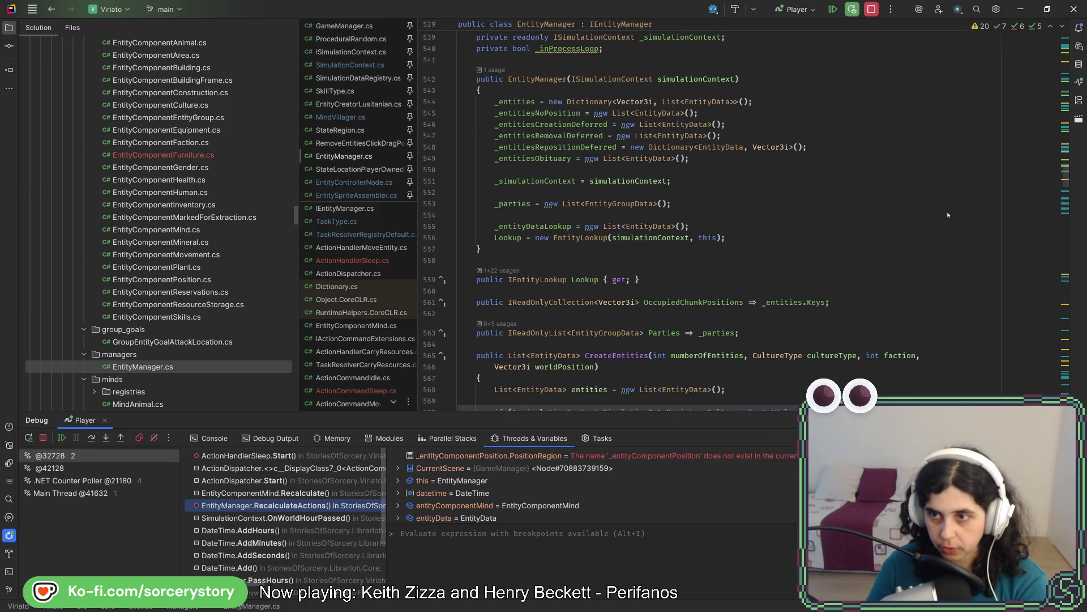
{"action": "left_click", "coordinate": [1059, 367]}
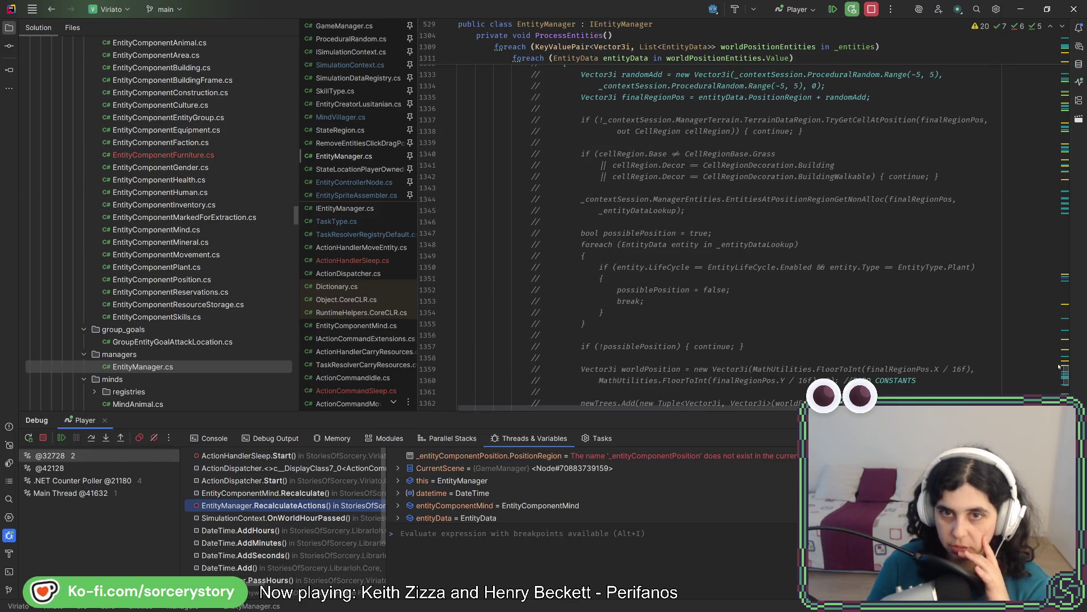
{"action": "scroll", "coordinate": [964, 308], "scroll_direction": "up", "scroll_amount": 3}
{"action": "scroll", "coordinate": [964, 308], "scroll_direction": "up", "scroll_amount": 4}
{"action": "scroll", "coordinate": [962, 306], "scroll_direction": "up", "scroll_amount": 3}
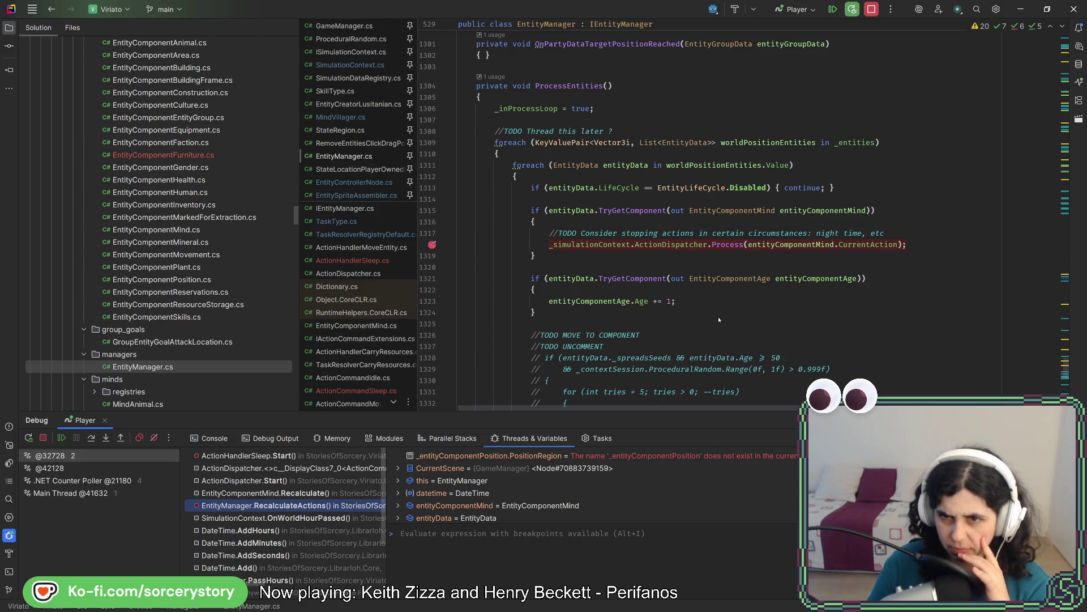
{"action": "scroll", "coordinate": [718, 316], "scroll_direction": "up", "scroll_amount": 3}
{"action": "scroll", "coordinate": [718, 316], "scroll_direction": "up", "scroll_amount": 7}
{"action": "scroll", "coordinate": [719, 312], "scroll_direction": "up", "scroll_amount": 7}
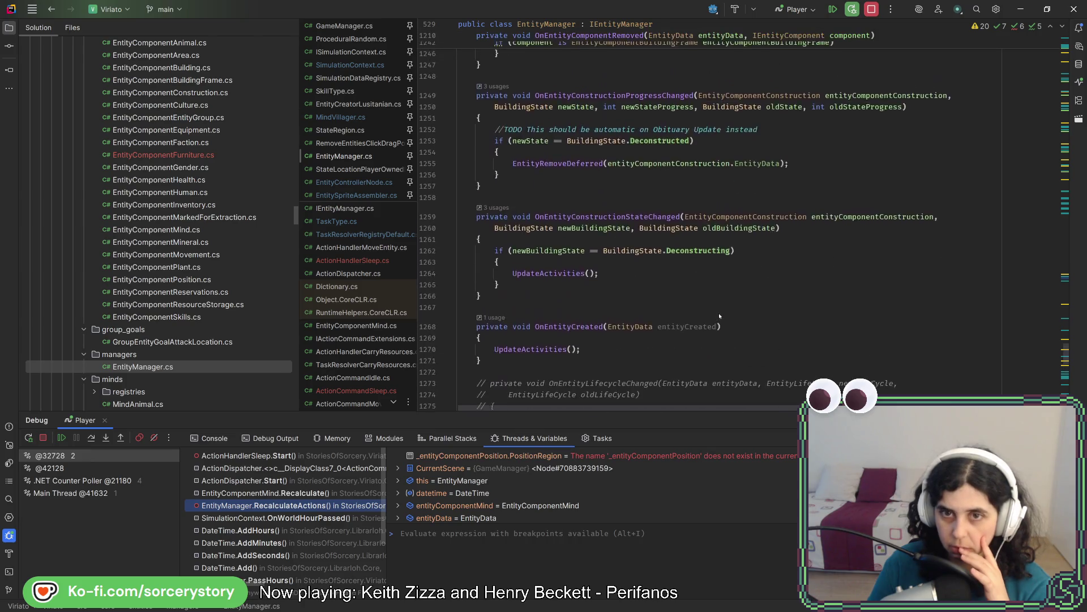
{"action": "scroll", "coordinate": [718, 312], "scroll_direction": "up", "scroll_amount": 7}
{"action": "scroll", "coordinate": [719, 312], "scroll_direction": "down", "scroll_amount": 5}
{"action": "scroll", "coordinate": [720, 313], "scroll_direction": "down", "scroll_amount": 5}
{"action": "scroll", "coordinate": [719, 313], "scroll_direction": "down", "scroll_amount": 5}
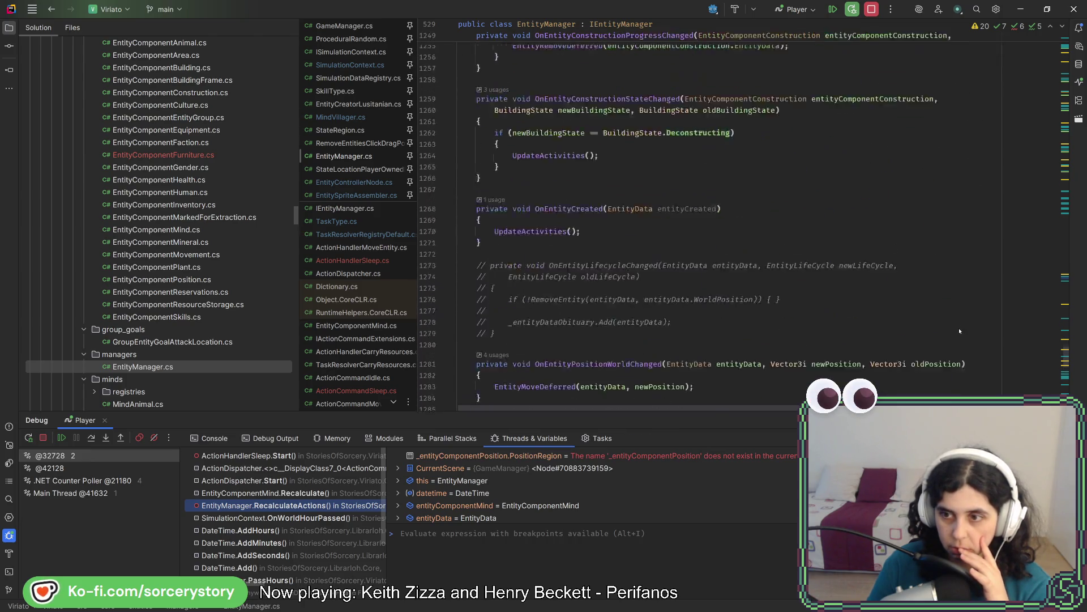
{"action": "scroll", "coordinate": [959, 330], "scroll_direction": "down", "scroll_amount": 5}
{"action": "scroll", "coordinate": [959, 330], "scroll_direction": "down", "scroll_amount": 1}
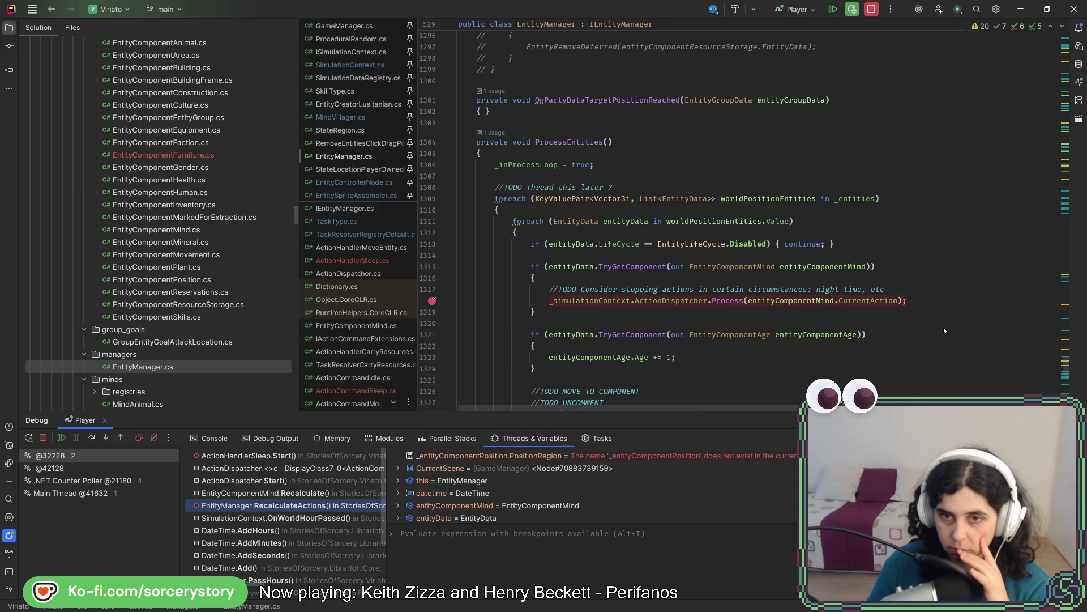
{"action": "mouse_move", "coordinate": [714, 221]}
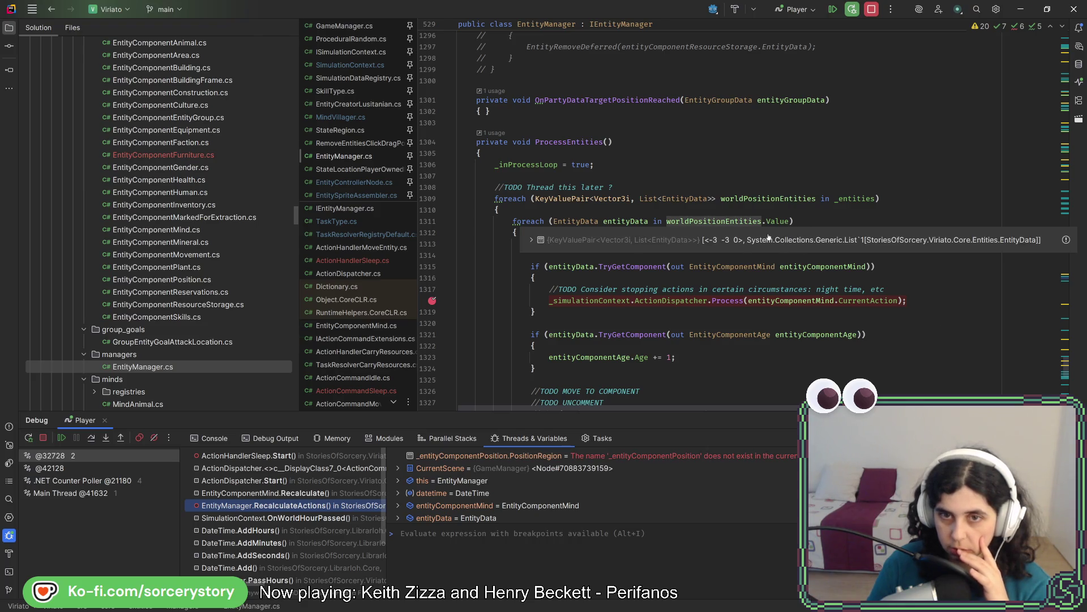
{"action": "scroll", "coordinate": [718, 334], "scroll_direction": "up", "scroll_amount": 1}
{"action": "scroll", "coordinate": [718, 334], "scroll_direction": "up", "scroll_amount": 5}
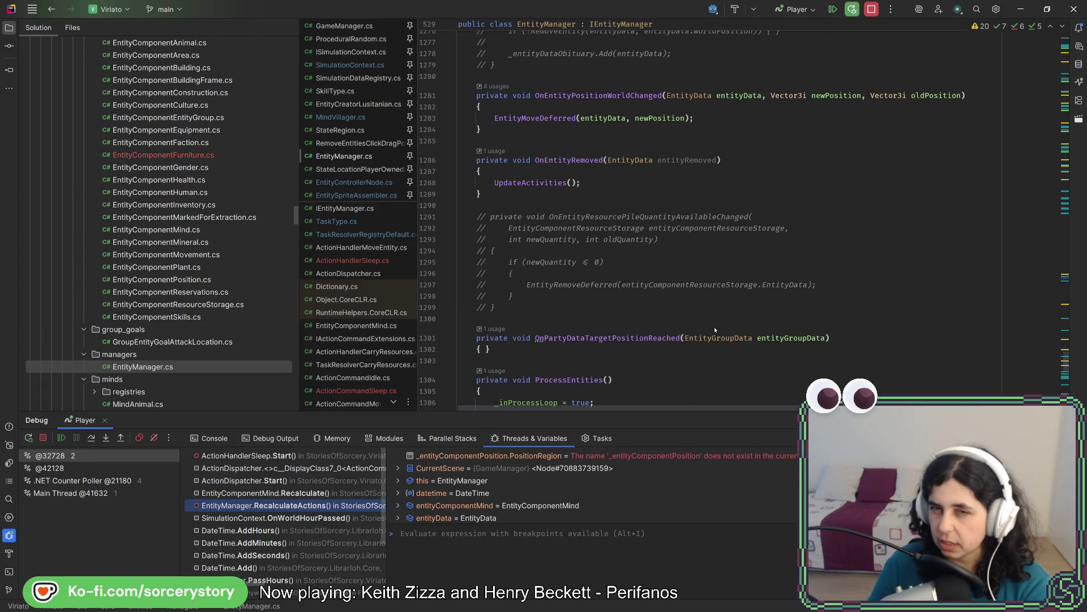
{"action": "scroll", "coordinate": [714, 330], "scroll_direction": "up", "scroll_amount": 1}
{"action": "scroll", "coordinate": [714, 330], "scroll_direction": "up", "scroll_amount": 2}
{"action": "scroll", "coordinate": [715, 330], "scroll_direction": "up", "scroll_amount": 2}
{"action": "scroll", "coordinate": [713, 327], "scroll_direction": "up", "scroll_amount": 2}
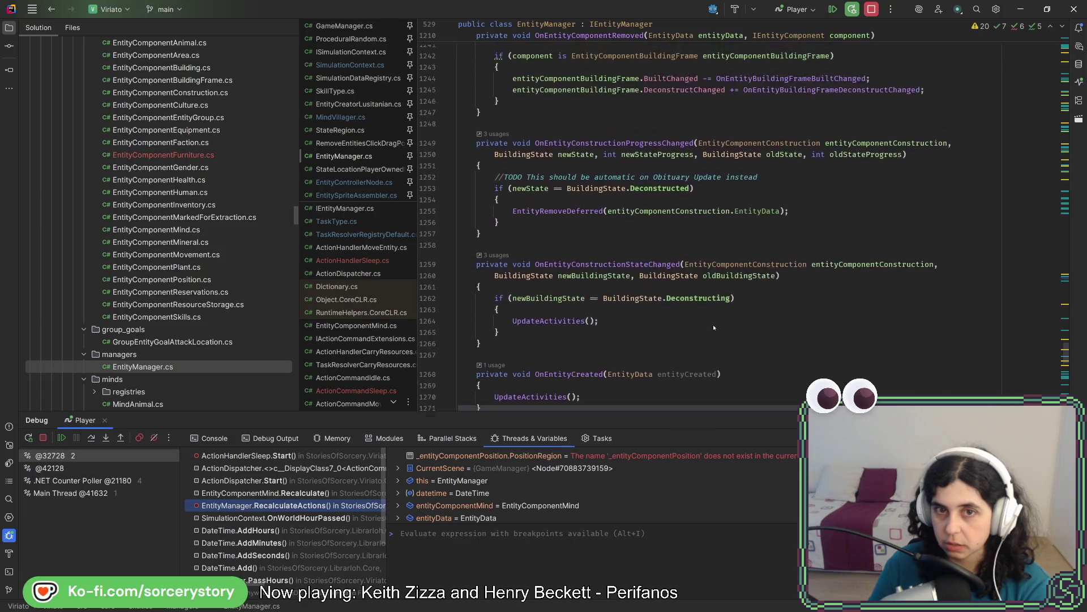
{"action": "scroll", "coordinate": [714, 327], "scroll_direction": "down", "scroll_amount": 2}
{"action": "scroll", "coordinate": [714, 327], "scroll_direction": "down", "scroll_amount": 2}
{"action": "scroll", "coordinate": [711, 324], "scroll_direction": "down", "scroll_amount": 2}
{"action": "scroll", "coordinate": [712, 320], "scroll_direction": "down", "scroll_amount": 2}
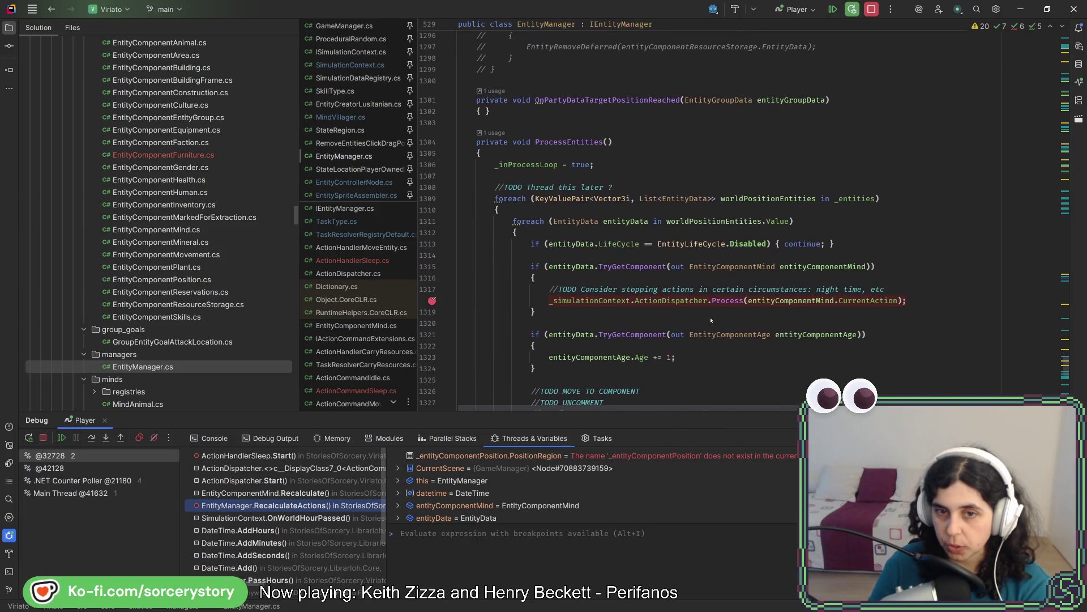
{"action": "scroll", "coordinate": [712, 319], "scroll_direction": "up", "scroll_amount": 3}
{"action": "scroll", "coordinate": [712, 320], "scroll_direction": "up", "scroll_amount": 2}
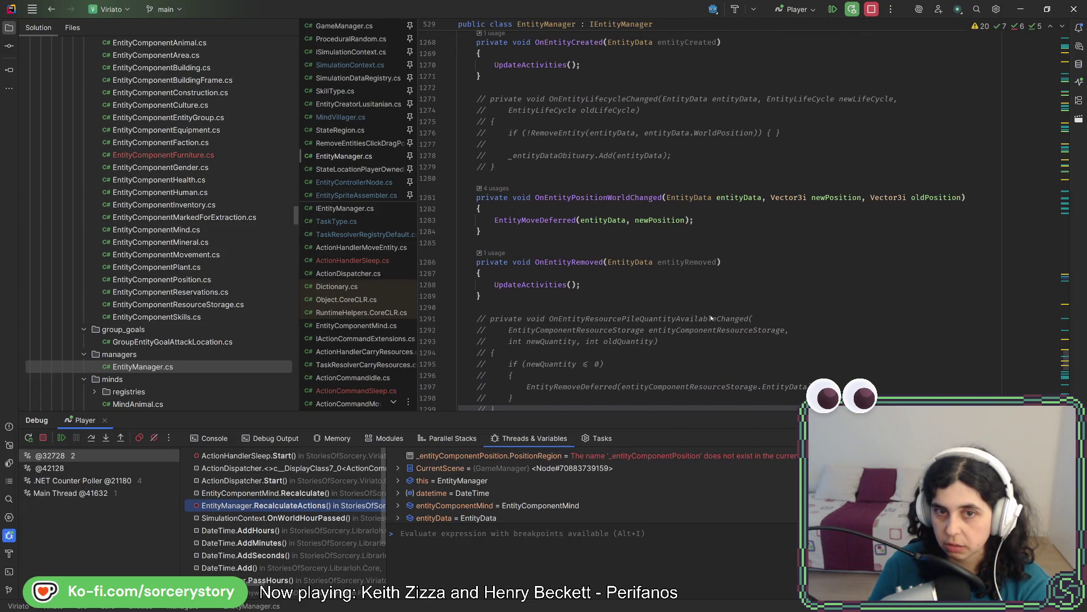
{"action": "scroll", "coordinate": [711, 318], "scroll_direction": "up", "scroll_amount": 1}
{"action": "scroll", "coordinate": [711, 317], "scroll_direction": "up", "scroll_amount": 1}
{"action": "scroll", "coordinate": [712, 318], "scroll_direction": "up", "scroll_amount": 1}
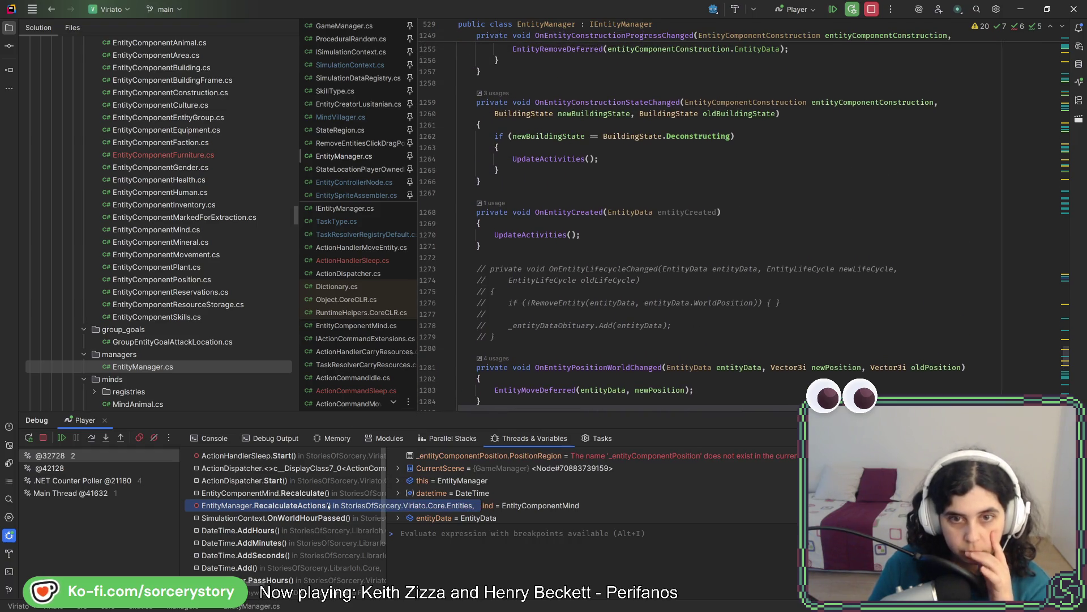
- Reselect the RecalculateActions frame at line 953 after glancing at the Recalculate frame
{"action": "key", "text": "Up"}
{"action": "key", "text": "Down"}
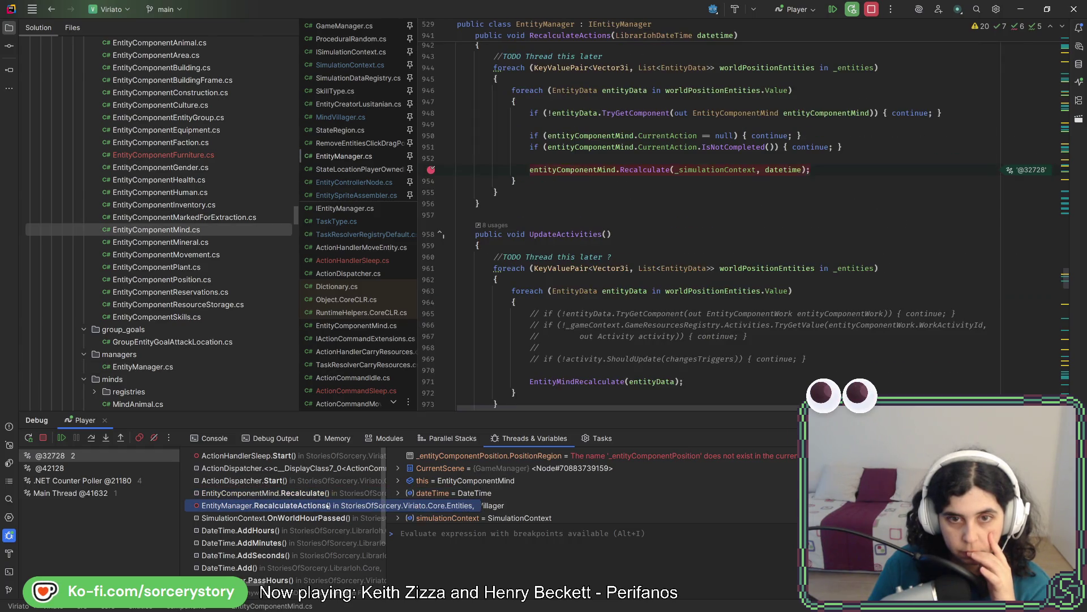
{"action": "scroll", "coordinate": [696, 298], "scroll_direction": "up", "scroll_amount": 1}
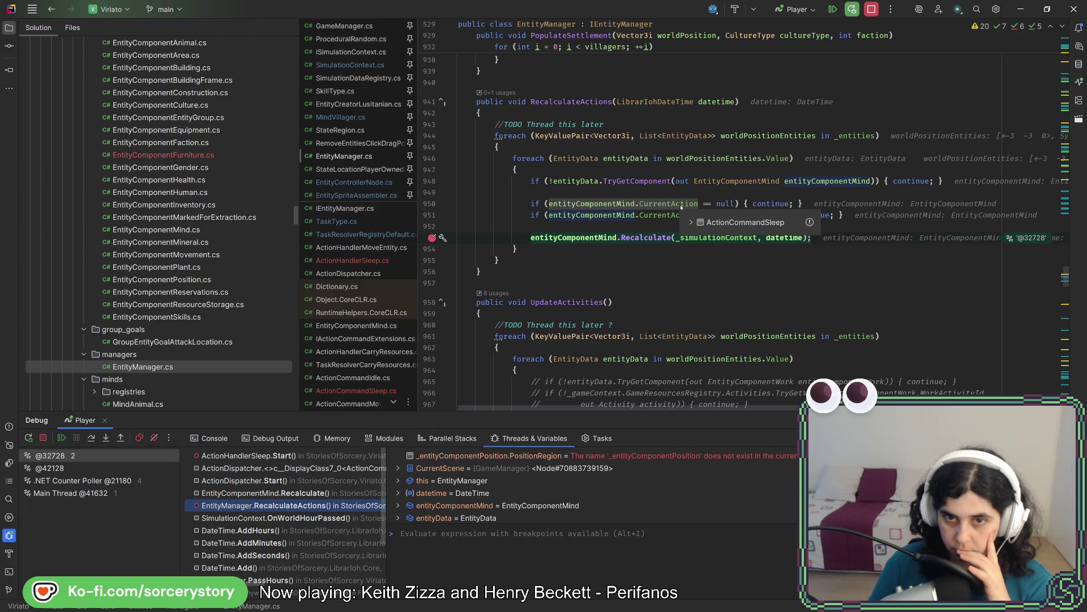
{"action": "mouse_move", "coordinate": [667, 204]}
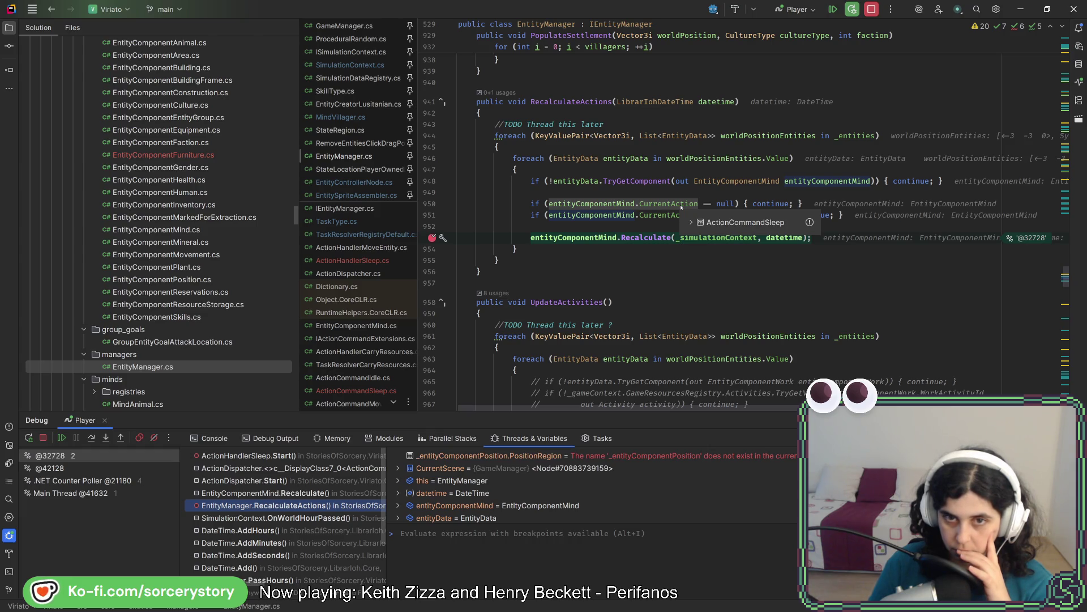
- Inspect the CurrentAction check, then return to the ActionHandlerSleep.Start frame
{"action": "left_click", "coordinate": [681, 205]}
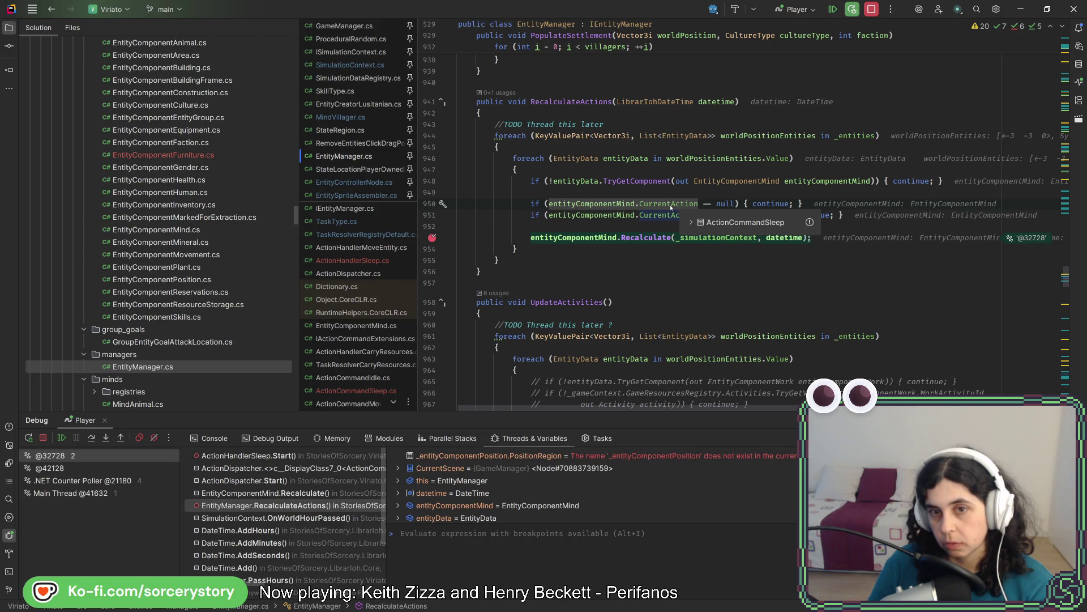
{"action": "mouse_move", "coordinate": [575, 237]}
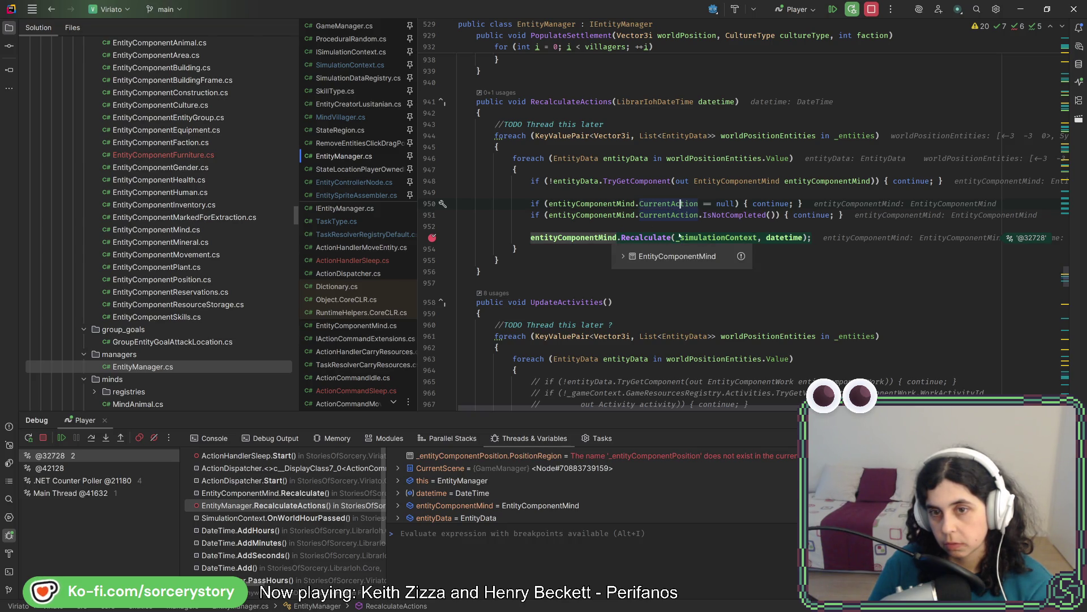
{"action": "left_click", "coordinate": [326, 456]}
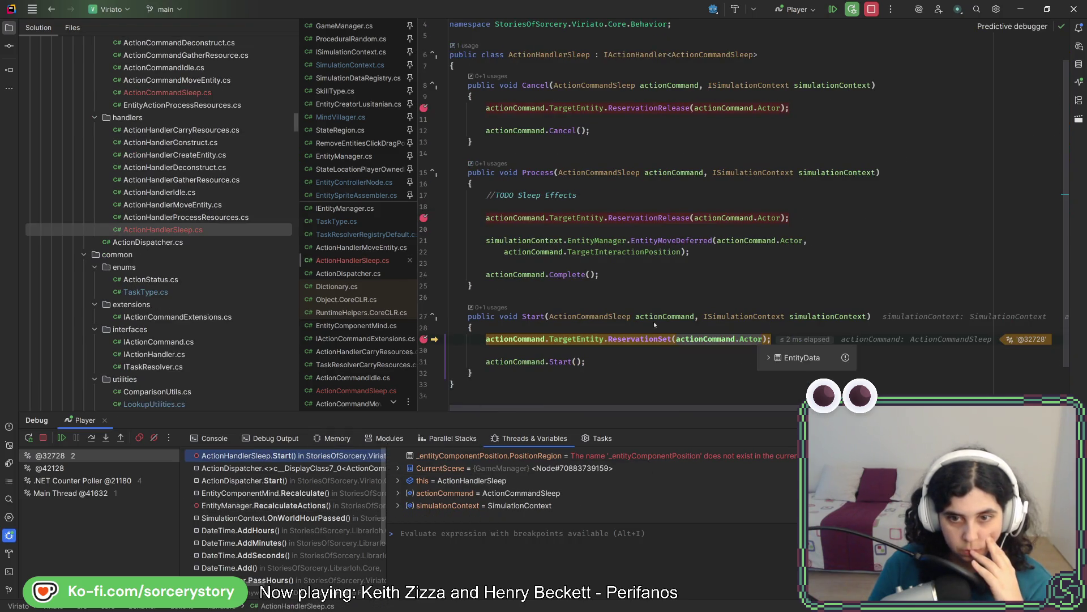
{"action": "mouse_move", "coordinate": [676, 339]}
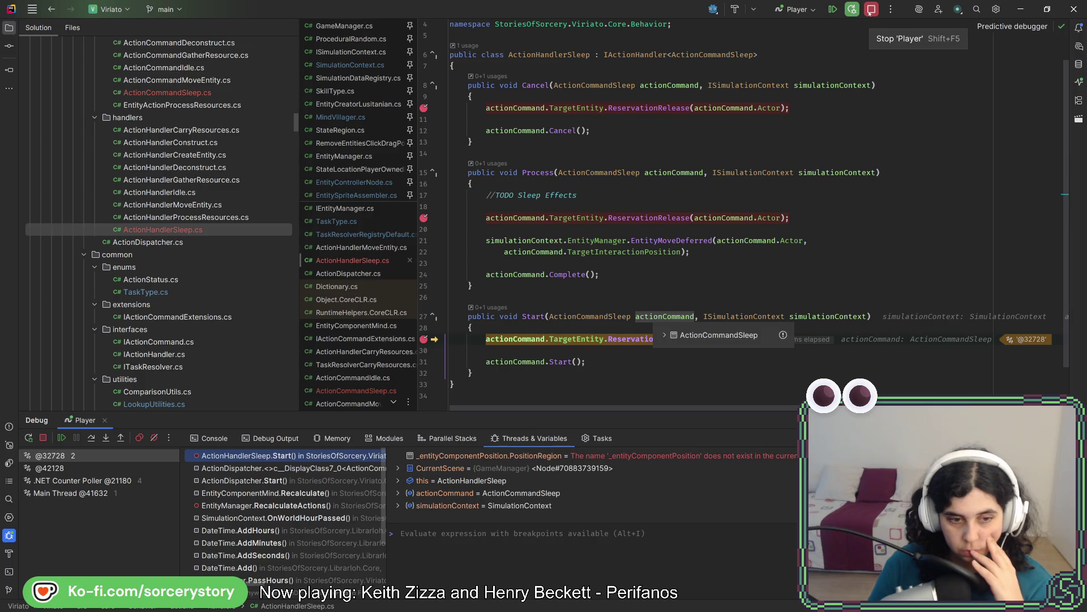
- Stop the 'Player' debug session and briefly check the Godot editor
{"action": "left_click", "coordinate": [871, 9]}
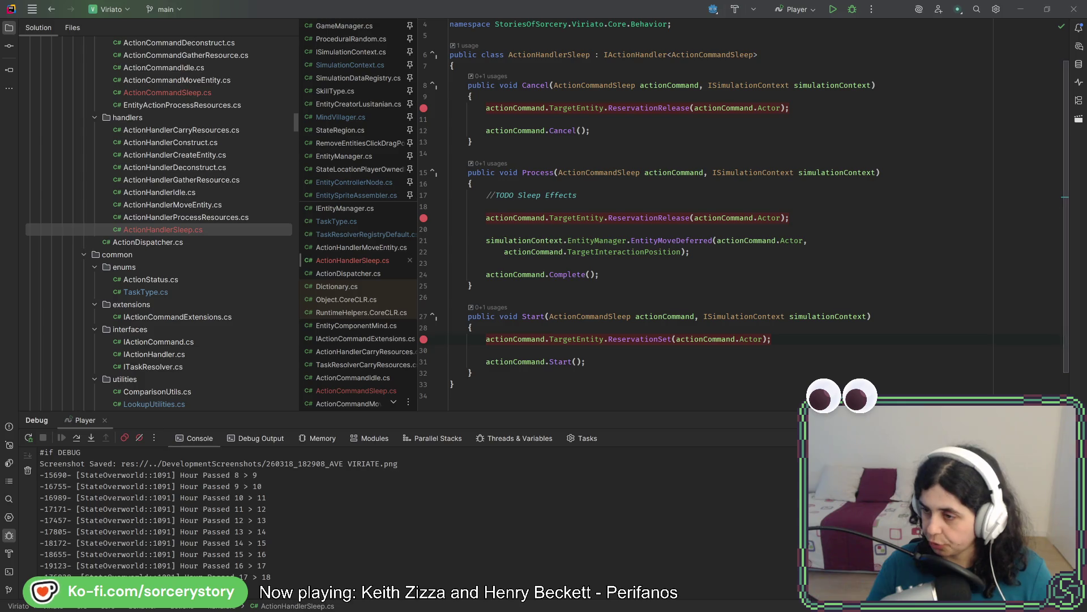
{"action": "key", "text": "alt+Tab"}
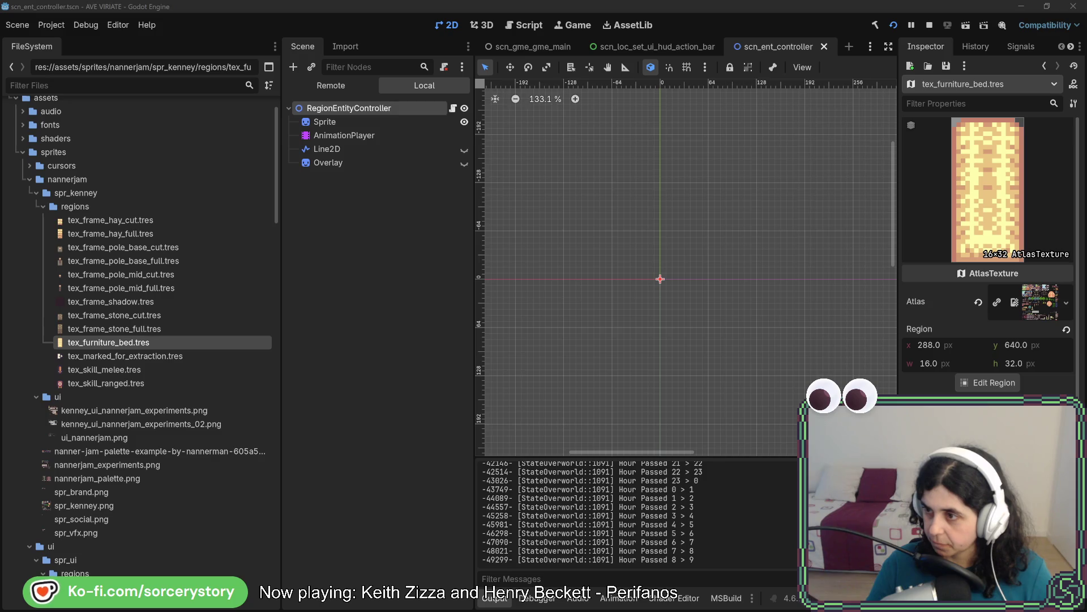
{"action": "key", "text": "alt+Tab"}
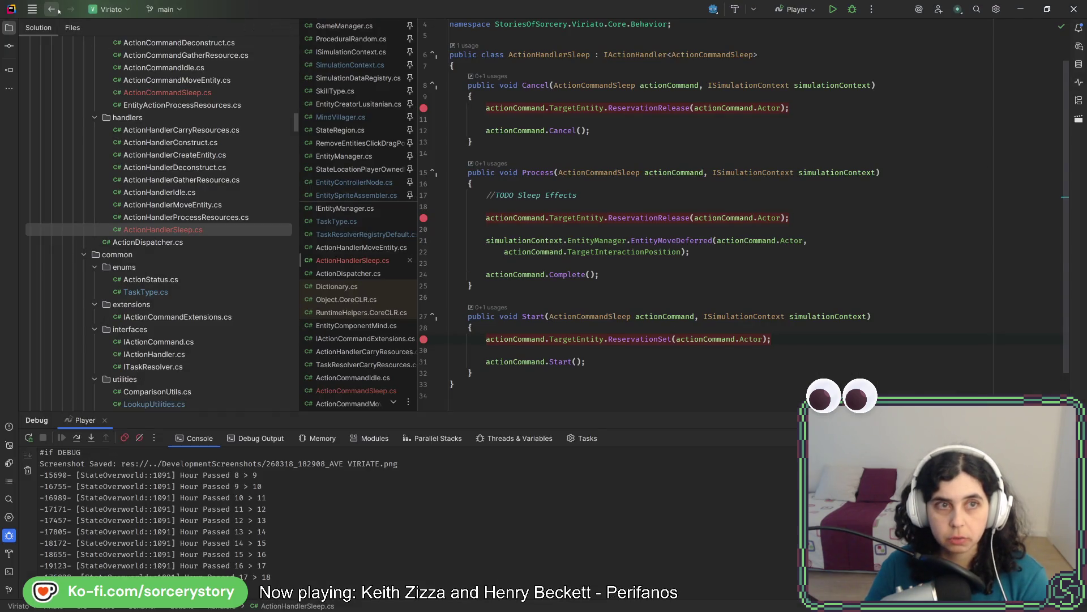
- Add GD.Print(entityData.Name); after the mind-component check in RecalculateActions
{"action": "left_click", "coordinate": [51, 9]}
{"action": "scroll", "coordinate": [671, 271], "scroll_direction": "up", "scroll_amount": 1}
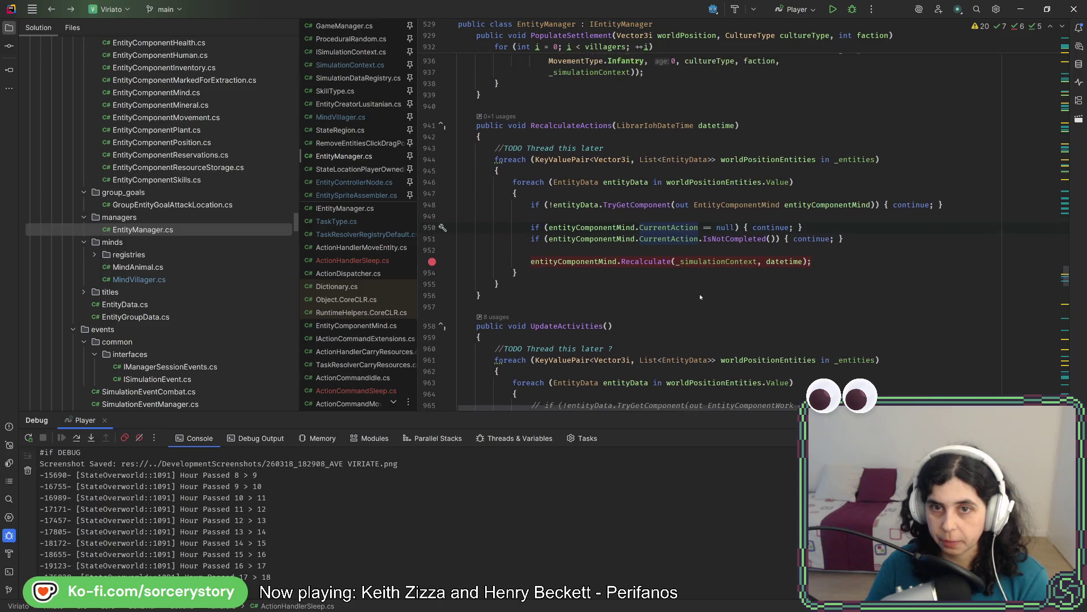
{"action": "left_click", "coordinate": [595, 201]}
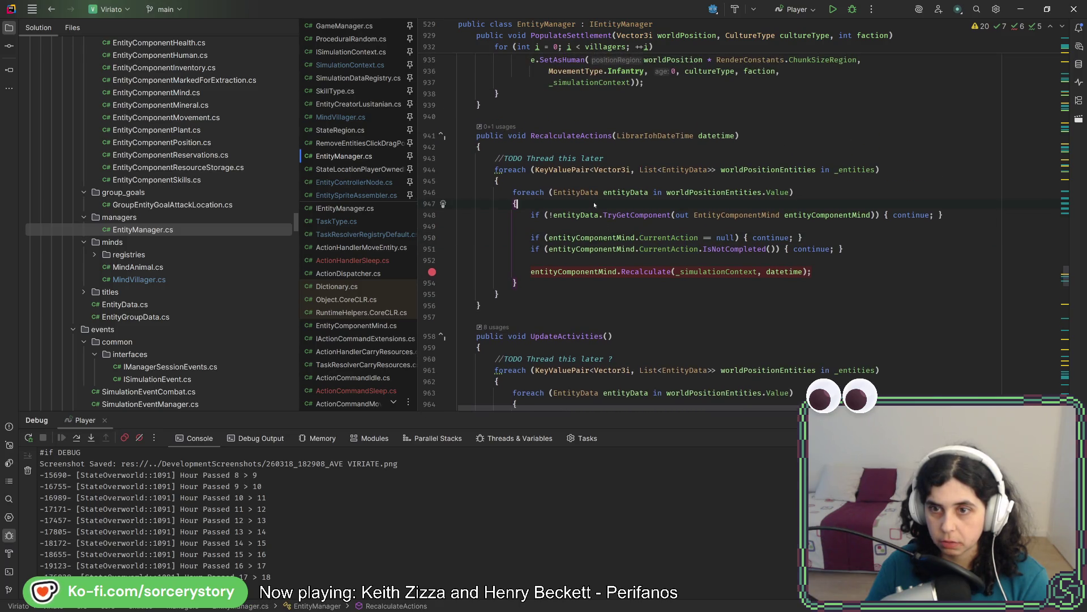
{"action": "left_click", "coordinate": [972, 217]}
{"action": "key", "text": "Return"}
{"action": "key", "text": "Return"}
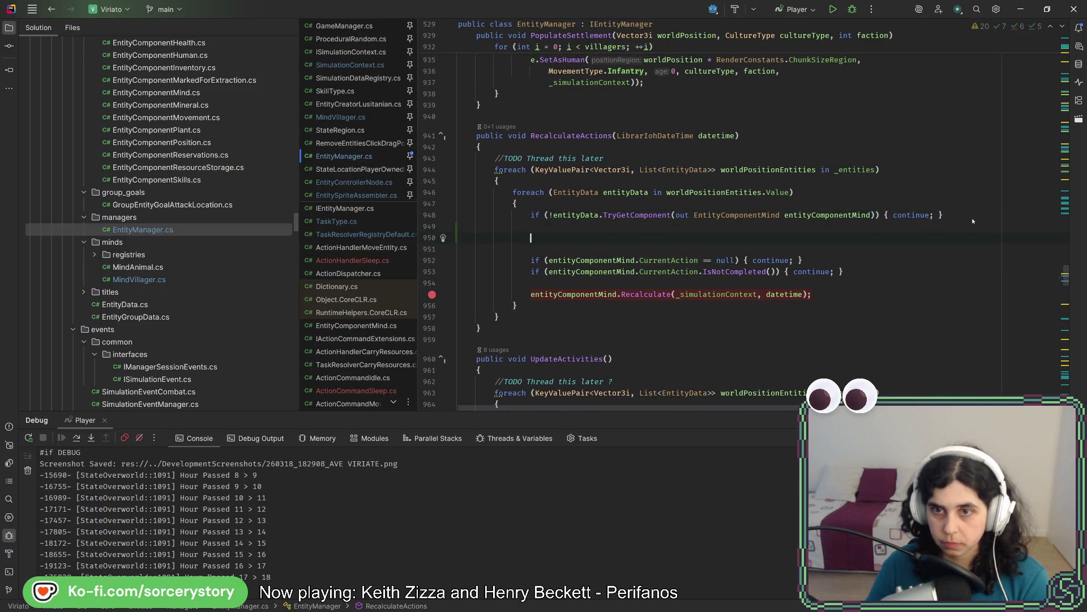
{"action": "type", "text": "G"}
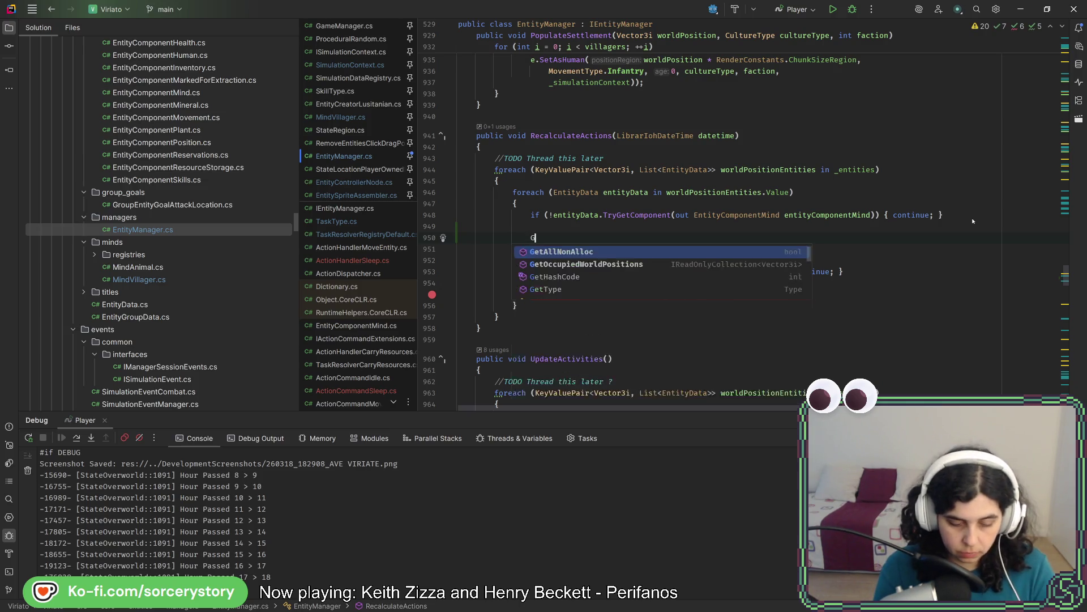
{"action": "type", "text": "D.Pr"}
{"action": "key", "text": "Return"}
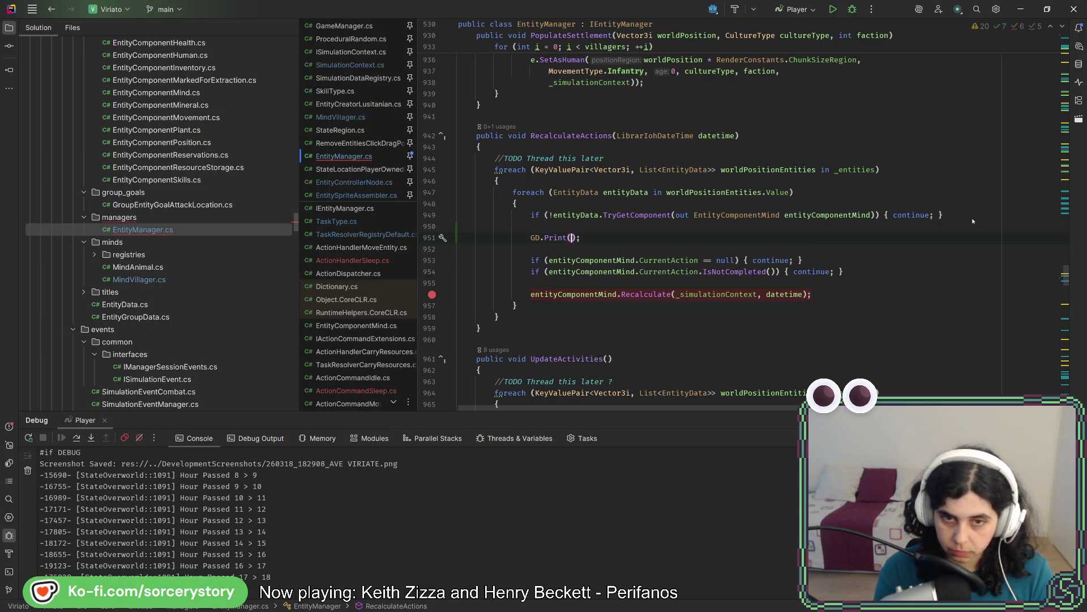
{"action": "type", "text": "e"}
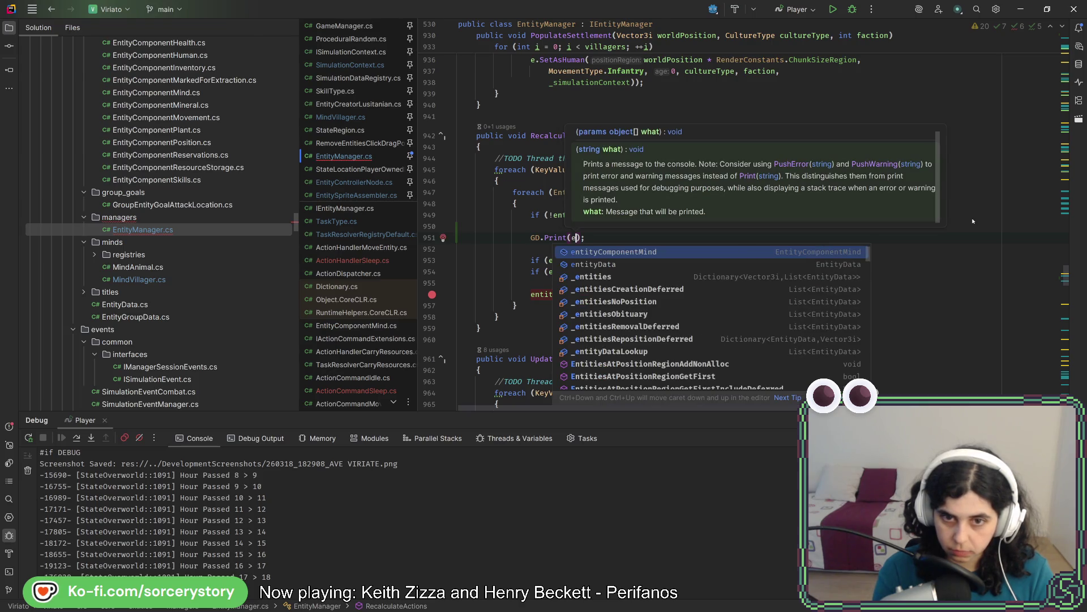
{"action": "key", "text": "Down"}
{"action": "key", "text": "Return"}
{"action": "type", "text": ".Na"}
{"action": "key", "text": "Return"}
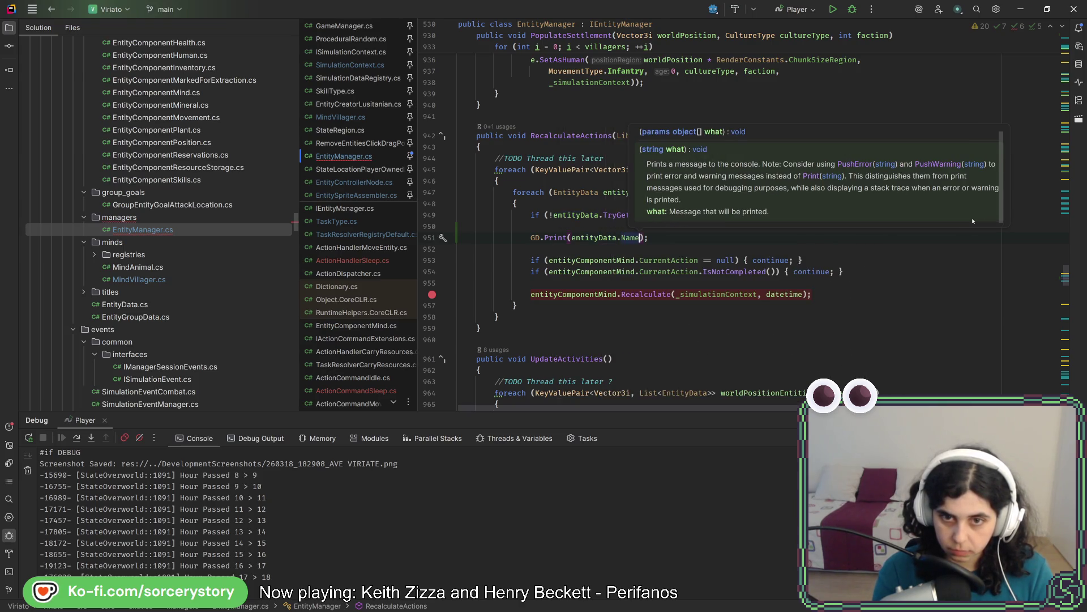
- Open a blank line at the top of RecalculateActions for a start marker
{"action": "left_click", "coordinate": [561, 225]}
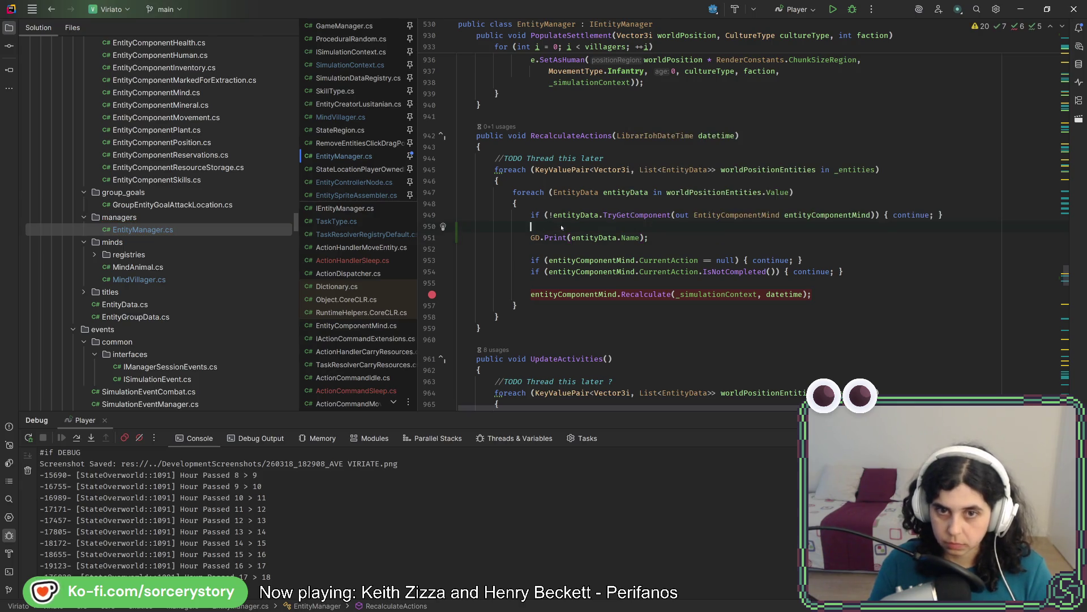
{"action": "key", "text": "Return"}
{"action": "key", "text": "Return"}
{"action": "key", "text": "Up"}
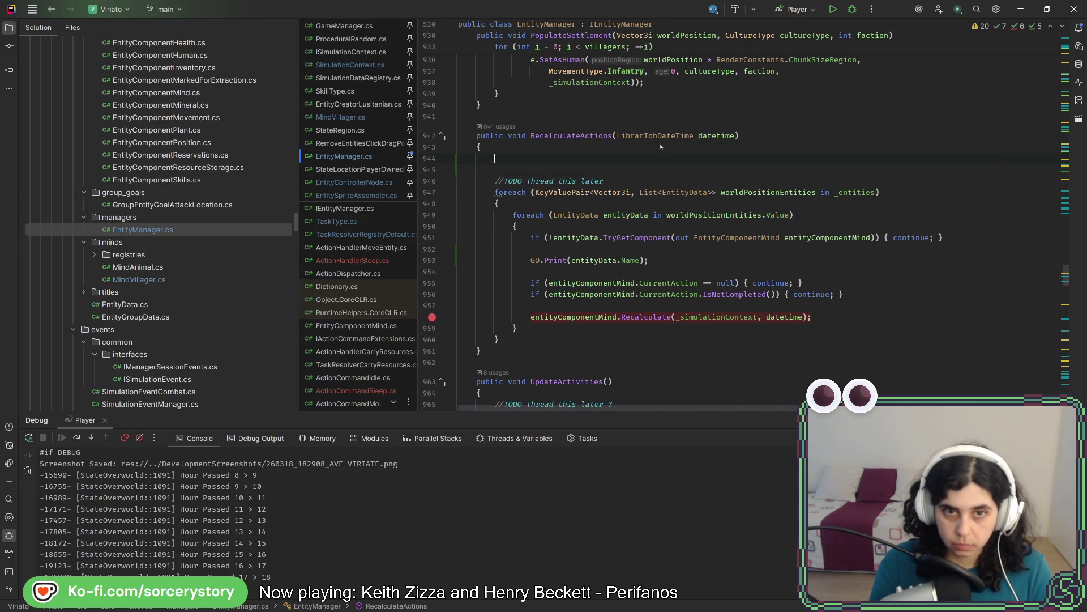
{"action": "type", "text": "GD"}
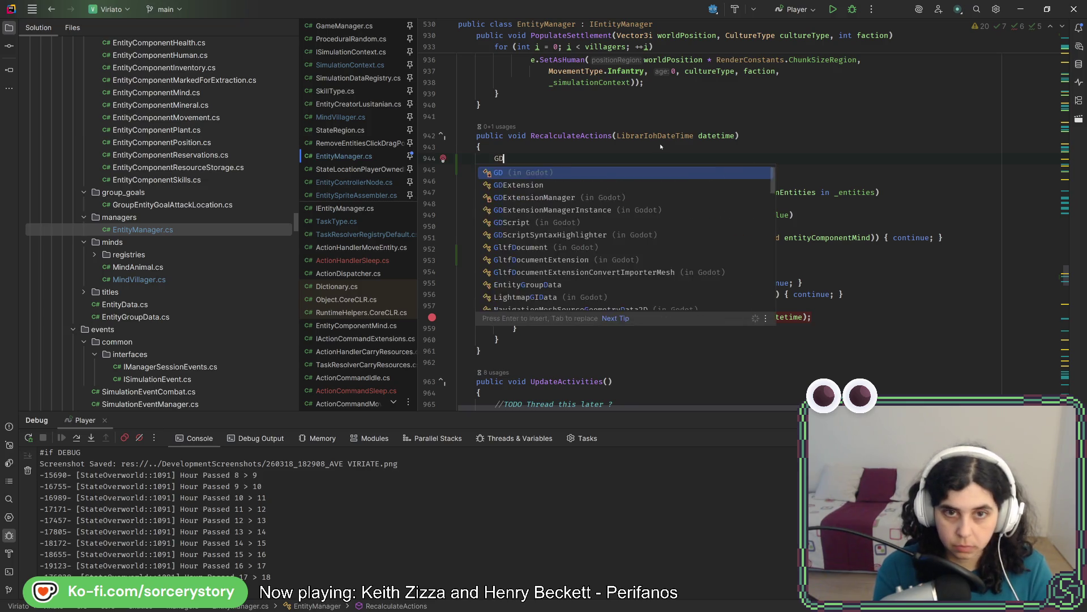
{"action": "type", "text": ".P"}
- Write the STR RecalculateActions start-marker print, undoing an accidental overwrite
{"action": "key", "text": "Return"}
{"action": "type", "text": "\""}
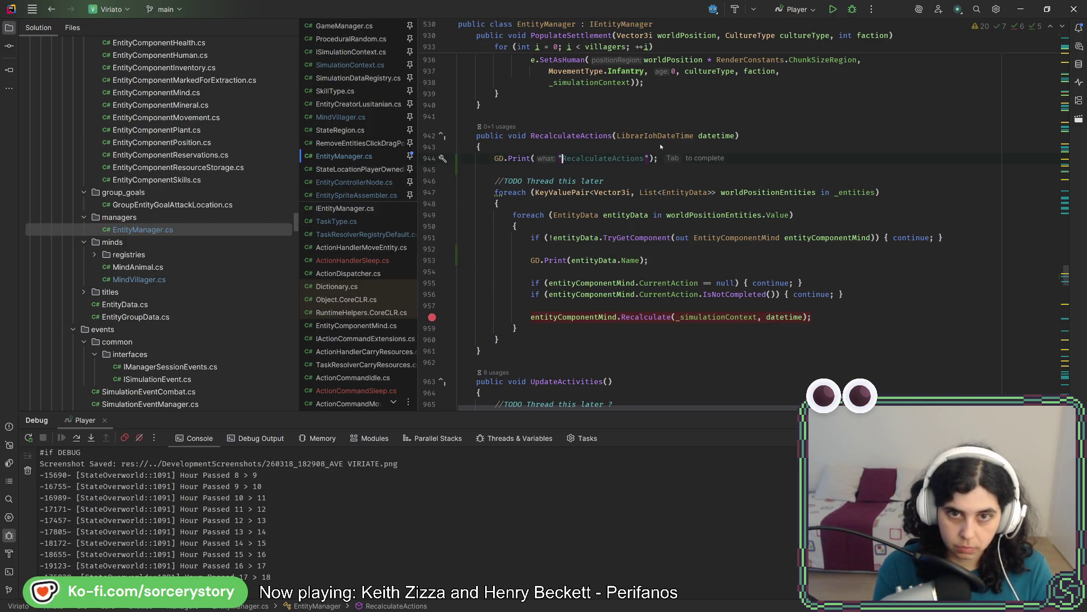
{"action": "type", "text": "-----"}
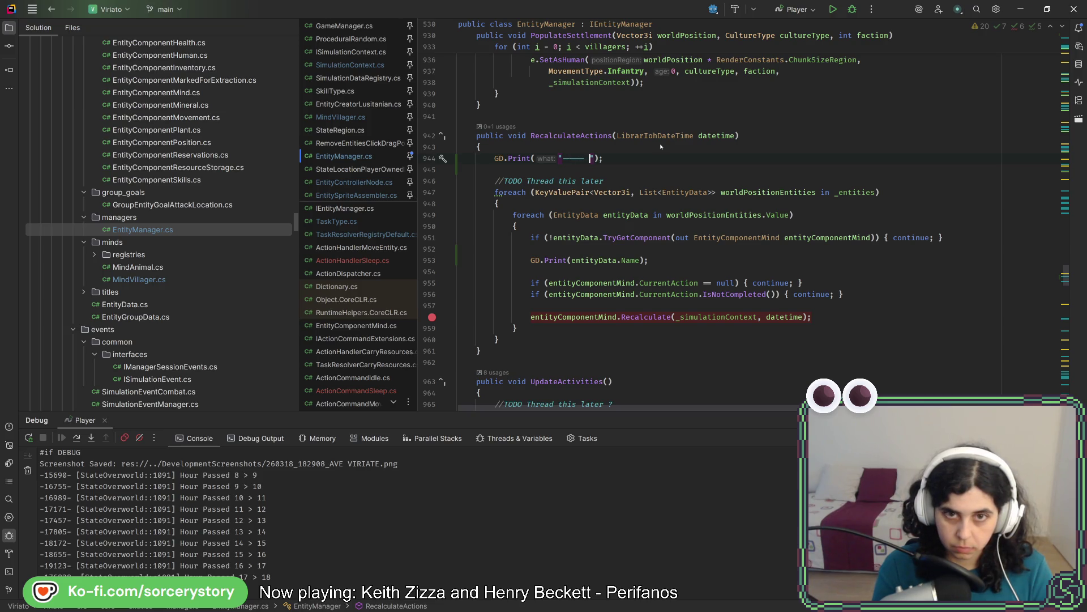
{"action": "left_click", "coordinate": [590, 158]}
{"action": "type", "text": "RecalculateActions"}
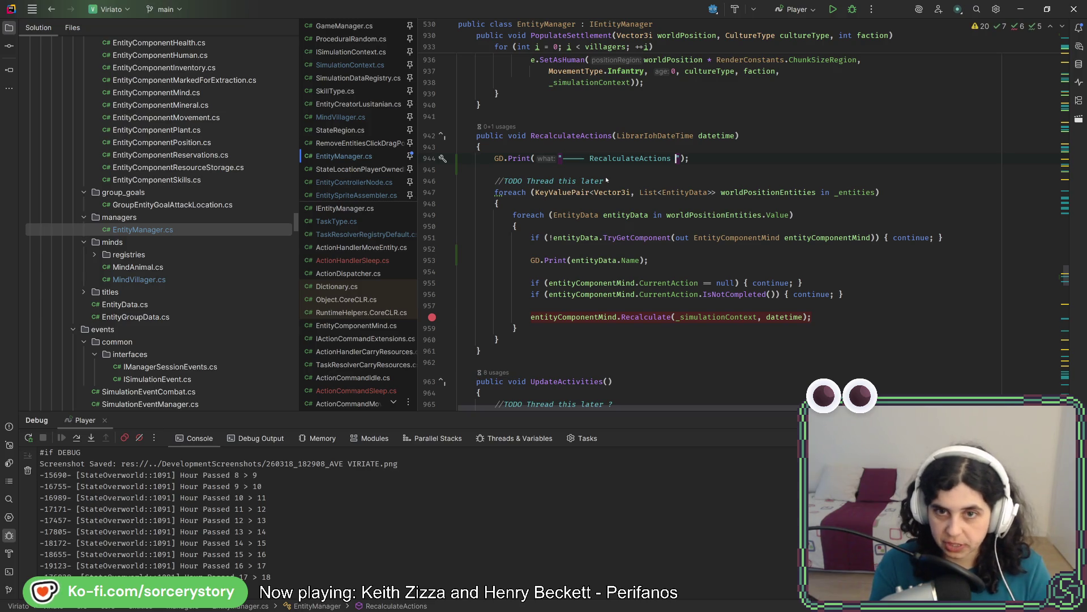
{"action": "type", "text": "---"}
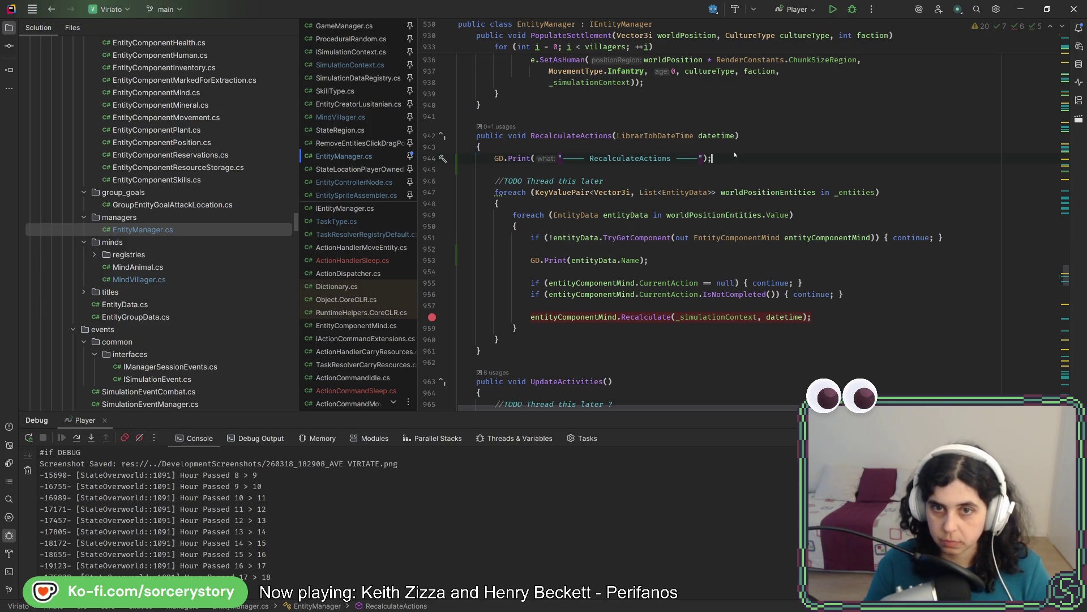
{"action": "left_click", "coordinate": [643, 158]}
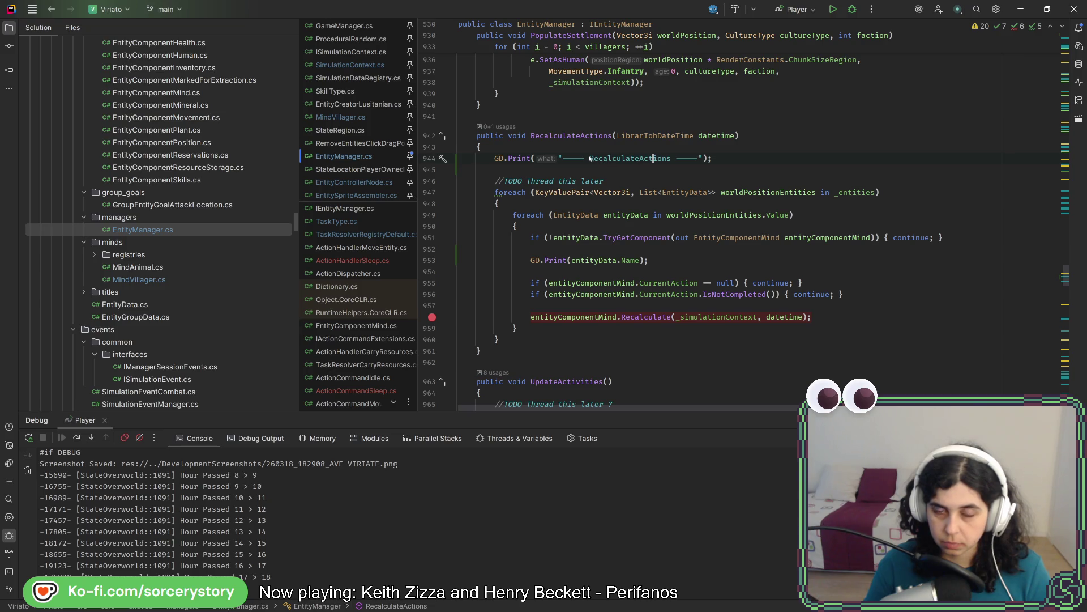
{"action": "left_click", "coordinate": [743, 157]}
{"action": "key", "text": "shift+Up"}
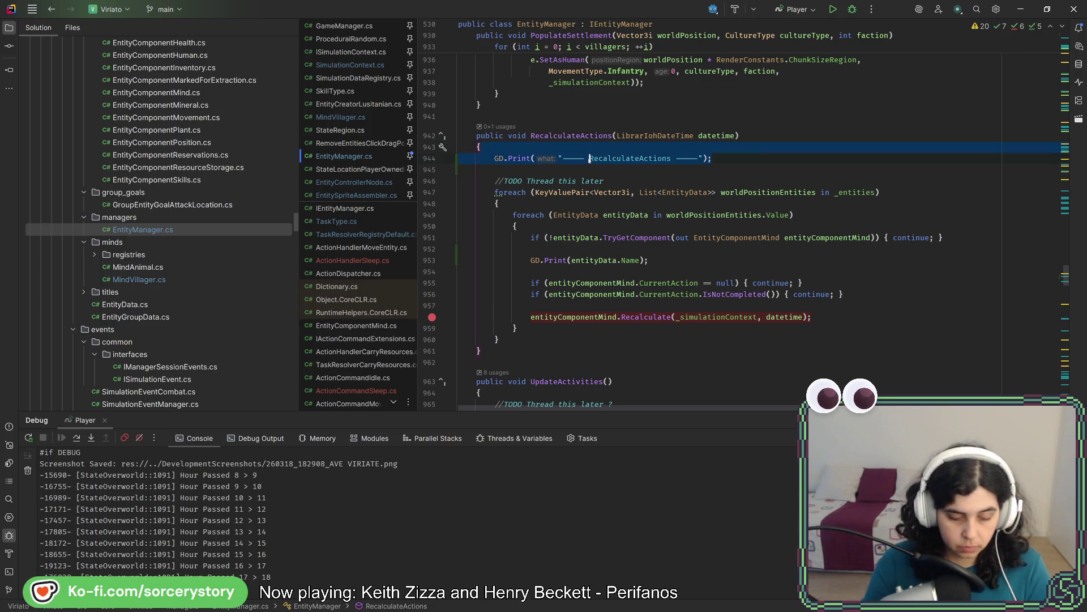
{"action": "type", "text": "STR"}
{"action": "key", "text": "ctrl+z"}
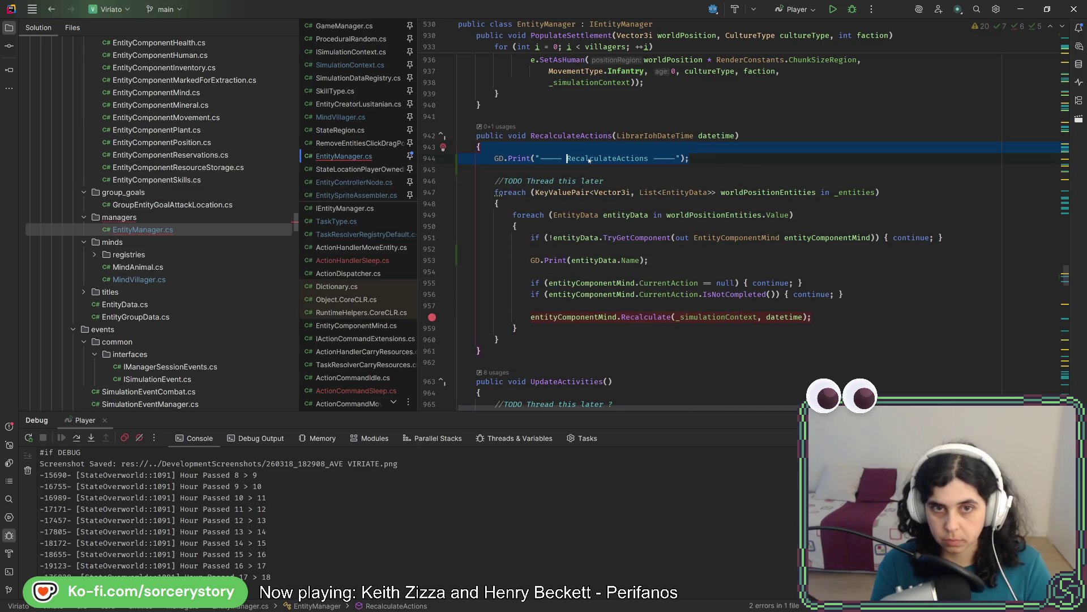
{"action": "key", "text": "Left"}
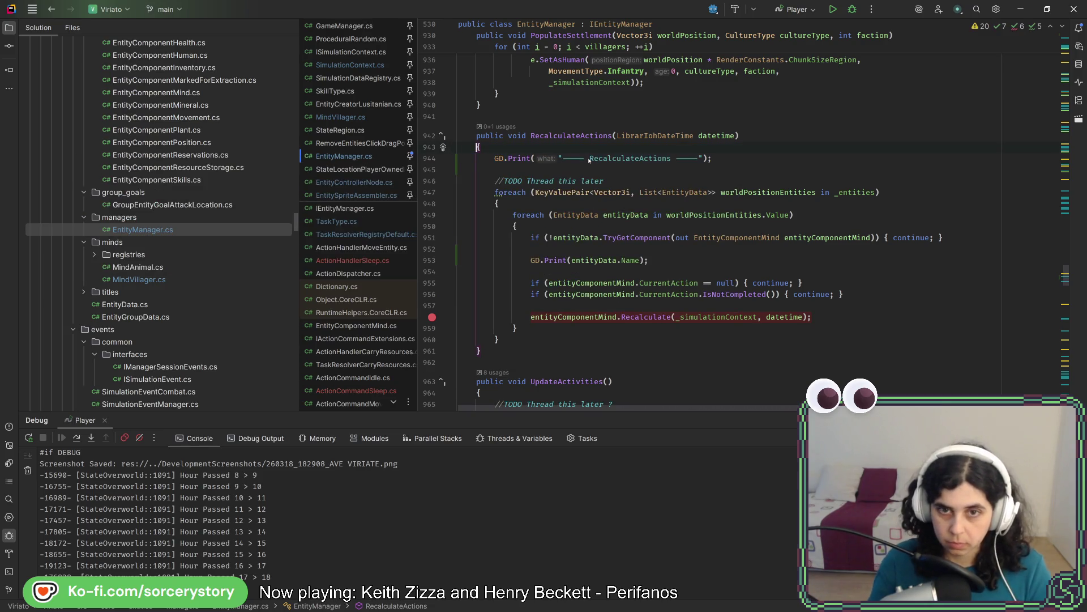
{"action": "left_click", "coordinate": [589, 158]}
{"action": "type", "text": "STR"}
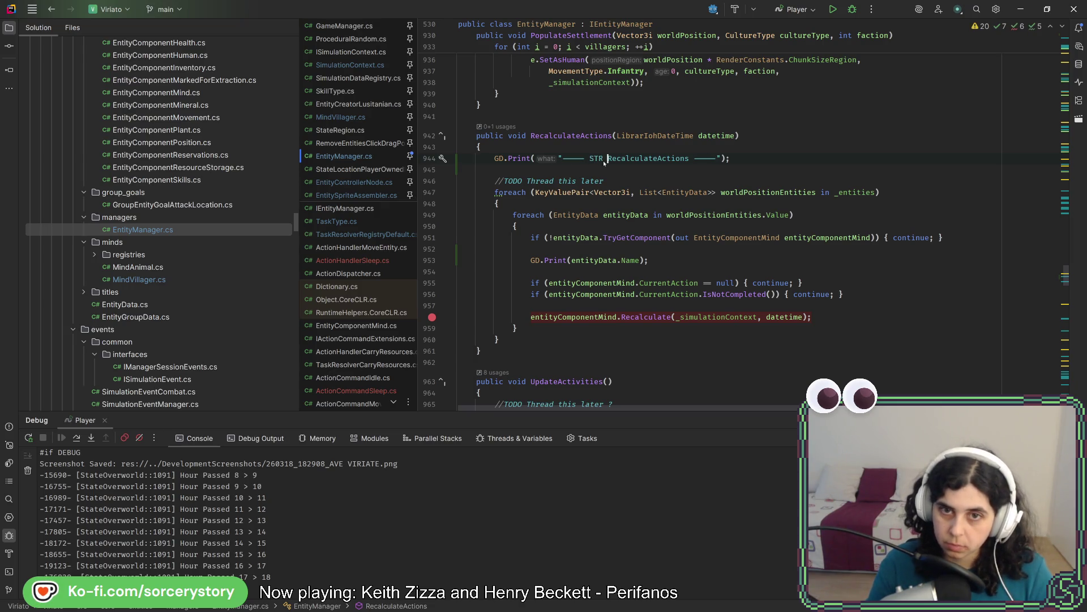
- Copy the marker line after the foreach loop as an END banner and select the name print lines
{"action": "left_click_drag", "start_coordinate": [748, 160], "coordinate": [754, 152]}
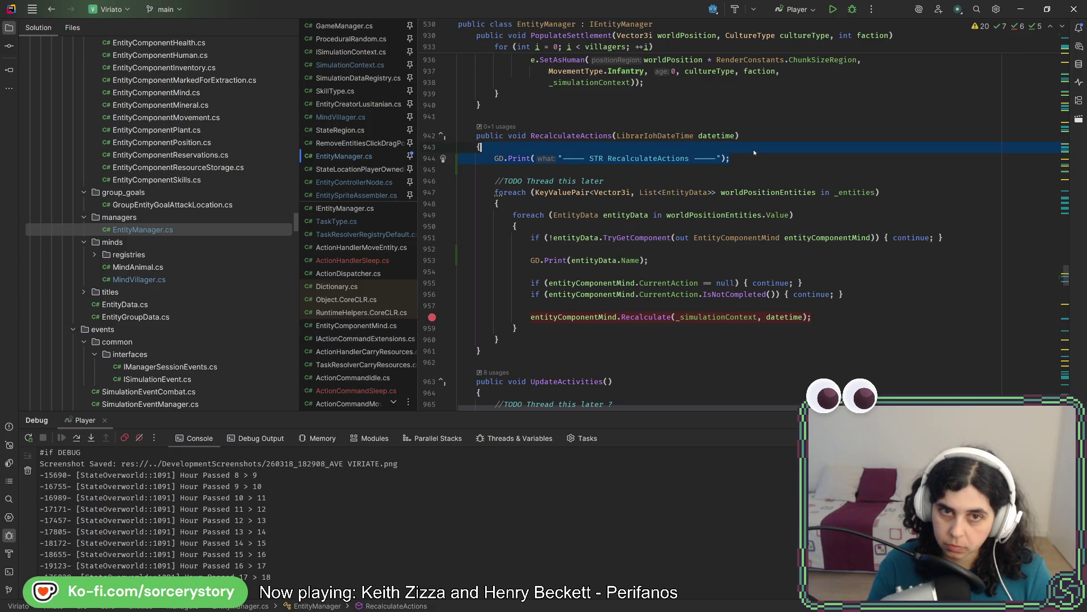
{"action": "key", "text": "ctrl+c"}
{"action": "left_click", "coordinate": [686, 340]}
{"action": "key", "text": "ctrl+v"}
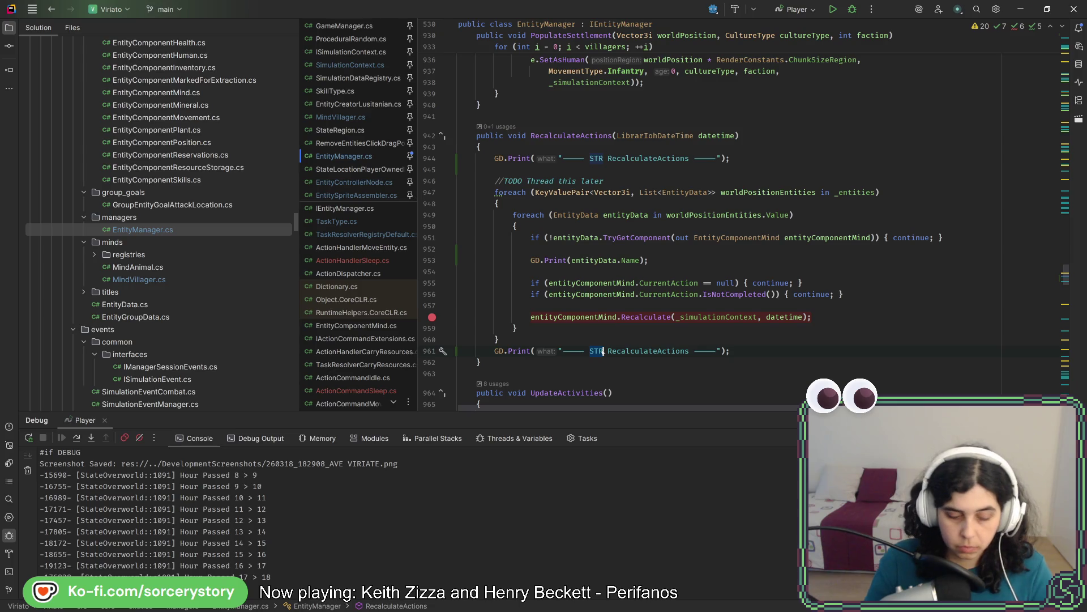
{"action": "key", "text": "BackSpace"}
{"action": "key", "text": "BackSpace"}
{"action": "key", "text": "BackSpace"}
{"action": "type", "text": "END"}
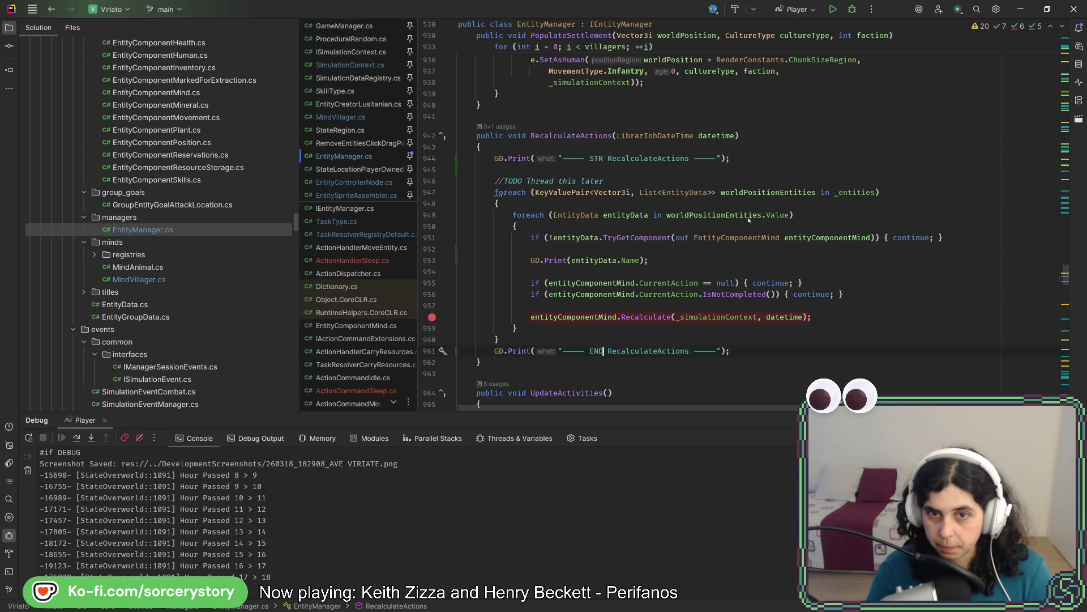
{"action": "left_click", "coordinate": [931, 254]}
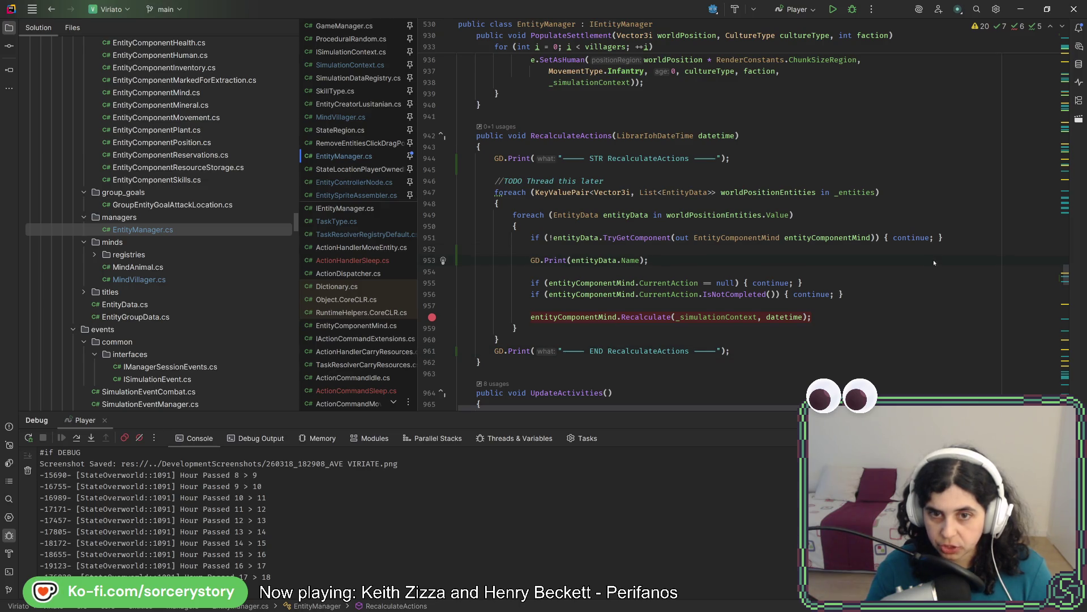
{"action": "left_click_drag", "start_coordinate": [933, 262], "coordinate": [957, 244]}
{"action": "scroll", "coordinate": [870, 305], "scroll_direction": "down", "scroll_amount": 5}
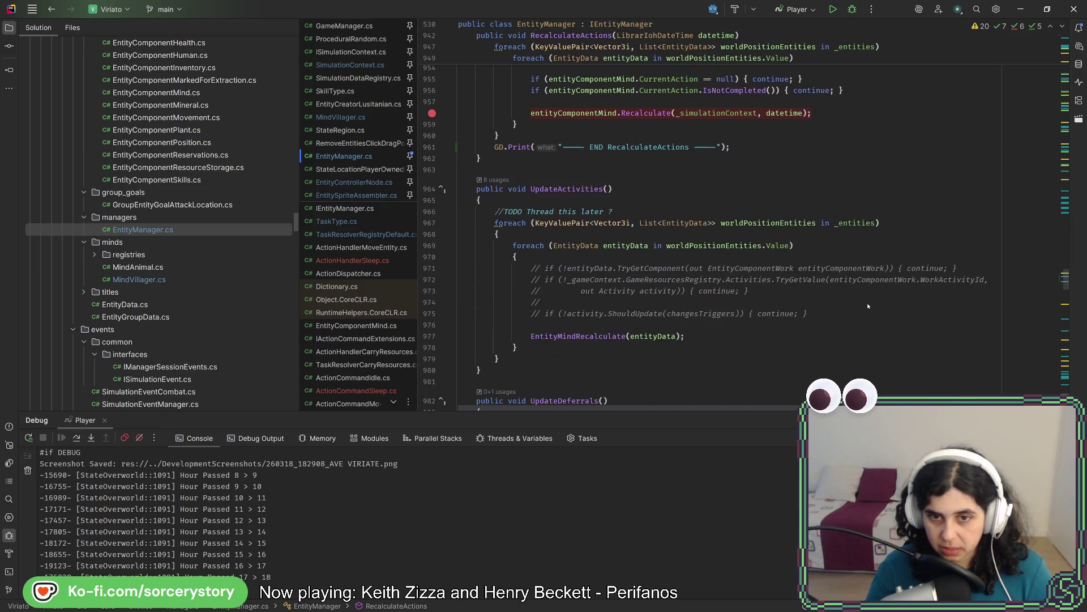
{"action": "scroll", "coordinate": [869, 305], "scroll_direction": "down", "scroll_amount": 8}
{"action": "scroll", "coordinate": [865, 303], "scroll_direction": "down", "scroll_amount": 8}
{"action": "scroll", "coordinate": [865, 303], "scroll_direction": "down", "scroll_amount": 8}
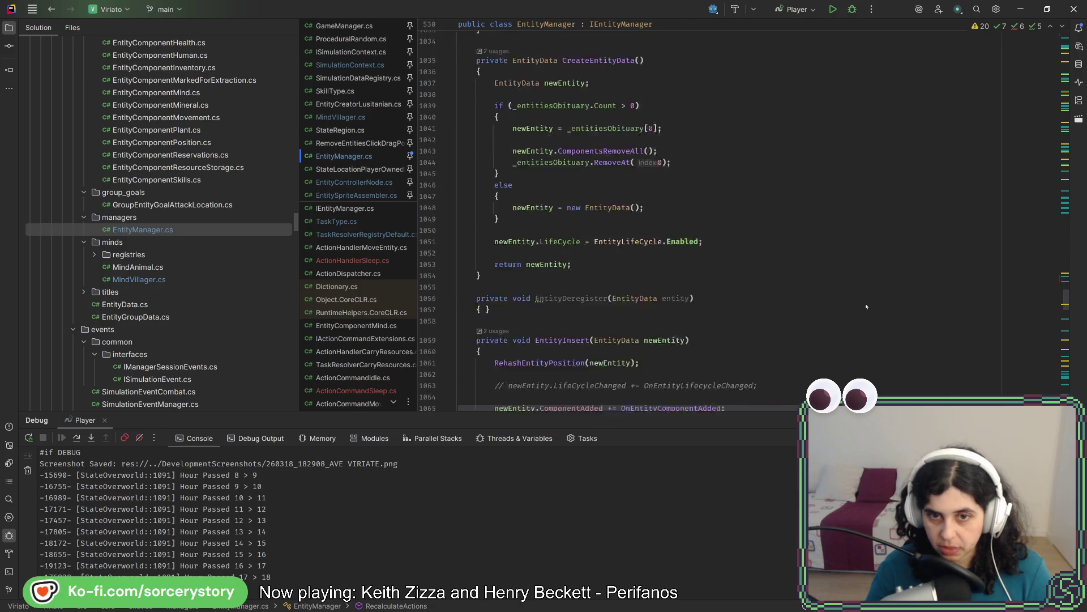
{"action": "scroll", "coordinate": [866, 306], "scroll_direction": "down", "scroll_amount": 8}
{"action": "scroll", "coordinate": [866, 307], "scroll_direction": "down", "scroll_amount": 9}
{"action": "scroll", "coordinate": [864, 304], "scroll_direction": "down", "scroll_amount": 9}
{"action": "scroll", "coordinate": [864, 304], "scroll_direction": "down", "scroll_amount": 9}
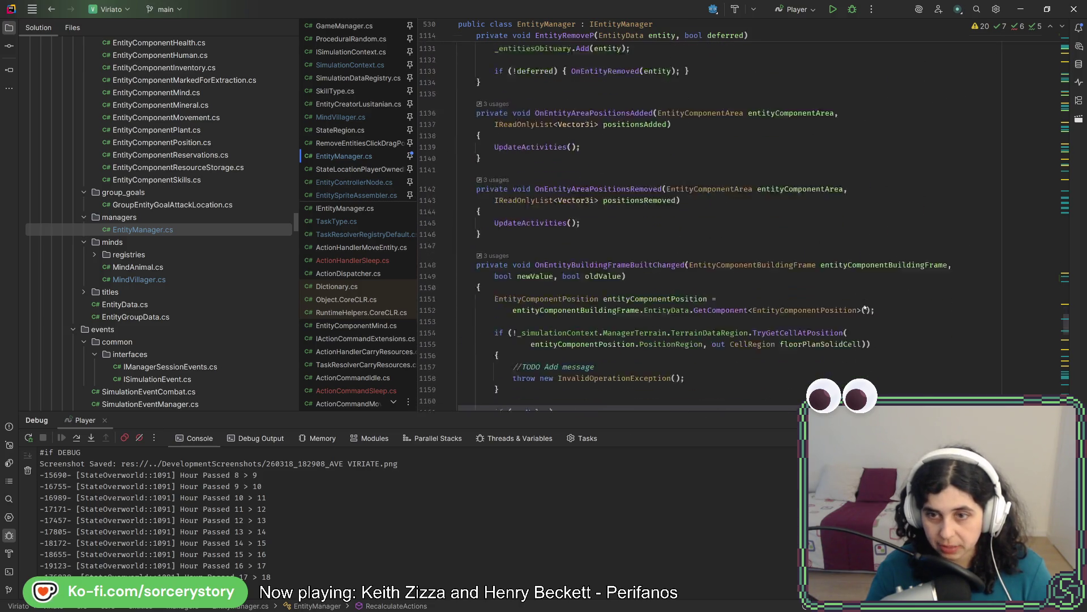
{"action": "scroll", "coordinate": [864, 311], "scroll_direction": "down", "scroll_amount": 9}
{"action": "scroll", "coordinate": [864, 311], "scroll_direction": "down", "scroll_amount": 9}
{"action": "scroll", "coordinate": [863, 311], "scroll_direction": "down", "scroll_amount": 9}
{"action": "scroll", "coordinate": [862, 312], "scroll_direction": "down", "scroll_amount": 9}
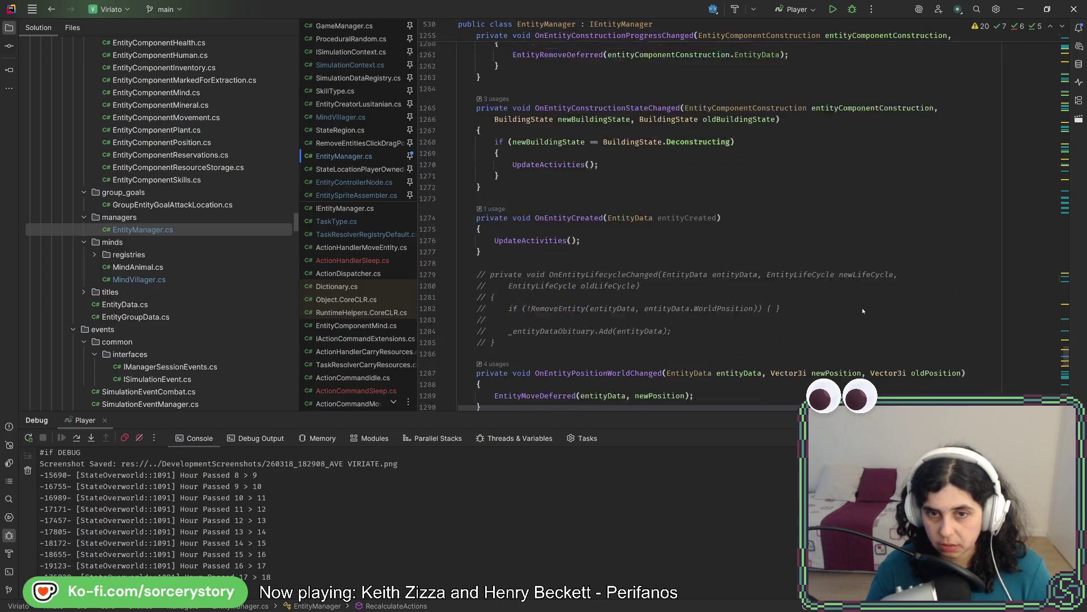
{"action": "scroll", "coordinate": [861, 312], "scroll_direction": "down", "scroll_amount": 9}
{"action": "scroll", "coordinate": [860, 312], "scroll_direction": "down", "scroll_amount": 3}
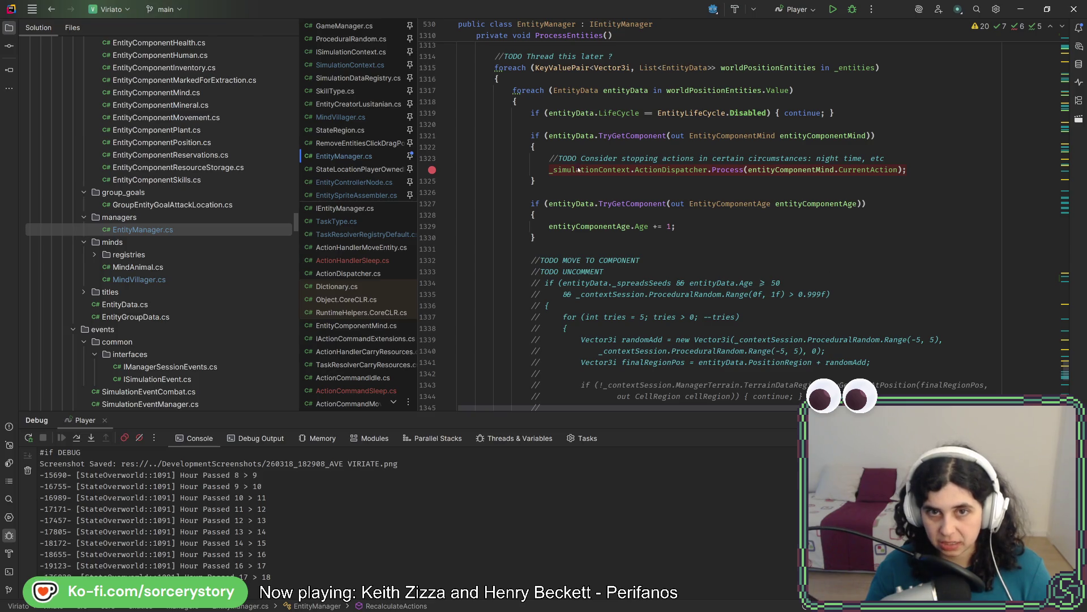
{"action": "scroll", "coordinate": [595, 157], "scroll_direction": "up", "scroll_amount": 1}
{"action": "scroll", "coordinate": [631, 136], "scroll_direction": "up", "scroll_amount": 1}
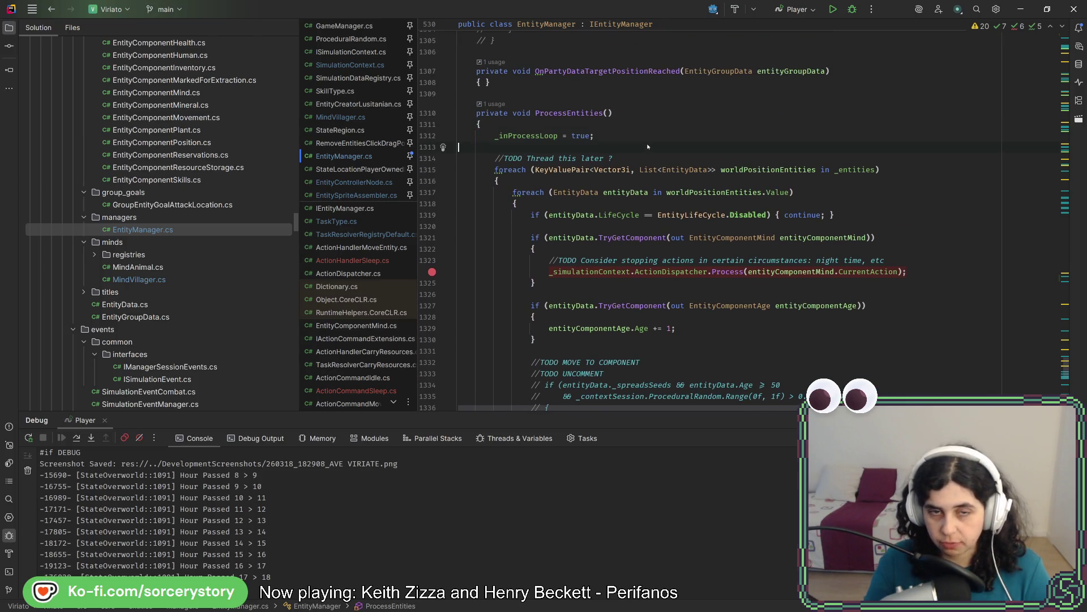
- Add GD.Print("—— STR Process Entities ——"); after _inProcessLoop = true and select it
{"action": "key", "text": "Return"}
{"action": "key", "text": "Return"}
{"action": "type", "text": "GD"}
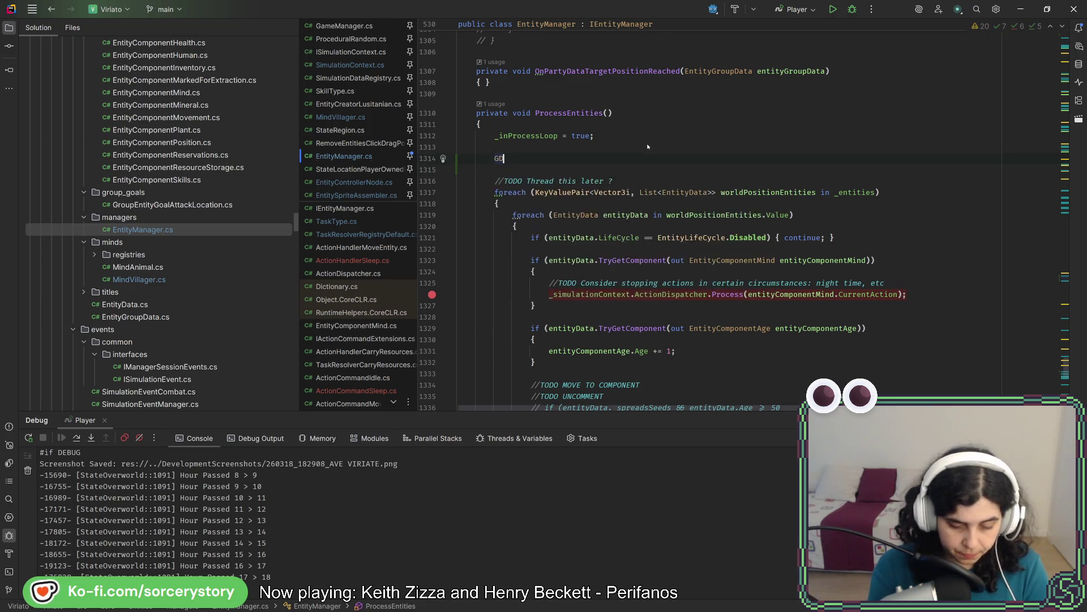
{"action": "type", "text": ".Pro"}
{"action": "type", "text": "i"}
{"action": "key", "text": "Return"}
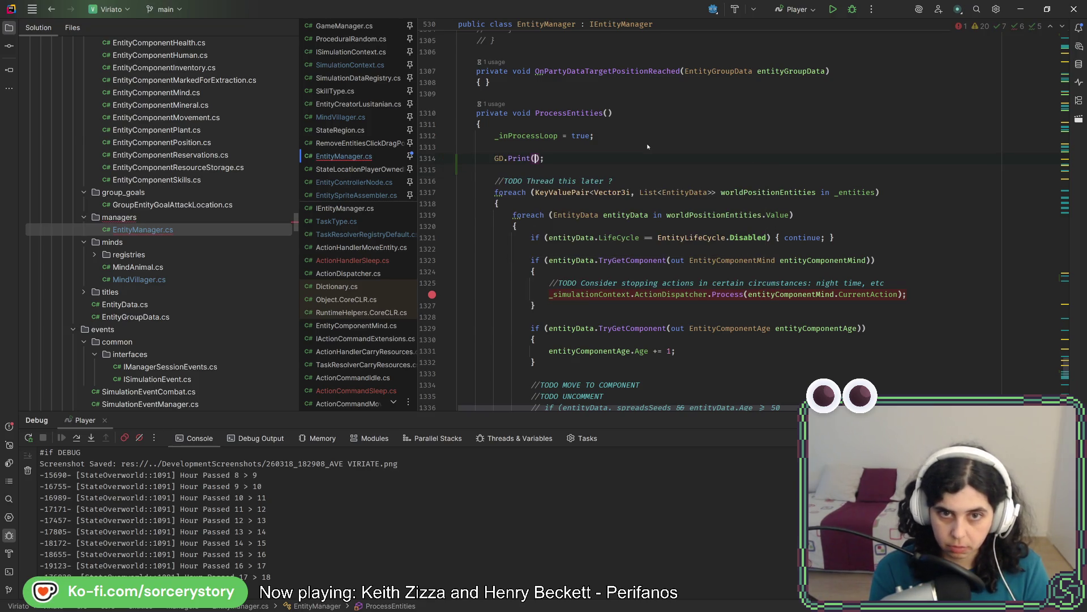
{"action": "type", "text": "\""}
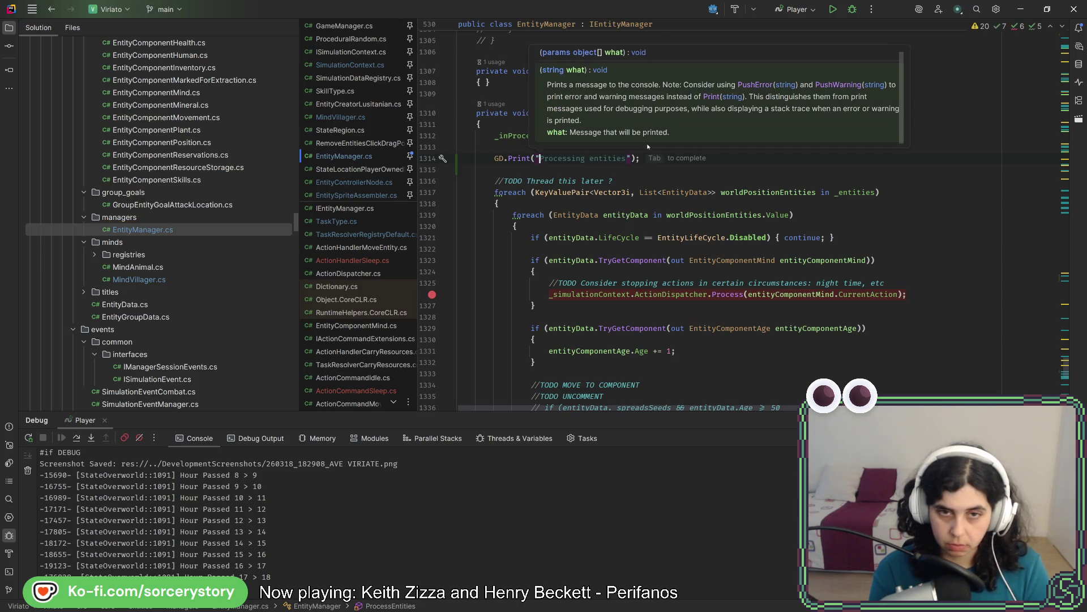
{"action": "type", "text": "--- "}
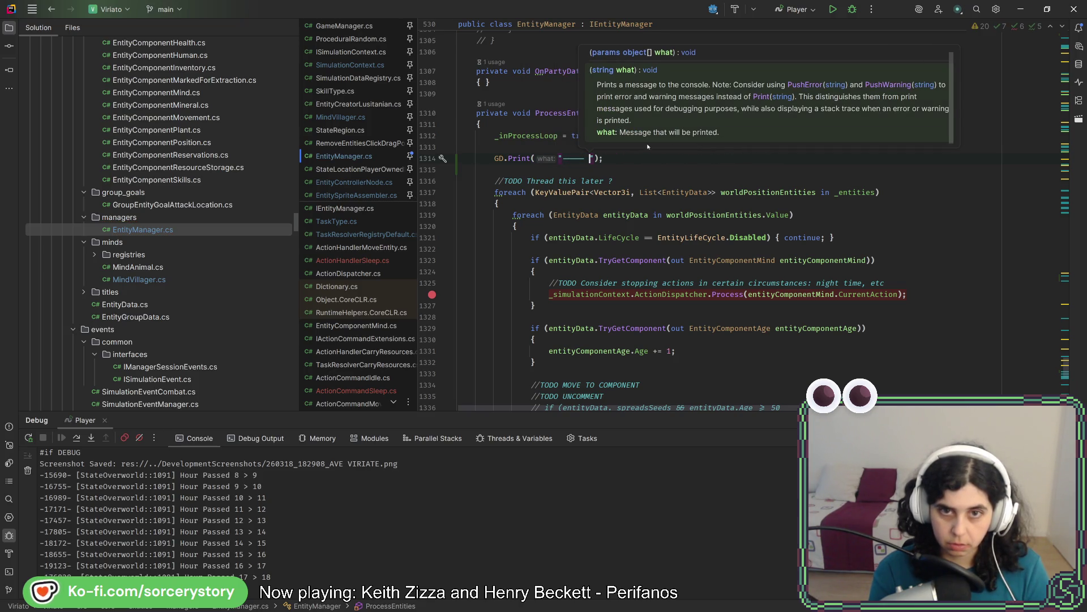
{"action": "type", "text": "STR"}
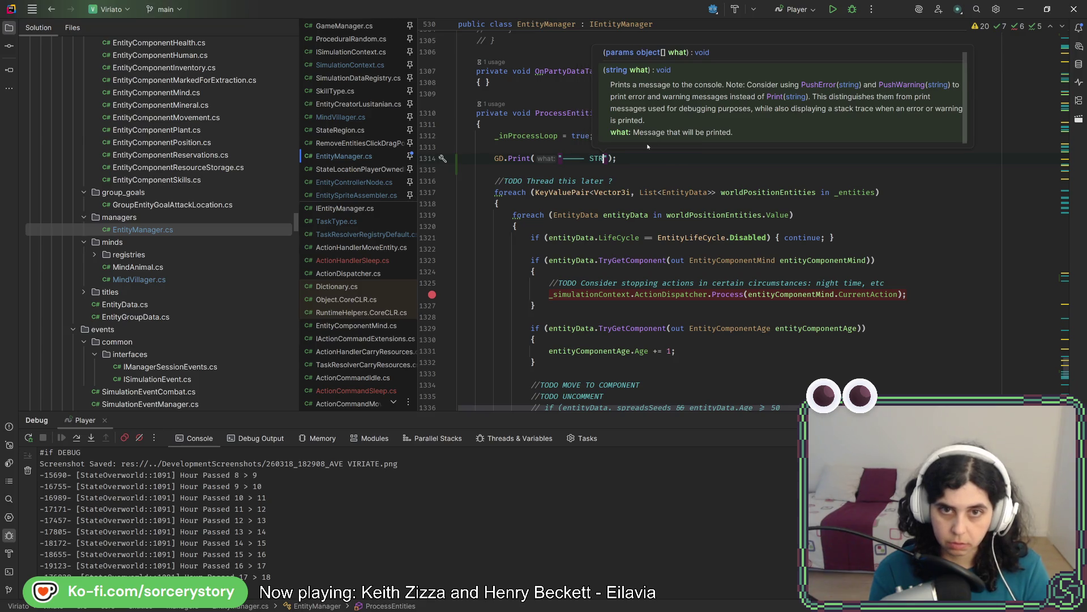
{"action": "type", "text": " Pro"}
{"action": "type", "text": "cessing"}
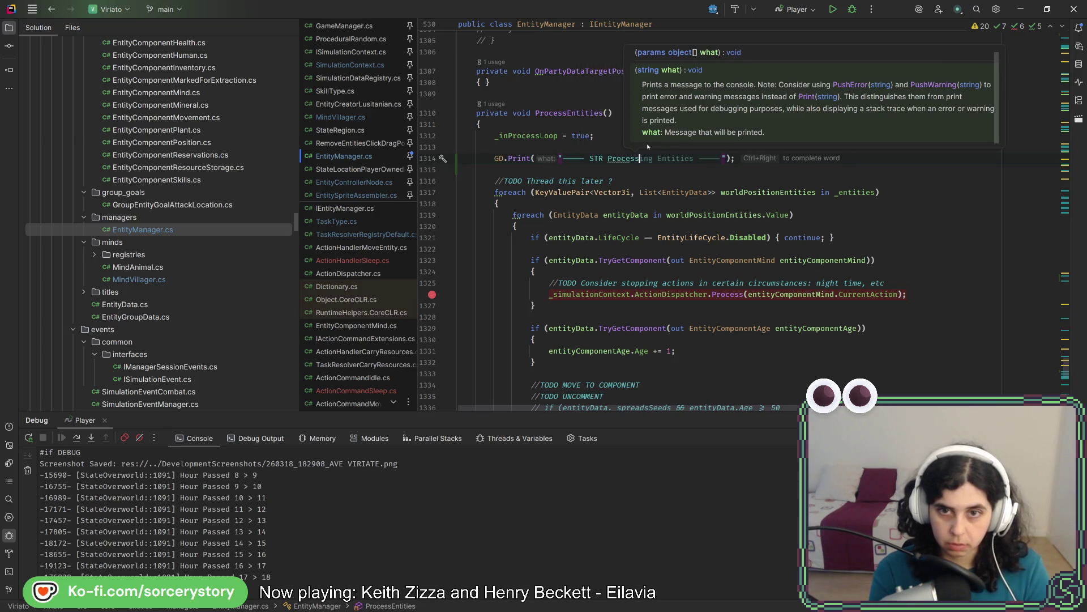
{"action": "type", "text": " Entities ---"}
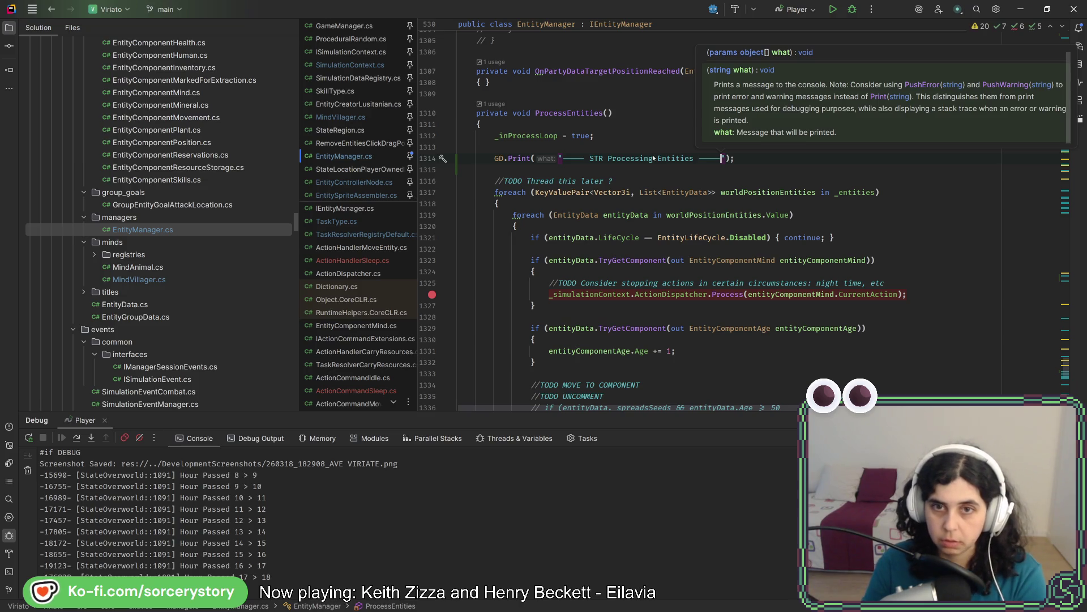
{"action": "left_click", "coordinate": [645, 158]}
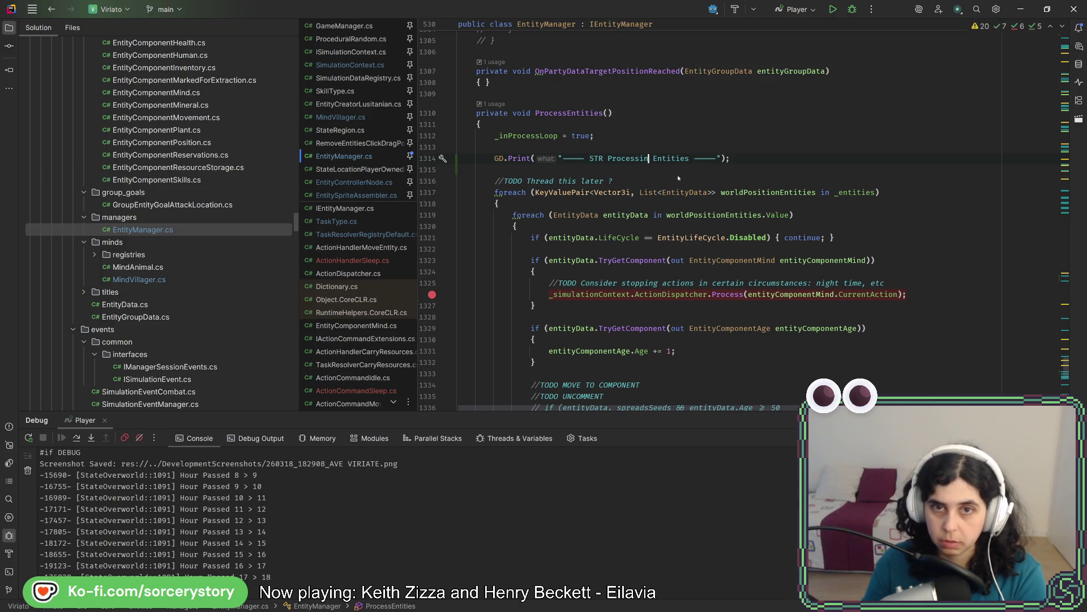
{"action": "left_click", "coordinate": [793, 160]}
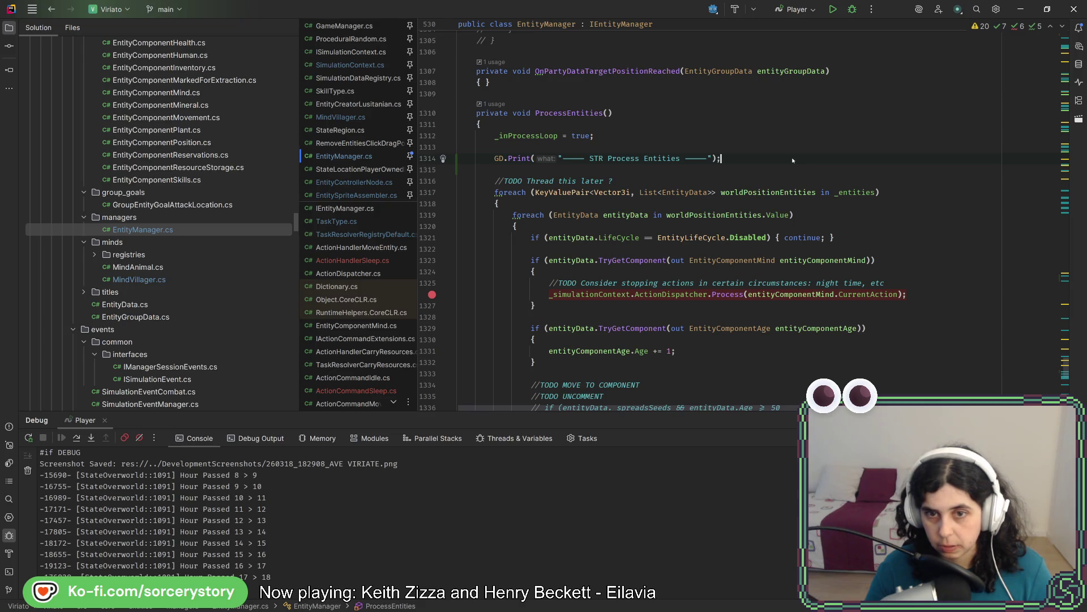
{"action": "left_click_drag", "start_coordinate": [793, 160], "coordinate": [796, 151]}
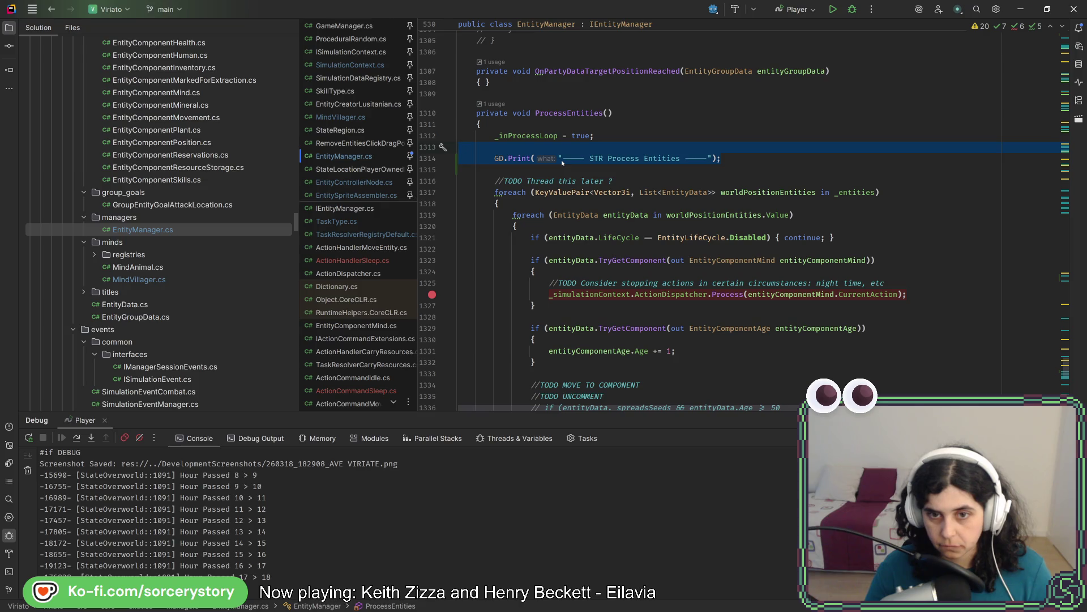
{"action": "key", "text": "Down"}
{"action": "key", "text": "End"}
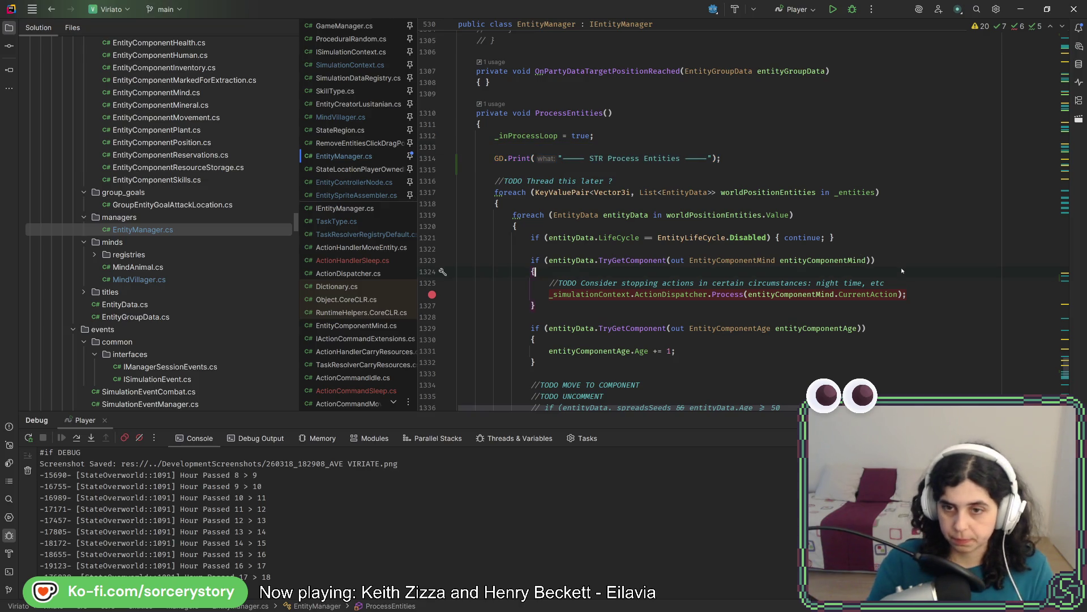
- Paste the print into the mind-component block and change it to GD.Print($"\t{entityData.Name}");
{"action": "key", "text": "Return"}
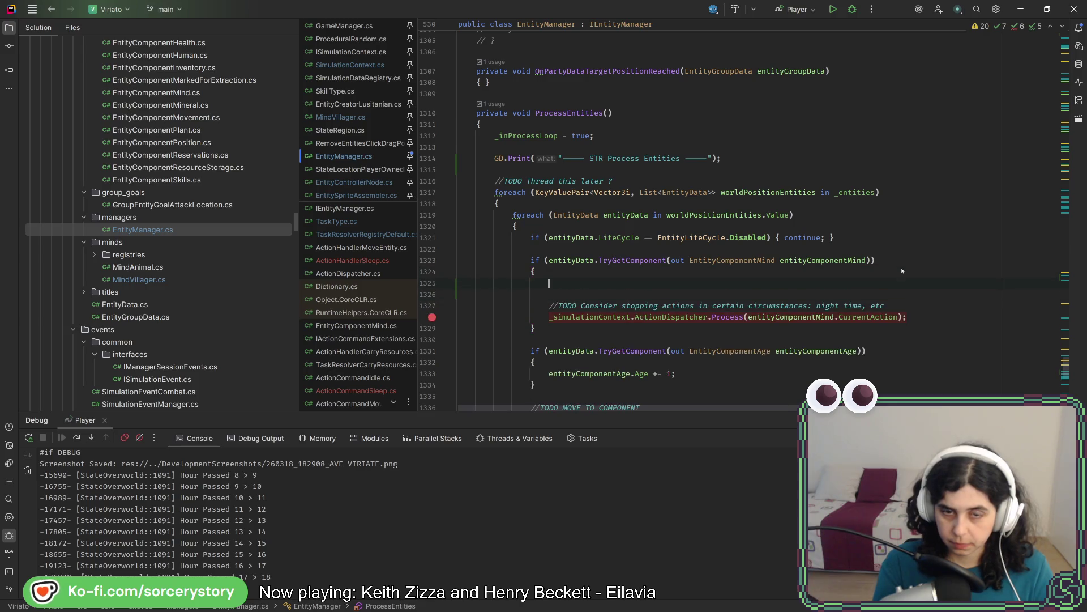
{"action": "key", "text": "ctrl+v"}
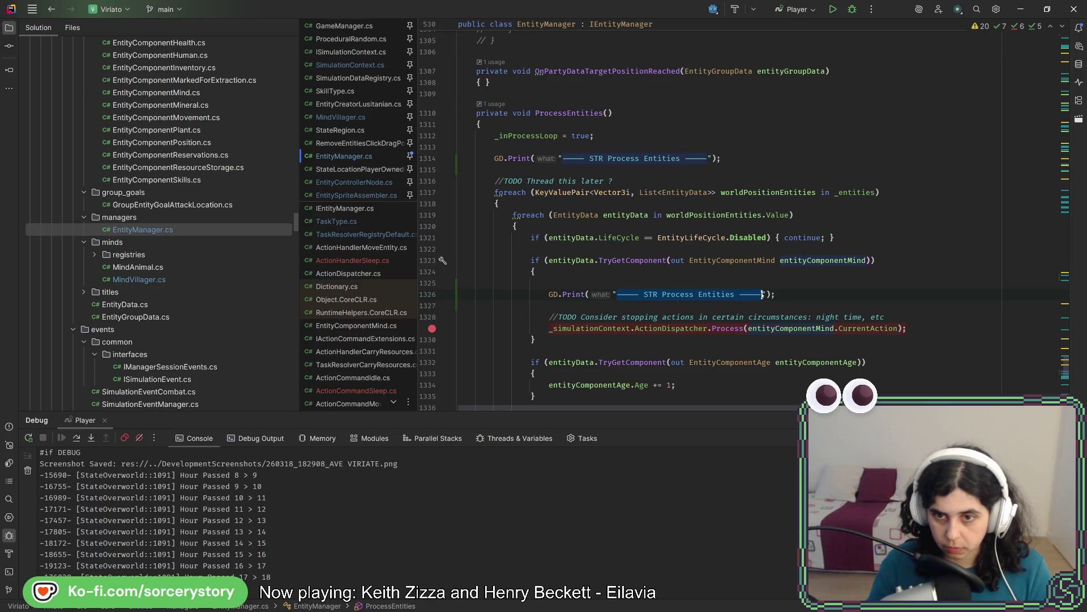
{"action": "type", "text": "entityC"}
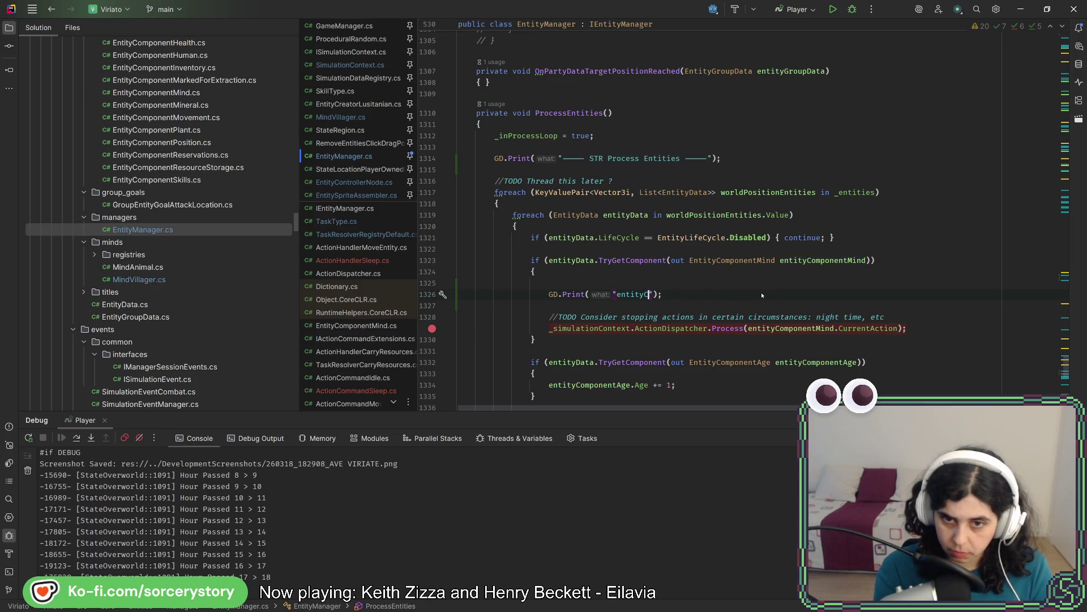
{"action": "key", "text": "BackSpace"}
{"action": "key", "text": "BackSpace"}
{"action": "key", "text": "BackSpace"}
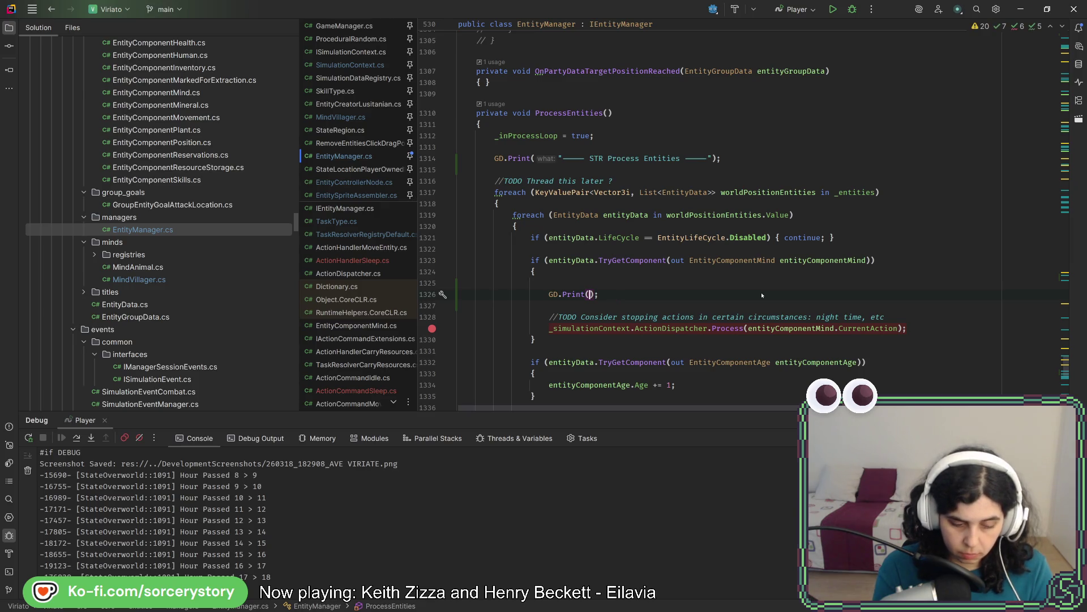
{"action": "type", "text": "$\""}
{"action": "type", "text": "\\"}
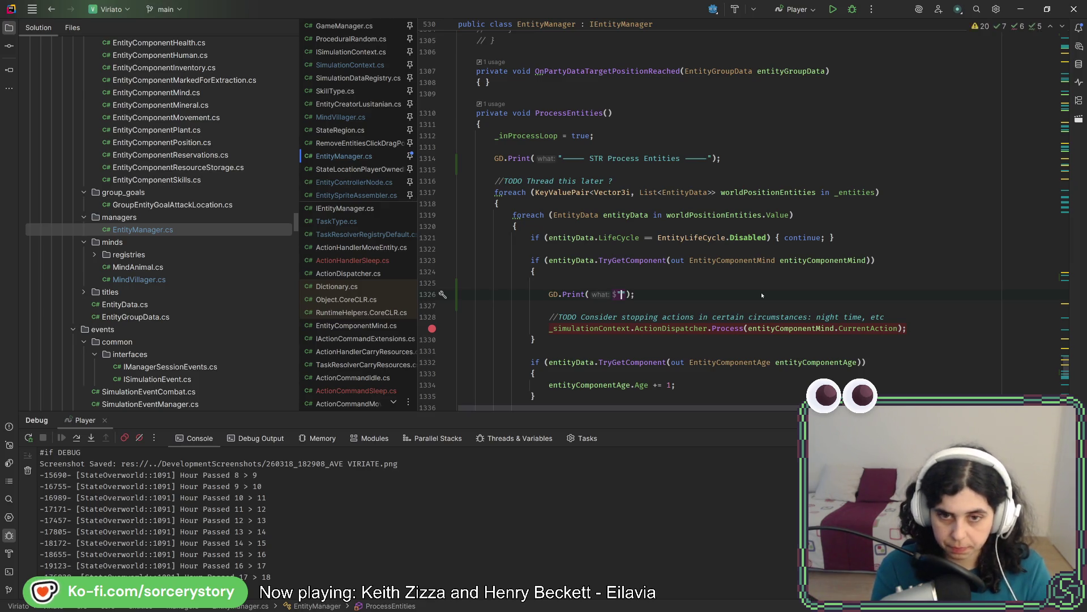
{"action": "type", "text": "t {"}
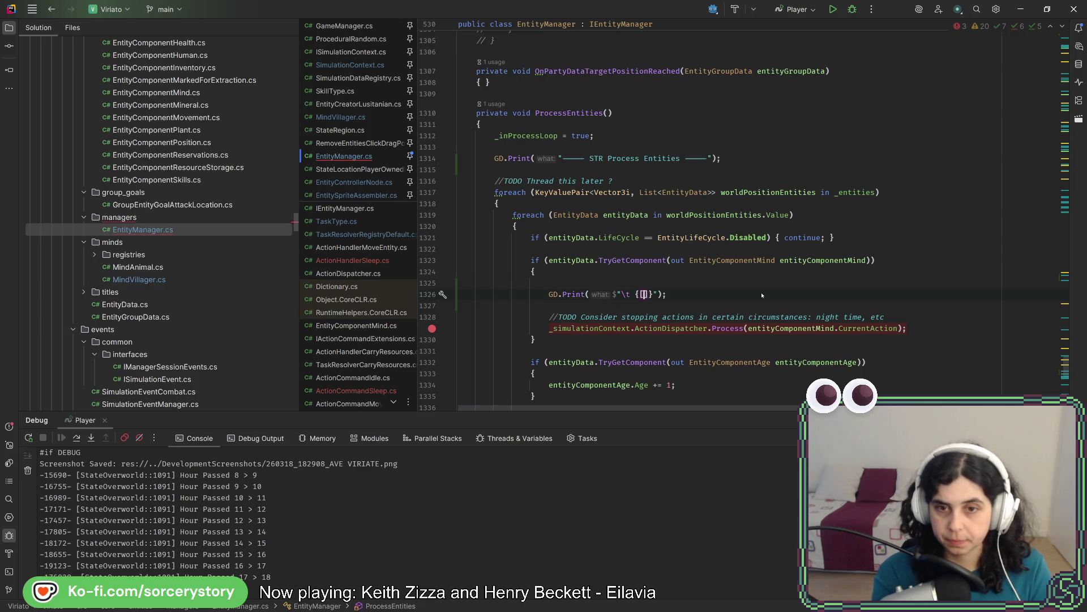
{"action": "type", "text": "entityData"}
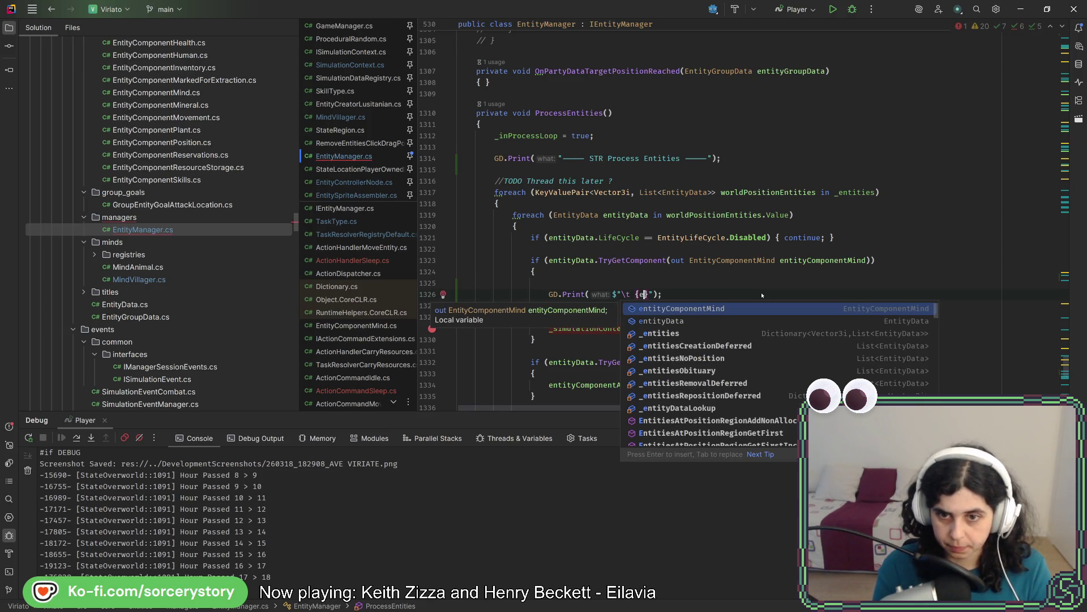
{"action": "type", "text": ","}
{"action": "key", "text": "BackSpace"}
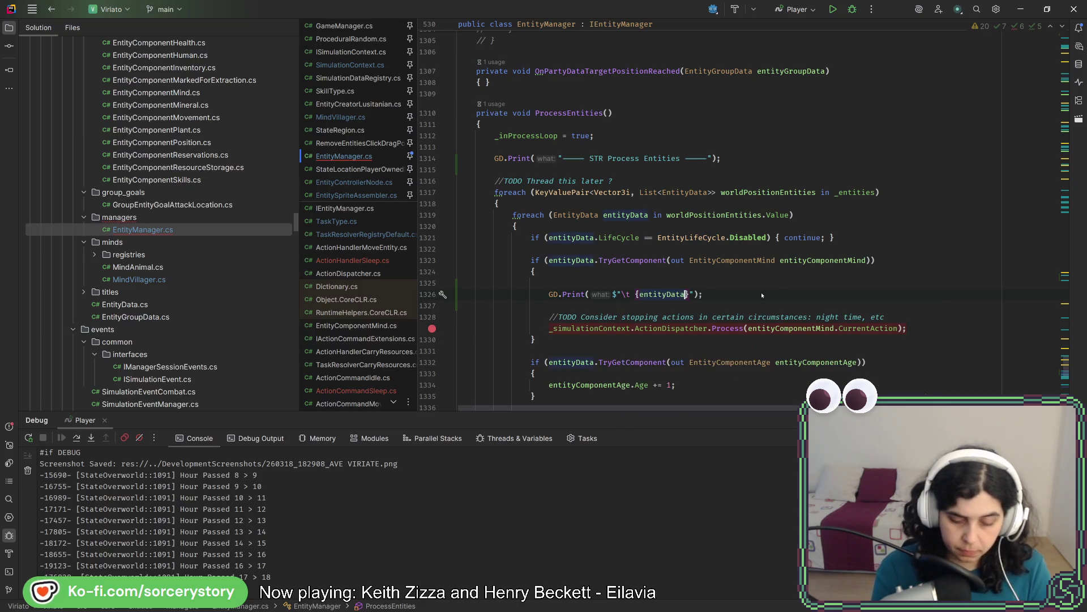
{"action": "type", "text": ".Name"}
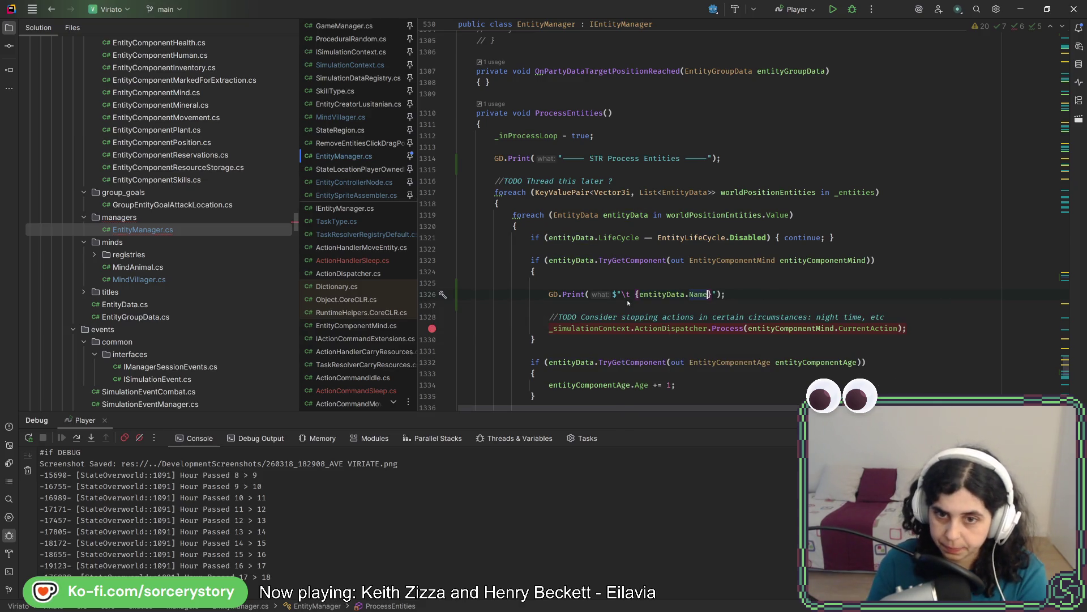
{"action": "key", "text": "BackSpace"}
{"action": "left_click_drag", "start_coordinate": [770, 295], "coordinate": [769, 287]}
{"action": "key", "text": "ctrl+c"}
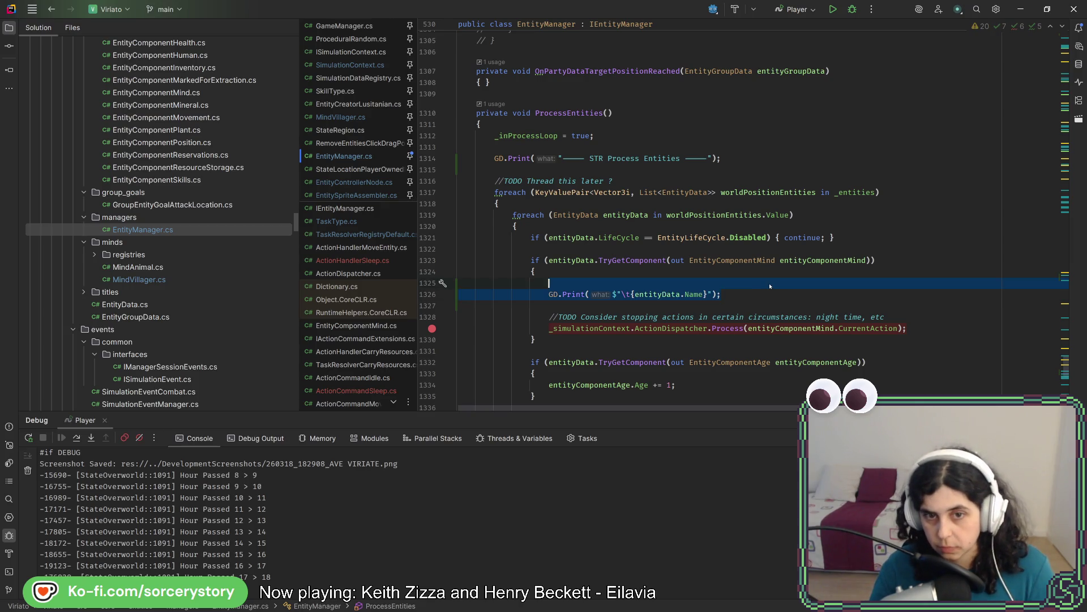
{"action": "scroll", "coordinate": [768, 294], "scroll_direction": "up", "scroll_amount": 10}
{"action": "scroll", "coordinate": [753, 298], "scroll_direction": "up", "scroll_amount": 10}
{"action": "scroll", "coordinate": [753, 298], "scroll_direction": "up", "scroll_amount": 10}
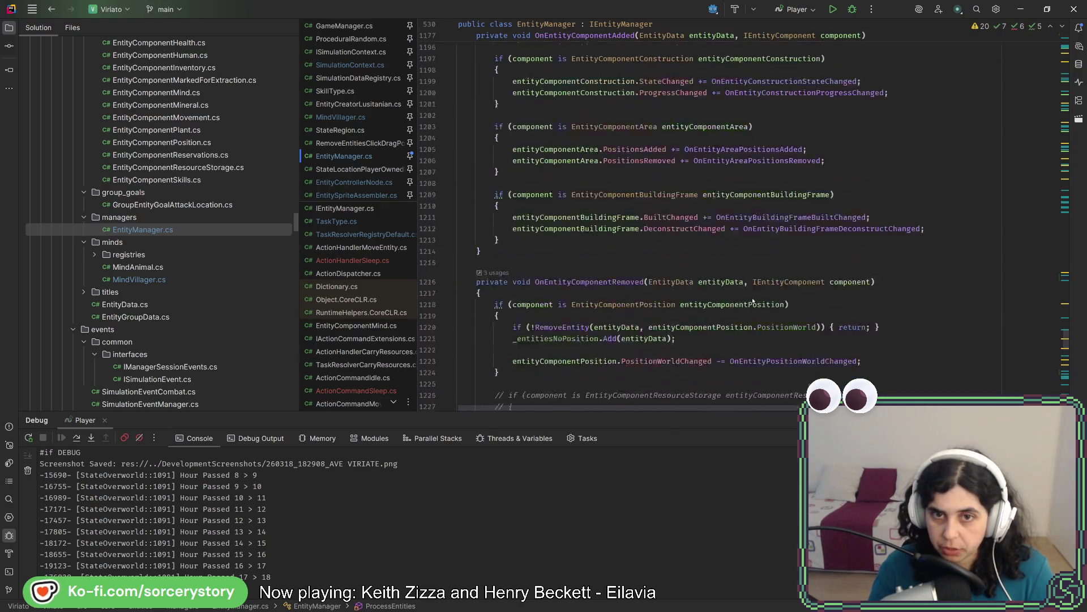
{"action": "scroll", "coordinate": [751, 293], "scroll_direction": "up", "scroll_amount": 10}
{"action": "scroll", "coordinate": [750, 293], "scroll_direction": "up", "scroll_amount": 3}
{"action": "scroll", "coordinate": [750, 294], "scroll_direction": "up", "scroll_amount": 3}
{"action": "scroll", "coordinate": [750, 292], "scroll_direction": "up", "scroll_amount": 3}
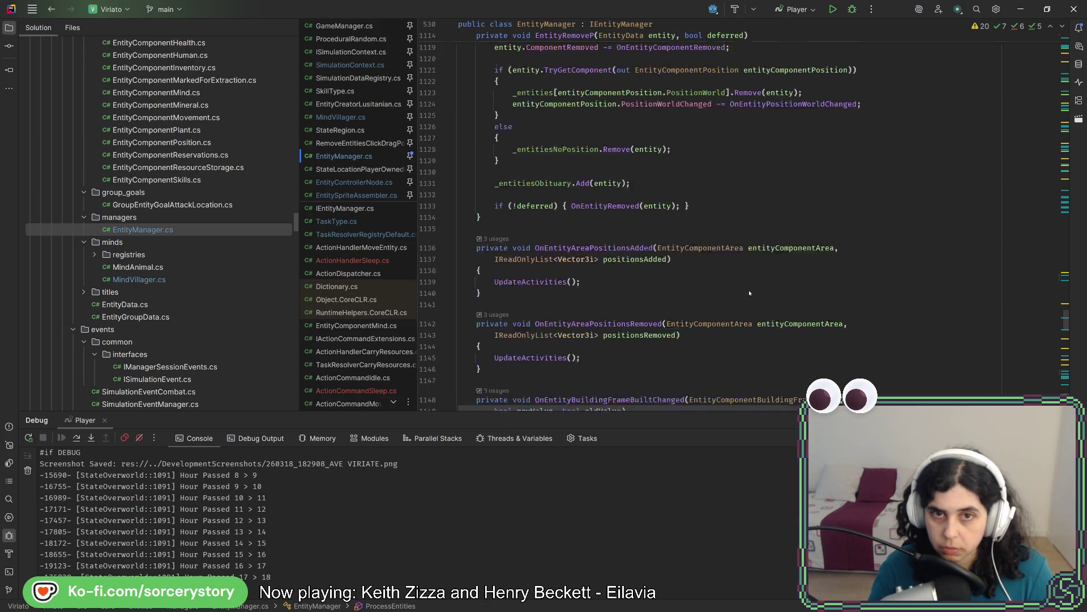
{"action": "scroll", "coordinate": [748, 290], "scroll_direction": "up", "scroll_amount": 3}
{"action": "scroll", "coordinate": [750, 291], "scroll_direction": "up", "scroll_amount": 5}
{"action": "scroll", "coordinate": [746, 288], "scroll_direction": "up", "scroll_amount": 5}
{"action": "scroll", "coordinate": [743, 285], "scroll_direction": "up", "scroll_amount": 5}
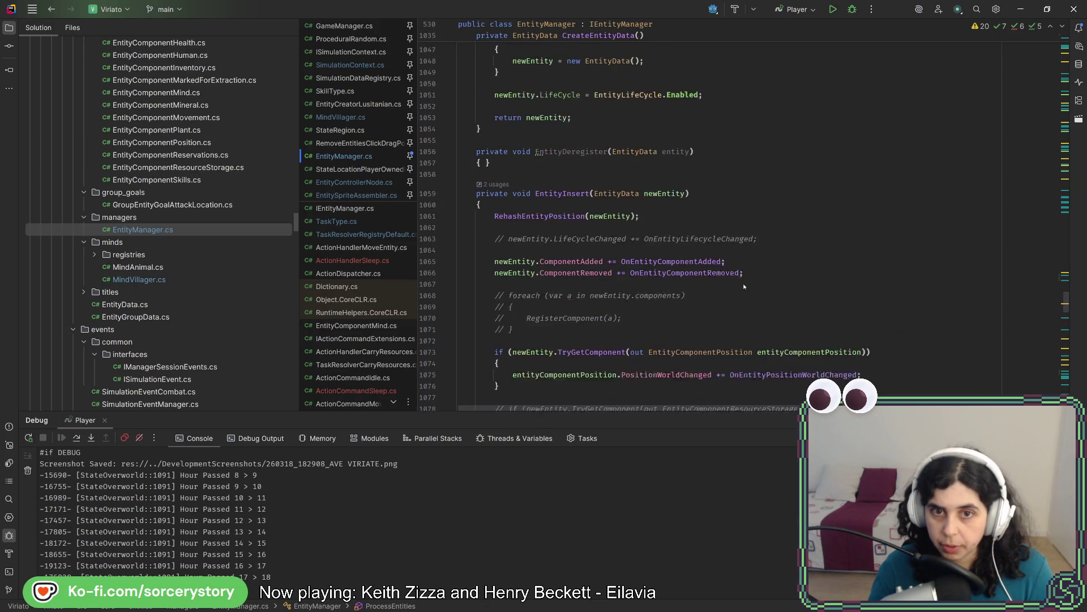
{"action": "scroll", "coordinate": [739, 282], "scroll_direction": "up", "scroll_amount": 5}
{"action": "scroll", "coordinate": [736, 280], "scroll_direction": "up", "scroll_amount": 5}
{"action": "scroll", "coordinate": [732, 276], "scroll_direction": "up", "scroll_amount": 5}
{"action": "scroll", "coordinate": [730, 272], "scroll_direction": "up", "scroll_amount": 5}
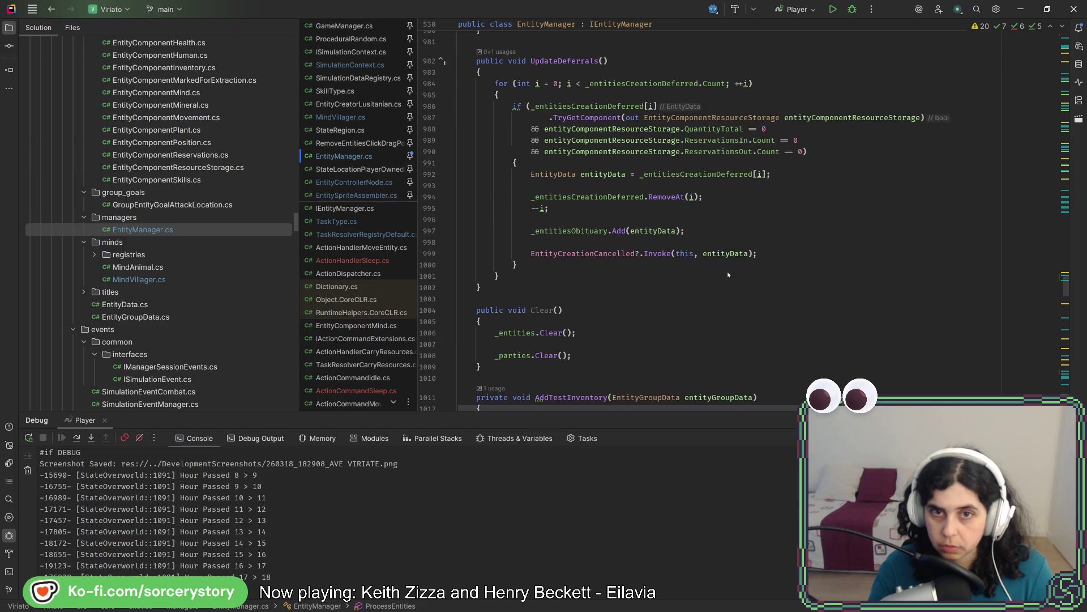
{"action": "scroll", "coordinate": [728, 272], "scroll_direction": "up", "scroll_amount": 5}
{"action": "scroll", "coordinate": [724, 271], "scroll_direction": "up", "scroll_amount": 5}
{"action": "scroll", "coordinate": [722, 269], "scroll_direction": "up", "scroll_amount": 3}
{"action": "scroll", "coordinate": [688, 229], "scroll_direction": "up", "scroll_amount": 3}
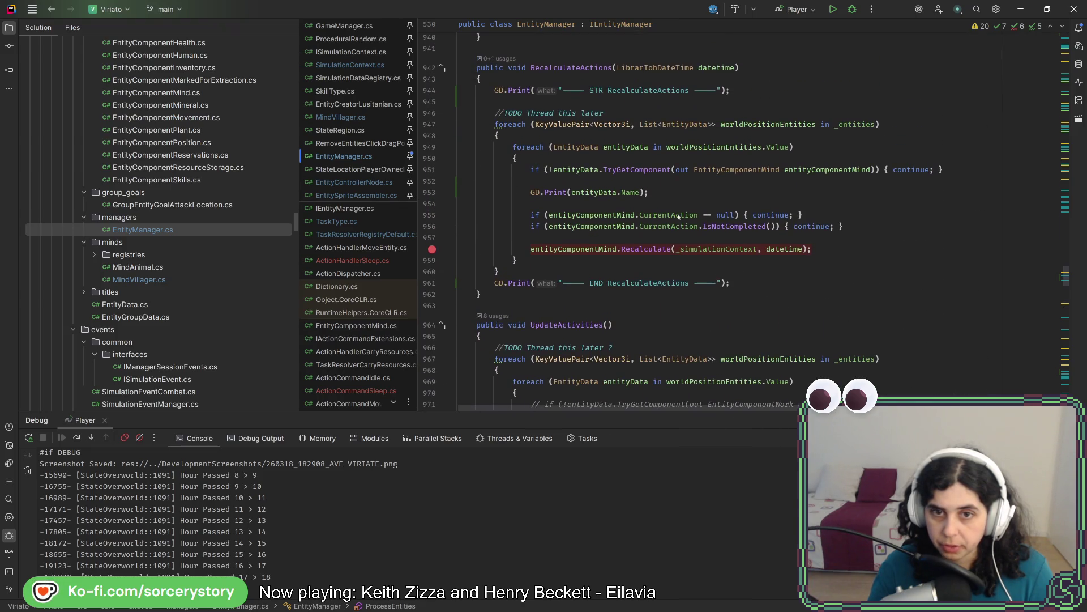
- Change line 953 to GD.Print($"\t{entityData.Name}") so entity names print tab-indented
{"action": "key", "text": "ctrl+v"}
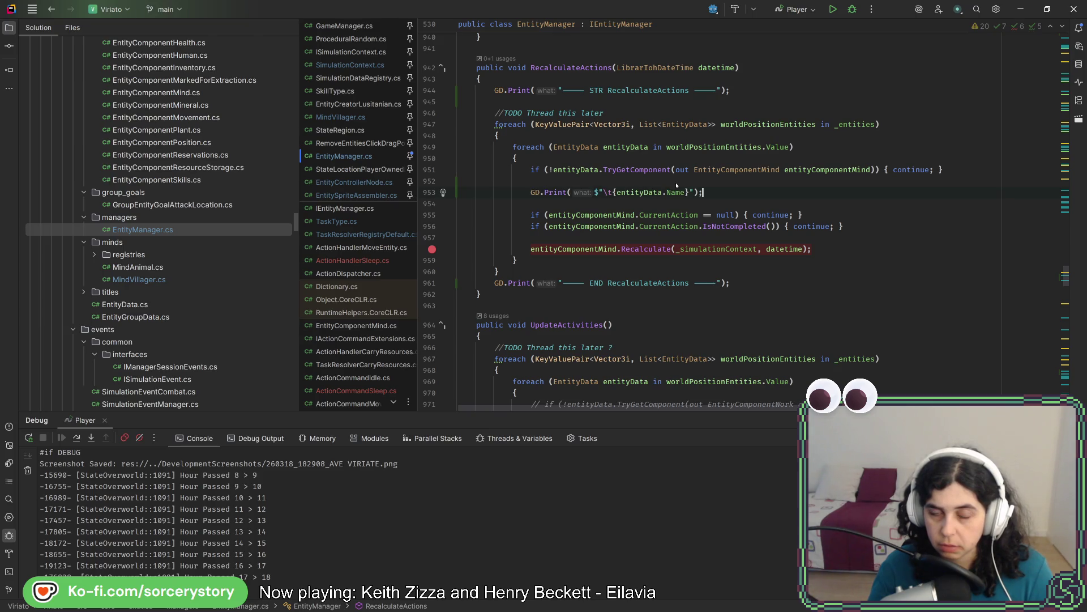
{"action": "left_click", "coordinate": [774, 270]}
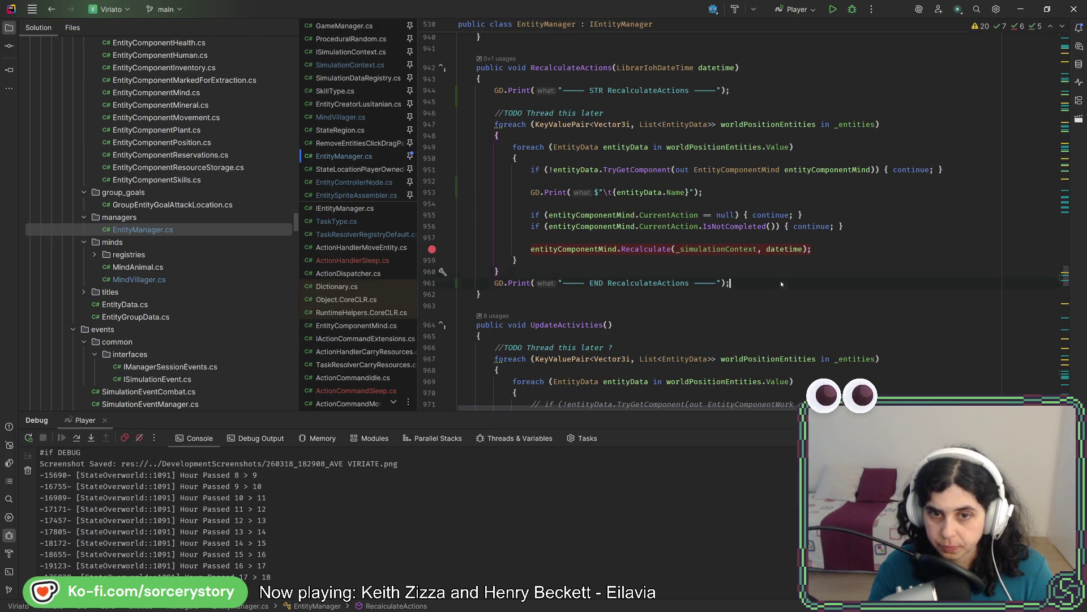
{"action": "scroll", "coordinate": [818, 272], "scroll_direction": "down", "scroll_amount": 15}
{"action": "scroll", "coordinate": [875, 276], "scroll_direction": "down", "scroll_amount": 15}
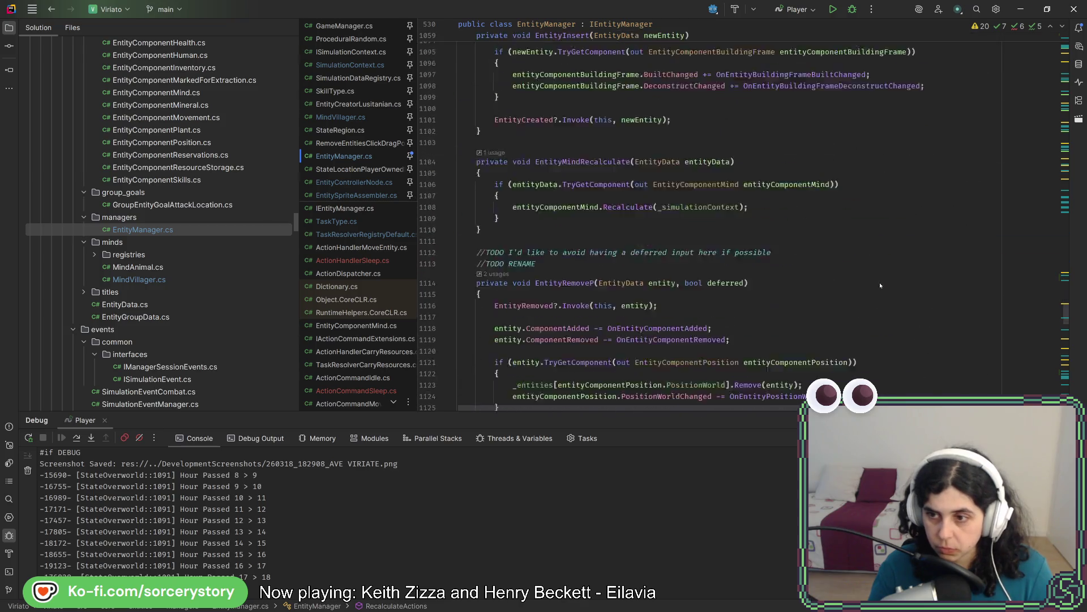
{"action": "scroll", "coordinate": [879, 283], "scroll_direction": "down", "scroll_amount": 15}
{"action": "scroll", "coordinate": [867, 293], "scroll_direction": "down", "scroll_amount": 15}
{"action": "scroll", "coordinate": [867, 293], "scroll_direction": "down", "scroll_amount": 5}
{"action": "scroll", "coordinate": [863, 290], "scroll_direction": "down", "scroll_amount": 5}
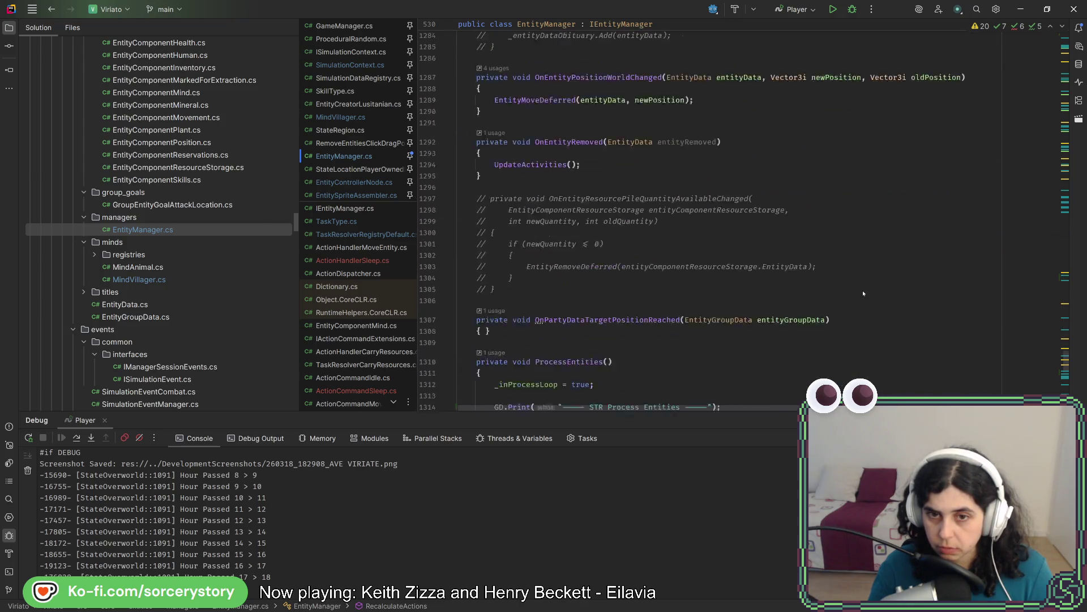
{"action": "scroll", "coordinate": [863, 290], "scroll_direction": "down", "scroll_amount": 5}
{"action": "scroll", "coordinate": [786, 243], "scroll_direction": "down", "scroll_amount": 5}
- Select the opening 'STR Process Entities' GD.Print line in ProcessEntities for copying
{"action": "left_click", "coordinate": [521, 161]}
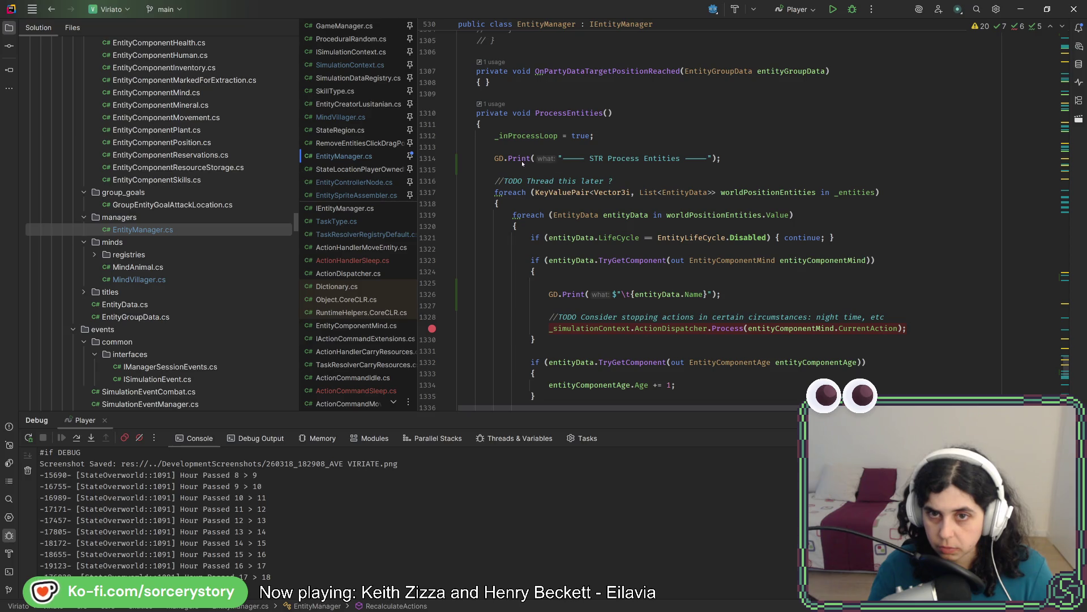
{"action": "left_click_drag", "start_coordinate": [761, 153], "coordinate": [760, 136]}
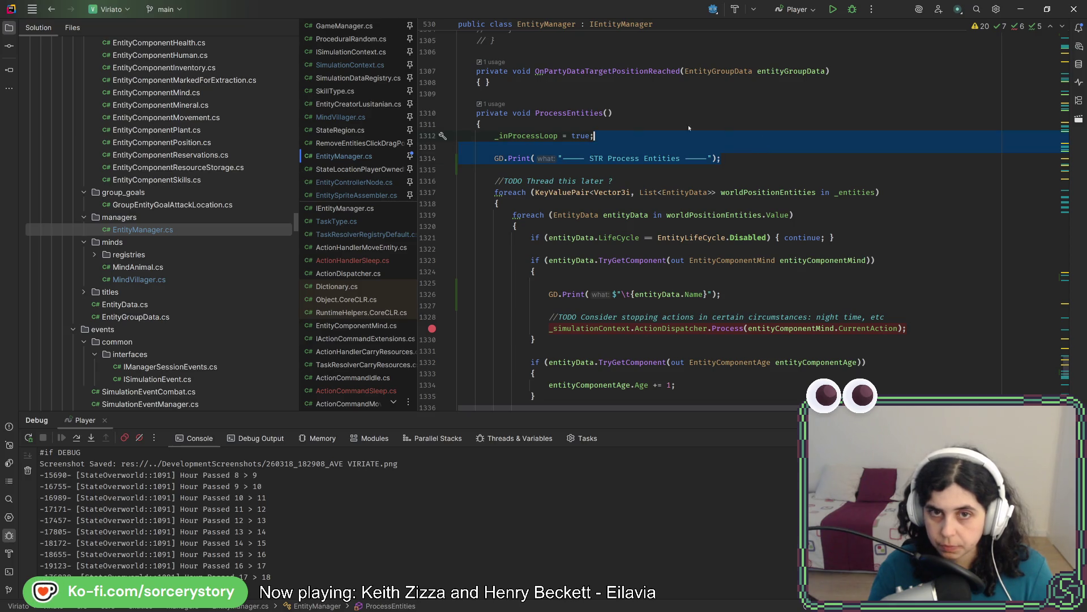
{"action": "scroll", "coordinate": [496, 203], "scroll_direction": "down", "scroll_amount": 3}
{"action": "scroll", "coordinate": [495, 204], "scroll_direction": "down", "scroll_amount": 5}
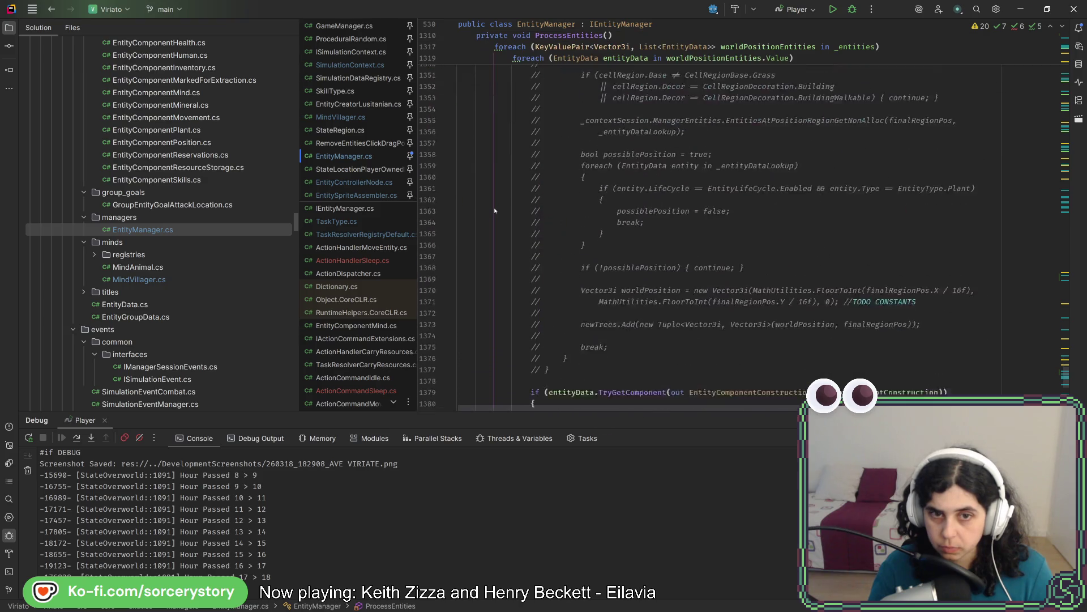
{"action": "scroll", "coordinate": [496, 204], "scroll_direction": "down", "scroll_amount": 5}
{"action": "scroll", "coordinate": [498, 206], "scroll_direction": "down", "scroll_amount": 5}
{"action": "scroll", "coordinate": [498, 205], "scroll_direction": "up", "scroll_amount": 2}
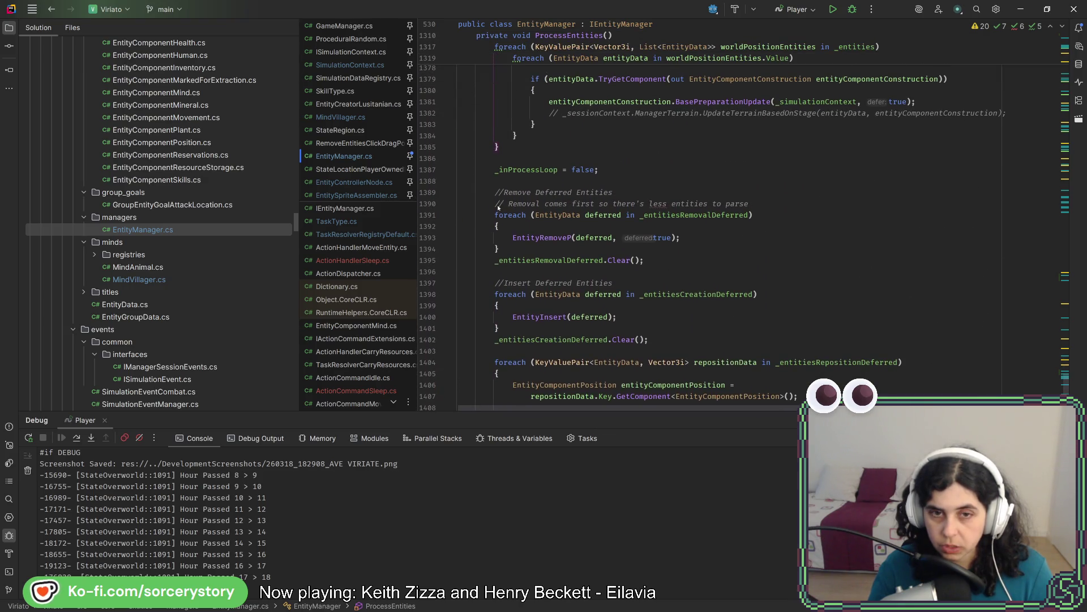
- Add an 'END Process Entities' print after the entity loop and run Code Cleanup
{"action": "key", "text": "Return"}
{"action": "key", "text": "ctrl+v"}
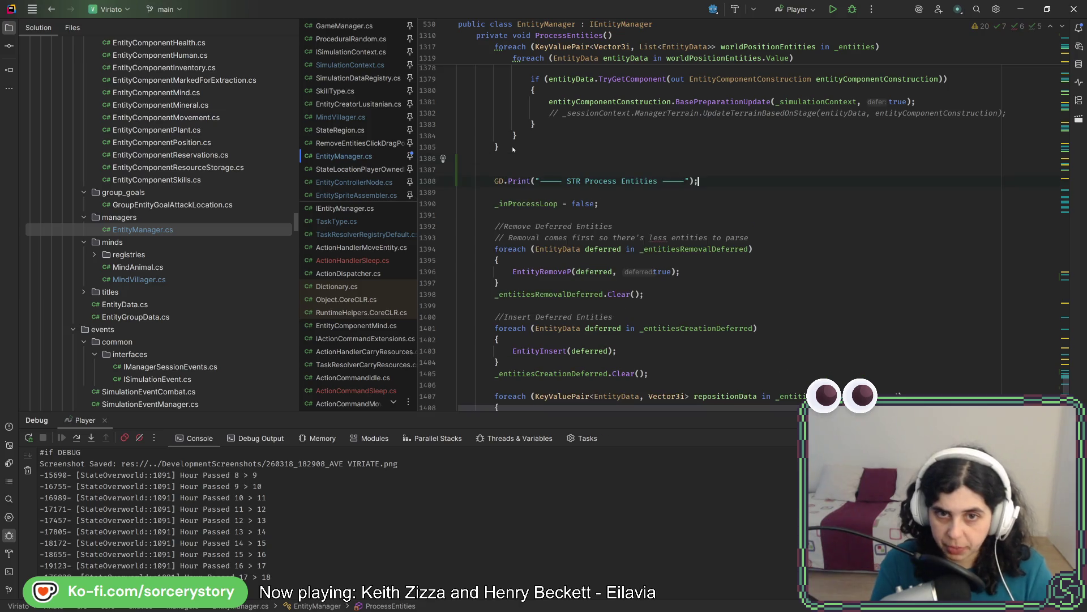
{"action": "double_click", "coordinate": [594, 169]}
{"action": "type", "text": "END"}
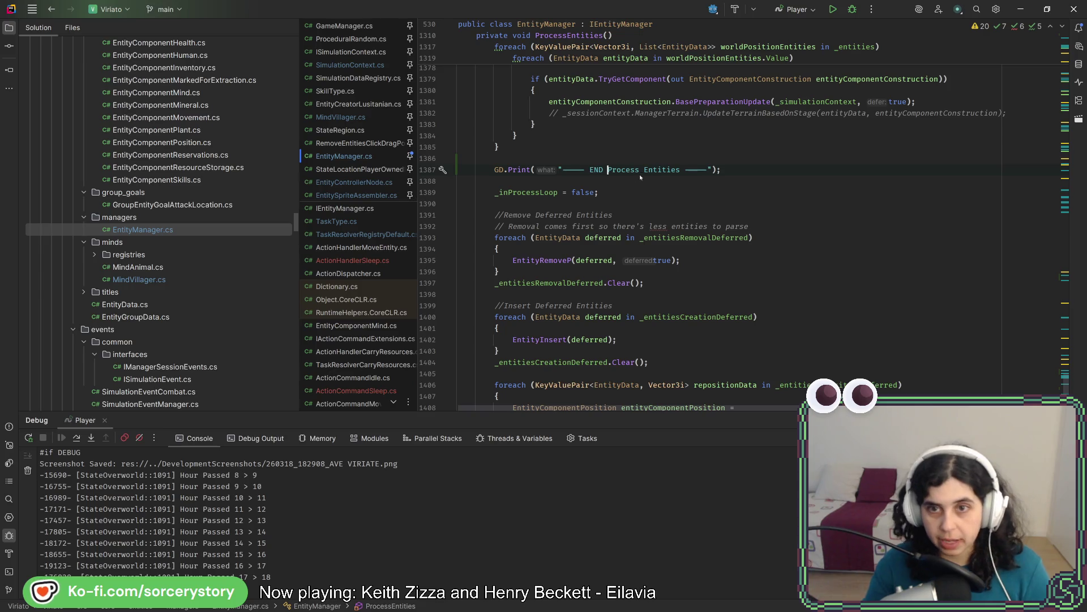
{"action": "left_click", "coordinate": [743, 163]}
{"action": "key", "text": "ctrl+alt+l"}
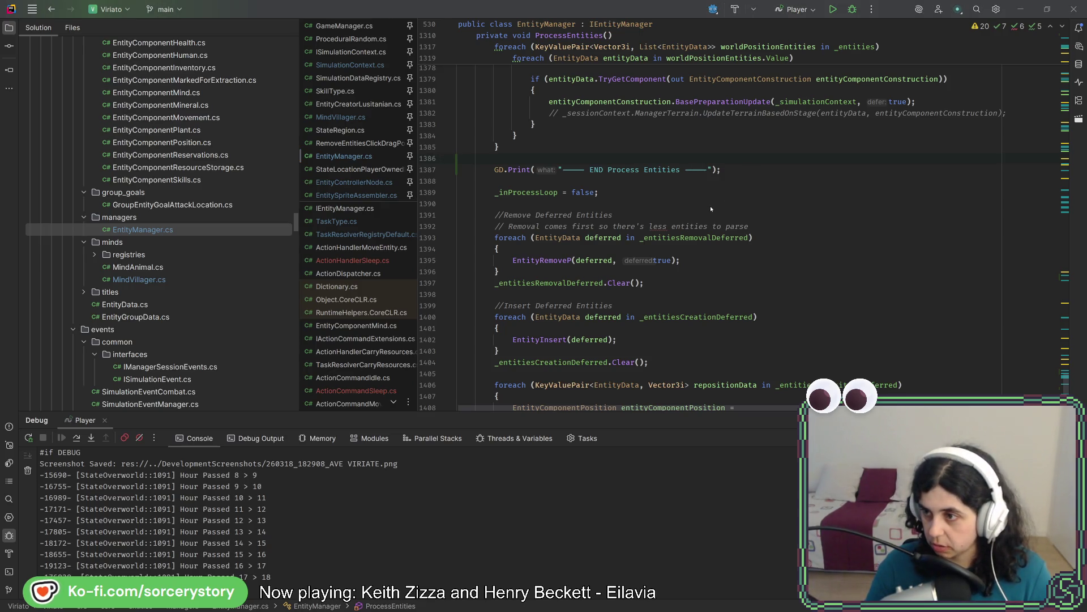
- Switch to Godot and launch the game build with F5
{"action": "key", "text": "alt+Tab"}
{"action": "key", "text": "F5"}
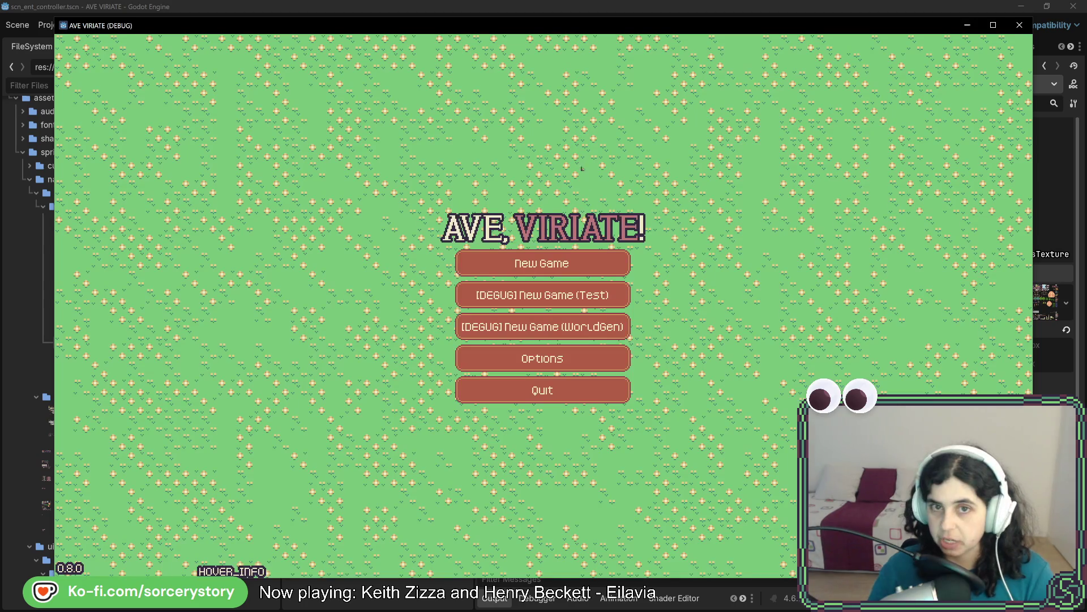
- Start a new world, visit Player Settlement, and shrink the game view to reveal the output log
{"action": "left_click", "coordinate": [542, 264]}
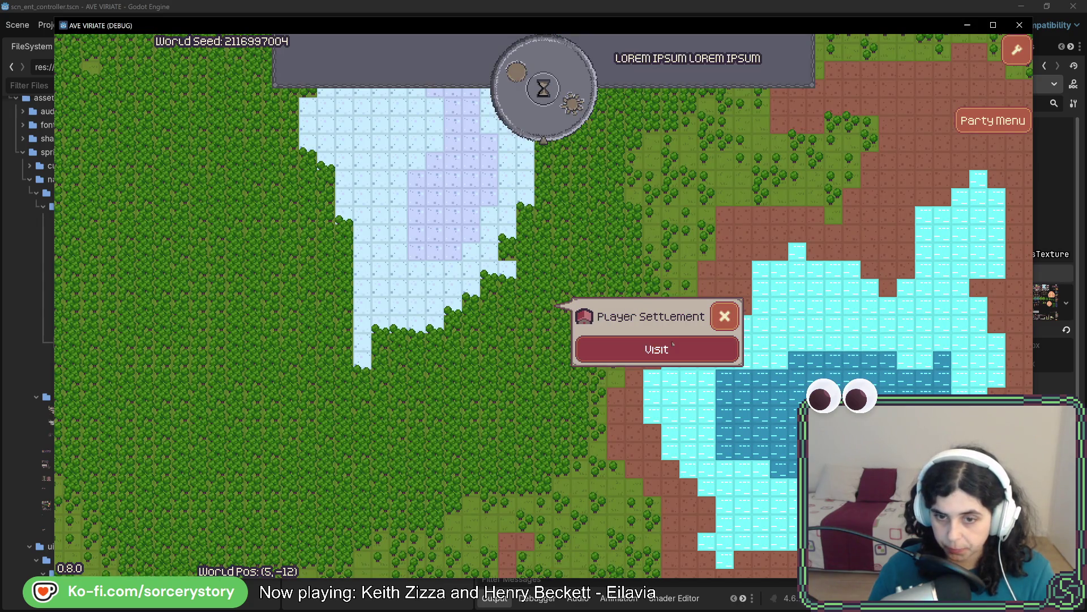
{"action": "left_click", "coordinate": [656, 349]}
{"action": "left_click_drag", "start_coordinate": [659, 581], "coordinate": [651, 453]}
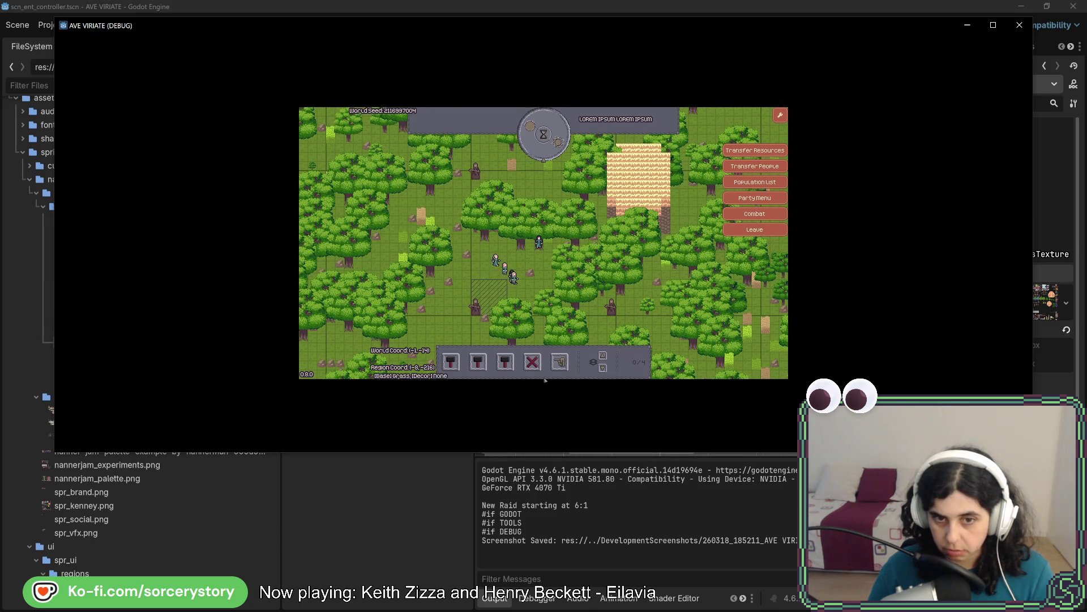
- Place two furniture pieces in the settlement and pass one hour of game time
{"action": "left_click", "coordinate": [504, 362]}
{"action": "left_click", "coordinate": [484, 262]}
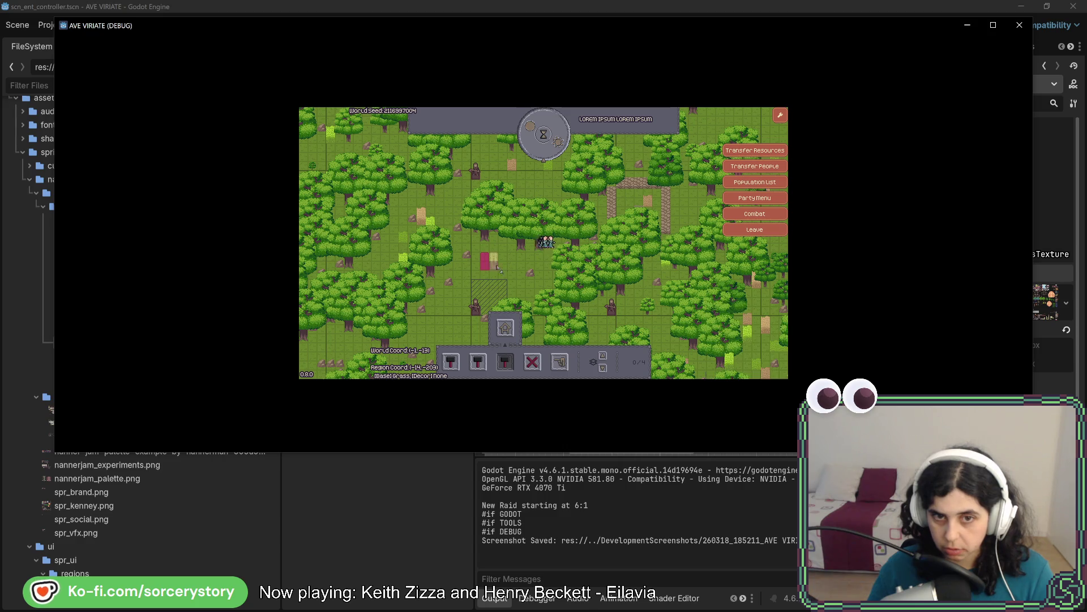
{"action": "left_click", "coordinate": [558, 143]}
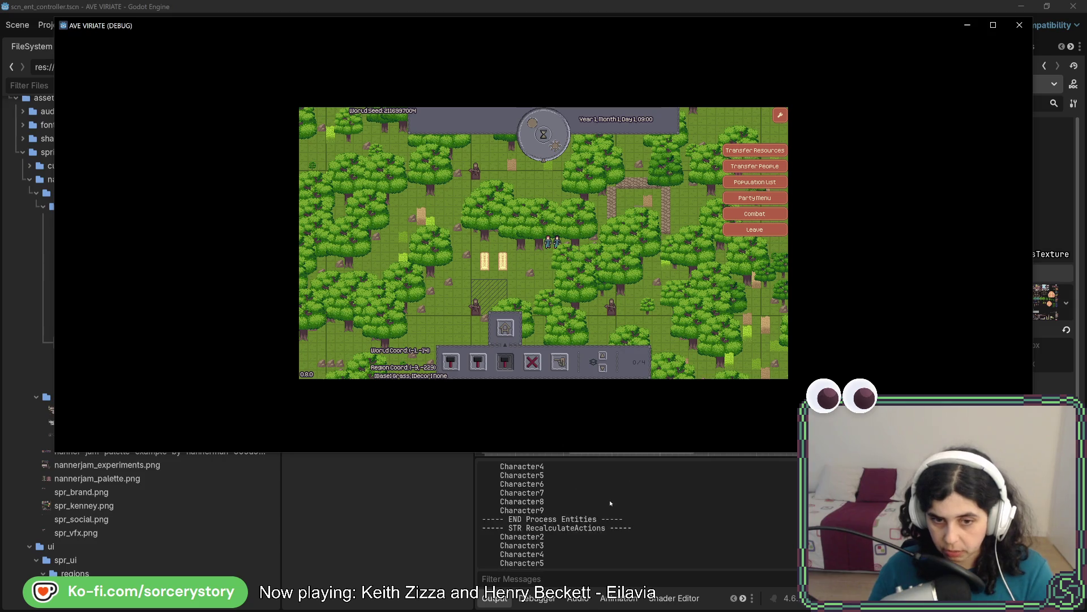
- Save two screenshots of the game while reviewing the entity logs, then close the game
{"action": "key", "text": "F12"}
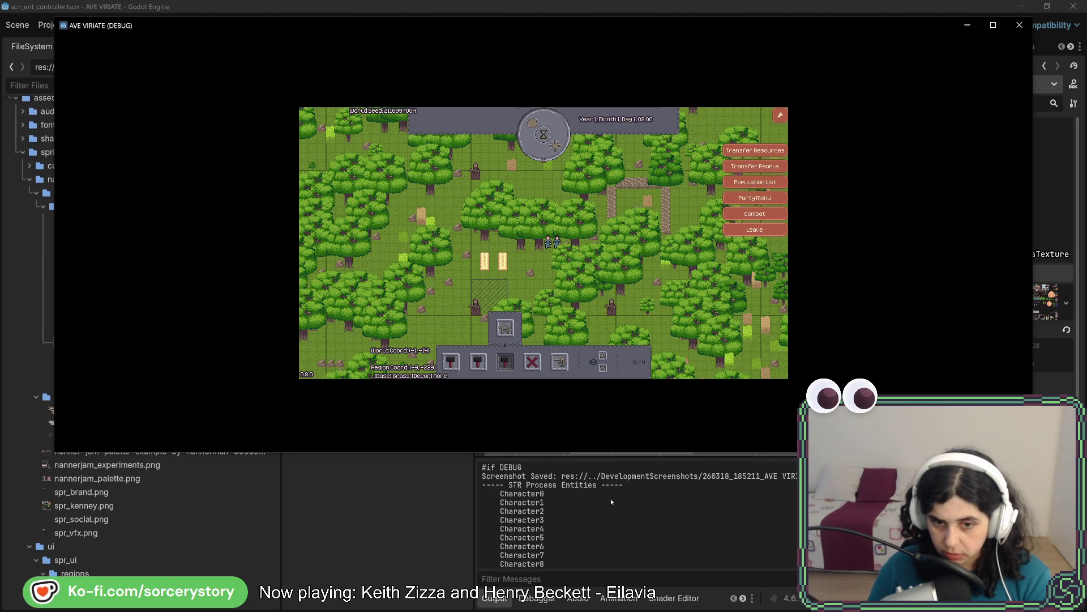
{"action": "scroll", "coordinate": [605, 495], "scroll_direction": "down", "scroll_amount": 1}
{"action": "scroll", "coordinate": [586, 519], "scroll_direction": "down", "scroll_amount": 3}
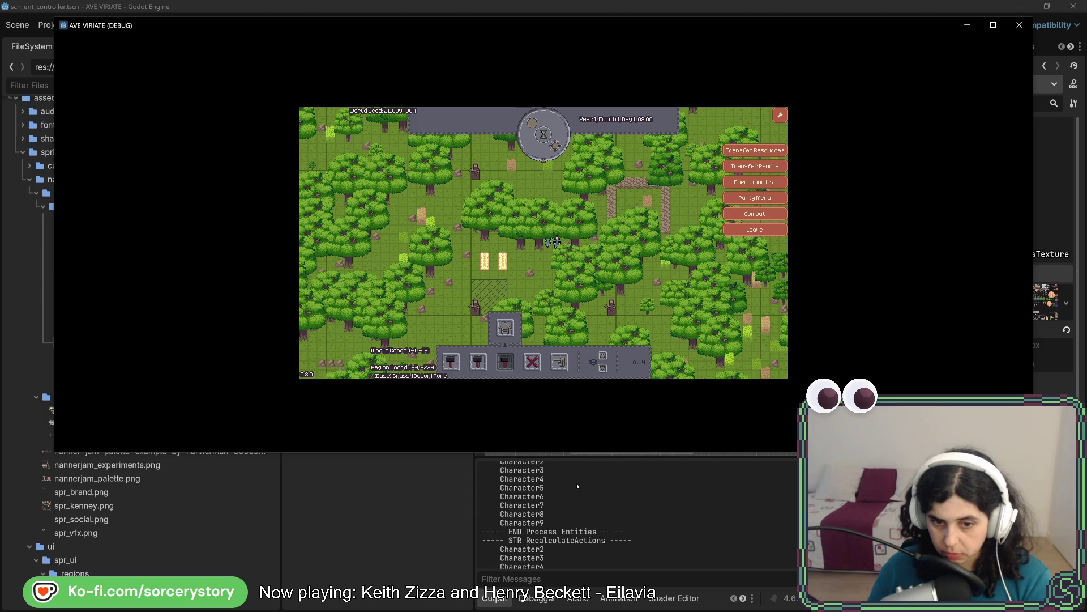
{"action": "scroll", "coordinate": [577, 485], "scroll_direction": "down", "scroll_amount": 2}
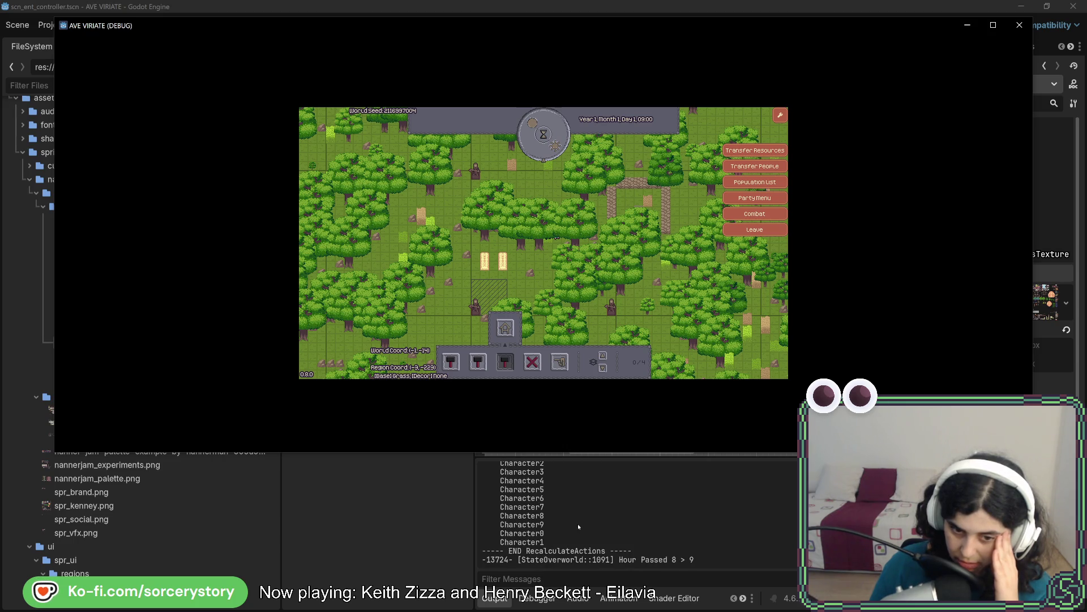
{"action": "key", "text": "F12"}
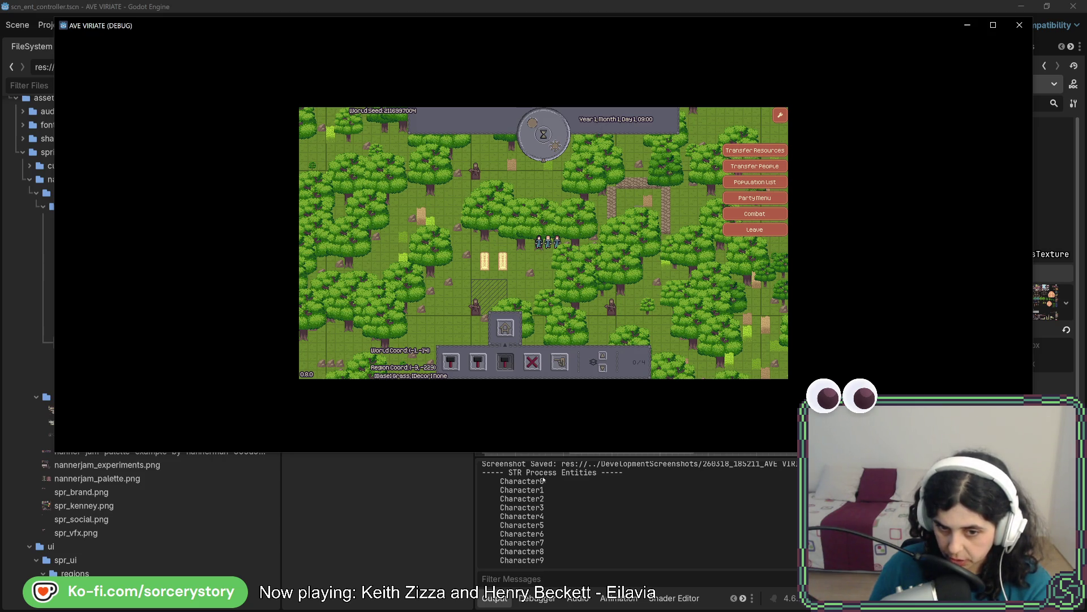
{"action": "scroll", "coordinate": [552, 510], "scroll_direction": "down", "scroll_amount": 2}
{"action": "scroll", "coordinate": [560, 533], "scroll_direction": "down", "scroll_amount": 2}
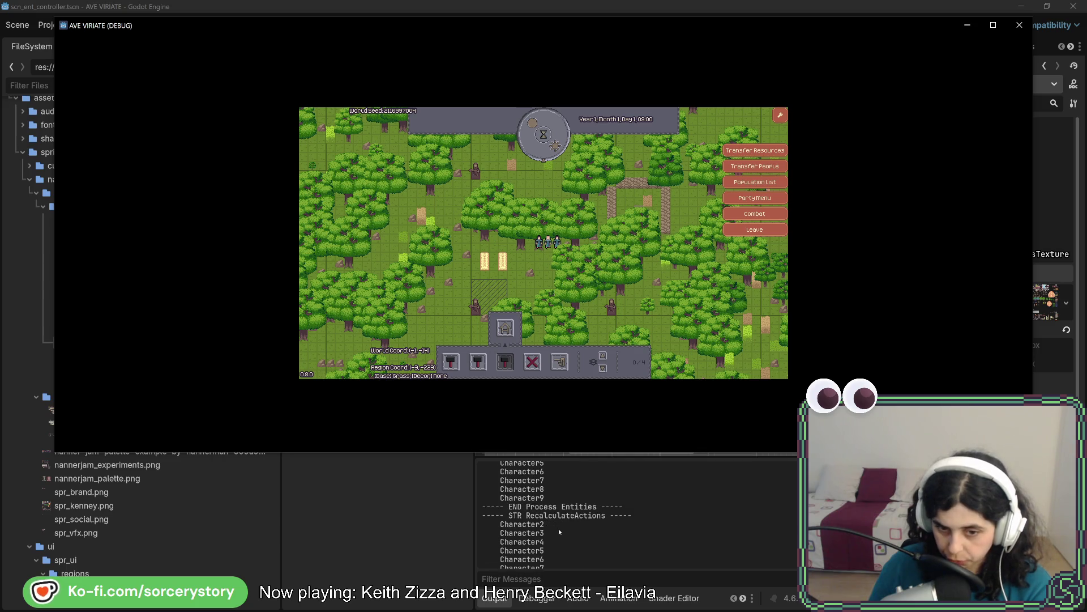
{"action": "scroll", "coordinate": [558, 533], "scroll_direction": "down", "scroll_amount": 2}
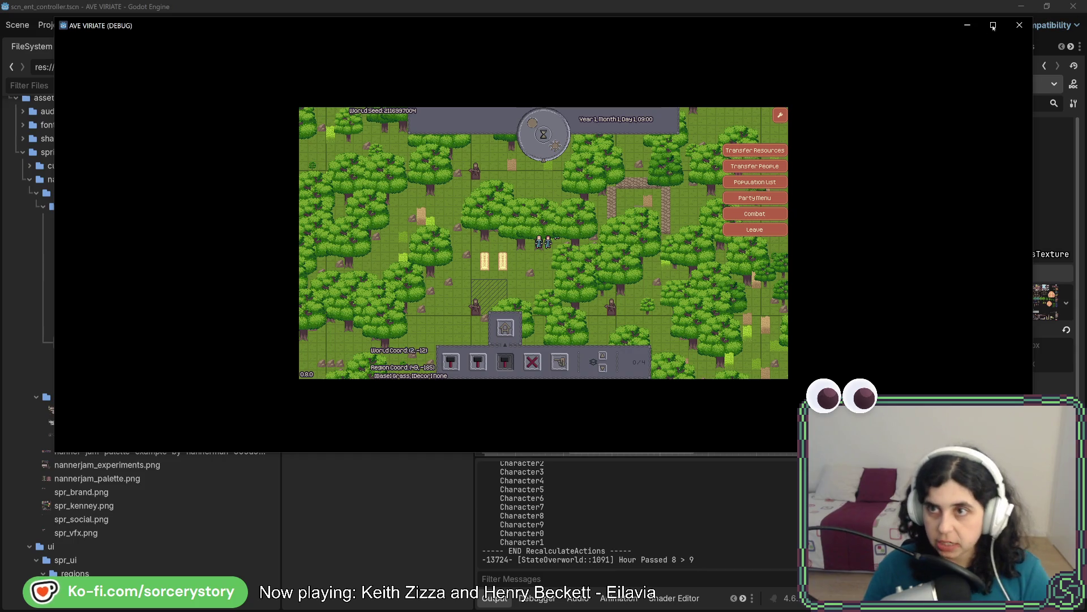
{"action": "left_click", "coordinate": [1019, 25]}
- Return to Rider and inspect RehashEntityPosition's definition from its call in ProcessEntities
{"action": "key", "text": "alt+Tab"}
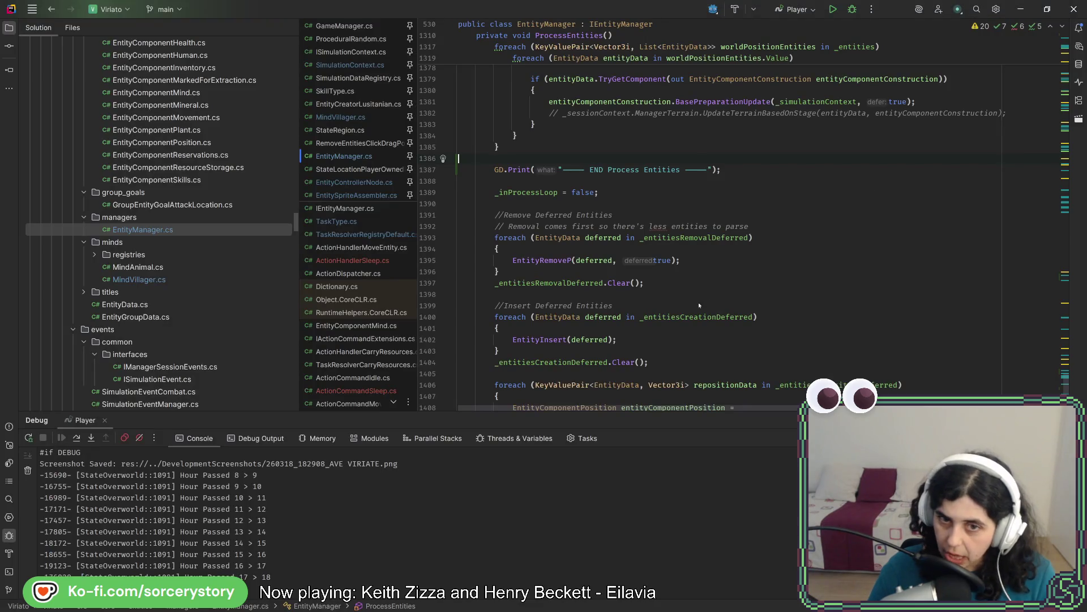
{"action": "scroll", "coordinate": [699, 304], "scroll_direction": "down", "scroll_amount": 5}
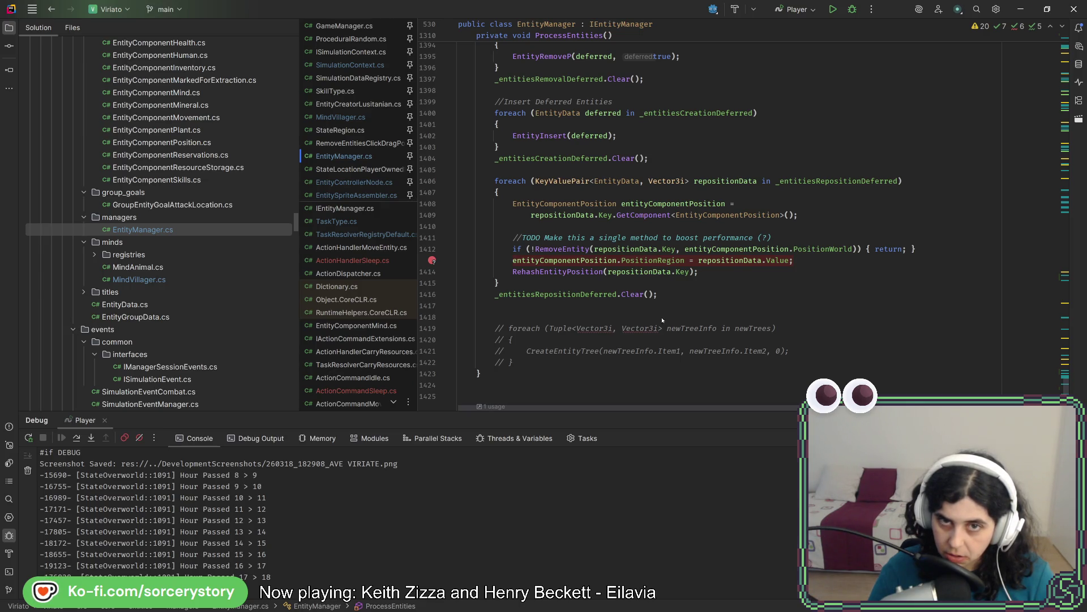
{"action": "scroll", "coordinate": [662, 320], "scroll_direction": "up", "scroll_amount": 5}
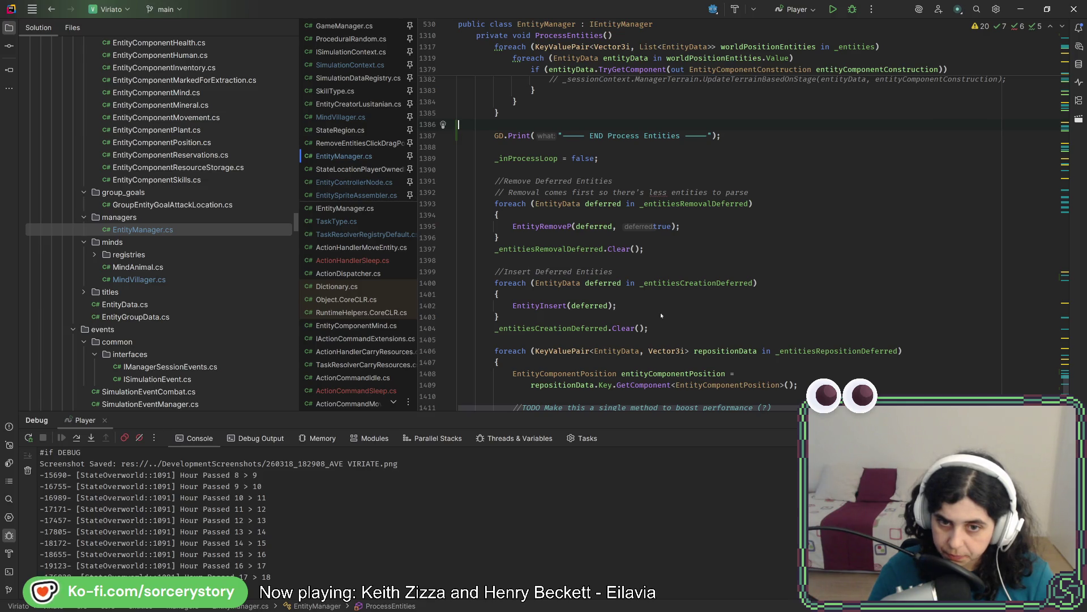
{"action": "scroll", "coordinate": [661, 312], "scroll_direction": "down", "scroll_amount": 4}
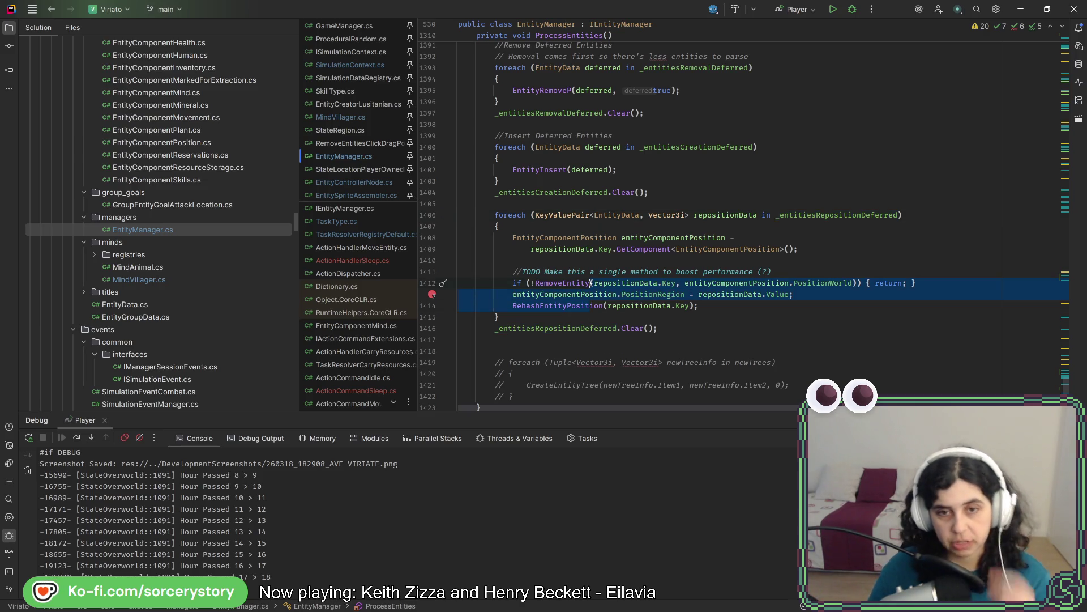
{"action": "left_click", "coordinate": [572, 306]}
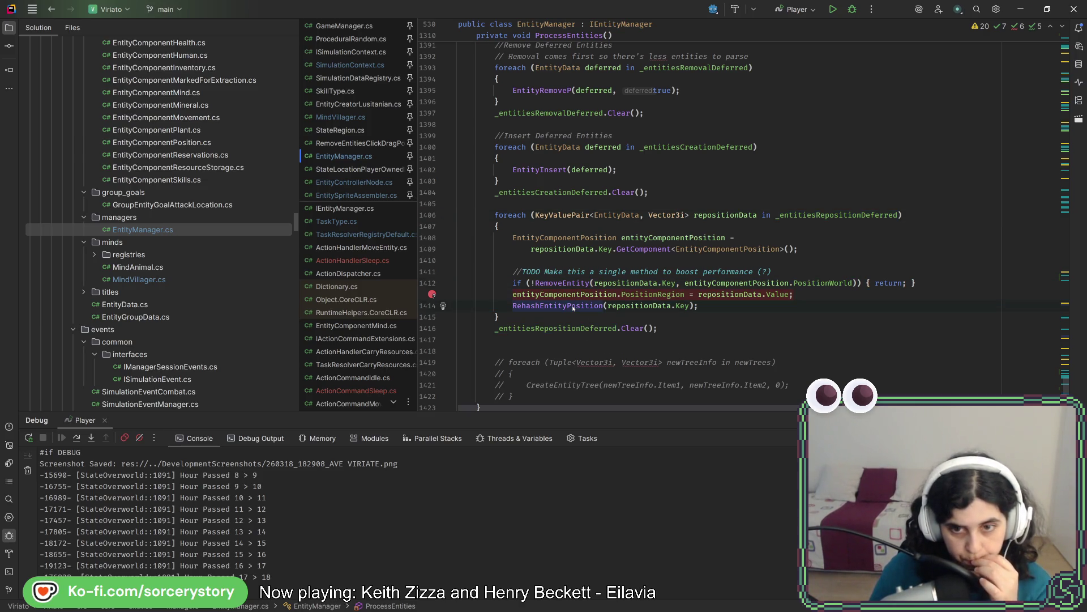
{"action": "left_click", "coordinate": [572, 306], "text": "ctrl"}
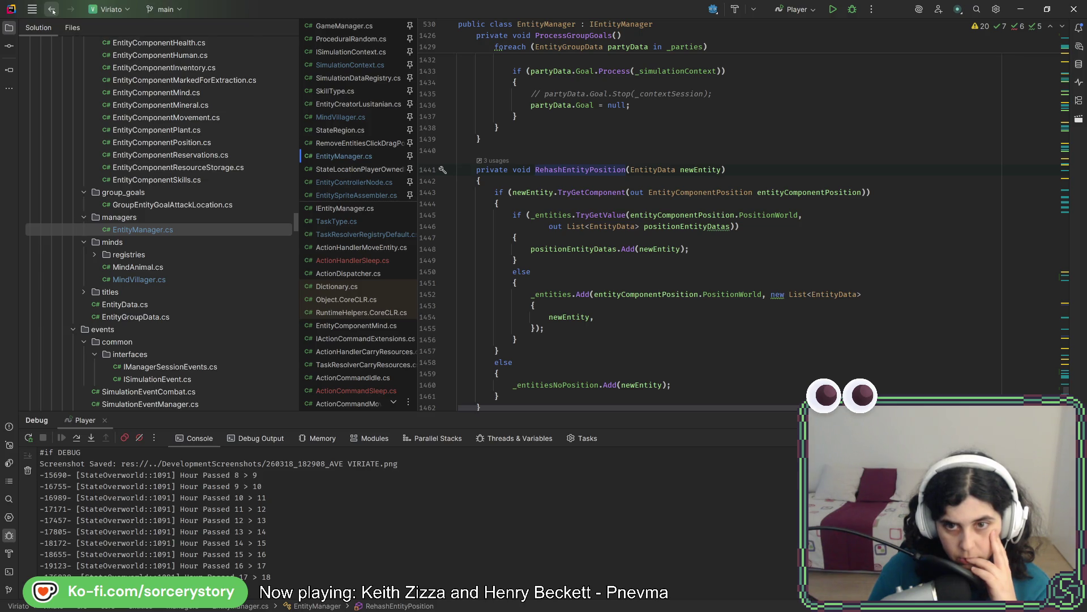
{"action": "left_click", "coordinate": [51, 9]}
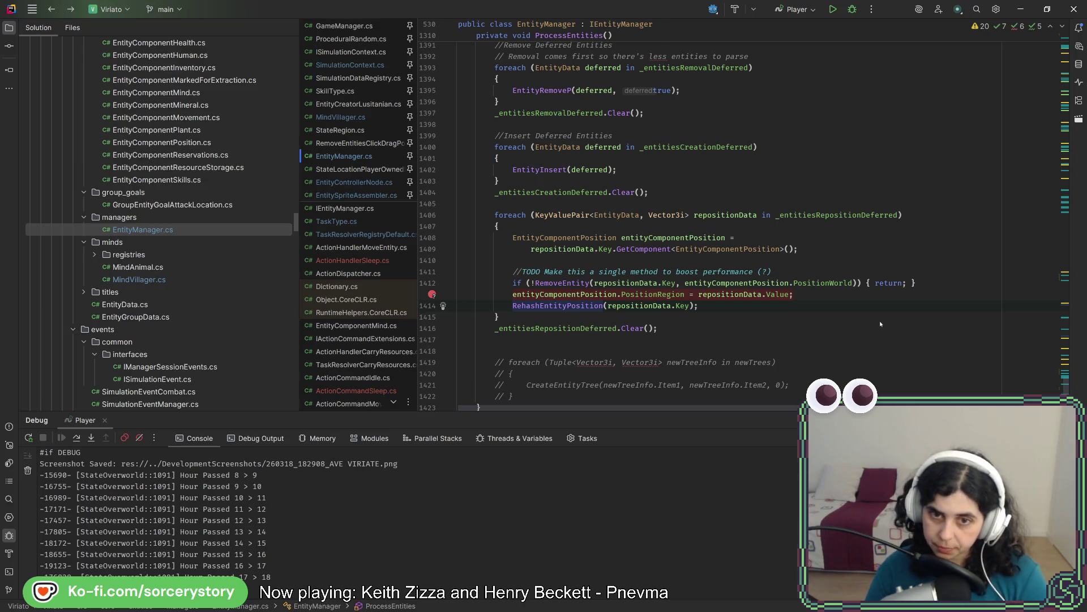
- Insert a blank line after the GetComponent lookup, above the TODO comment
{"action": "left_click", "coordinate": [815, 249]}
{"action": "key", "text": "Return"}
{"action": "key", "text": "Return"}
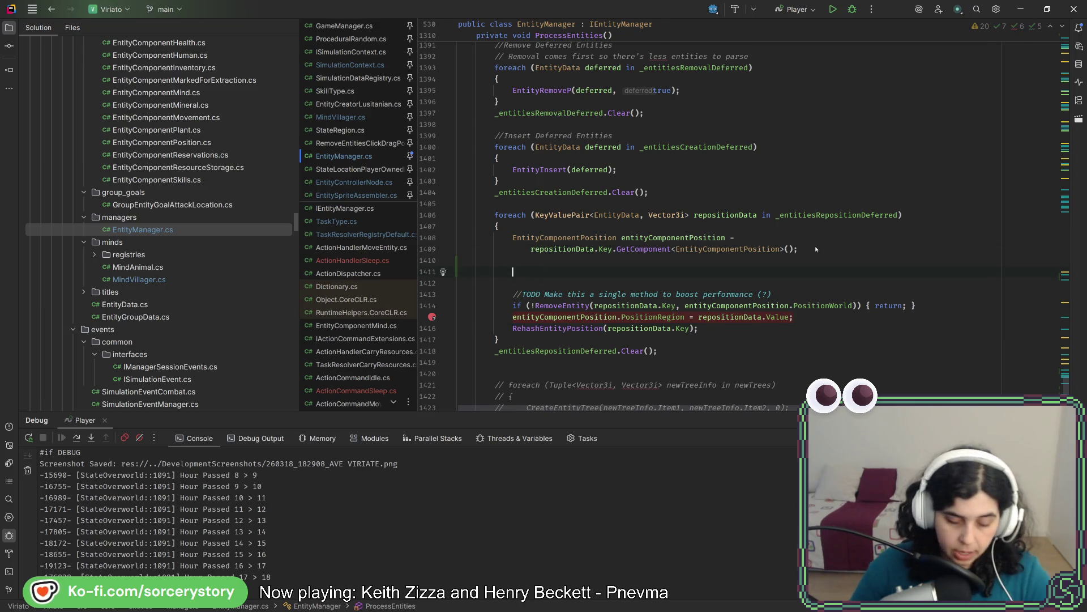
{"action": "type", "text": "if("}
{"action": "type", "text": "\\"}
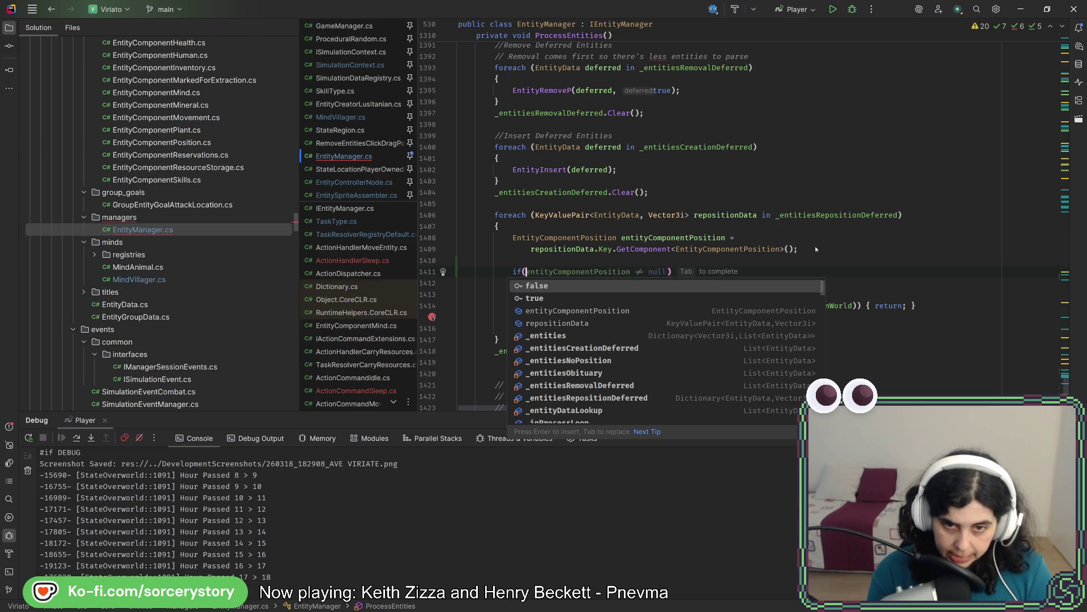
- Write an if() testing entityComponentPosition.PositionWorld copied from the existing check
{"action": "key", "text": "BackSpace"}
{"action": "left_click", "coordinate": [815, 249]}
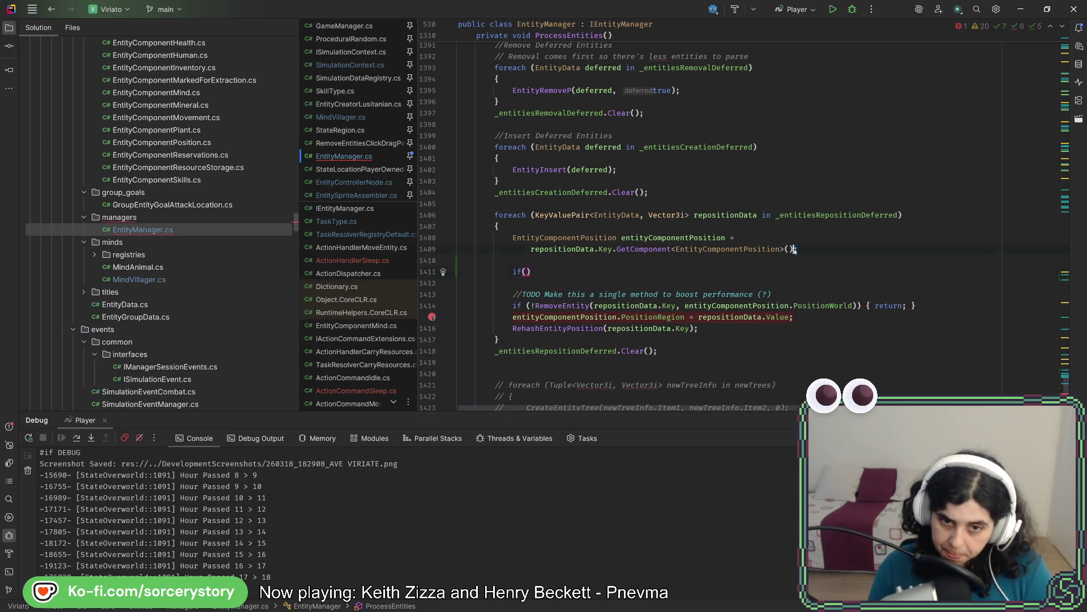
{"action": "left_click_drag", "start_coordinate": [854, 304], "coordinate": [684, 305]}
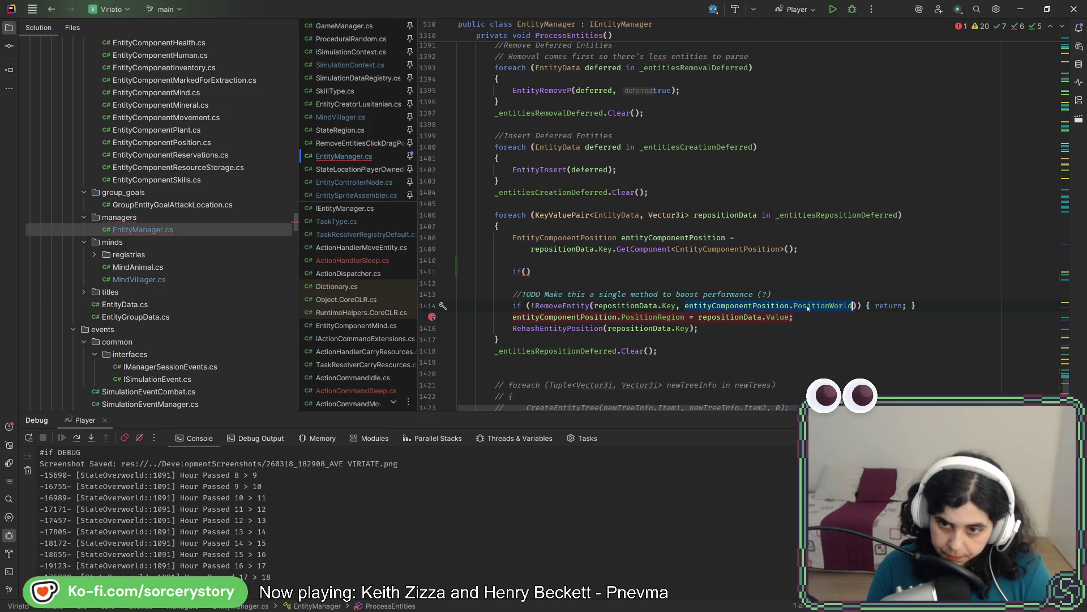
{"action": "type", "text": "entityComponentPosition.PositionWorld"}
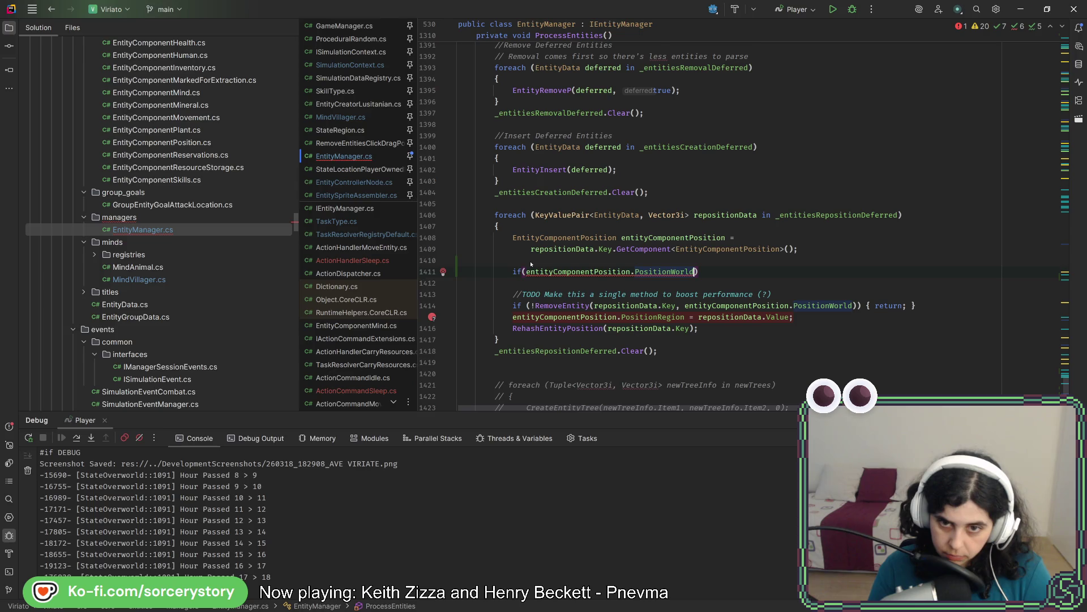
- Add another if() above it and move newPositionWorld onto its own line above that
{"action": "left_click", "coordinate": [531, 266]}
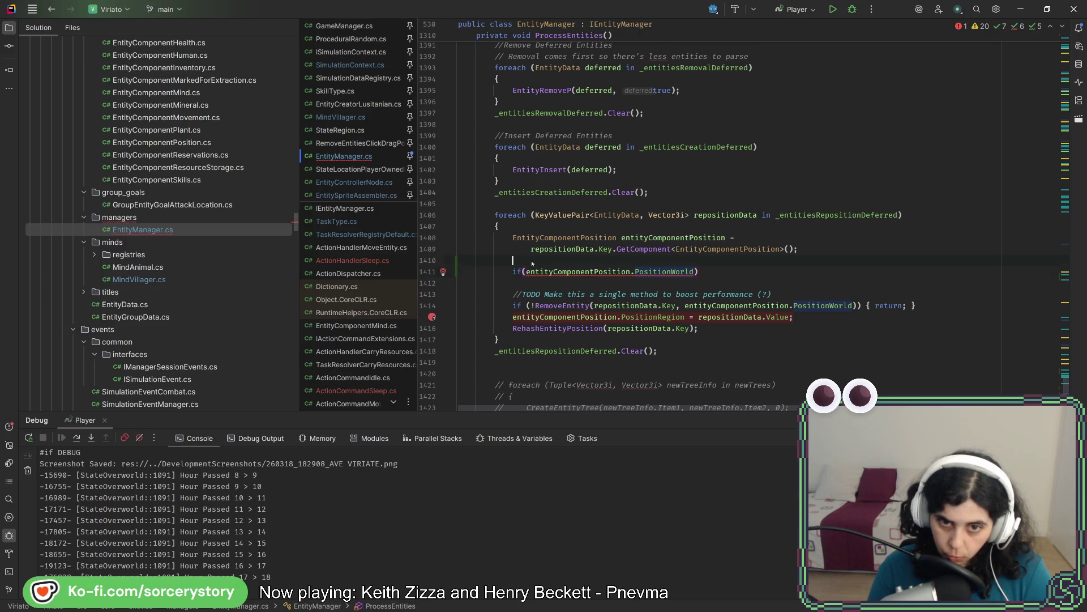
{"action": "key", "text": "Return"}
{"action": "key", "text": "Return"}
{"action": "key", "text": "Up"}
{"action": "type", "text": "i"}
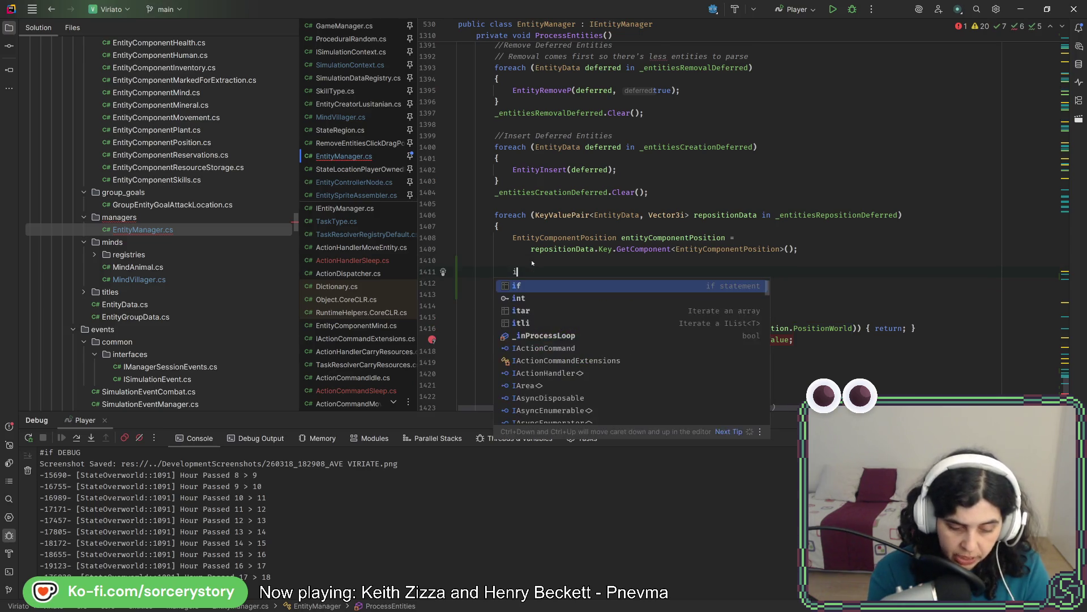
{"action": "type", "text": "f(new"}
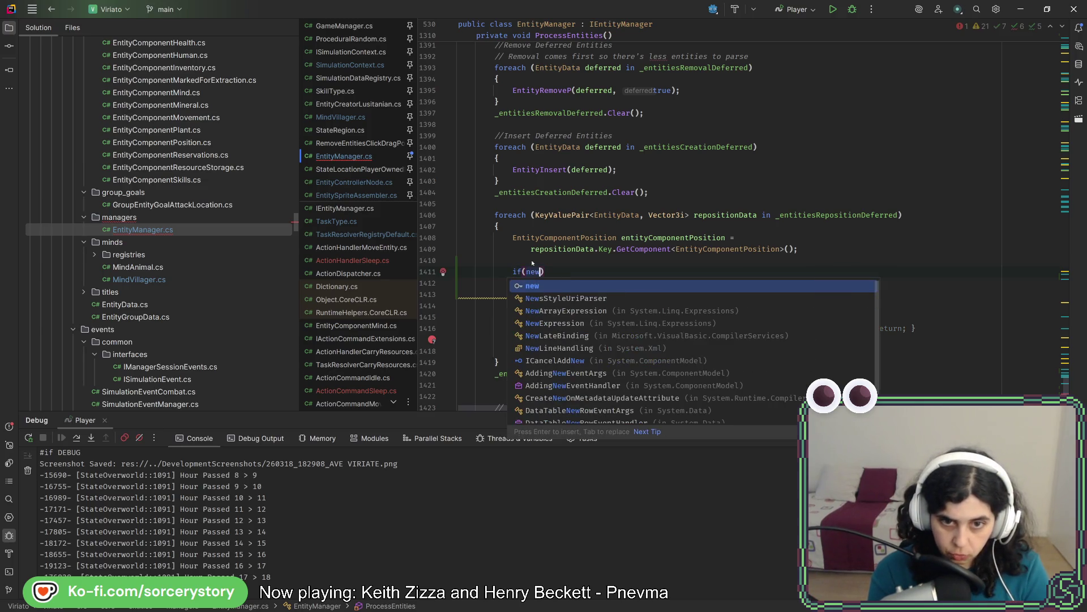
{"action": "type", "text": "Position"}
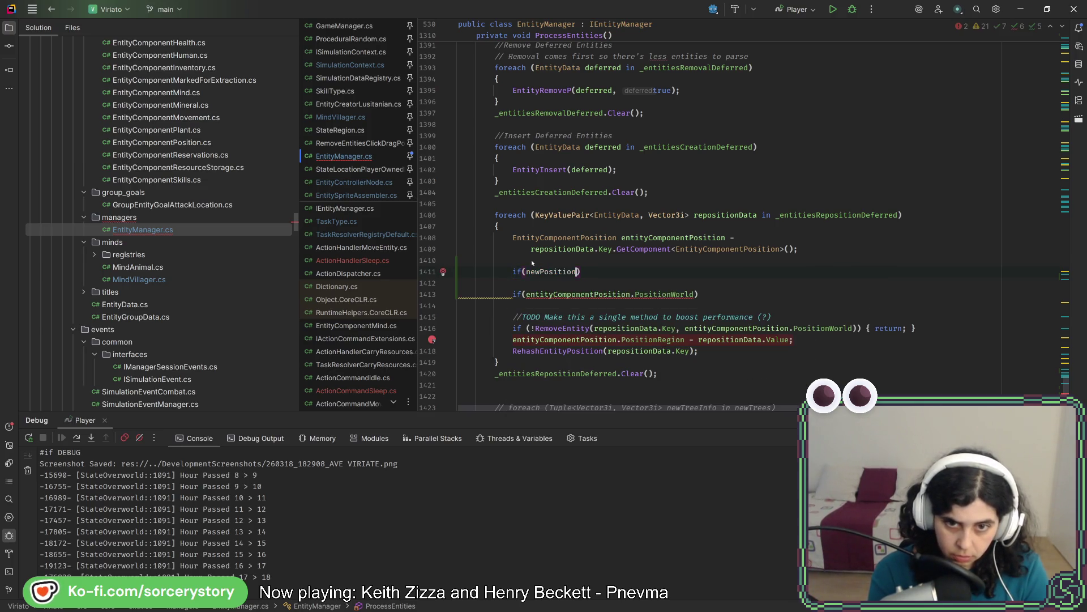
{"action": "type", "text": "World"}
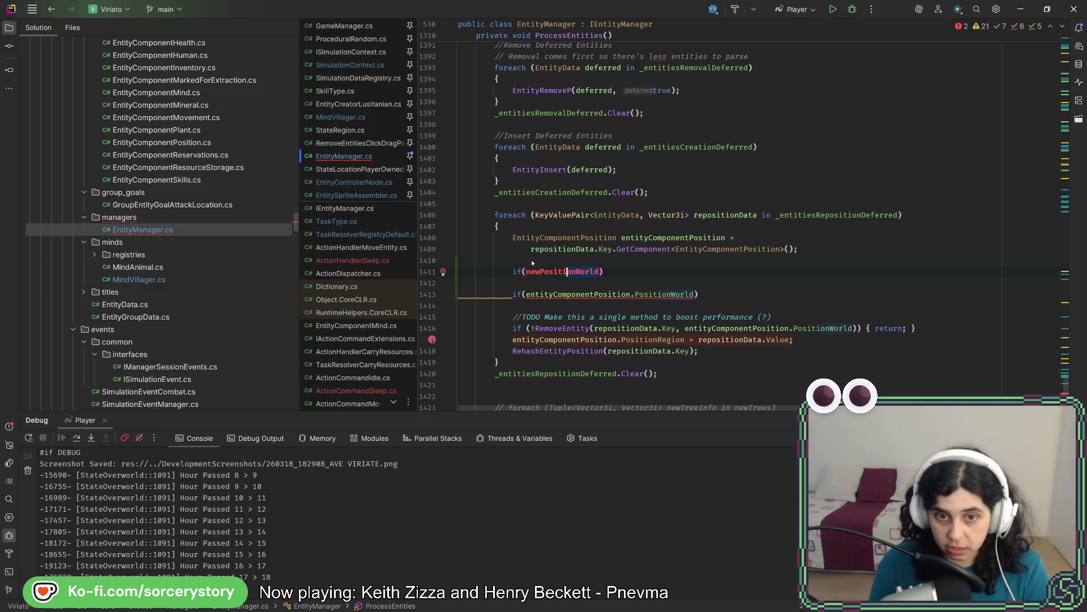
{"action": "key", "text": "ctrl+w"}
{"action": "key", "text": "Delete"}
{"action": "key", "text": "Up"}
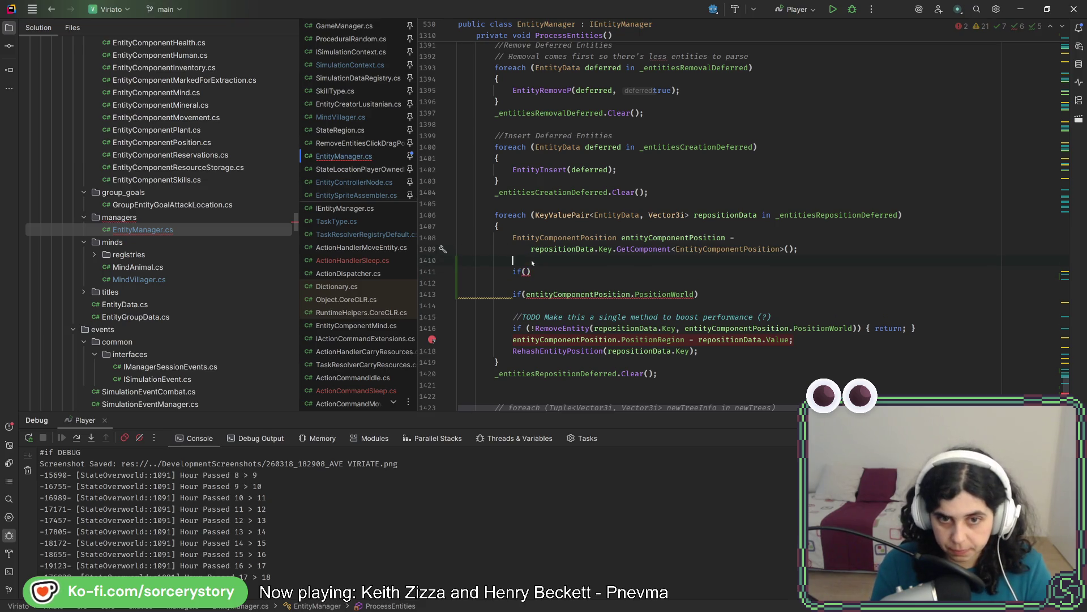
{"action": "key", "text": "ctrl+z"}
{"action": "key", "text": "ctrl+z"}
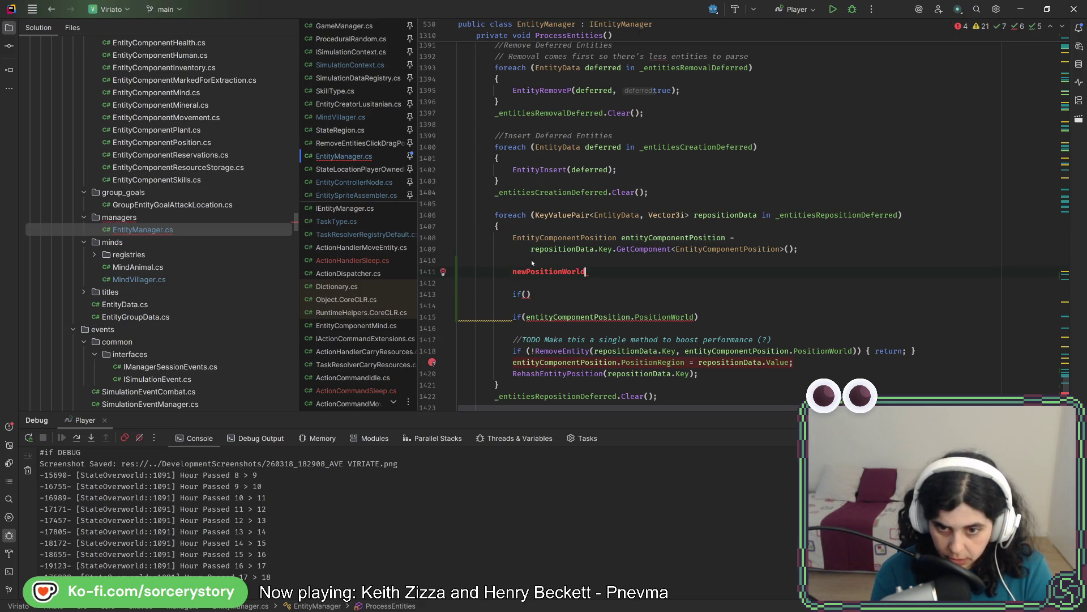
{"action": "type", "text": "."}
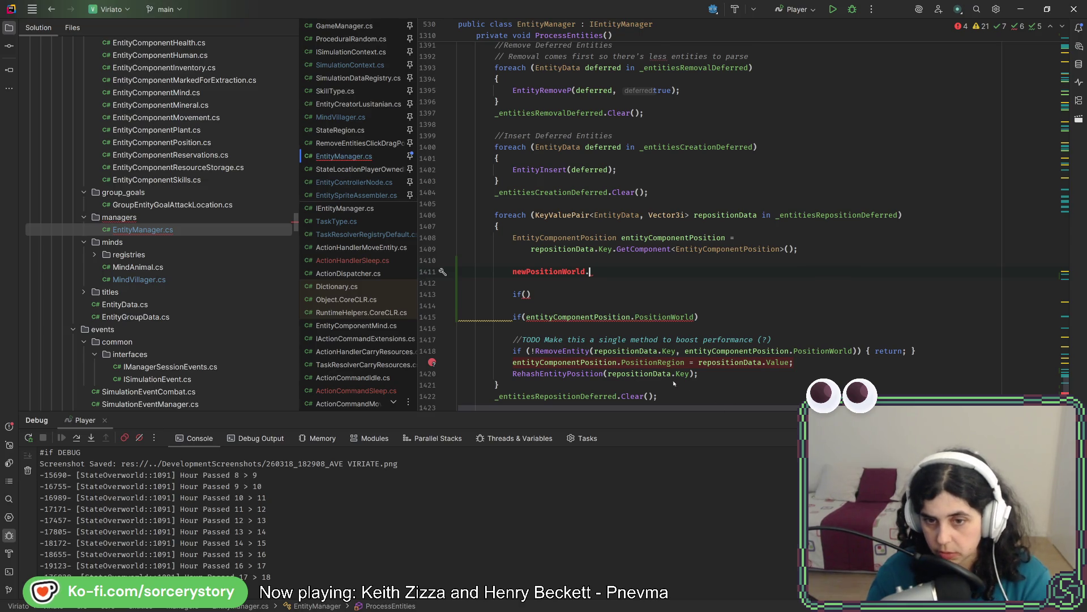
{"action": "key", "text": "BackSpace"}
{"action": "left_click", "coordinate": [635, 362], "text": "ctrl"}
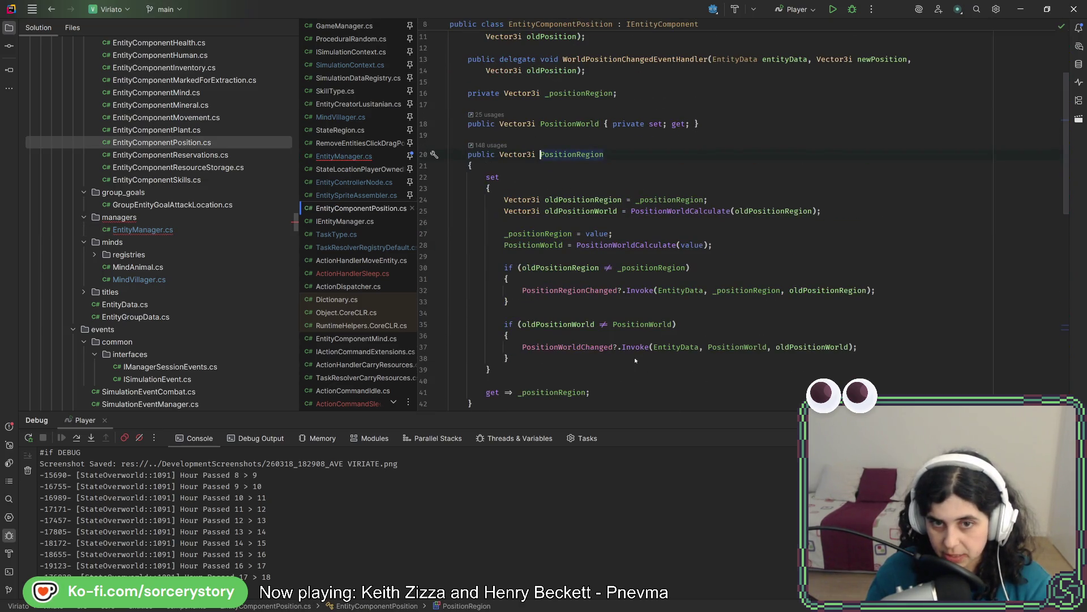
{"action": "left_click", "coordinate": [627, 245], "text": "ctrl"}
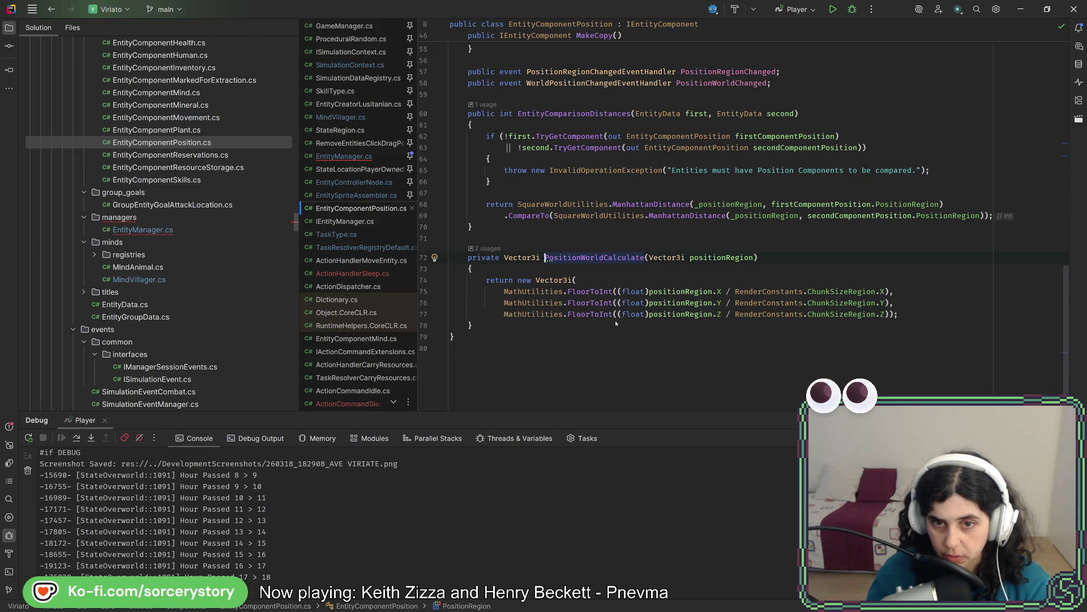
{"action": "left_click", "coordinate": [615, 320]}
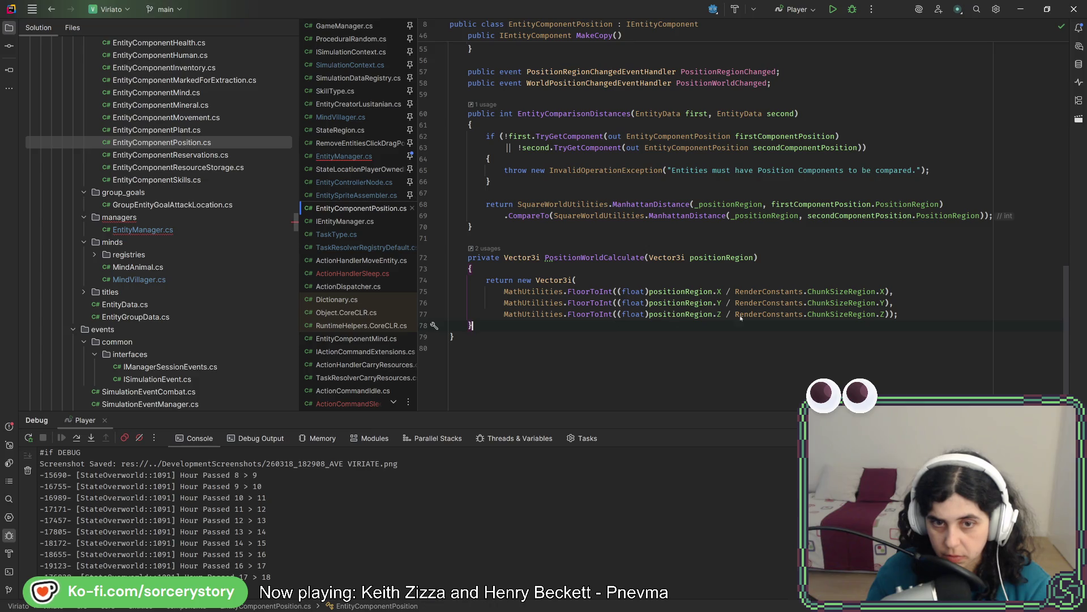
{"action": "key", "text": "shift+Up"}
{"action": "key", "text": "shift+Up"}
{"action": "key", "text": "shift+Up"}
{"action": "key", "text": "ctrl+c"}
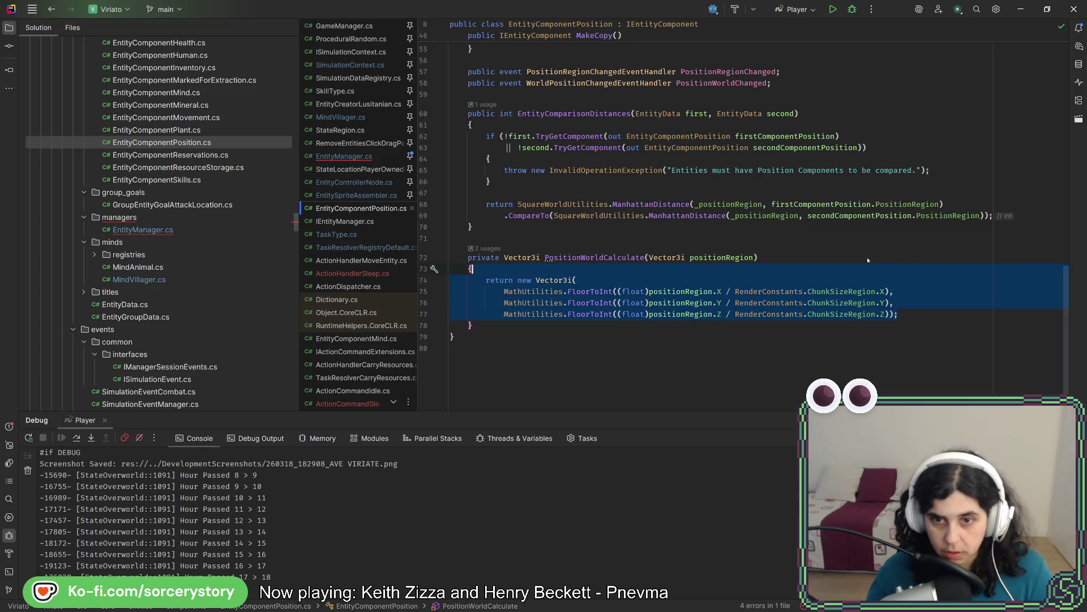
{"action": "left_click", "coordinate": [599, 256], "text": "ctrl"}
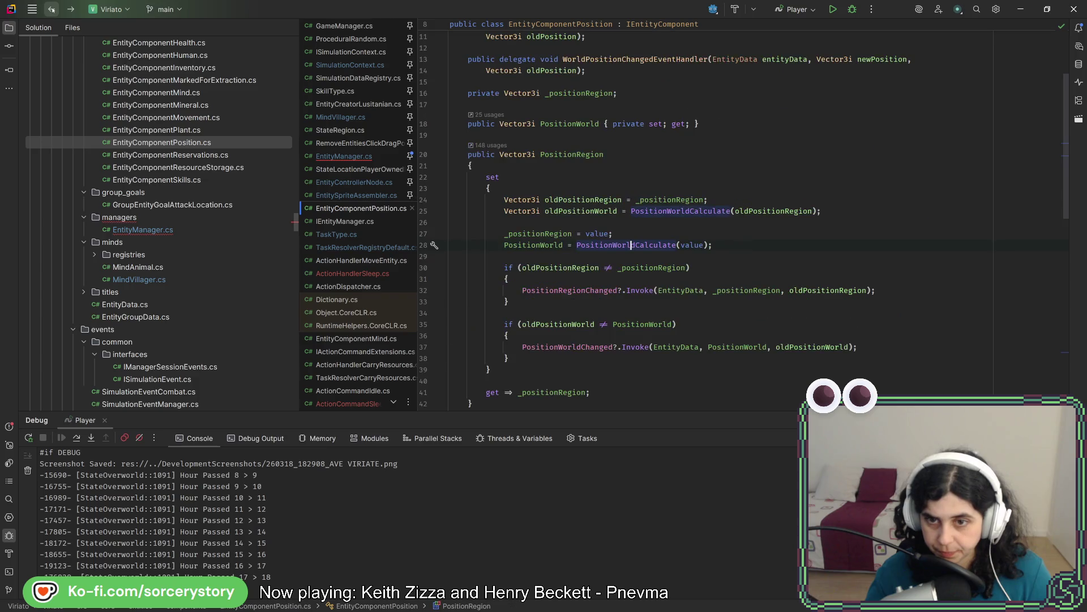
{"action": "left_click", "coordinate": [343, 156]}
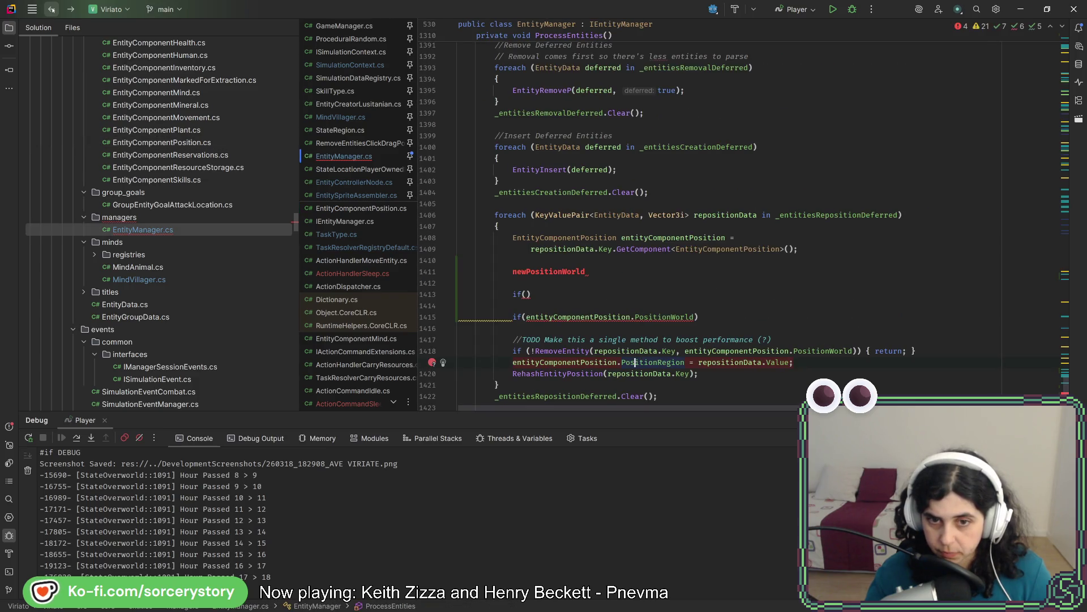
{"action": "type", "text": " ="}
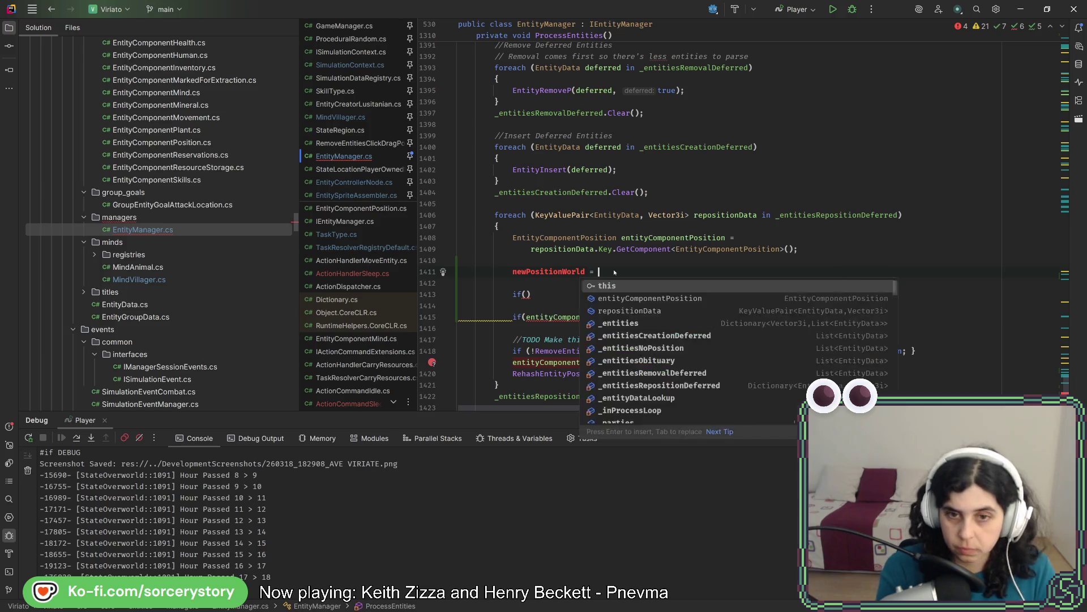
- Assign newPositionWorld the pasted Vector3i chunk-coordinate calculation, dropping the return keyword
{"action": "key", "text": "ctrl+v"}
{"action": "left_click_drag", "start_coordinate": [514, 283], "coordinate": [562, 283]}
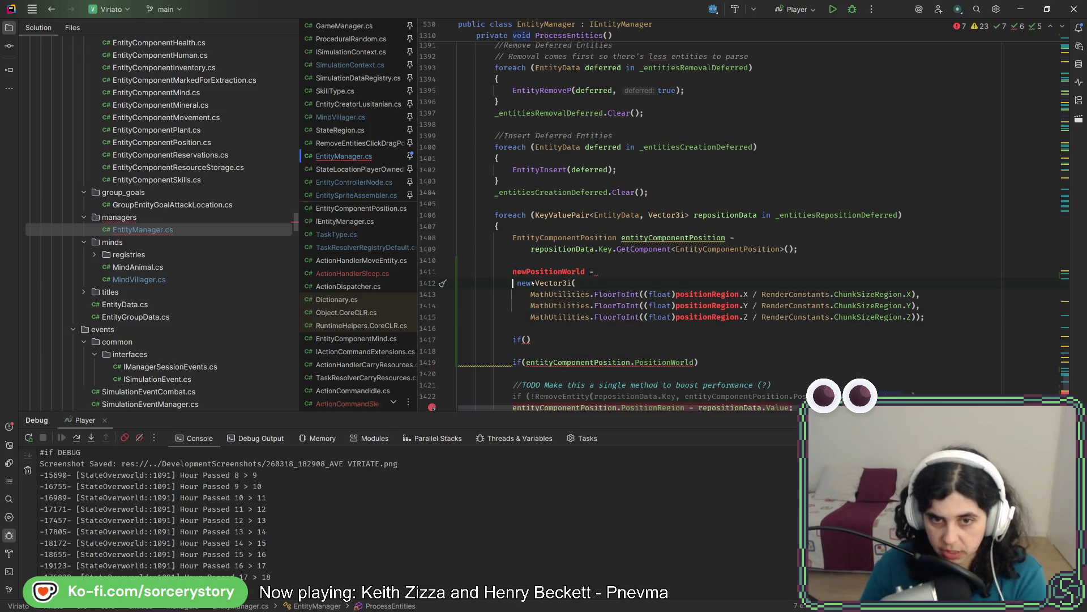
{"action": "key", "text": "BackSpace"}
{"action": "key", "text": "BackSpace"}
{"action": "left_click", "coordinate": [503, 273]}
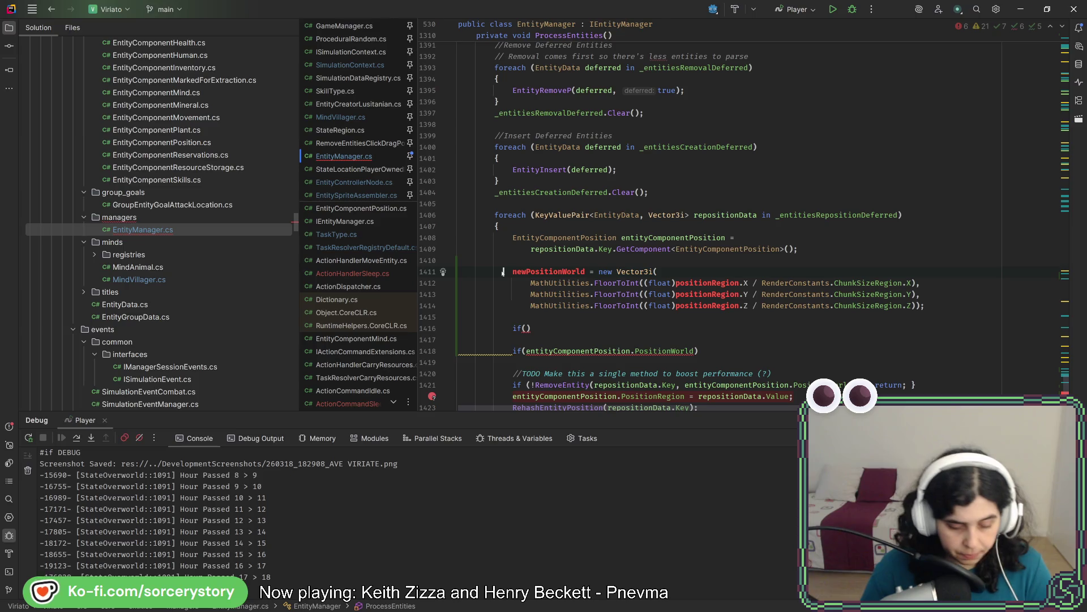
{"action": "type", "text": "var"}
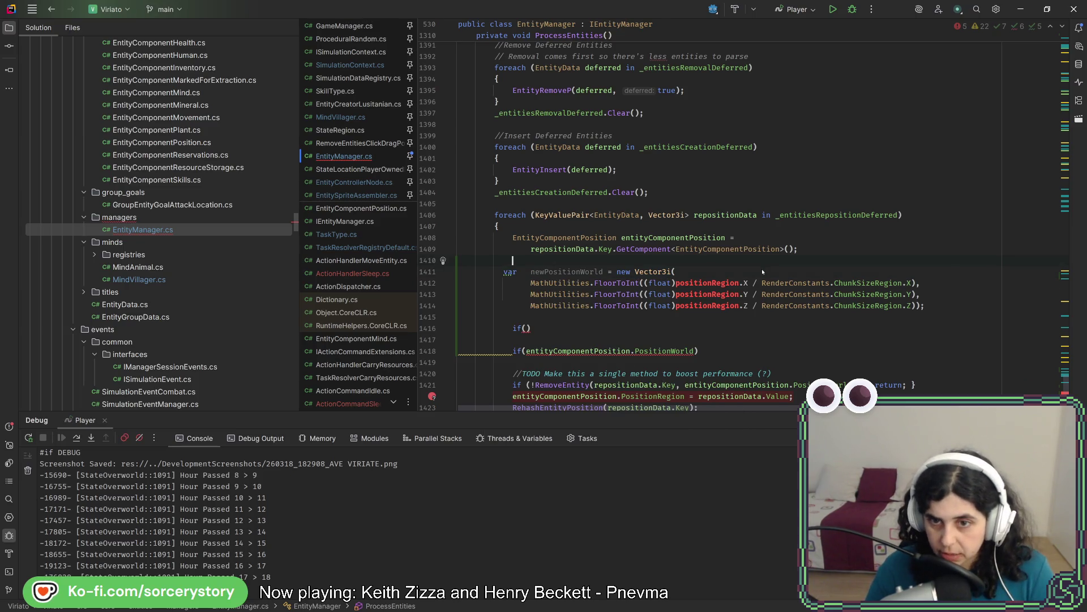
{"action": "left_click", "coordinate": [739, 284]}
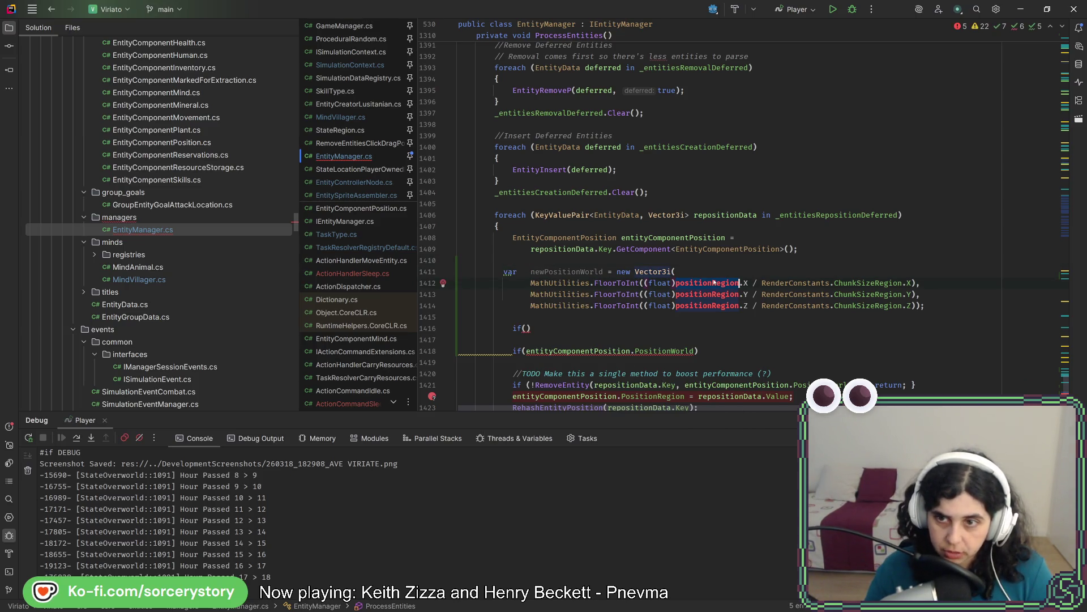
{"action": "scroll", "coordinate": [713, 282], "scroll_direction": "down", "scroll_amount": 2}
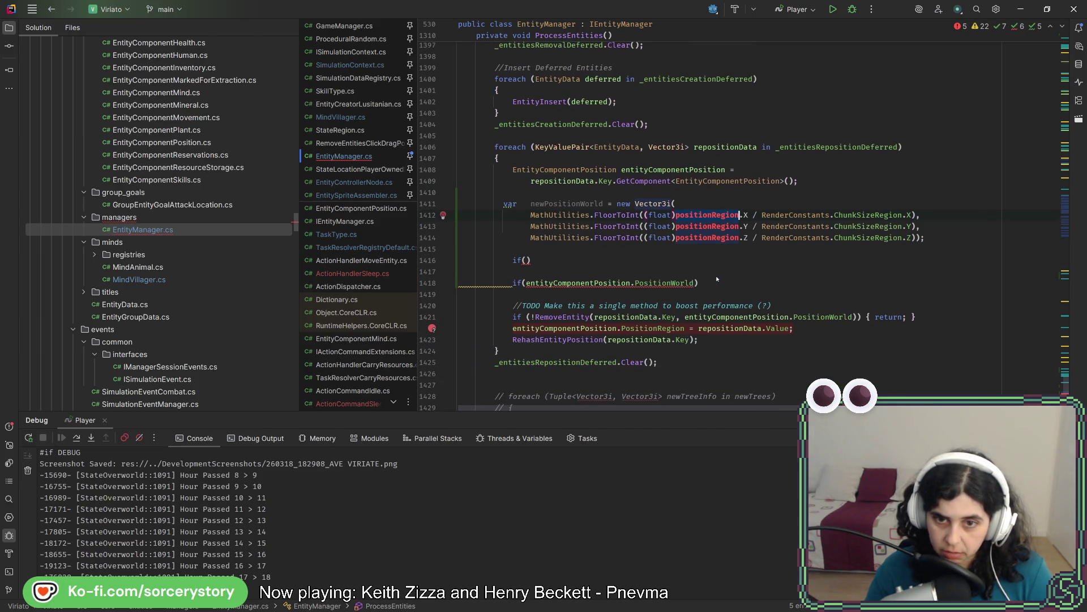
{"action": "mouse_move", "coordinate": [628, 317]}
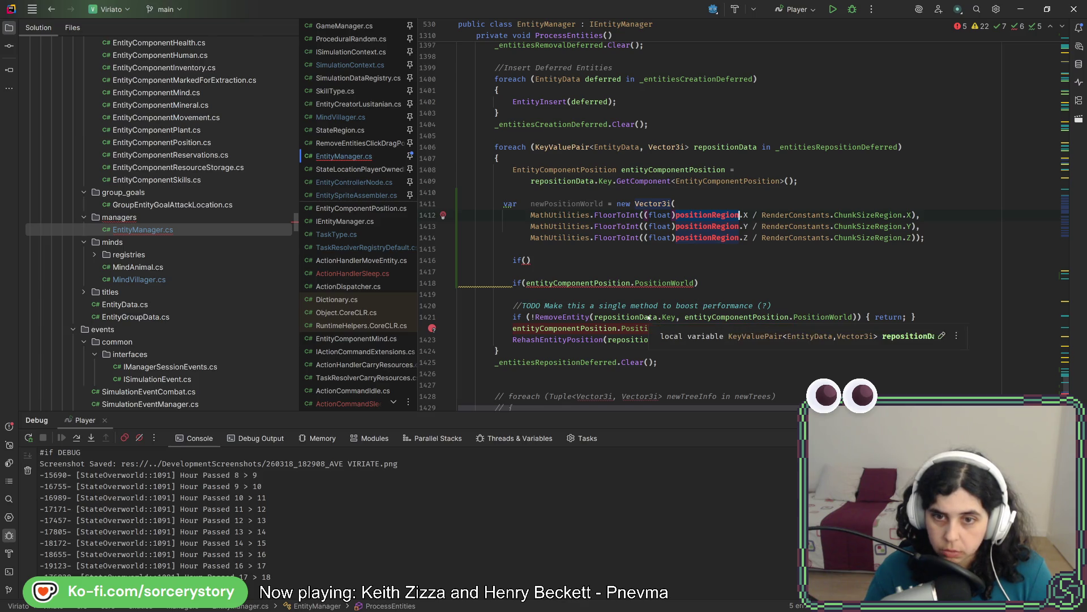
- Replace positionRegion with repositionData.Value in both calculation lines
{"action": "left_click", "coordinate": [654, 317]}
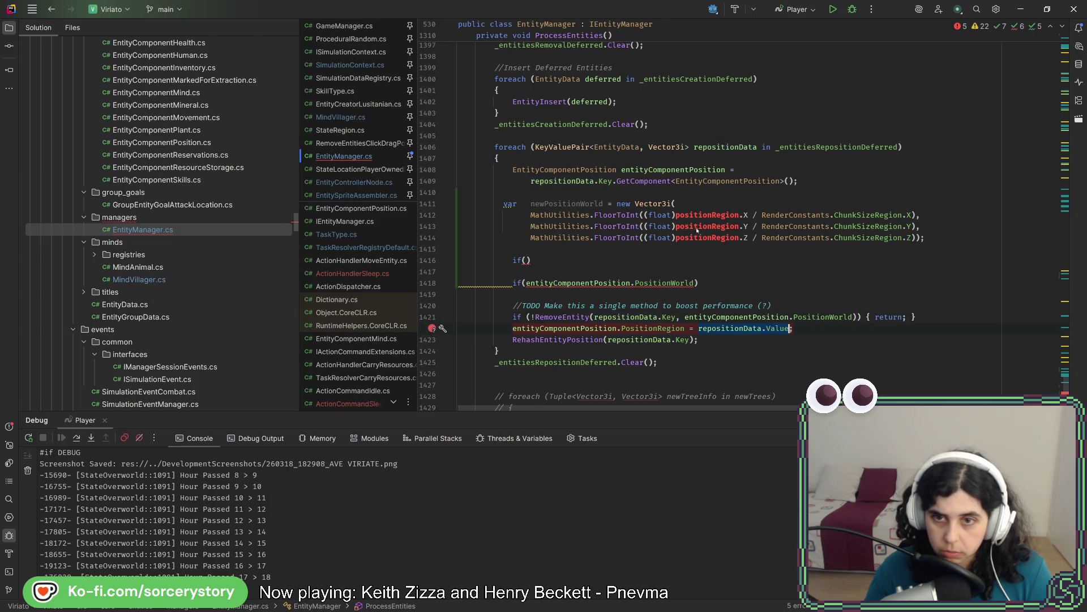
{"action": "double_click", "coordinate": [705, 215]}
{"action": "type", "text": "repositionData.Value"}
{"action": "type", "text": "repositionData.Value"}
{"action": "double_click", "coordinate": [708, 238]}
{"action": "type", "text": "repositionData.Value"}
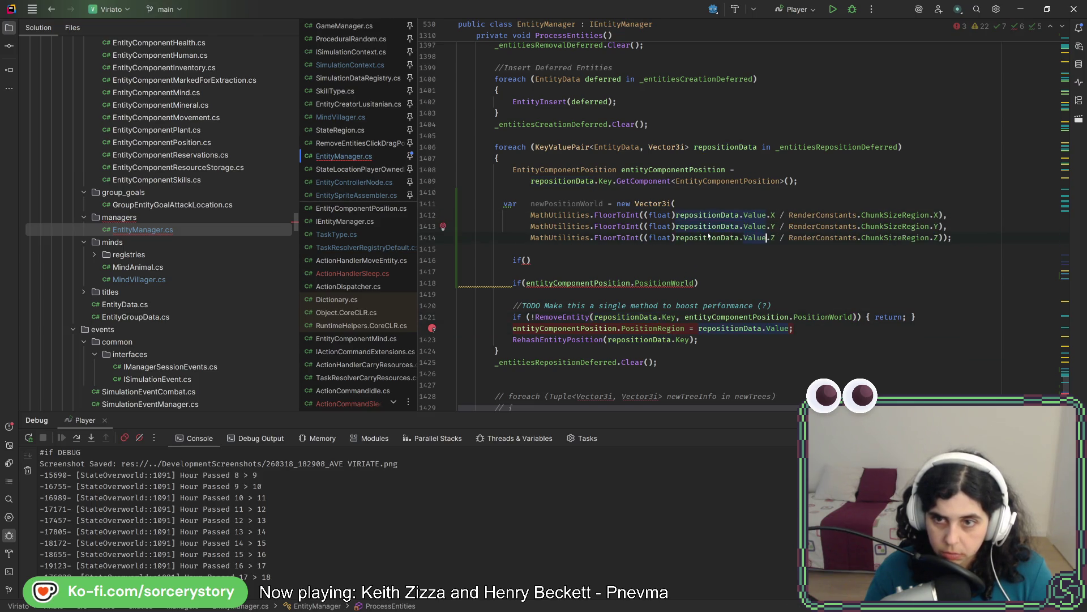
- Complete the PositionWorld == newPositionWorld check with continue and delete the empty if() line
{"action": "double_click", "coordinate": [567, 204]}
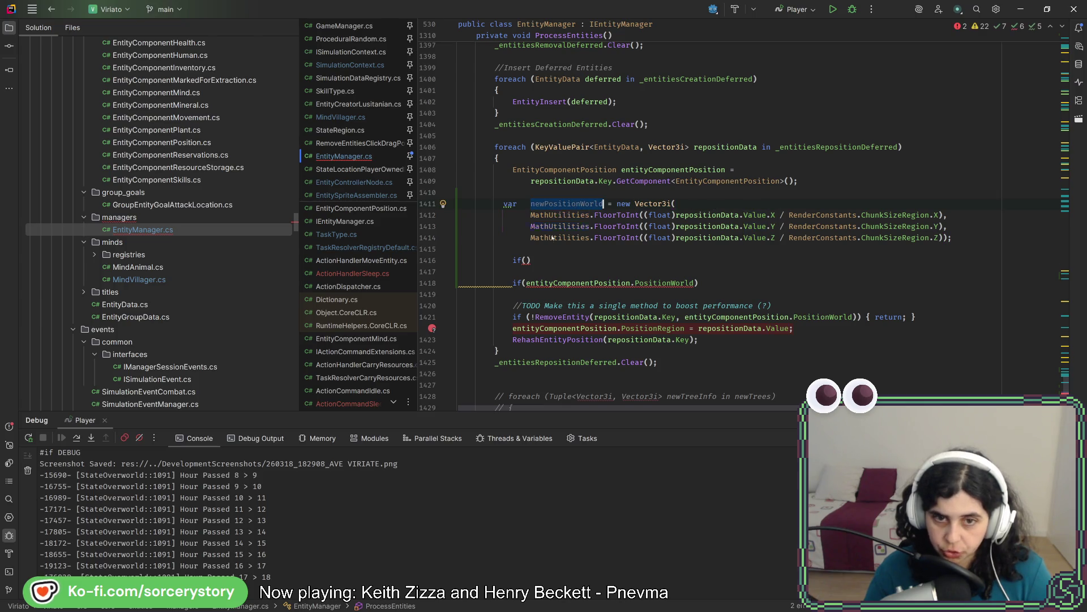
{"action": "left_click", "coordinate": [525, 259]}
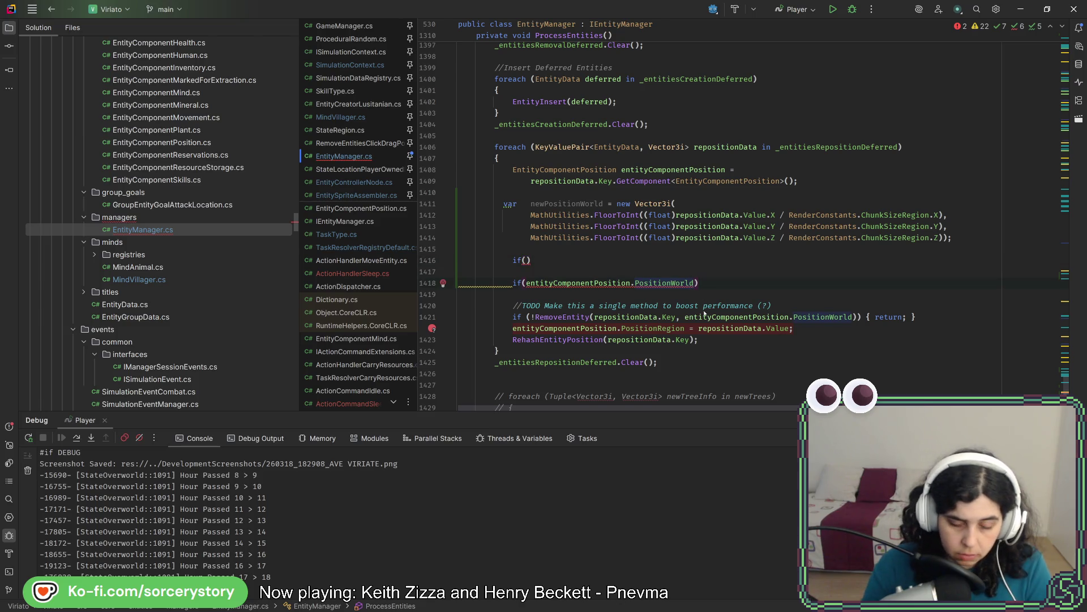
{"action": "type", "text": "== newPositionWorld)"}
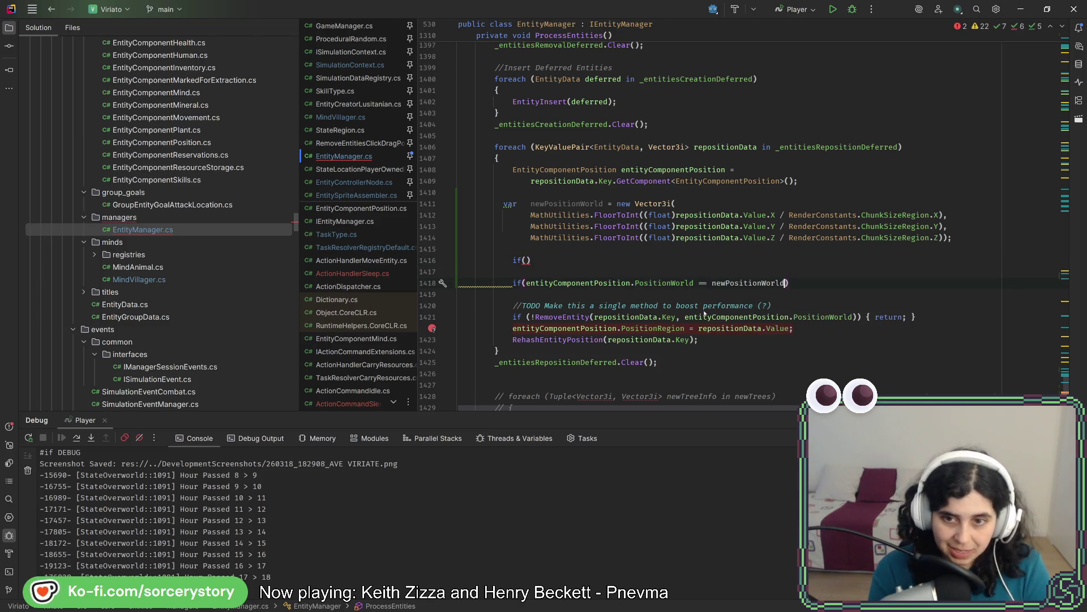
{"action": "type", "text": "{"}
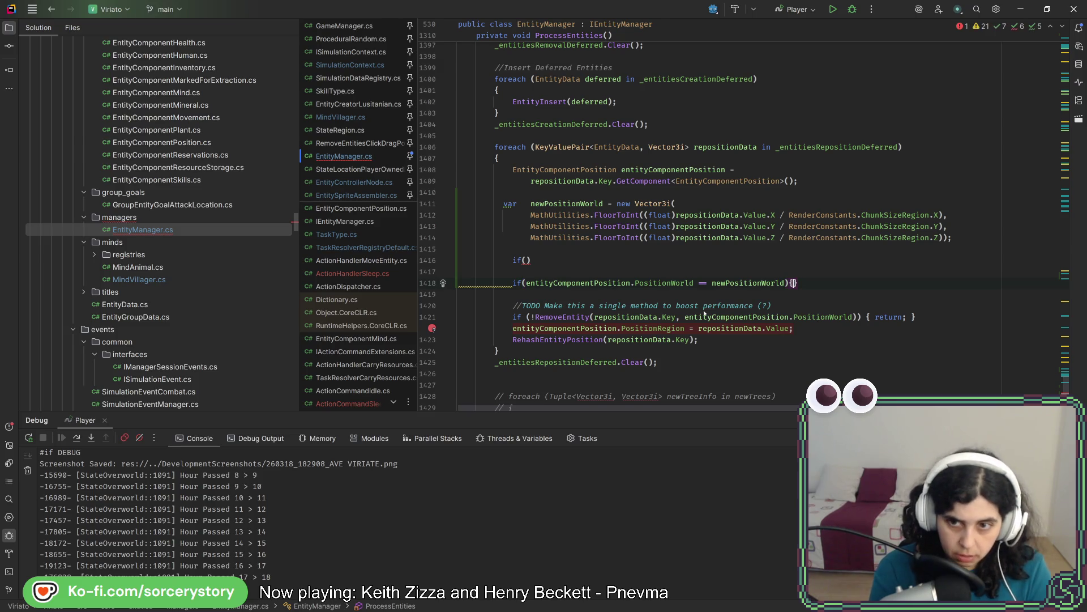
{"action": "type", "text": "re"}
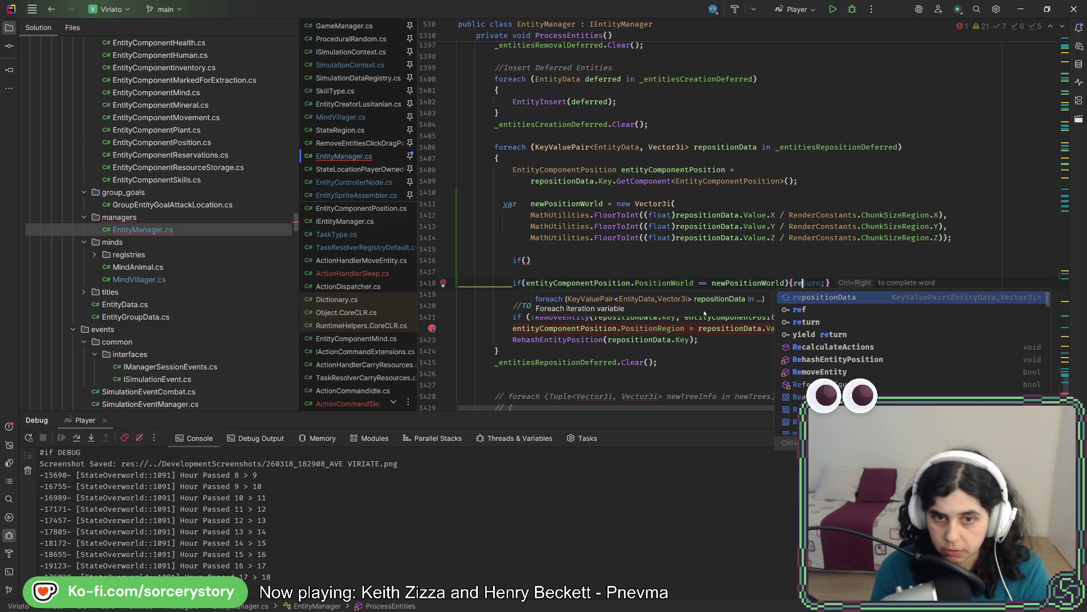
{"action": "key", "text": "BackSpace"}
{"action": "key", "text": "BackSpace"}
{"action": "type", "text": "c"}
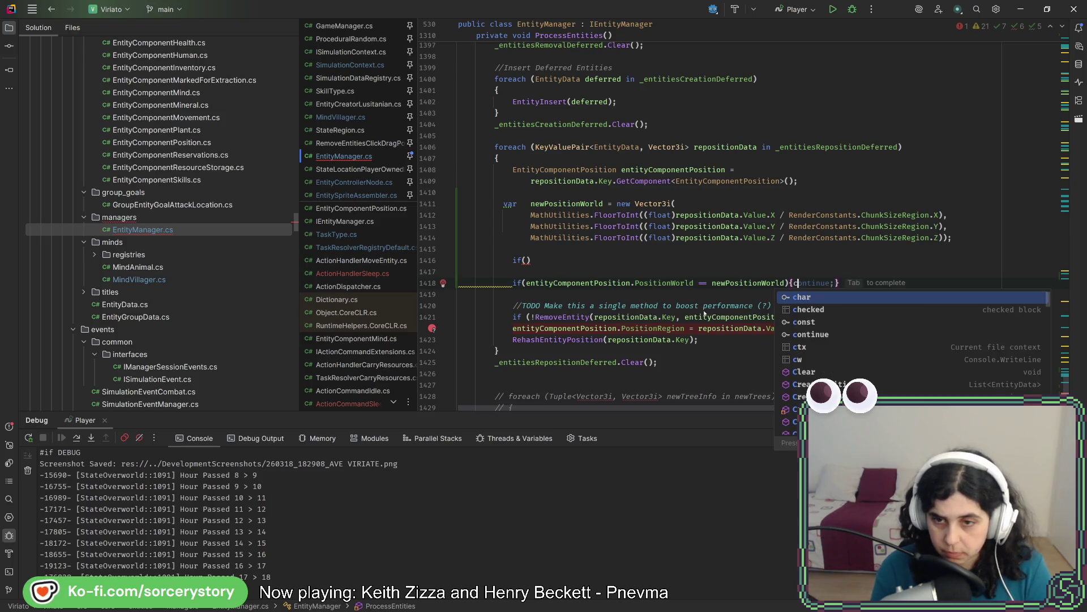
{"action": "type", "text": "ontinue;"}
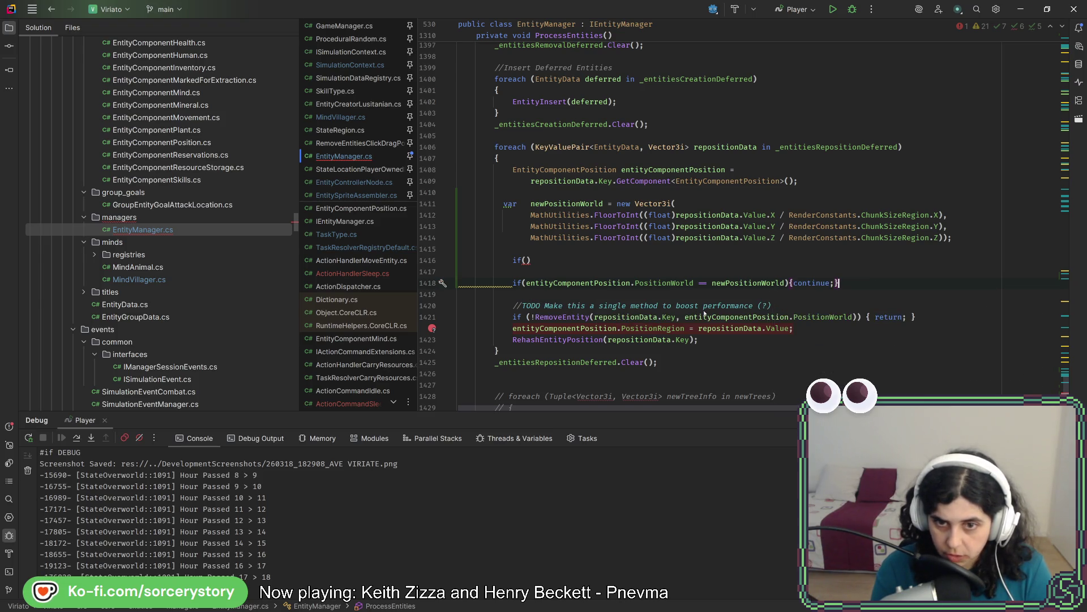
{"action": "left_click_drag", "start_coordinate": [530, 260], "coordinate": [562, 249]}
{"action": "key", "text": "BackSpace"}
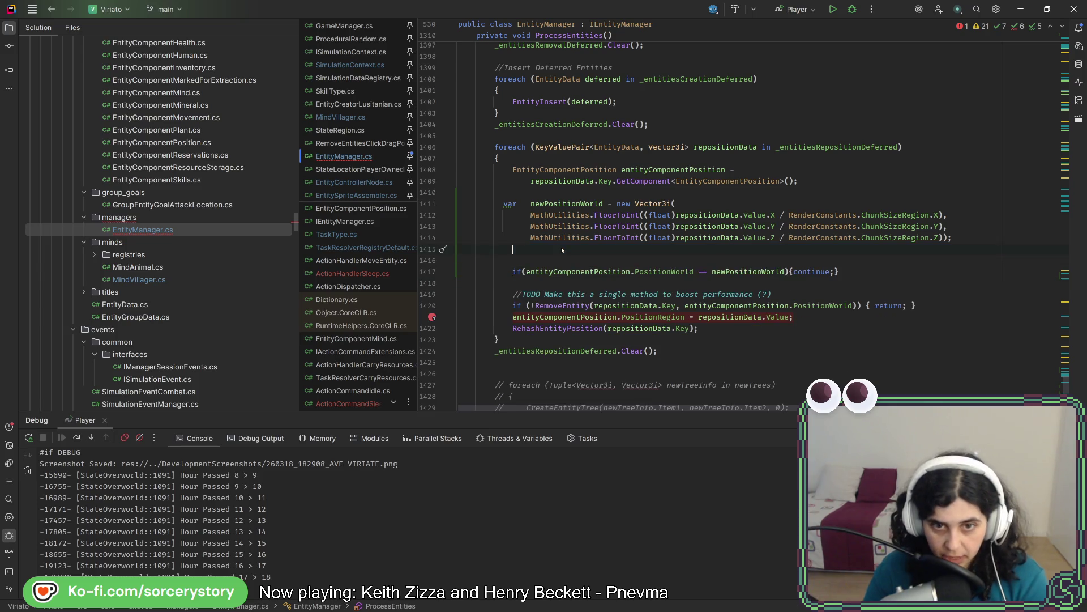
{"action": "key", "text": "Delete"}
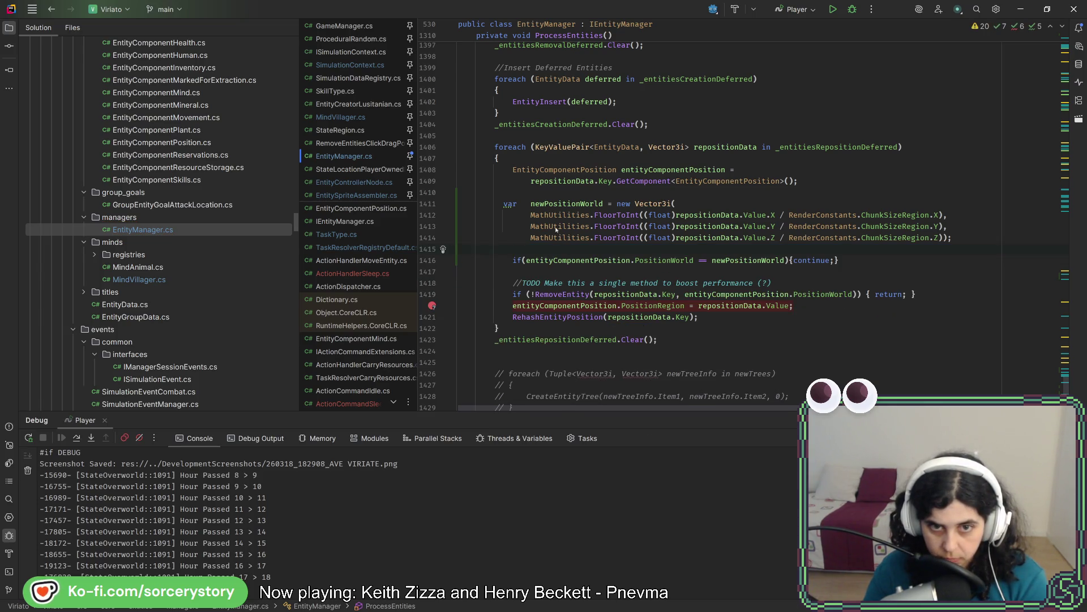
{"action": "left_click", "coordinate": [694, 204]}
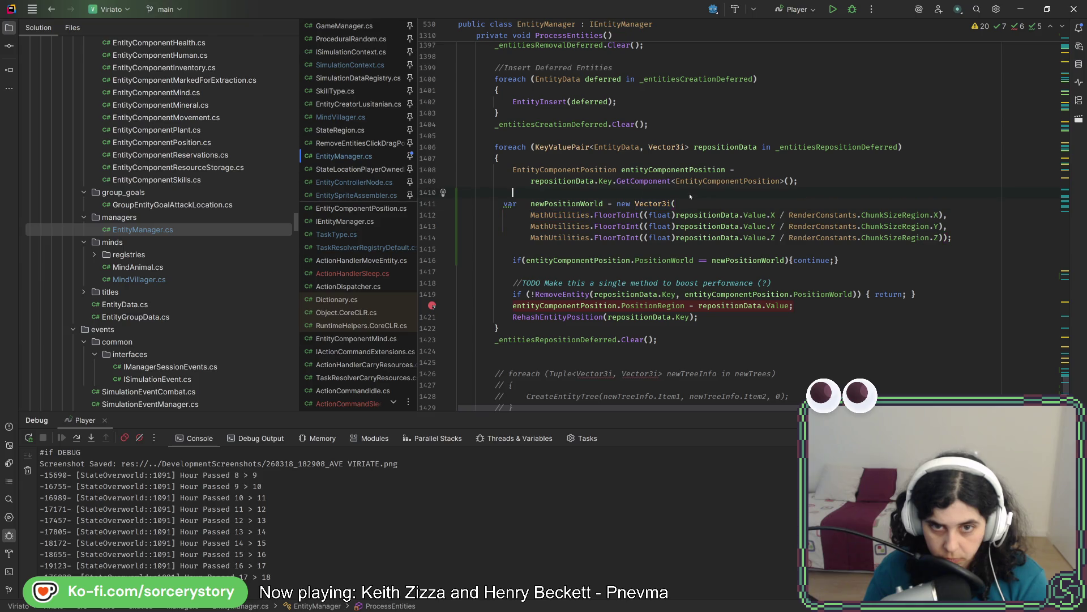
- Add a TODO noting the calculation was copied from Position Component and run Code Cleanup
{"action": "key", "text": "Return"}
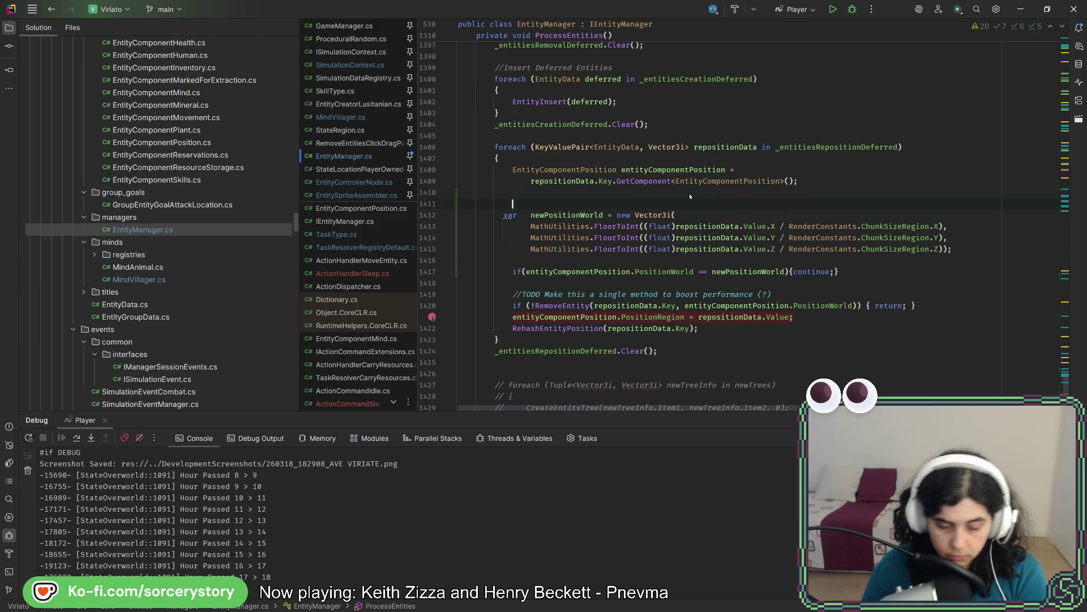
{"action": "type", "text": "//TODO ("}
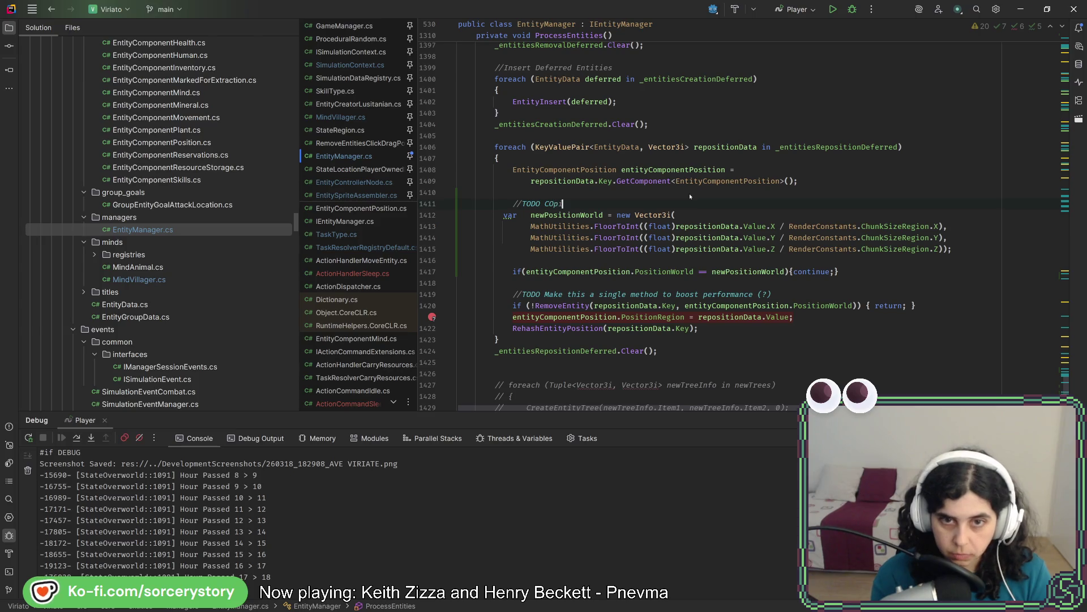
{"action": "type", "text": "opied f"}
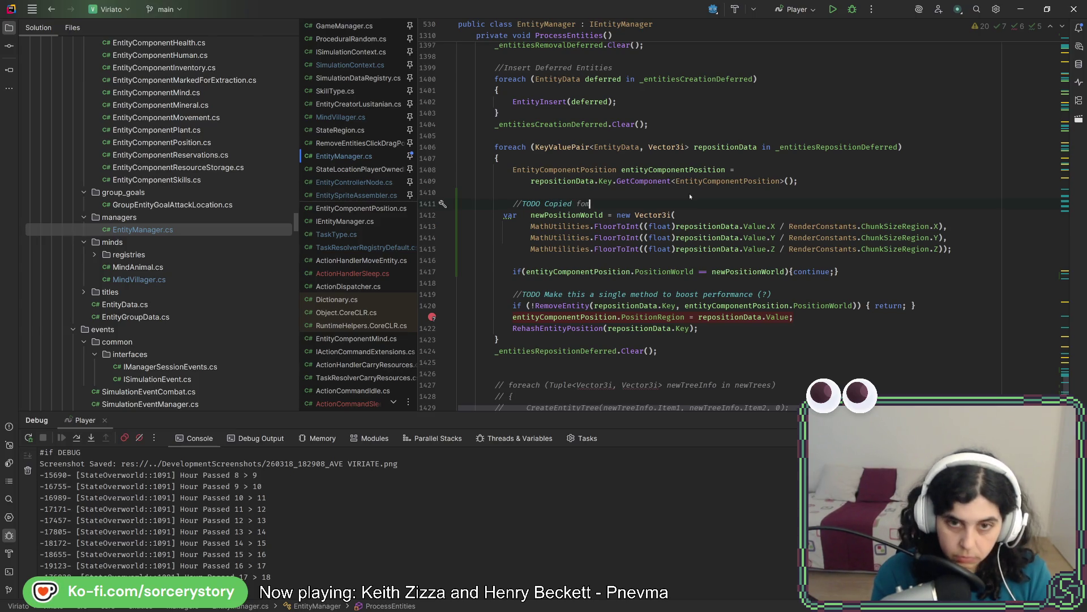
{"action": "type", "text": "rom "}
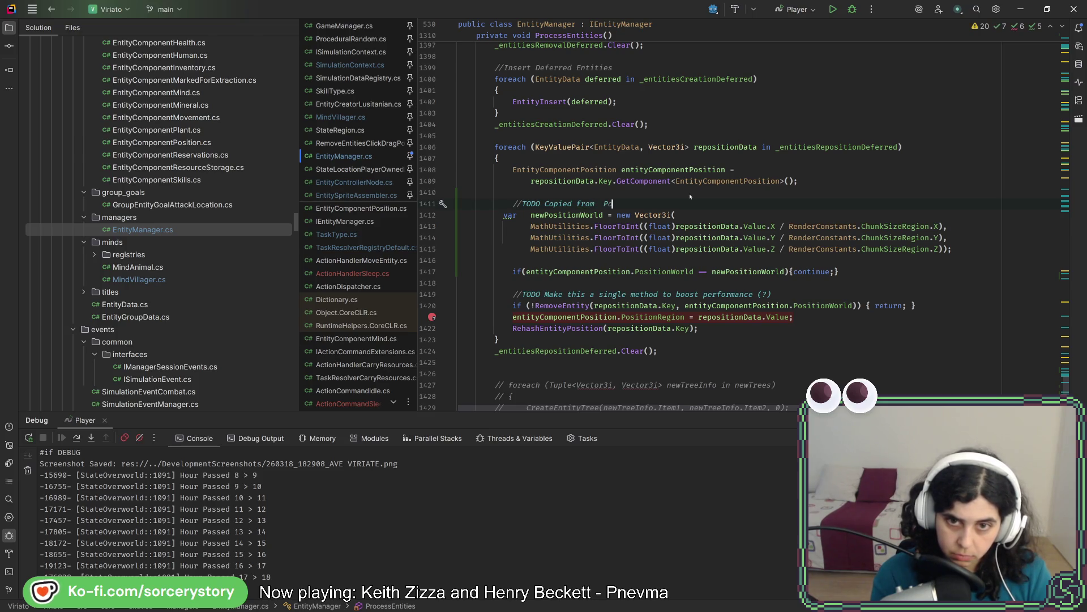
{"action": "type", "text": "Position C"}
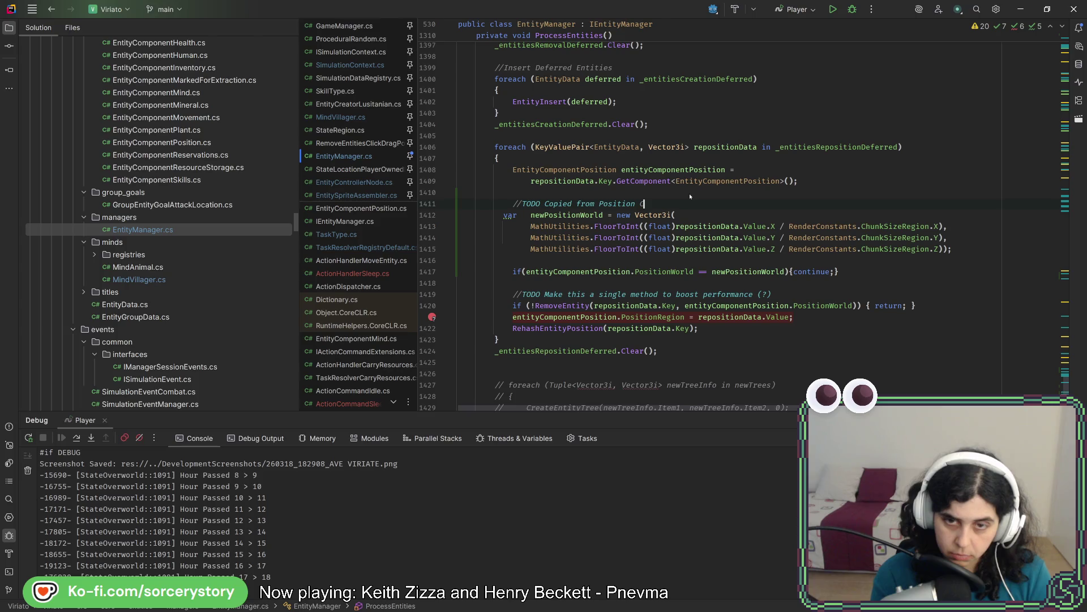
{"action": "type", "text": "omponent. Move"}
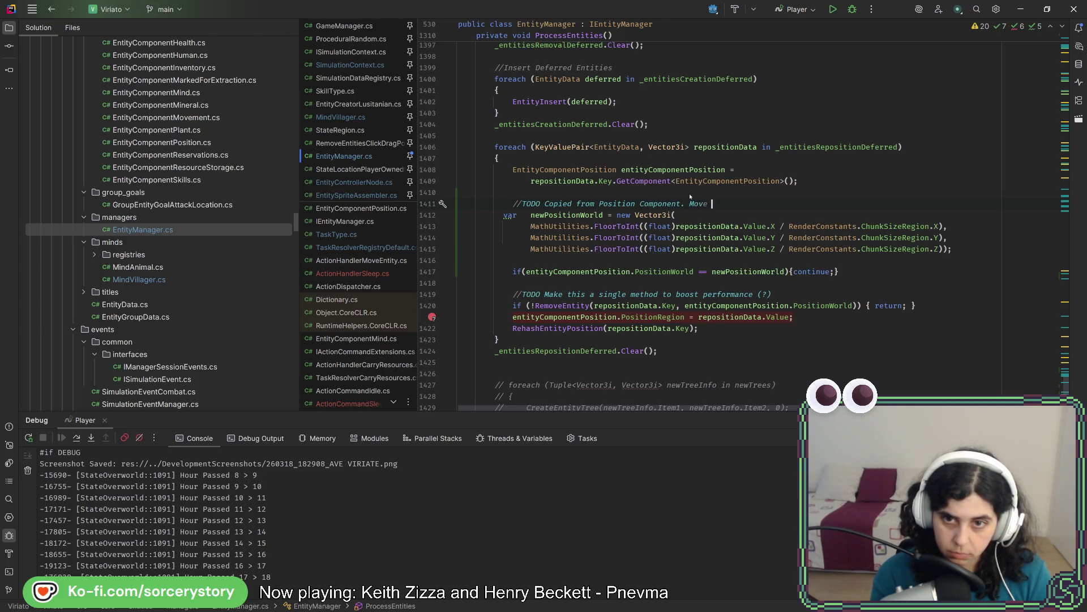
{"action": "type", "text": "this "}
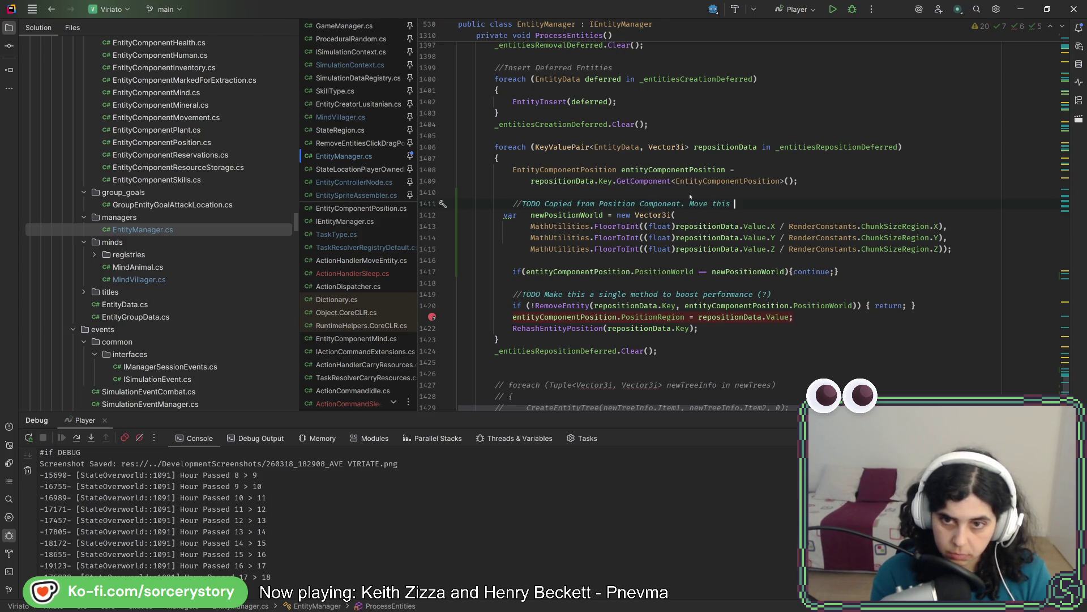
{"action": "type", "text": "to a "}
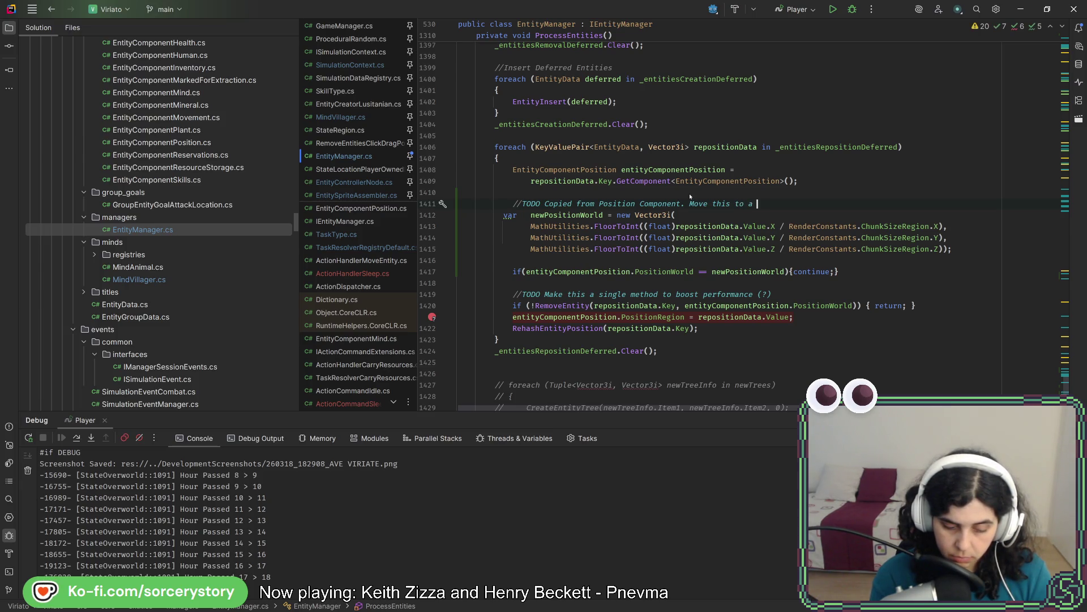
{"action": "type", "text": "more centr"}
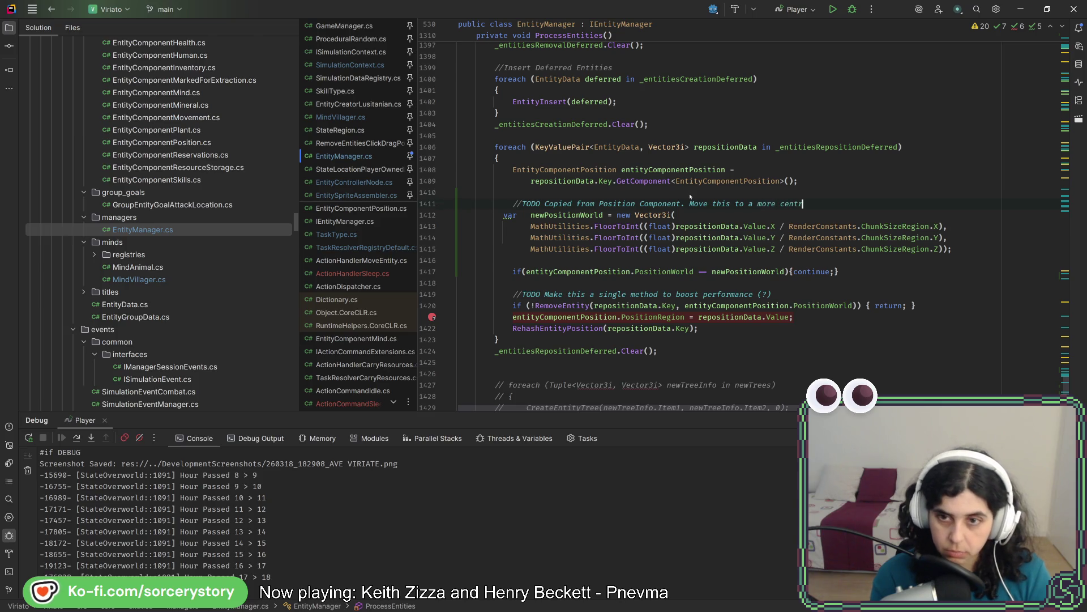
{"action": "type", "text": "al plac"}
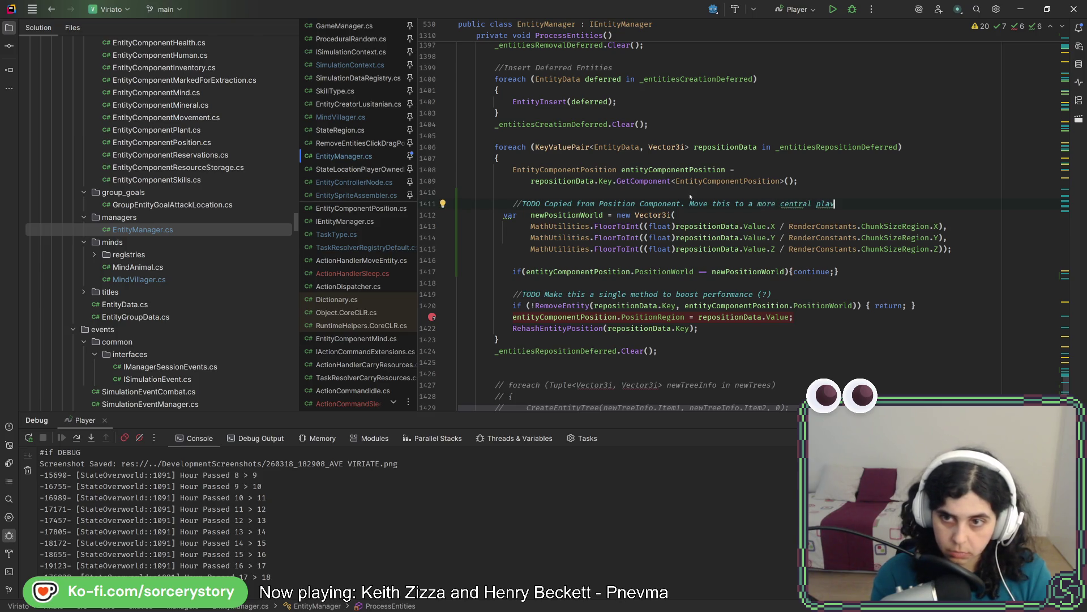
{"action": "type", "text": "e."}
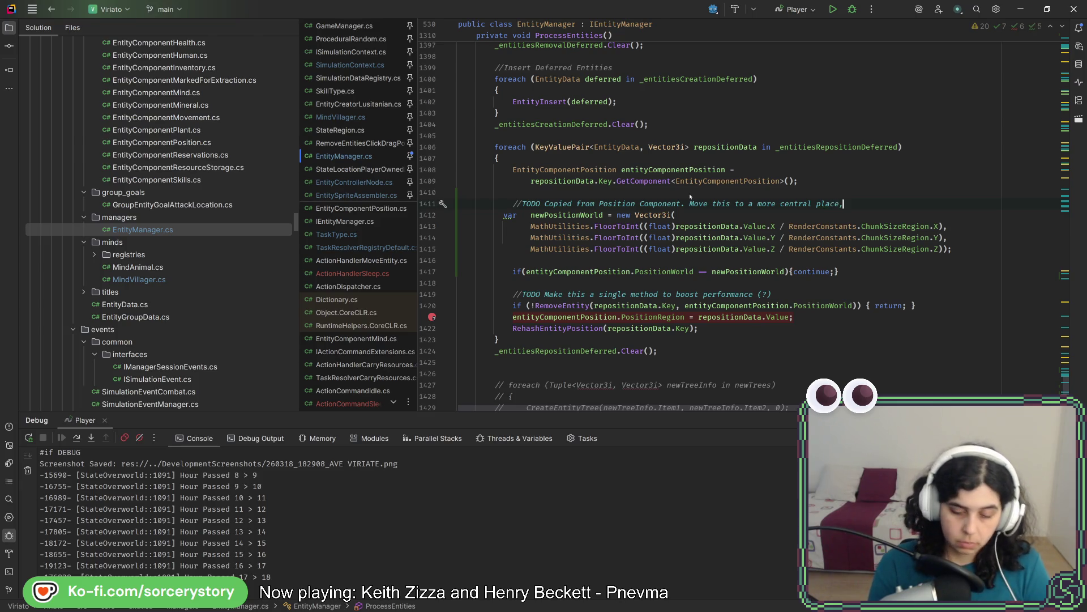
{"action": "key", "text": "ctrl+alt+l"}
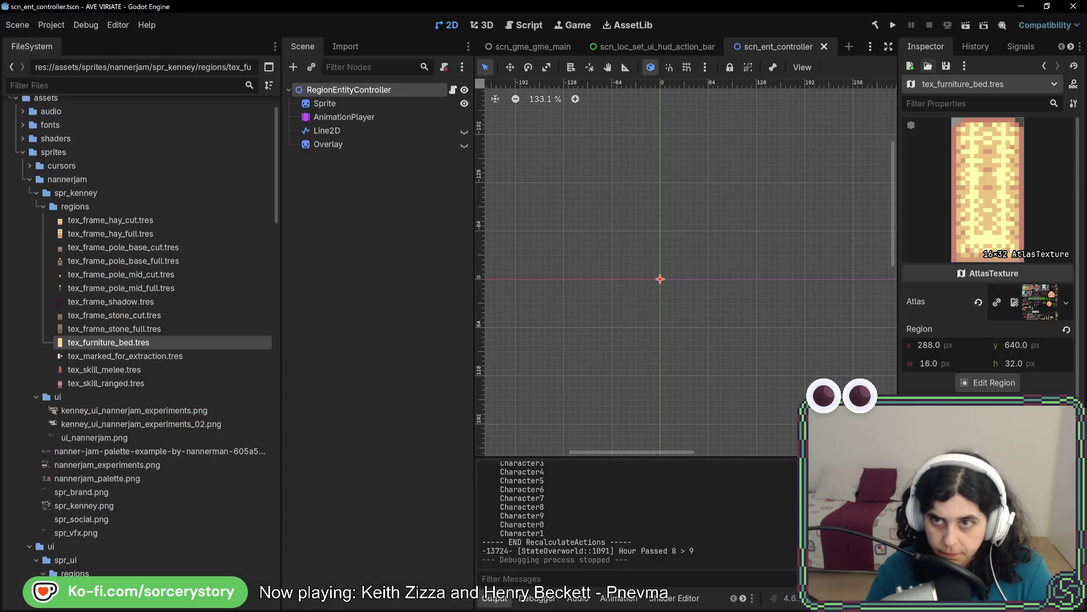
- Run the game, start a new game, enter the settlement and shrink the window to show output
{"action": "left_click", "coordinate": [888, 26]}
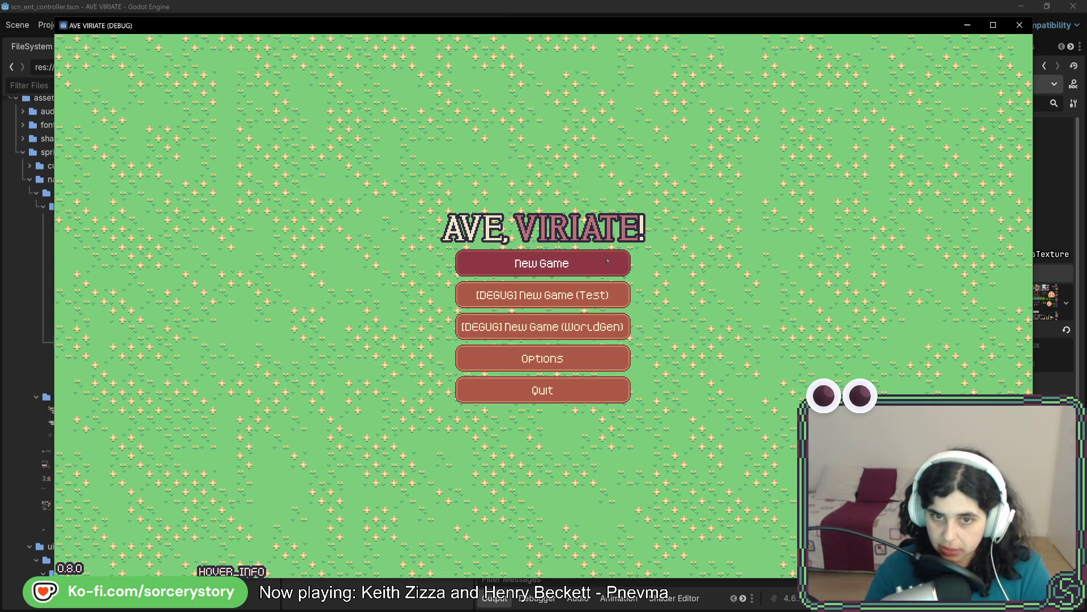
{"action": "left_click", "coordinate": [608, 263]}
{"action": "left_click", "coordinate": [595, 355]}
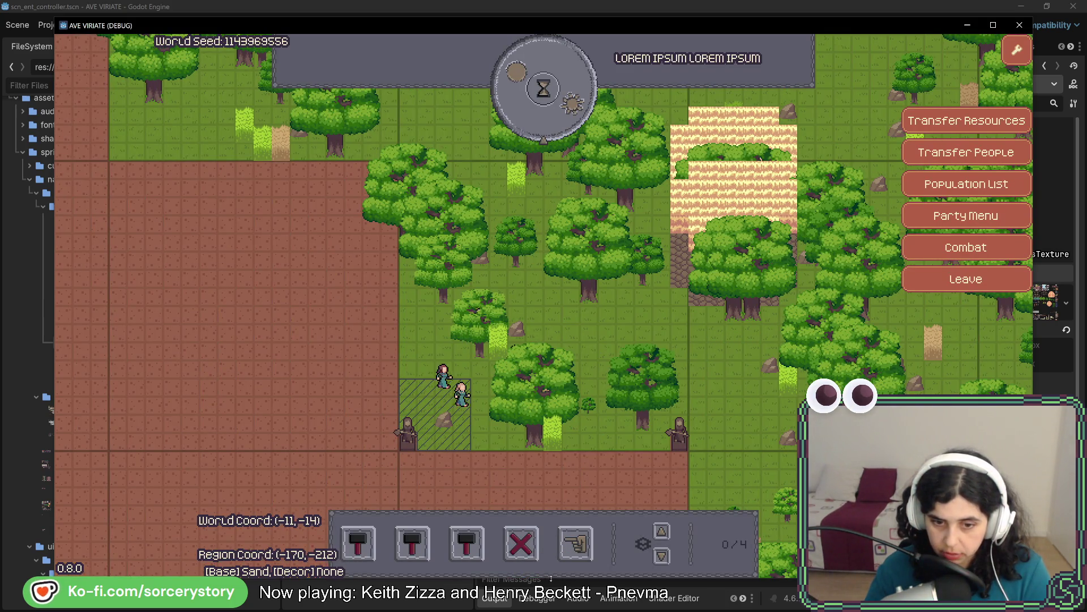
{"action": "left_click_drag", "start_coordinate": [572, 581], "coordinate": [572, 377]}
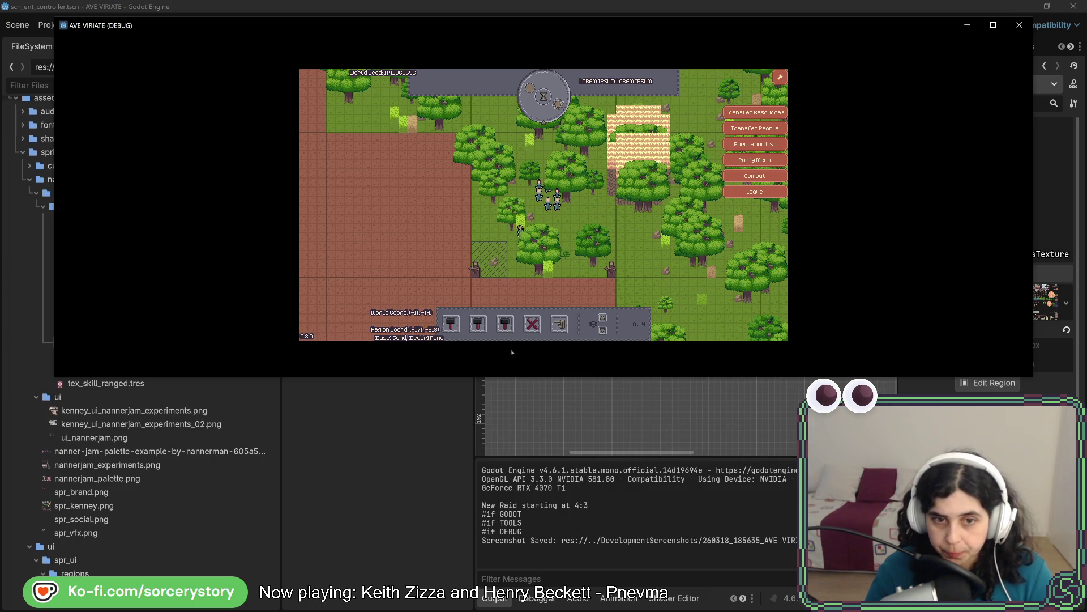
- Toggle the building choices, inspect the oak tree's entity info, and pass one hour
{"action": "left_click", "coordinate": [505, 324]}
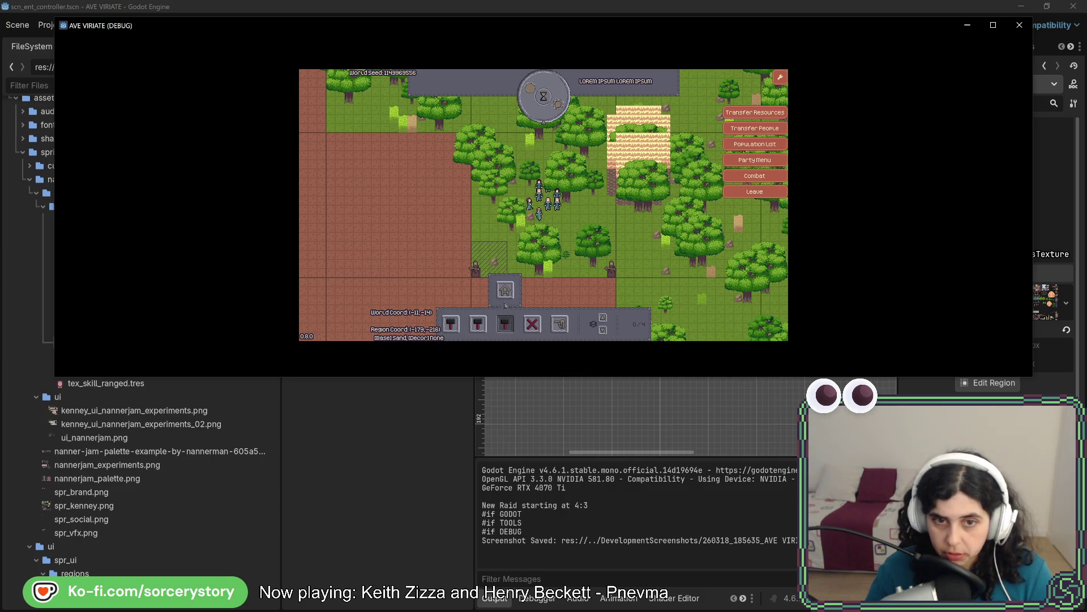
{"action": "left_click", "coordinate": [504, 324]}
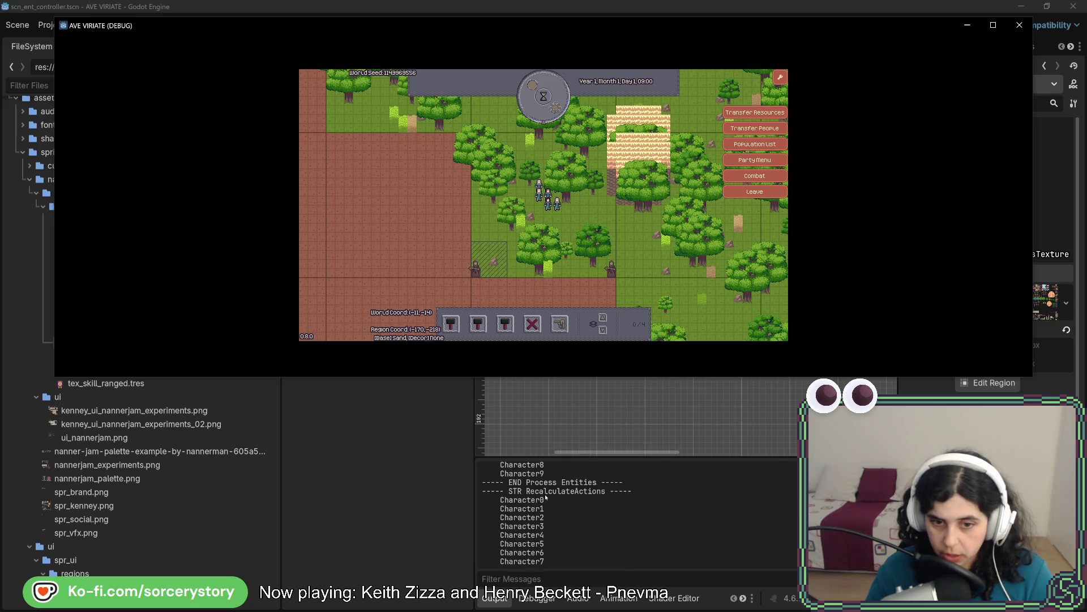
{"action": "scroll", "coordinate": [544, 545], "scroll_direction": "up", "scroll_amount": 1}
{"action": "scroll", "coordinate": [545, 545], "scroll_direction": "down", "scroll_amount": 1}
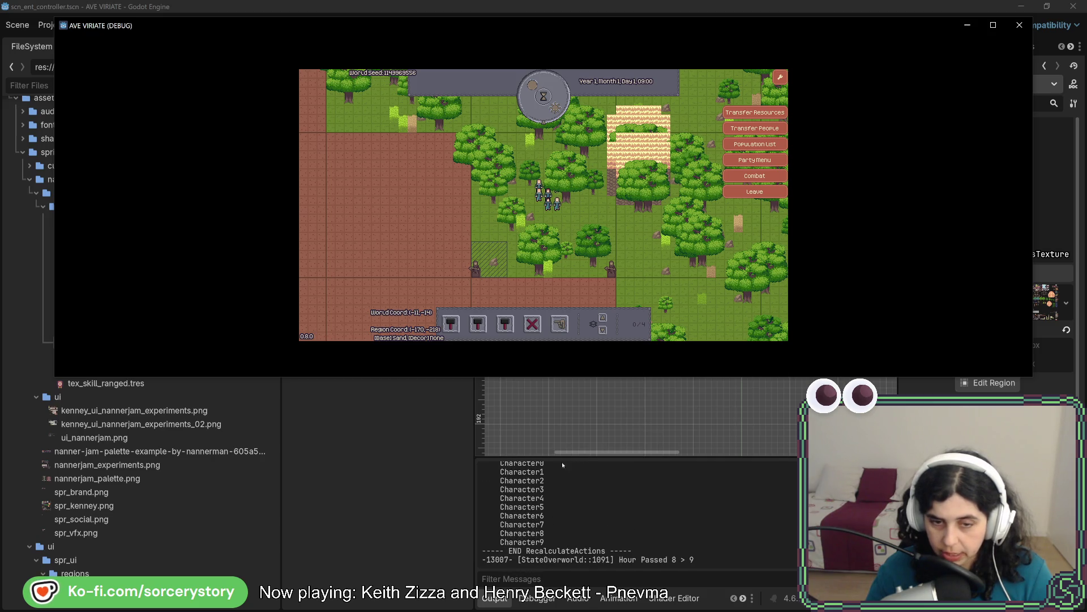
{"action": "left_click", "coordinate": [505, 324]}
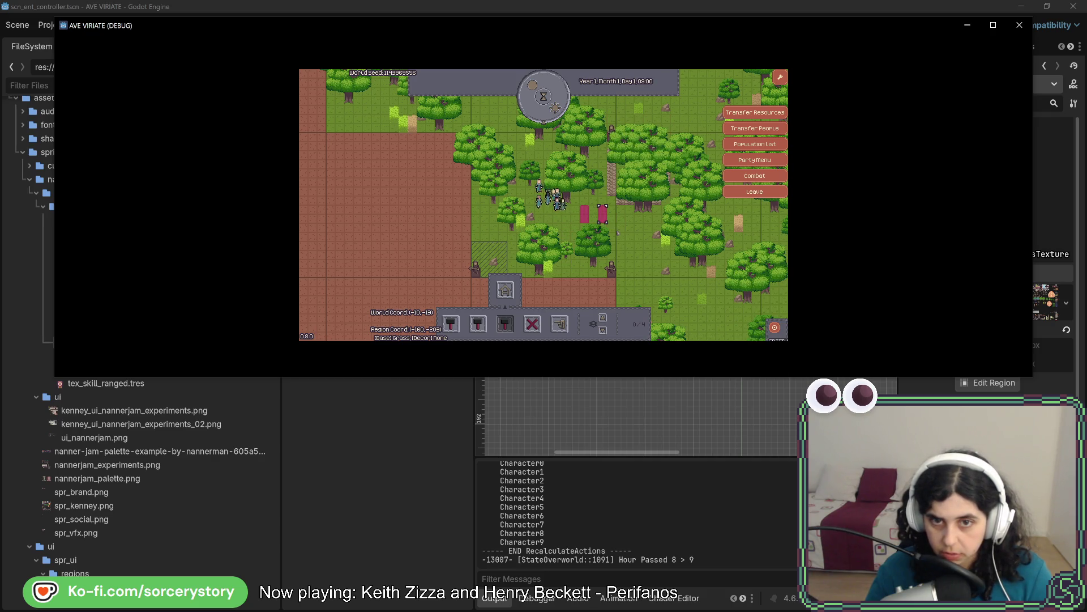
{"action": "left_click", "coordinate": [575, 213]}
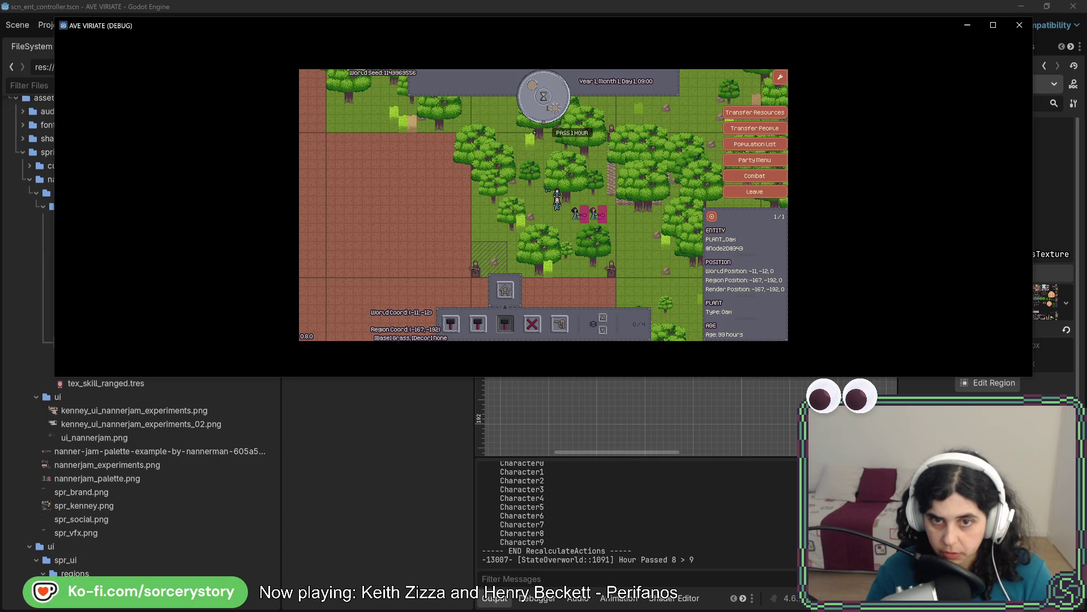
{"action": "left_click", "coordinate": [544, 97]}
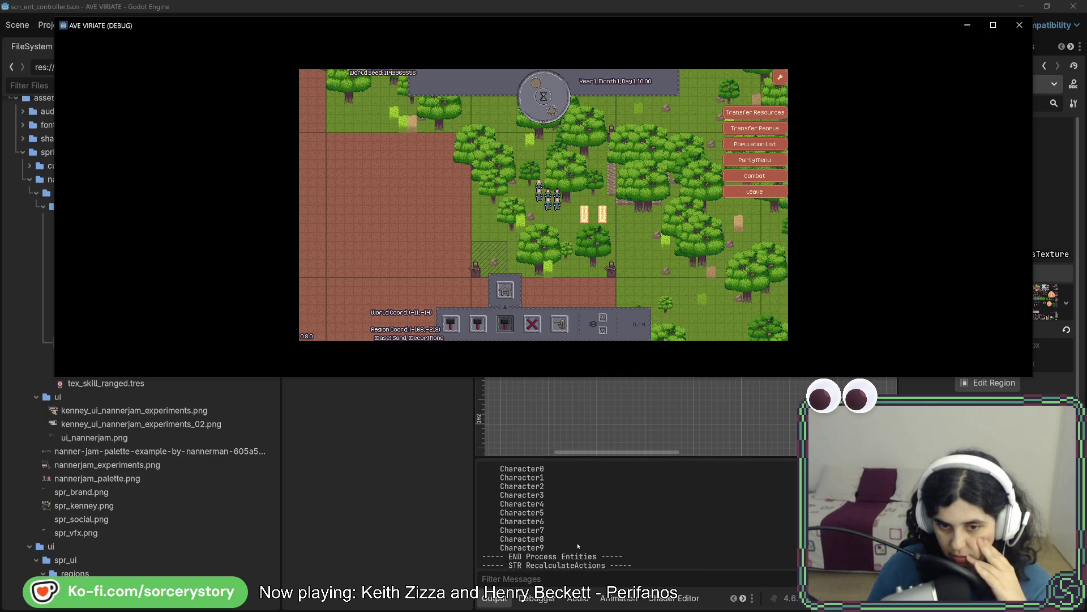
{"action": "scroll", "coordinate": [577, 544], "scroll_direction": "up", "scroll_amount": 1}
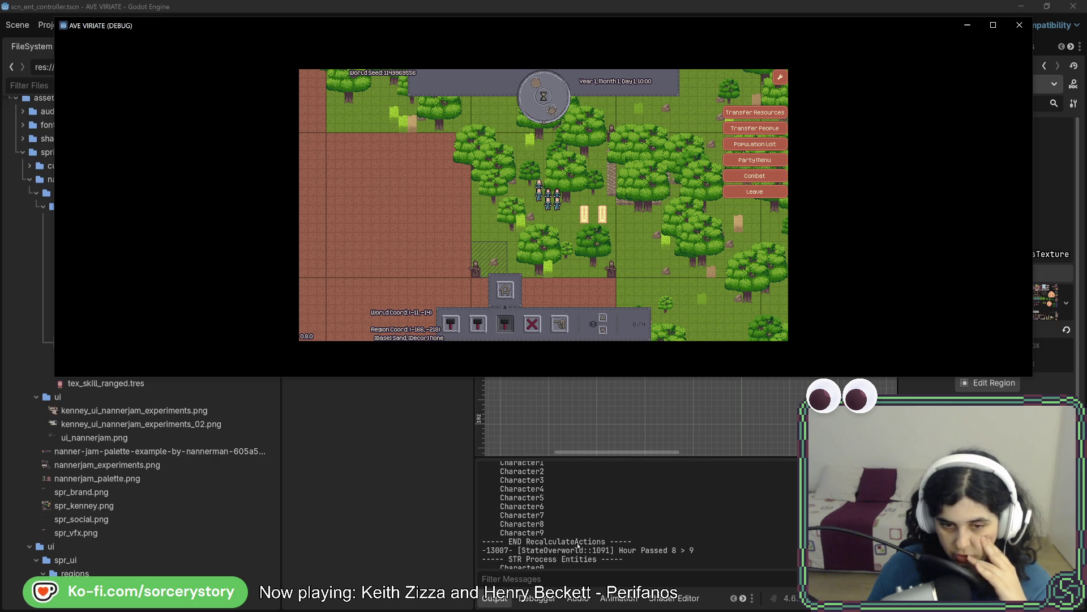
{"action": "scroll", "coordinate": [576, 543], "scroll_direction": "down", "scroll_amount": 1}
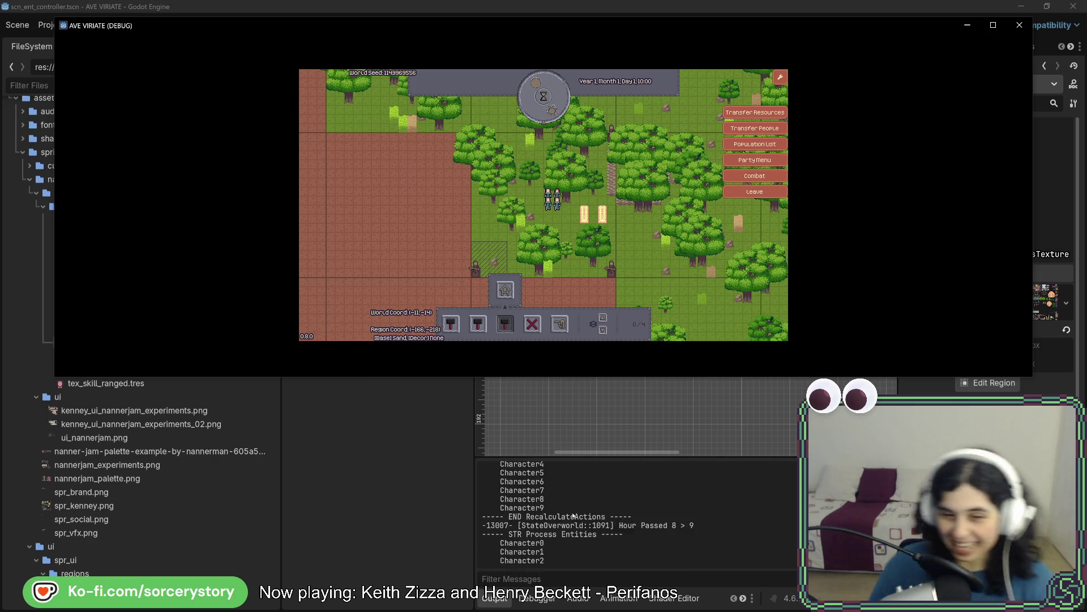
{"action": "scroll", "coordinate": [567, 499], "scroll_direction": "down", "scroll_amount": 3}
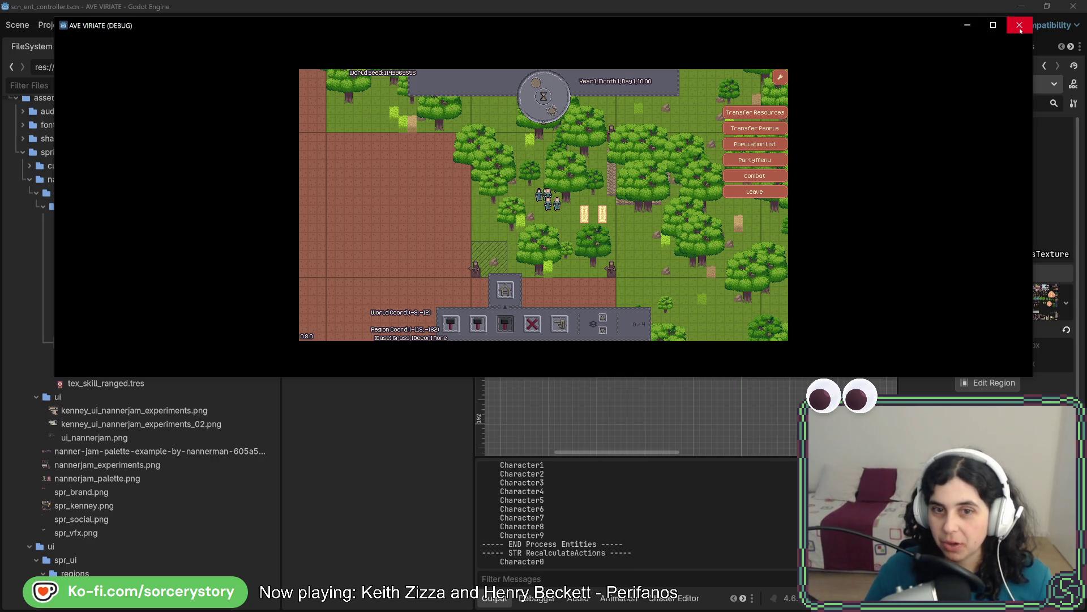
- Maximize the game window and advance the game clock hour by hour to 18:00
{"action": "left_click", "coordinate": [993, 25]}
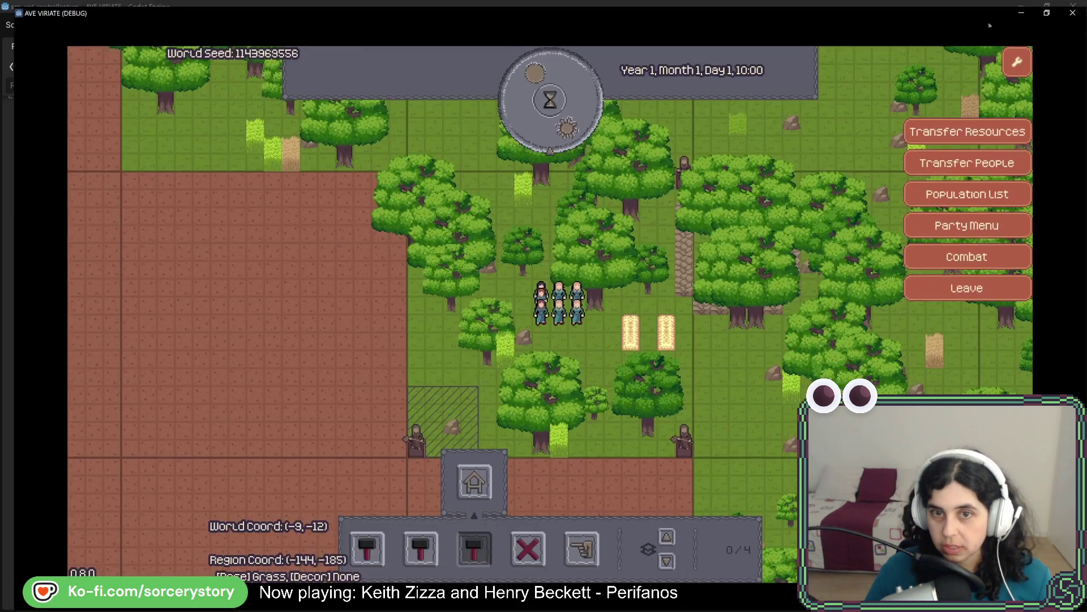
{"action": "left_click", "coordinate": [544, 115]}
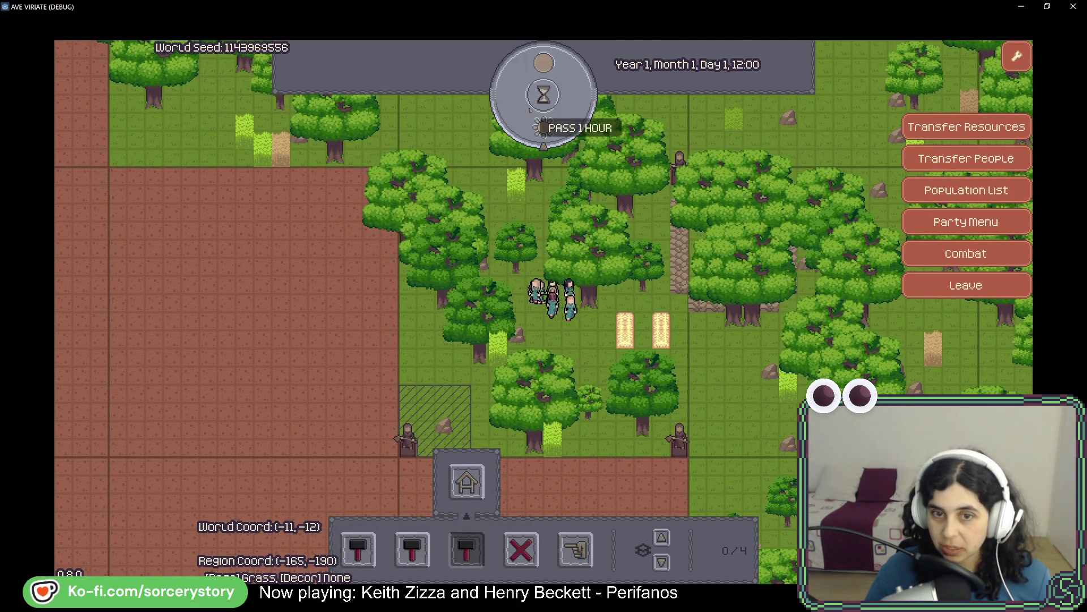
{"action": "left_click", "coordinate": [544, 115]}
{"action": "left_click", "coordinate": [530, 109]}
{"action": "left_click", "coordinate": [529, 108]}
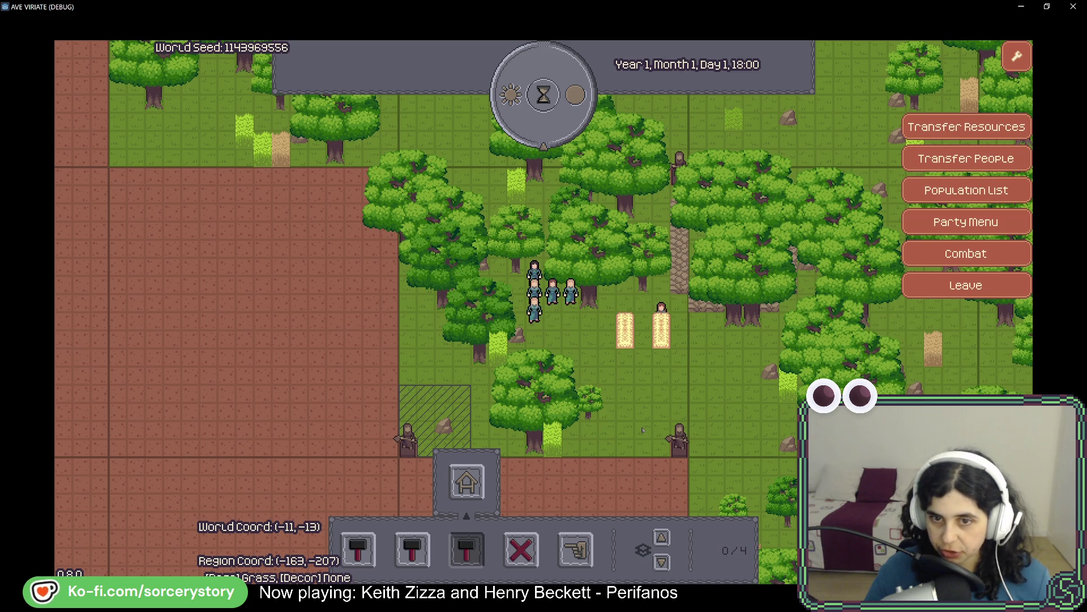
- View Character1's position details by the beds, then stop the game with F8
{"action": "left_click", "coordinate": [661, 336]}
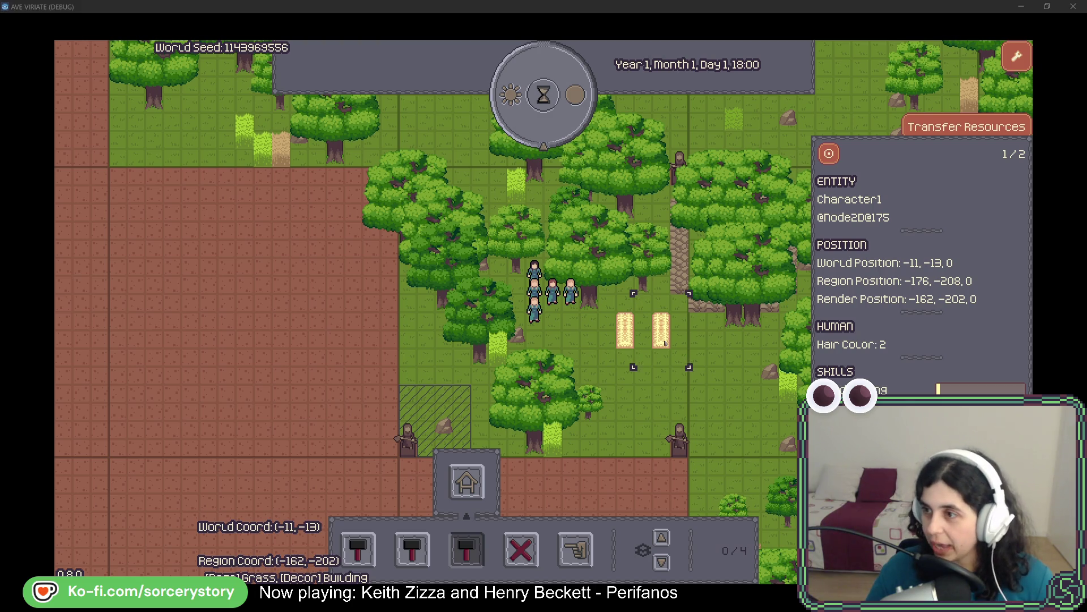
{"action": "key", "text": "F8"}
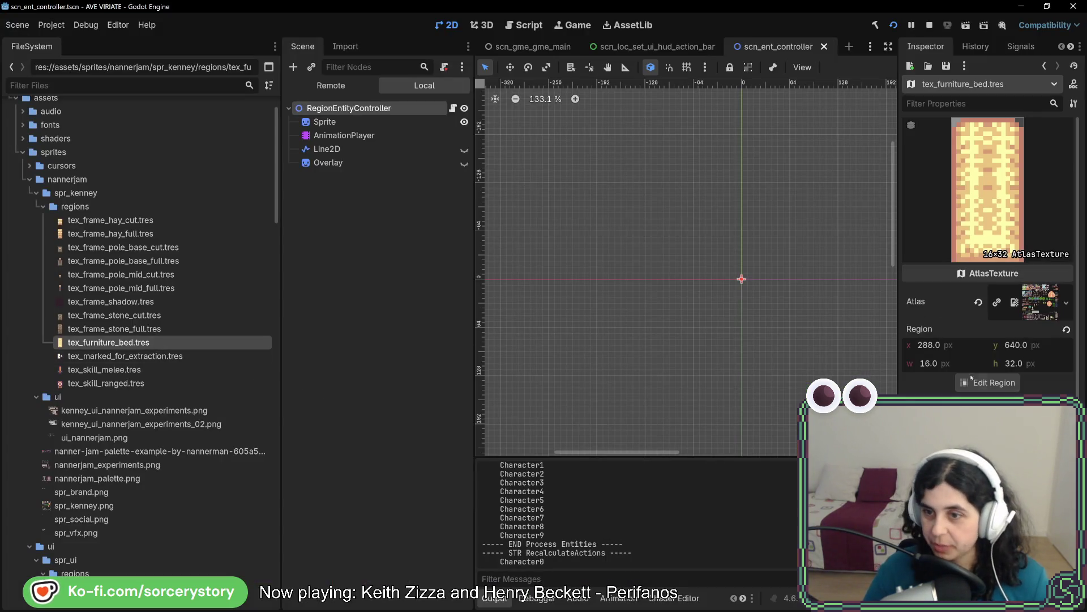
- Set tex_furniture_bed.tres's region to the red 16x32 sprite and relaunch the game with F5
{"action": "left_click", "coordinate": [971, 380]}
{"action": "scroll", "coordinate": [526, 312], "scroll_direction": "down", "scroll_amount": 3}
{"action": "scroll", "coordinate": [526, 312], "scroll_direction": "up", "scroll_amount": 3}
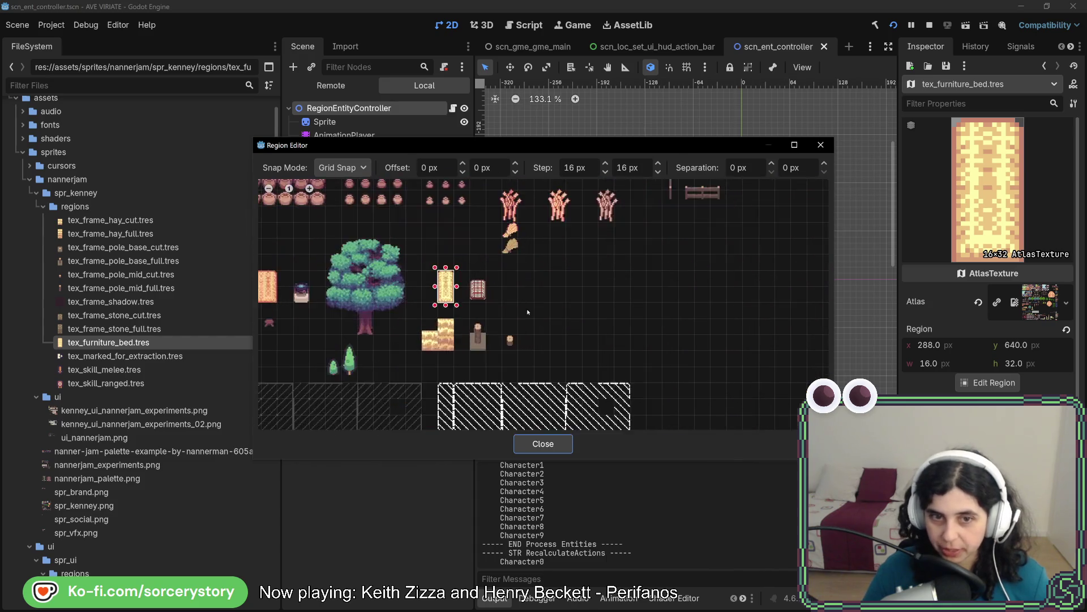
{"action": "scroll", "coordinate": [527, 311], "scroll_direction": "up", "scroll_amount": 2}
{"action": "left_click_drag", "start_coordinate": [455, 234], "coordinate": [485, 302]}
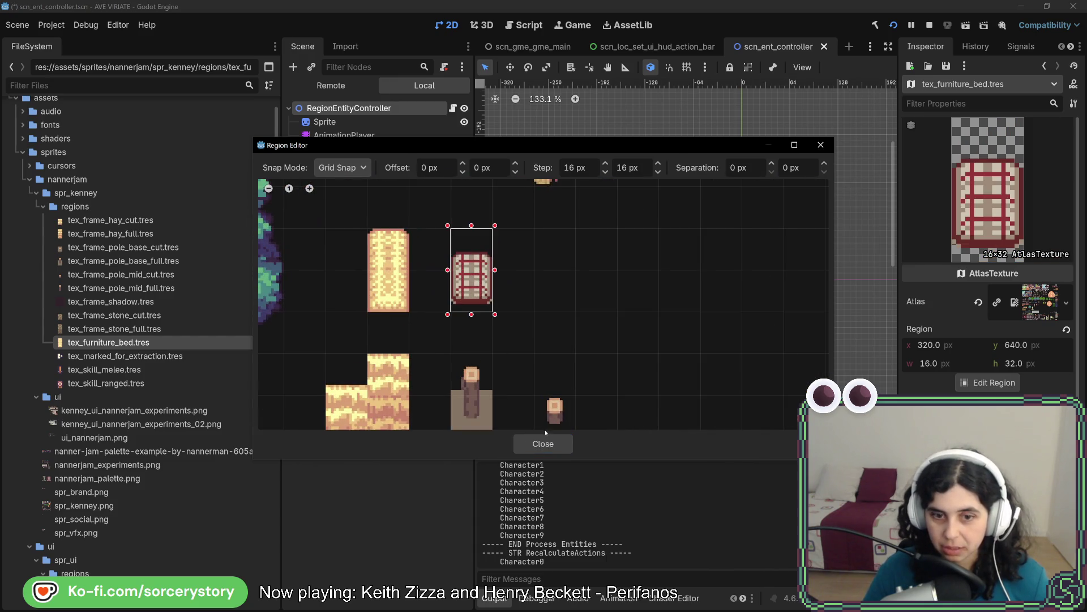
{"action": "left_click", "coordinate": [545, 440]}
{"action": "key", "text": "F5"}
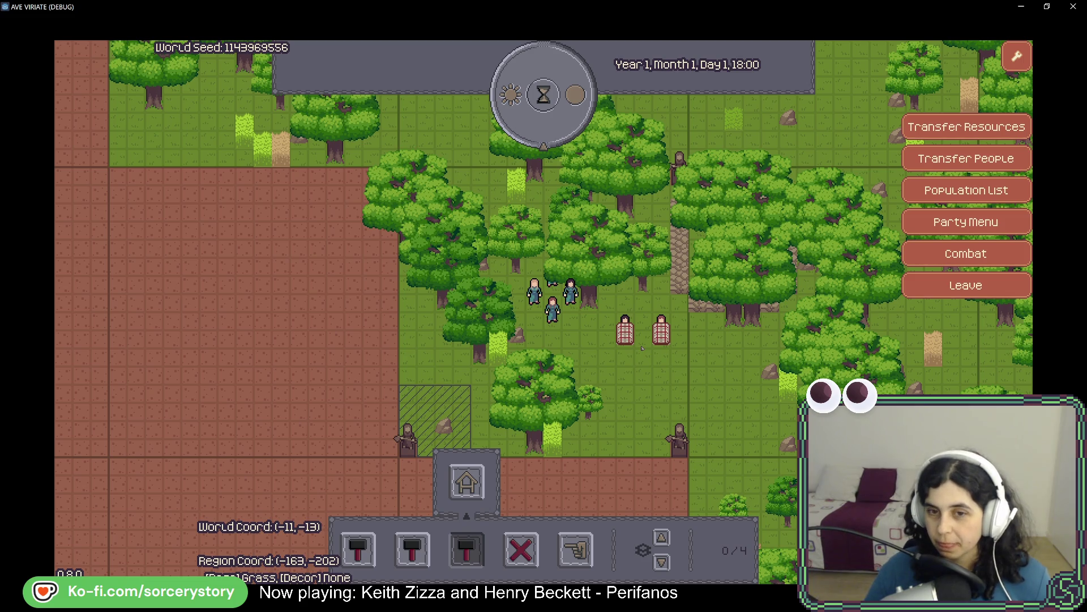
- Pass hours repeatedly through the night and next day to Day 2, 19:00
{"action": "left_click", "coordinate": [565, 122]}
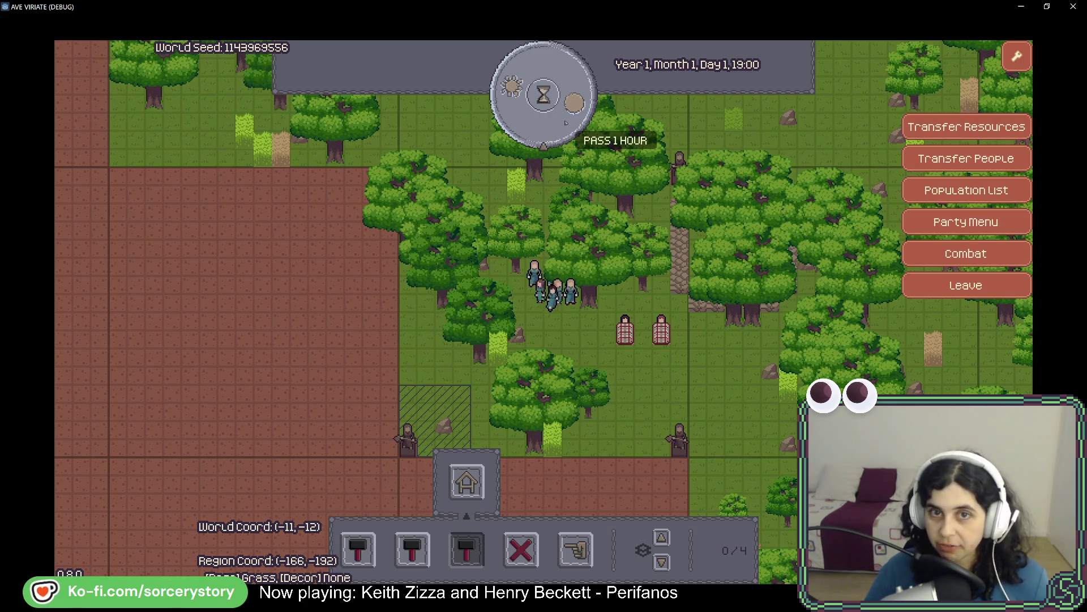
{"action": "left_click", "coordinate": [565, 122]}
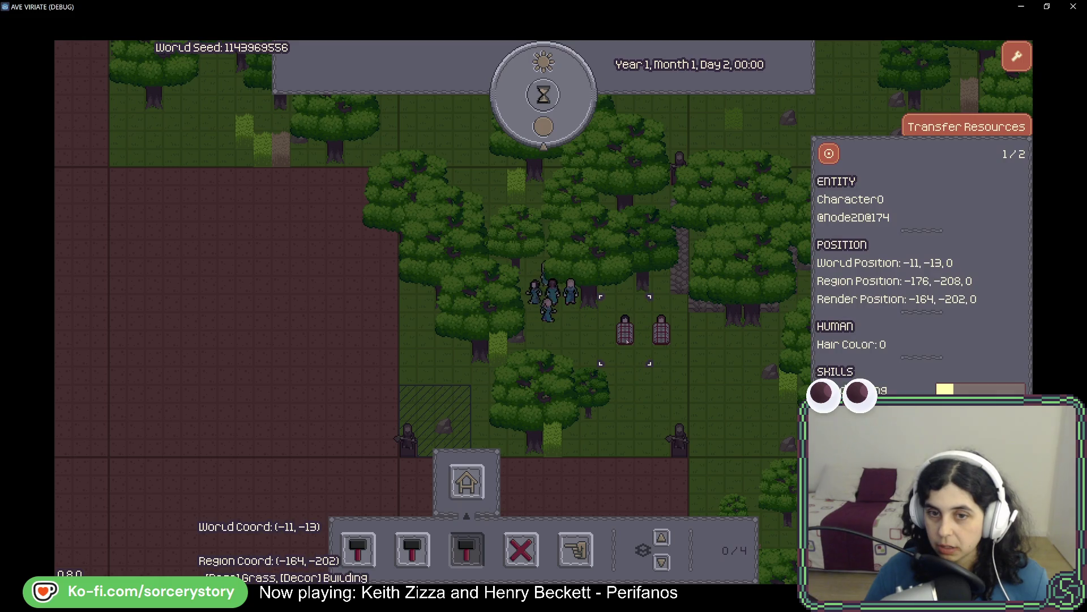
{"action": "left_click", "coordinate": [544, 94]}
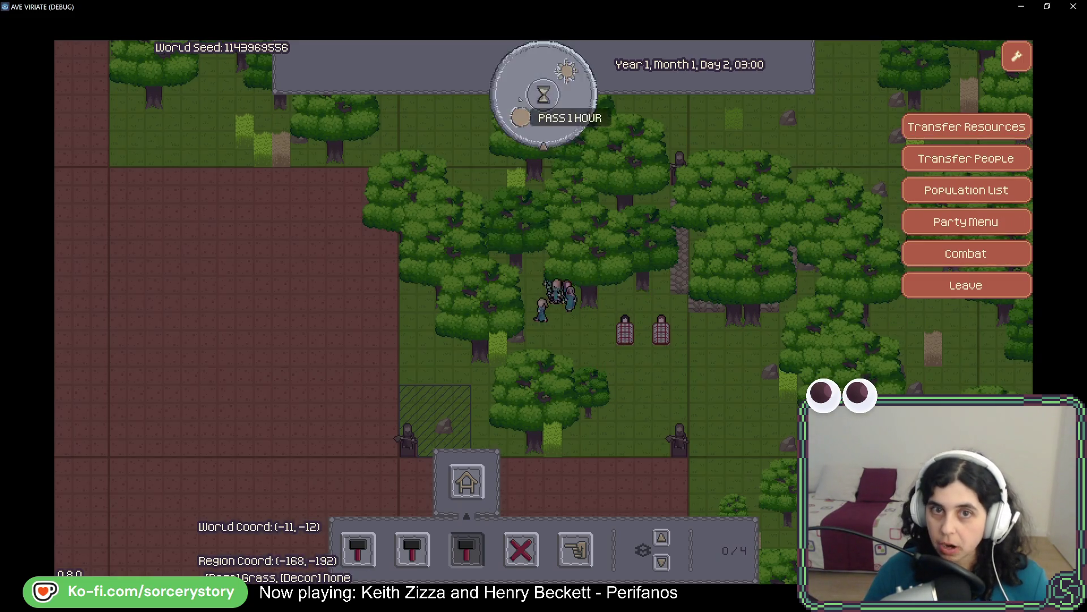
{"action": "left_click", "coordinate": [544, 94]}
{"action": "left_click", "coordinate": [544, 94]}
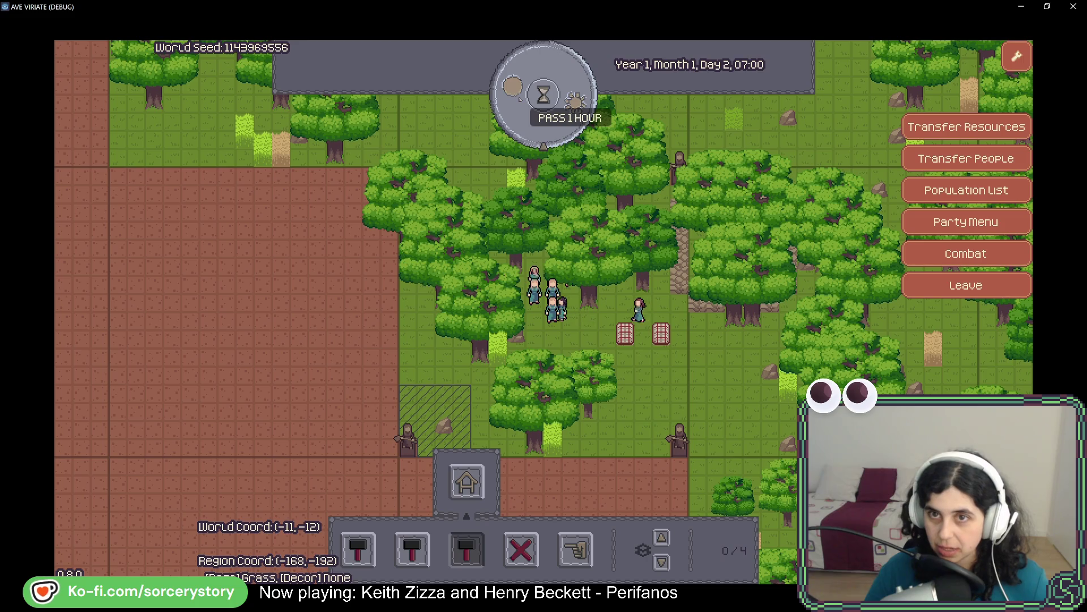
{"action": "left_click", "coordinate": [518, 100]}
{"action": "left_click", "coordinate": [519, 99]}
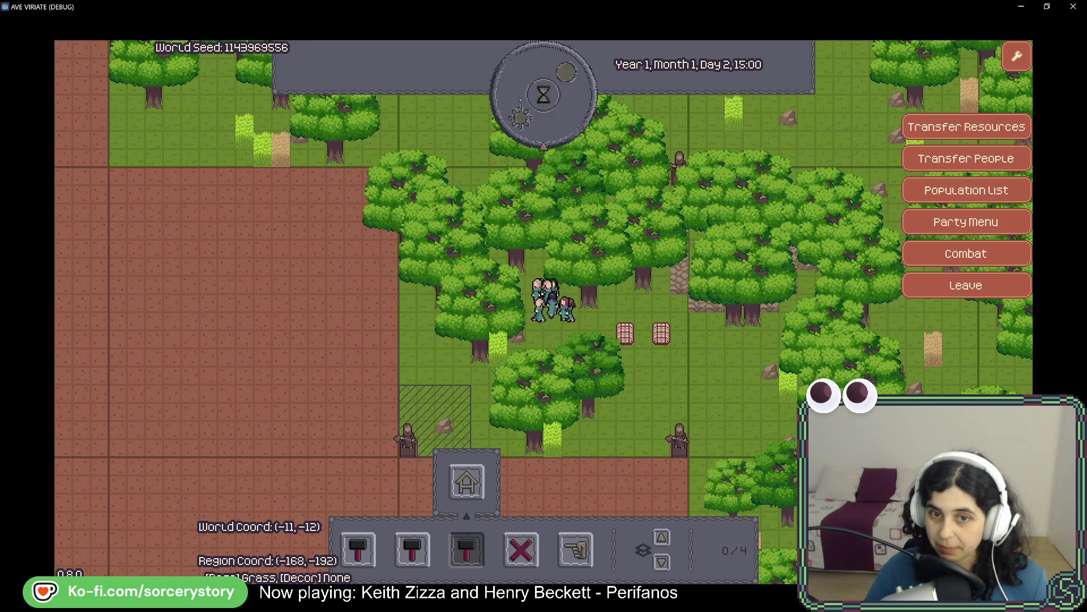
{"action": "left_click", "coordinate": [520, 99]}
{"action": "left_click", "coordinate": [519, 100]}
{"action": "left_click", "coordinate": [519, 100]}
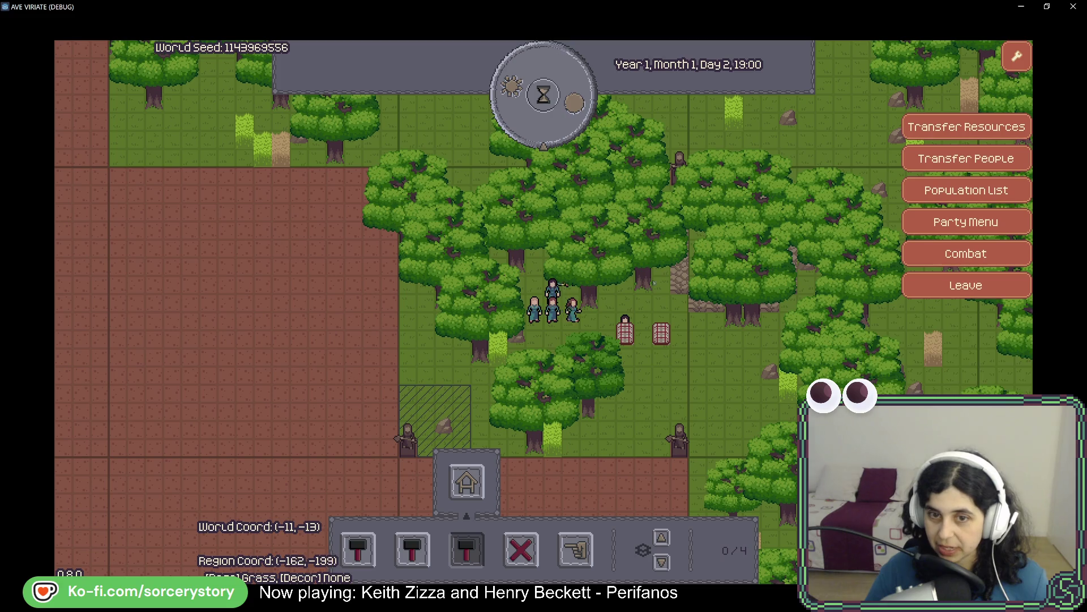
- Check Character0's and Character1's position details, then switch back to Rider
{"action": "left_click", "coordinate": [573, 310]}
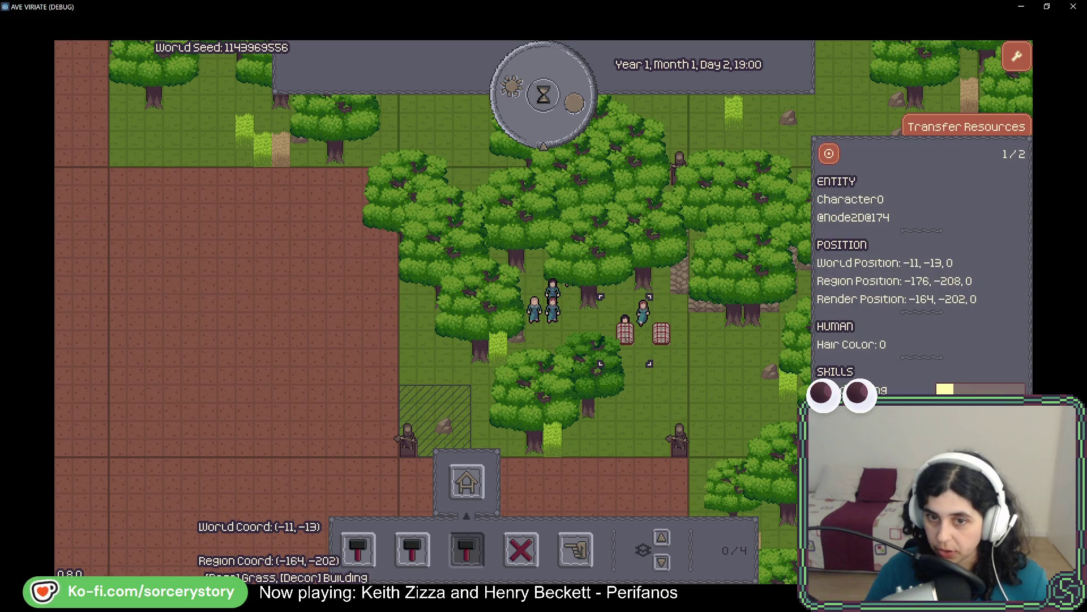
{"action": "left_click", "coordinate": [661, 330]}
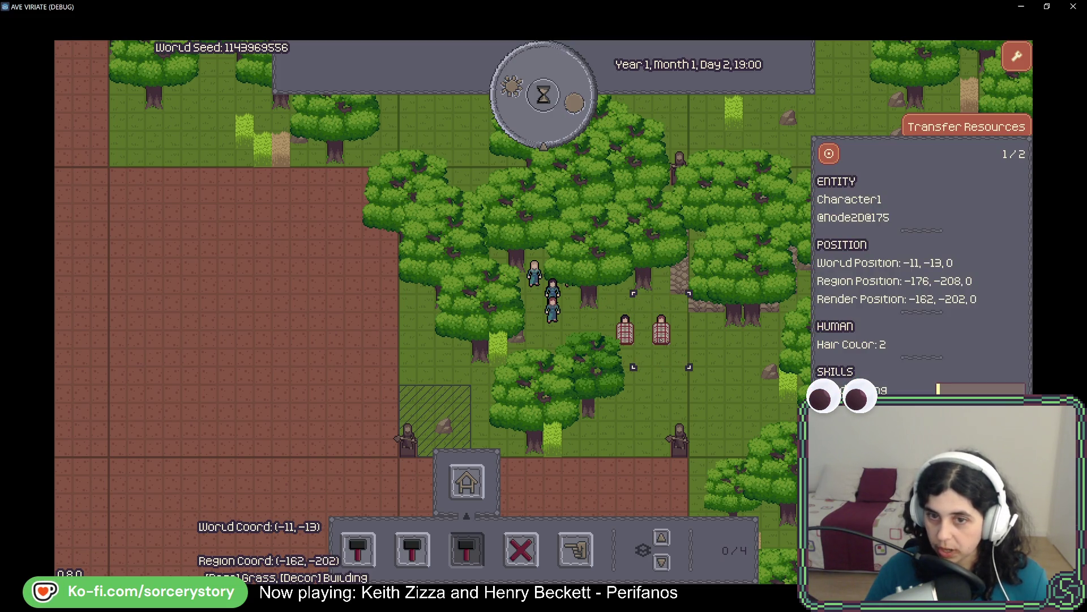
{"action": "left_click", "coordinate": [721, 325]}
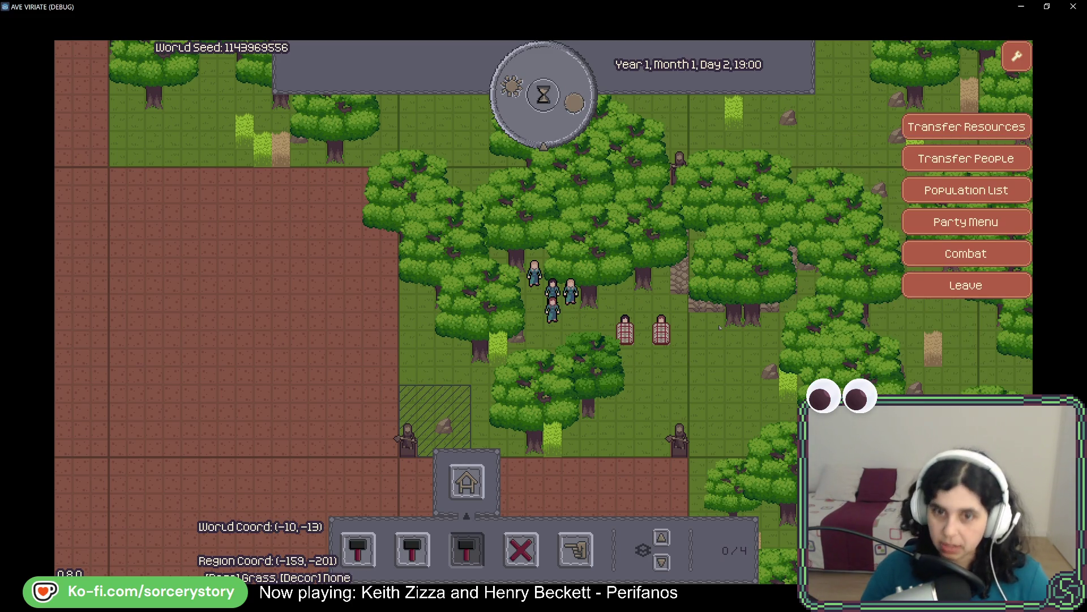
{"action": "key", "text": "alt+Tab"}
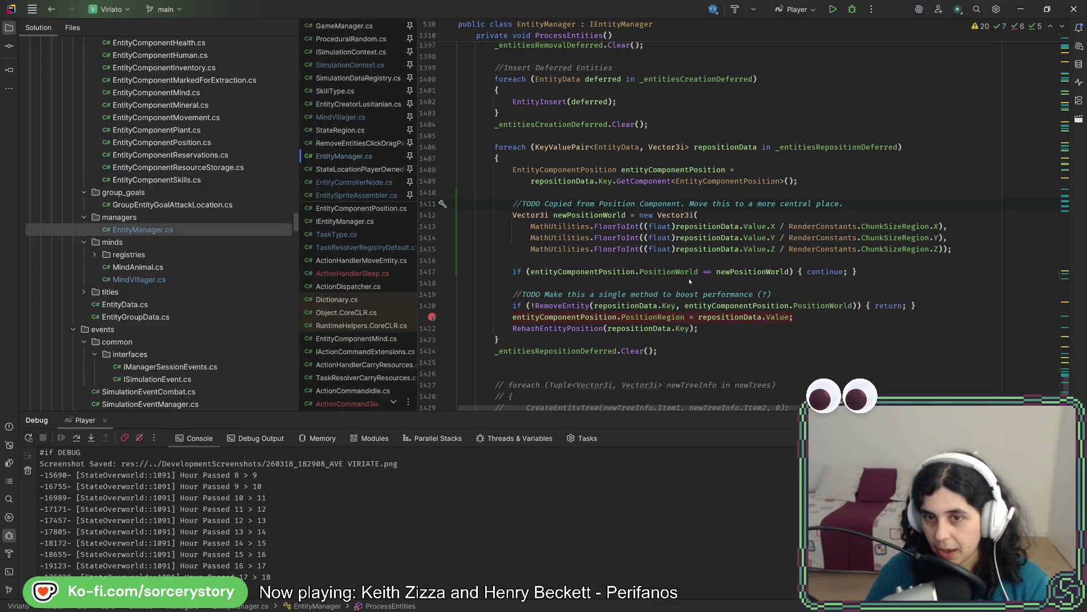
{"action": "key", "text": "alt+Tab"}
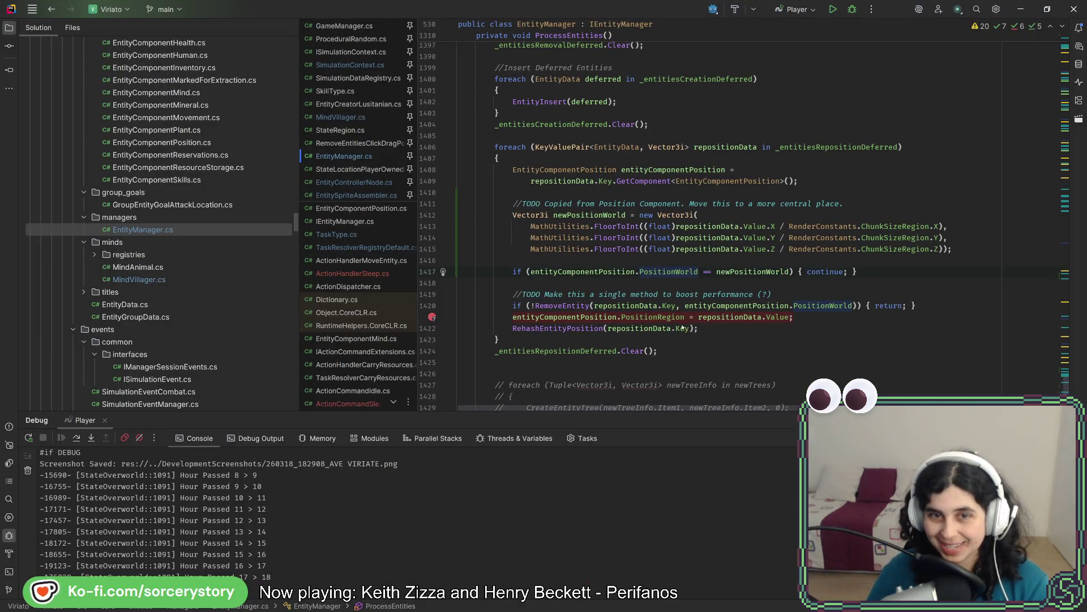
{"action": "scroll", "coordinate": [675, 312], "scroll_direction": "down", "scroll_amount": 8}
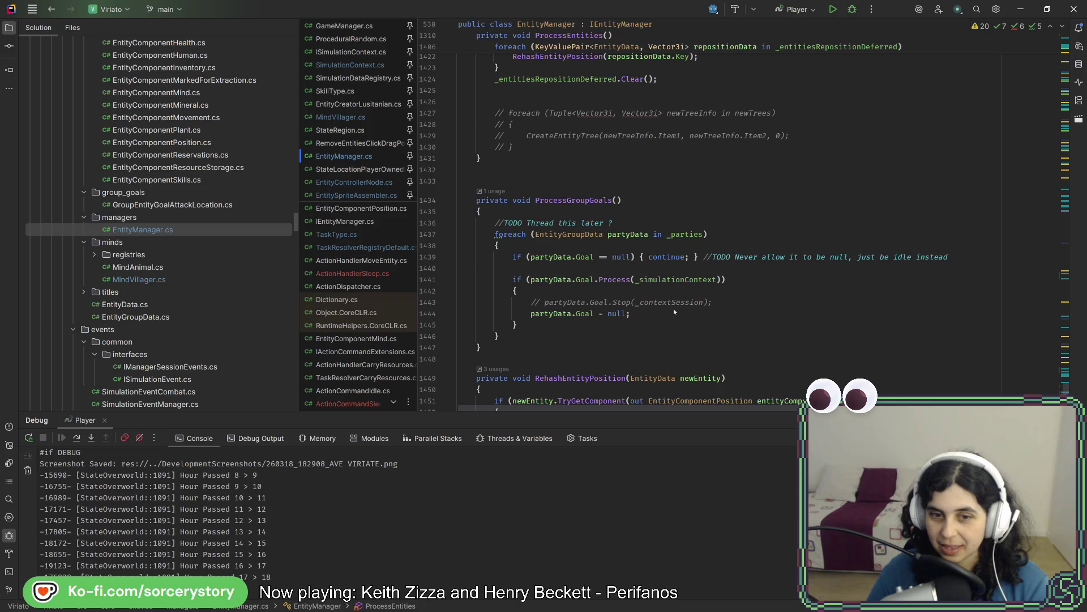
{"action": "key", "text": "alt+Tab"}
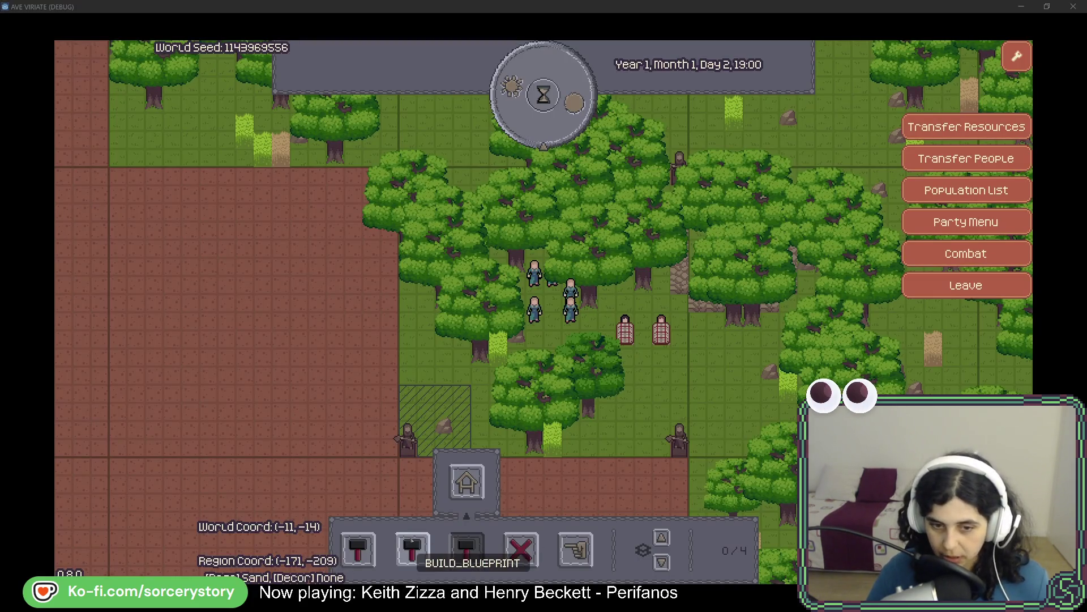
{"action": "key", "text": "alt+Tab"}
{"action": "key", "text": "alt+Tab"}
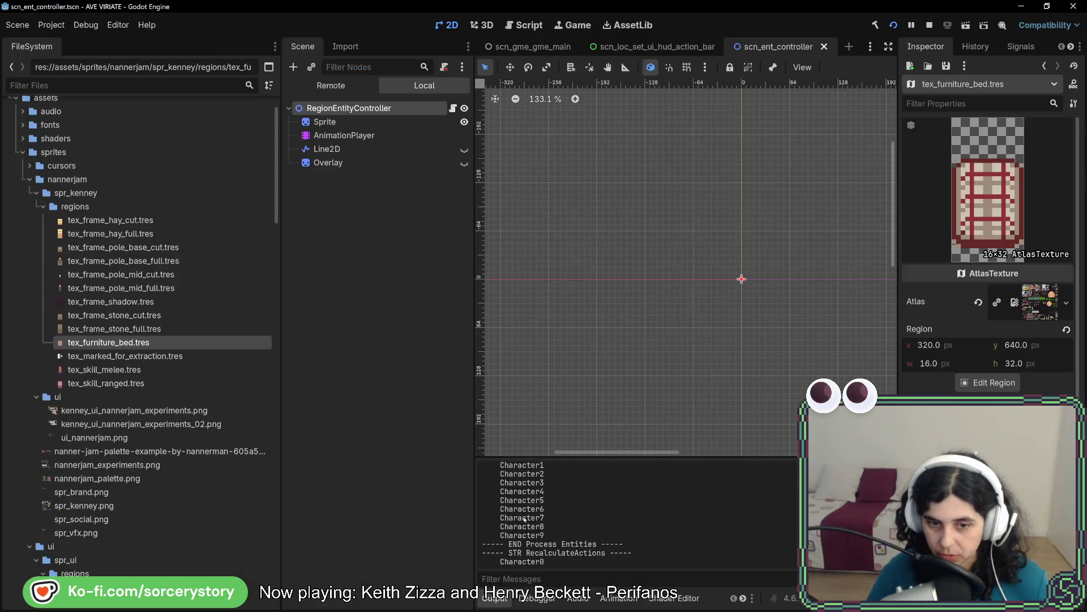
{"action": "double_click", "coordinate": [525, 517]}
{"action": "key", "text": "alt+Tab"}
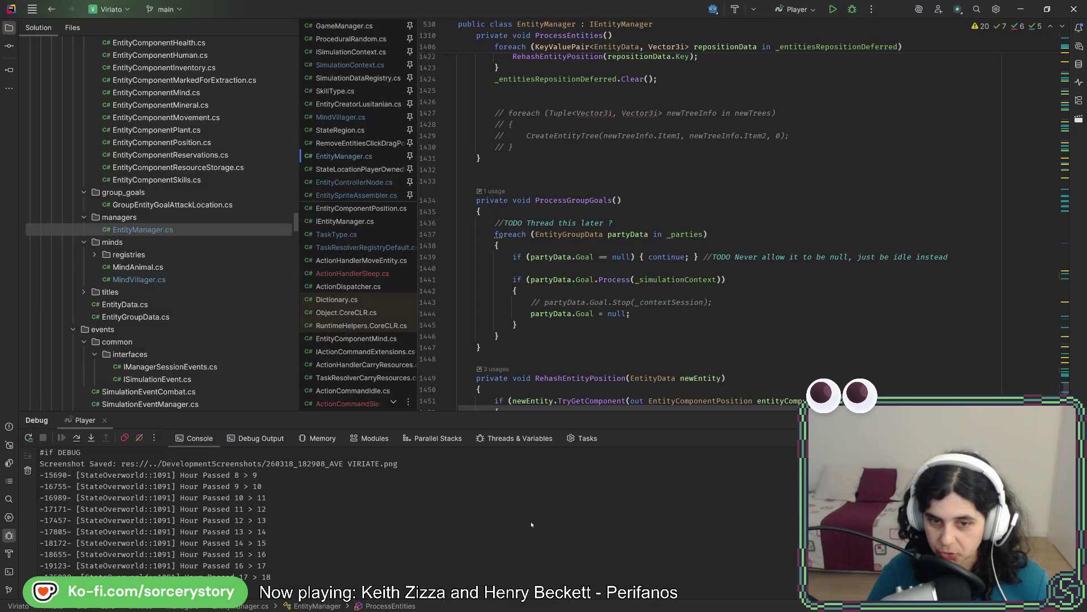
{"action": "scroll", "coordinate": [649, 315], "scroll_direction": "up", "scroll_amount": 5}
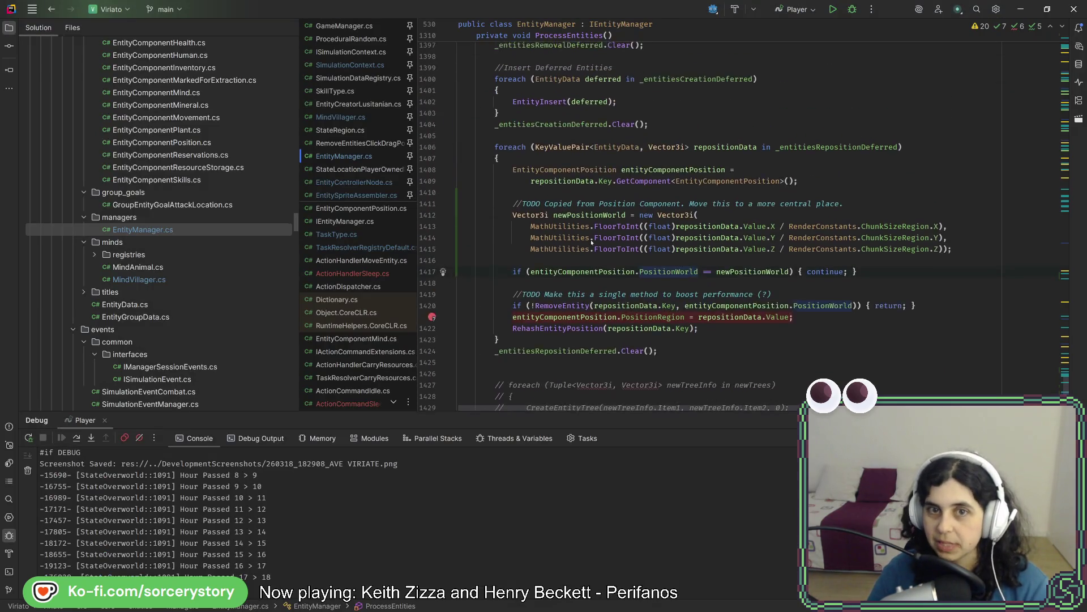
{"action": "scroll", "coordinate": [590, 242], "scroll_direction": "up", "scroll_amount": 4}
{"action": "scroll", "coordinate": [591, 242], "scroll_direction": "up", "scroll_amount": 4}
{"action": "scroll", "coordinate": [590, 242], "scroll_direction": "up", "scroll_amount": 3}
{"action": "scroll", "coordinate": [717, 271], "scroll_direction": "up", "scroll_amount": 3}
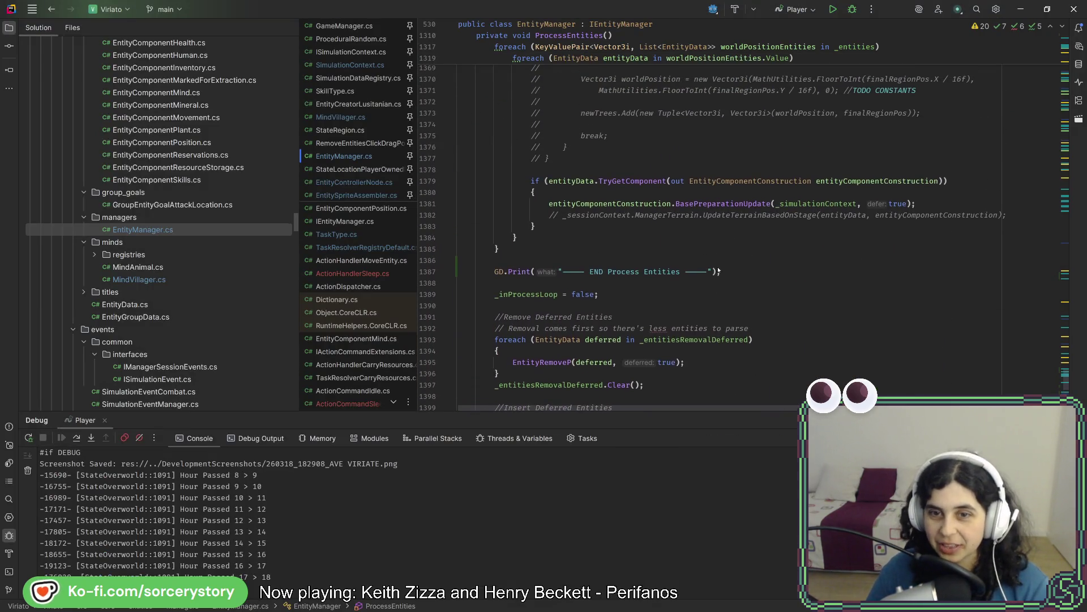
{"action": "scroll", "coordinate": [736, 258], "scroll_direction": "up", "scroll_amount": 5}
{"action": "scroll", "coordinate": [732, 253], "scroll_direction": "up", "scroll_amount": 6}
{"action": "scroll", "coordinate": [732, 253], "scroll_direction": "up", "scroll_amount": 6}
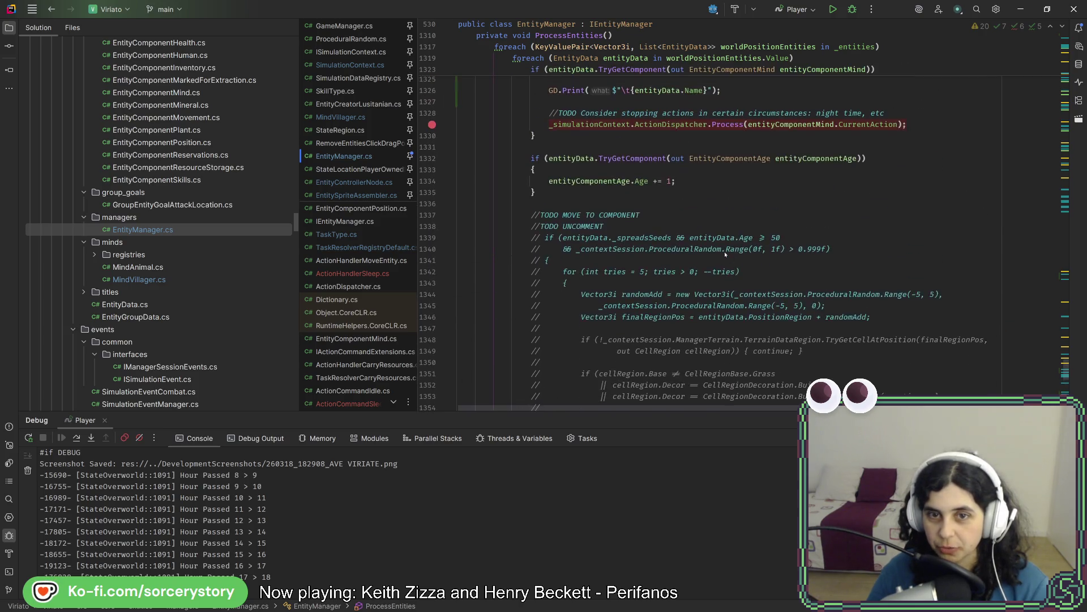
{"action": "scroll", "coordinate": [723, 253], "scroll_direction": "up", "scroll_amount": 5}
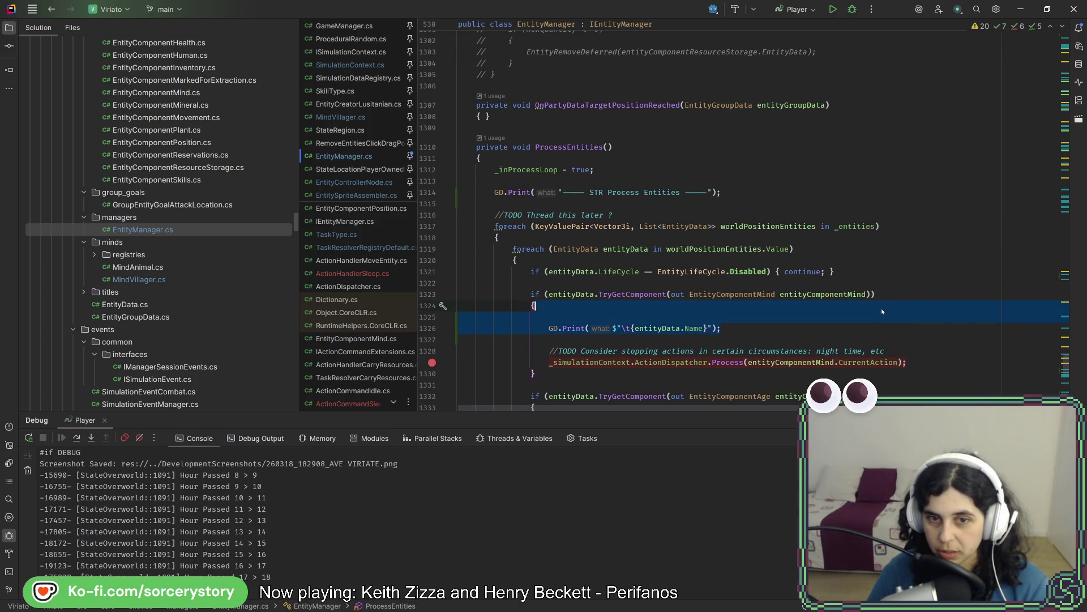
- Delete the three GD.Print debug lines from RecalculateActions
{"action": "key", "text": "ctrl+z"}
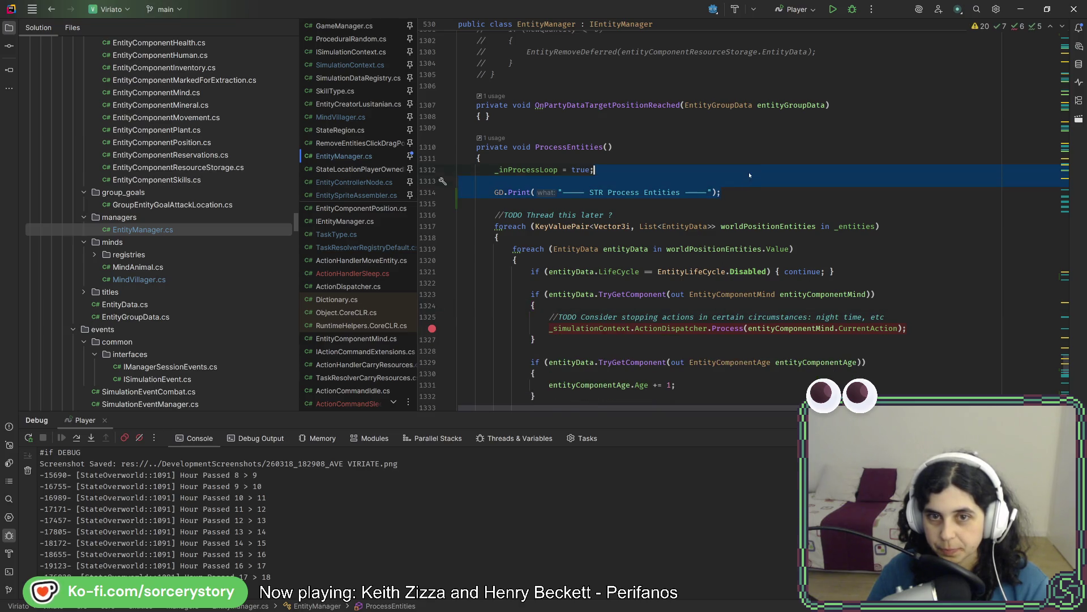
{"action": "key", "text": "ctrl+z"}
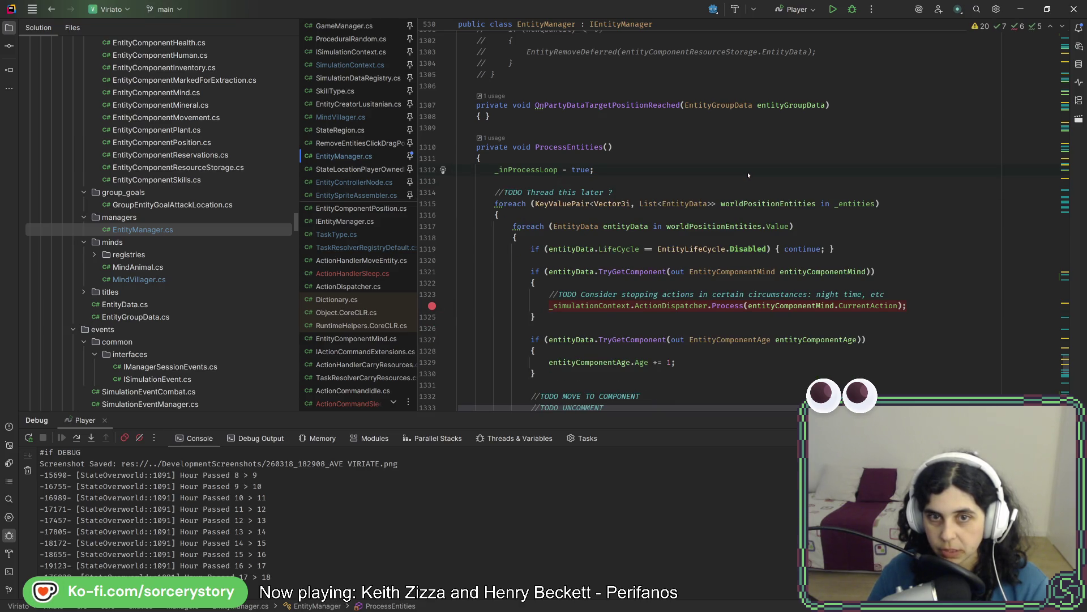
{"action": "scroll", "coordinate": [748, 176], "scroll_direction": "up", "scroll_amount": 7}
{"action": "scroll", "coordinate": [746, 180], "scroll_direction": "up", "scroll_amount": 7}
{"action": "scroll", "coordinate": [744, 187], "scroll_direction": "up", "scroll_amount": 7}
{"action": "scroll", "coordinate": [743, 193], "scroll_direction": "up", "scroll_amount": 7}
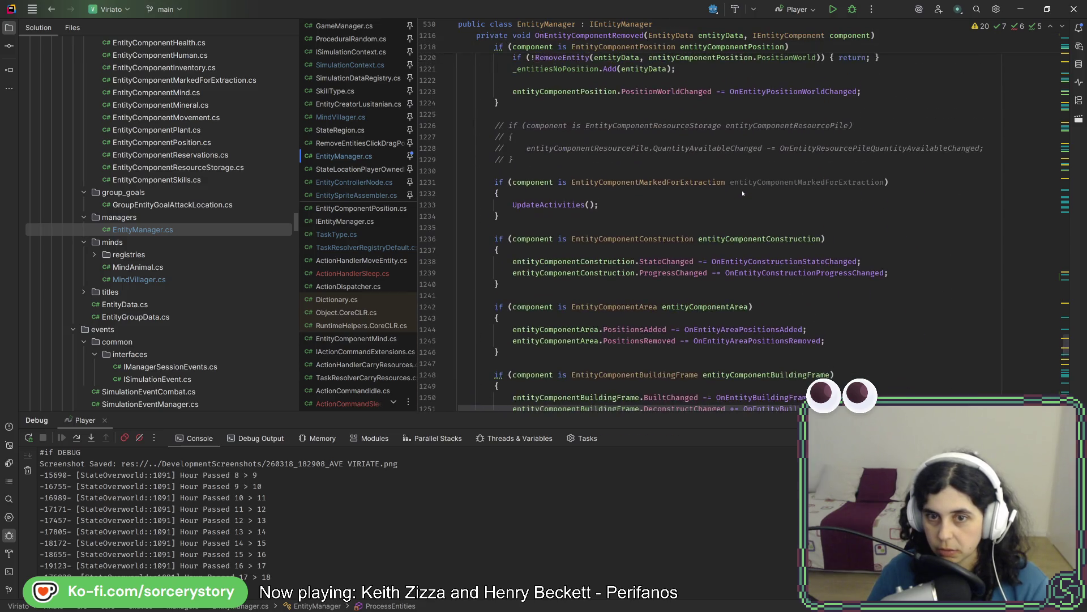
{"action": "scroll", "coordinate": [741, 194], "scroll_direction": "up", "scroll_amount": 7}
{"action": "scroll", "coordinate": [741, 193], "scroll_direction": "up", "scroll_amount": 7}
{"action": "scroll", "coordinate": [742, 194], "scroll_direction": "up", "scroll_amount": 7}
{"action": "scroll", "coordinate": [739, 197], "scroll_direction": "up", "scroll_amount": 7}
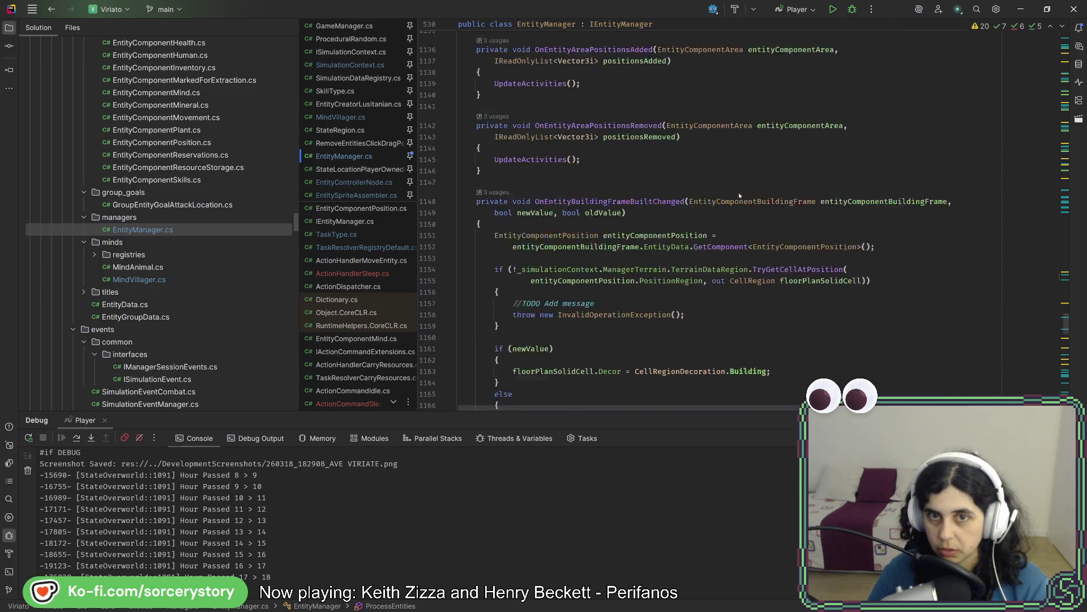
{"action": "scroll", "coordinate": [739, 193], "scroll_direction": "up", "scroll_amount": 5}
{"action": "scroll", "coordinate": [735, 195], "scroll_direction": "up", "scroll_amount": 5}
{"action": "scroll", "coordinate": [730, 199], "scroll_direction": "up", "scroll_amount": 5}
{"action": "scroll", "coordinate": [728, 203], "scroll_direction": "up", "scroll_amount": 5}
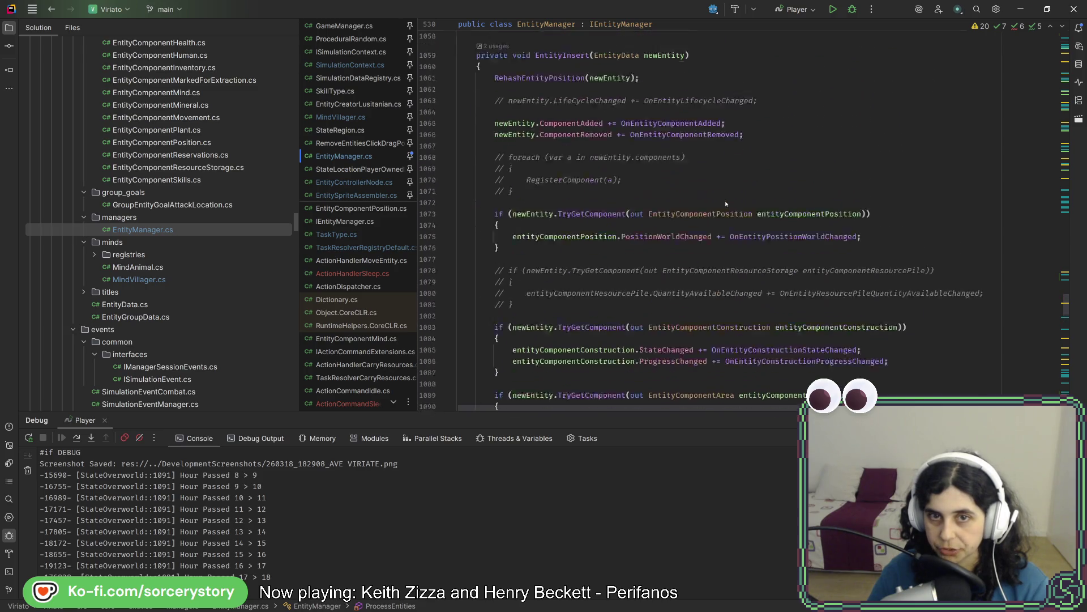
{"action": "scroll", "coordinate": [725, 205], "scroll_direction": "up", "scroll_amount": 6}
{"action": "scroll", "coordinate": [724, 204], "scroll_direction": "up", "scroll_amount": 6}
{"action": "scroll", "coordinate": [724, 203], "scroll_direction": "up", "scroll_amount": 6}
{"action": "scroll", "coordinate": [724, 205], "scroll_direction": "up", "scroll_amount": 6}
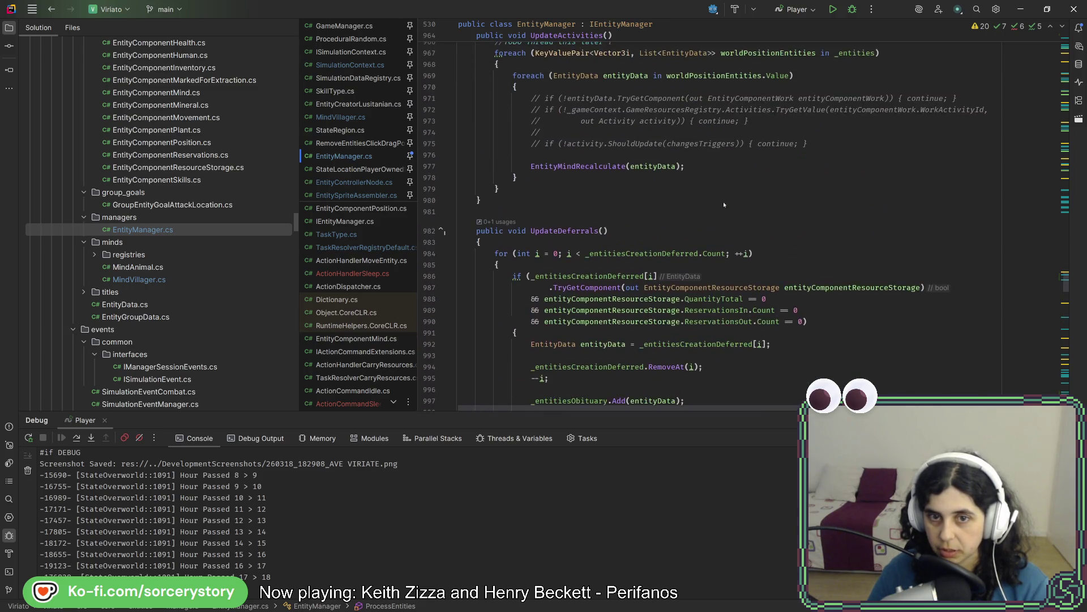
{"action": "scroll", "coordinate": [723, 204], "scroll_direction": "up", "scroll_amount": 5}
{"action": "scroll", "coordinate": [722, 204], "scroll_direction": "up", "scroll_amount": 1}
{"action": "triple_click", "coordinate": [738, 248]}
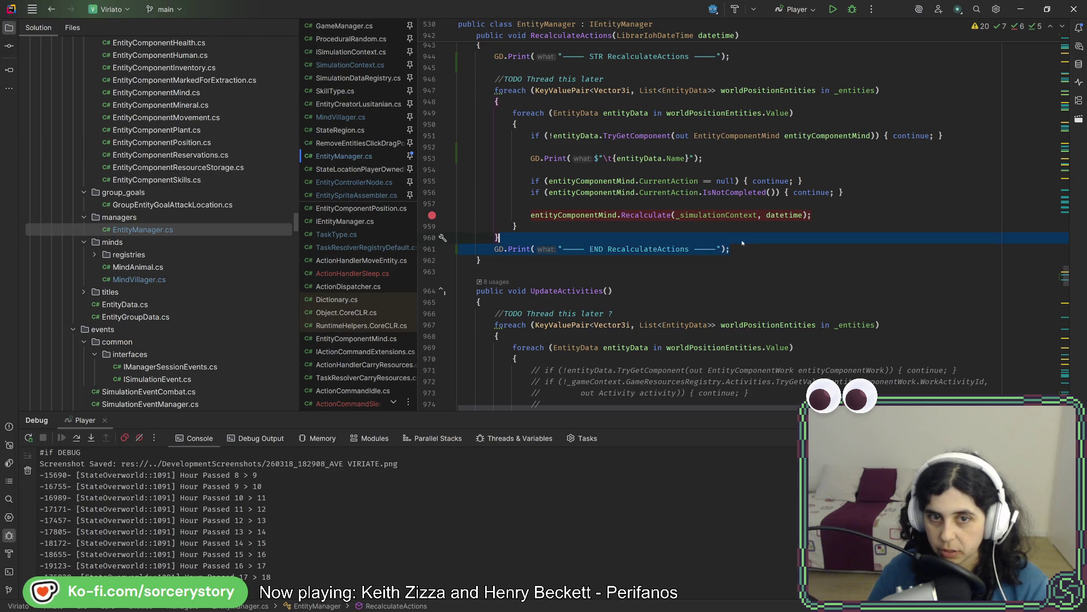
{"action": "key", "text": "Delete"}
{"action": "scroll", "coordinate": [748, 238], "scroll_direction": "up", "scroll_amount": 1}
{"action": "left_click", "coordinate": [760, 226]}
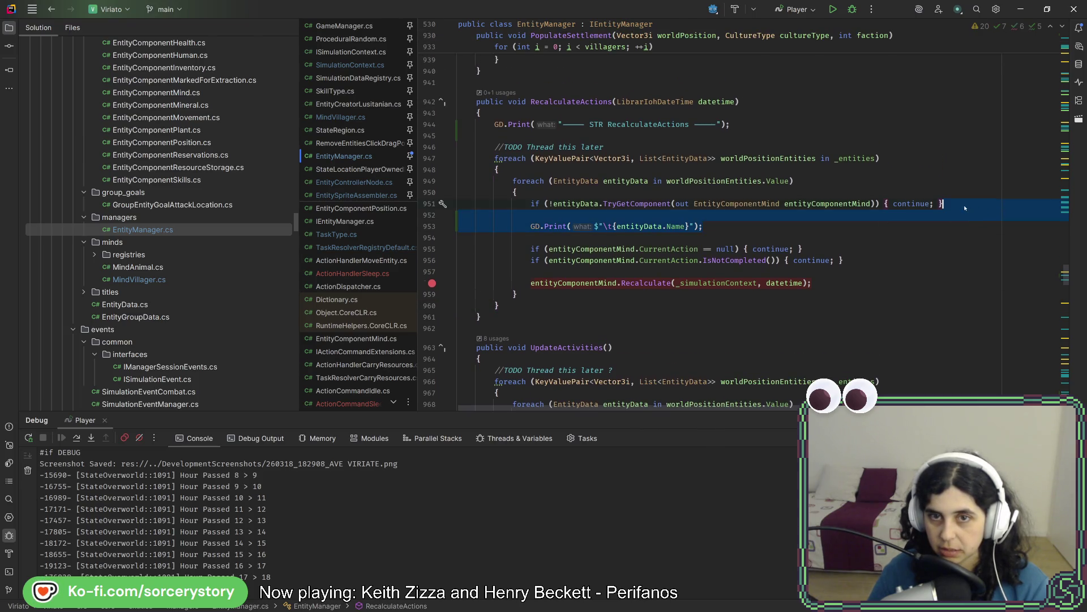
{"action": "key", "text": "Delete"}
{"action": "triple_click", "coordinate": [779, 123]}
{"action": "key", "text": "Delete"}
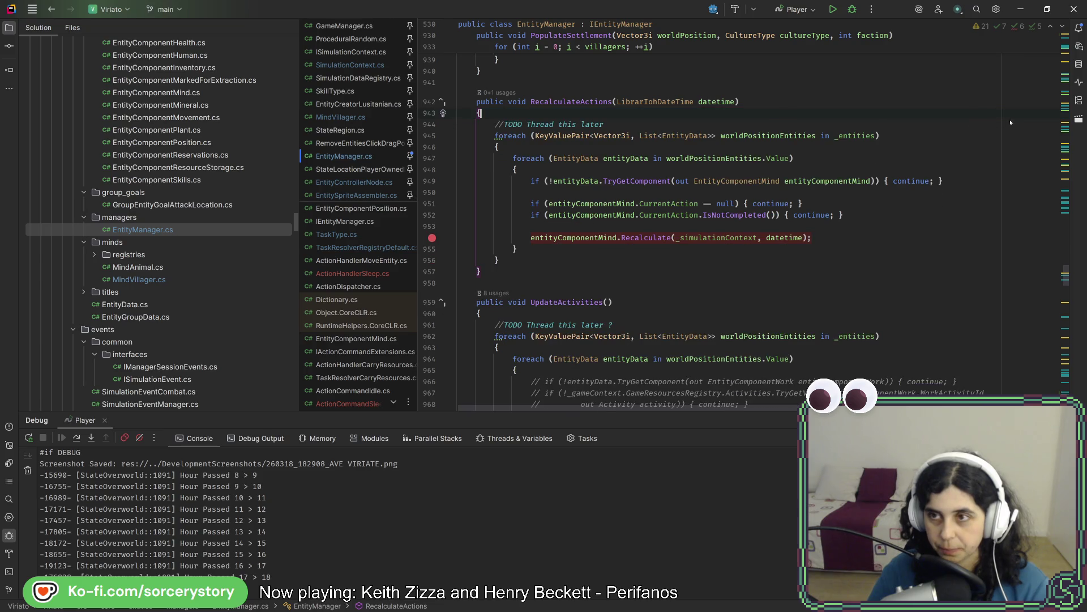
{"action": "scroll", "coordinate": [1009, 123], "scroll_direction": "down", "scroll_amount": 2}
{"action": "scroll", "coordinate": [1019, 213], "scroll_direction": "down", "scroll_amount": 10}
{"action": "scroll", "coordinate": [1005, 310], "scroll_direction": "down", "scroll_amount": 5}
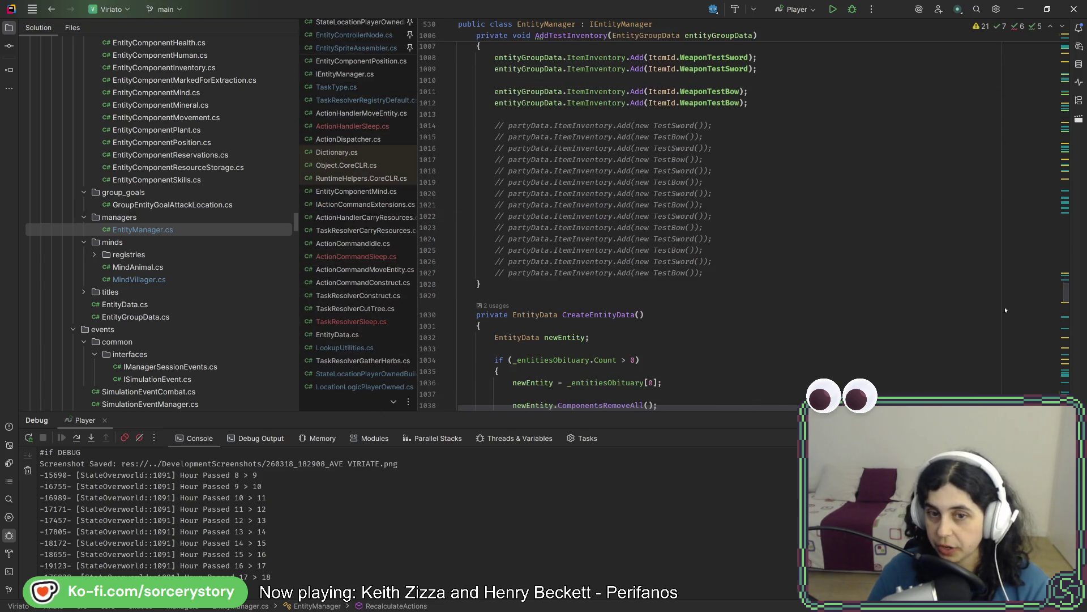
{"action": "scroll", "coordinate": [1006, 309], "scroll_direction": "down", "scroll_amount": 10}
{"action": "scroll", "coordinate": [1005, 309], "scroll_direction": "down", "scroll_amount": 10}
{"action": "scroll", "coordinate": [1005, 309], "scroll_direction": "down", "scroll_amount": 10}
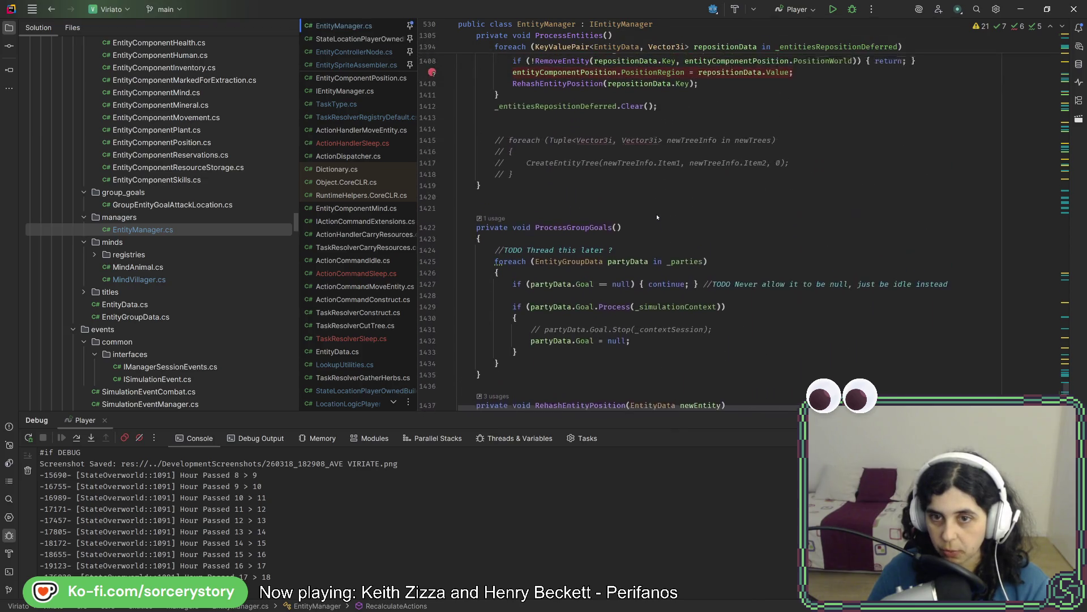
{"action": "scroll", "coordinate": [657, 218], "scroll_direction": "up", "scroll_amount": 2}
{"action": "scroll", "coordinate": [656, 214], "scroll_direction": "up", "scroll_amount": 2}
{"action": "scroll", "coordinate": [654, 212], "scroll_direction": "up", "scroll_amount": 2}
{"action": "scroll", "coordinate": [651, 210], "scroll_direction": "up", "scroll_amount": 2}
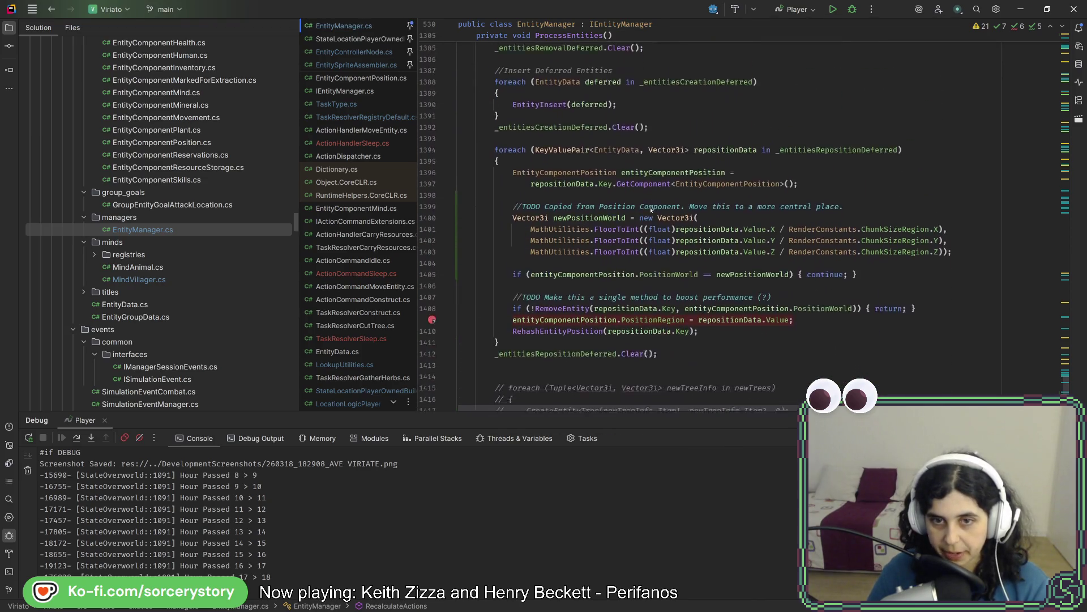
{"action": "scroll", "coordinate": [680, 221], "scroll_direction": "down", "scroll_amount": 1}
- Start a blank line above the PositionWorld check in ProcessEntities
{"action": "key", "text": "Return"}
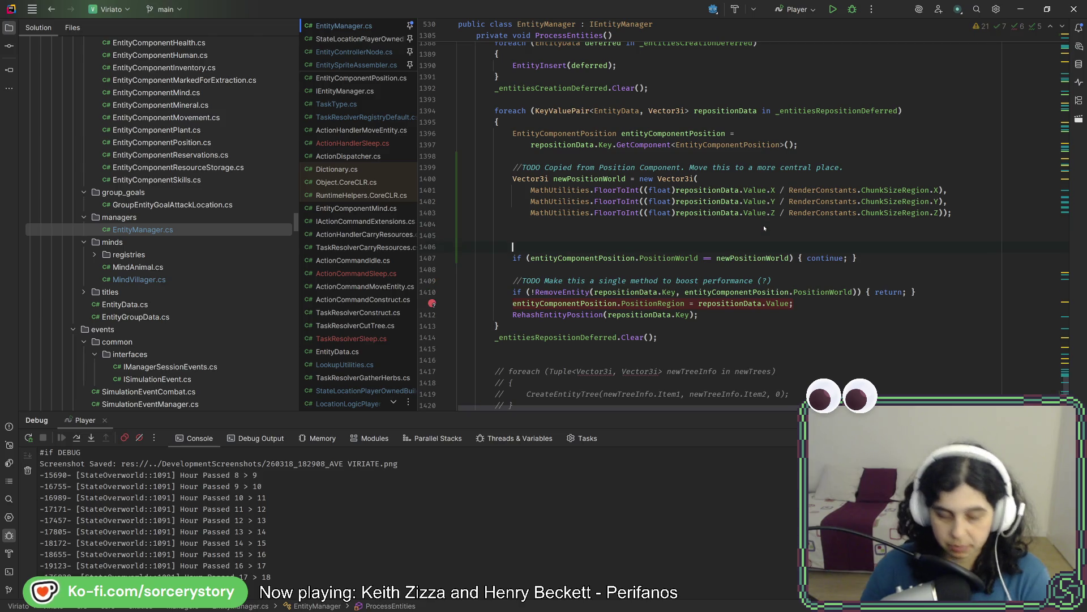
{"action": "type", "text": "//TODO "}
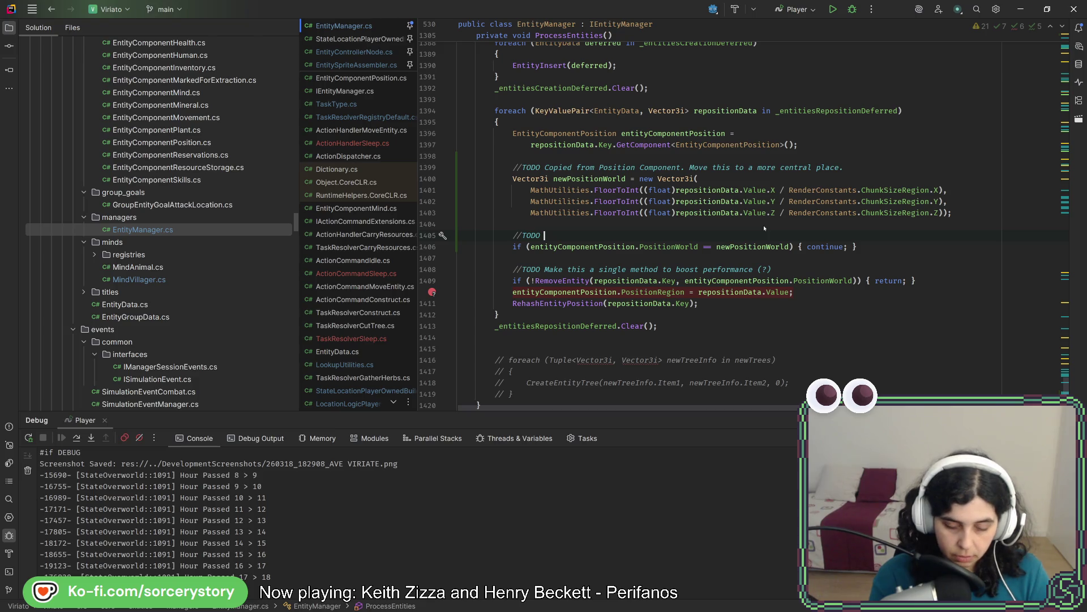
{"action": "type", "text": "Entitie"}
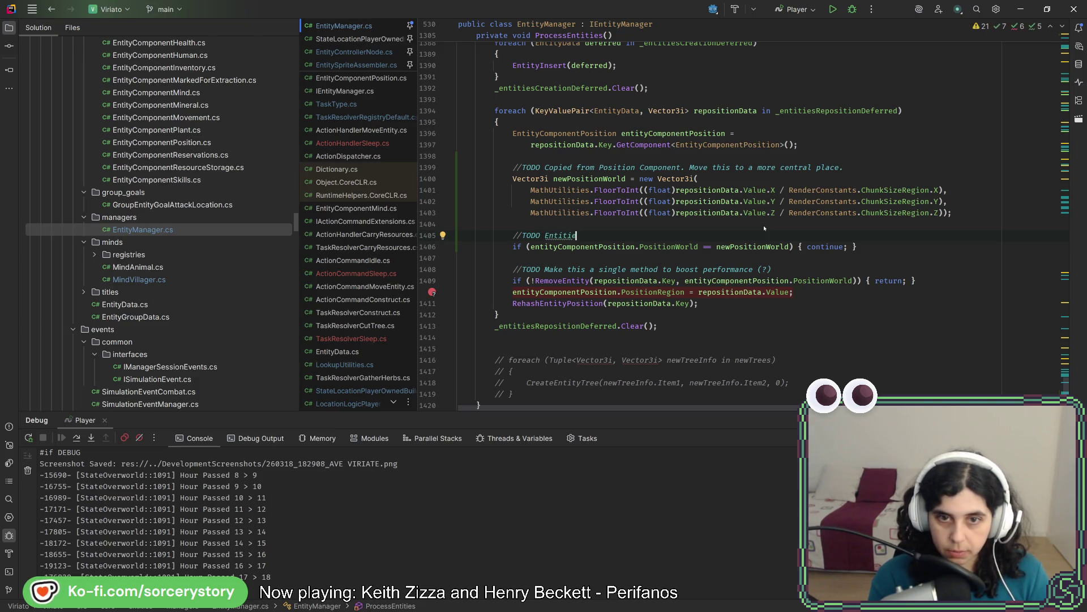
{"action": "type", "text": "s were chan"}
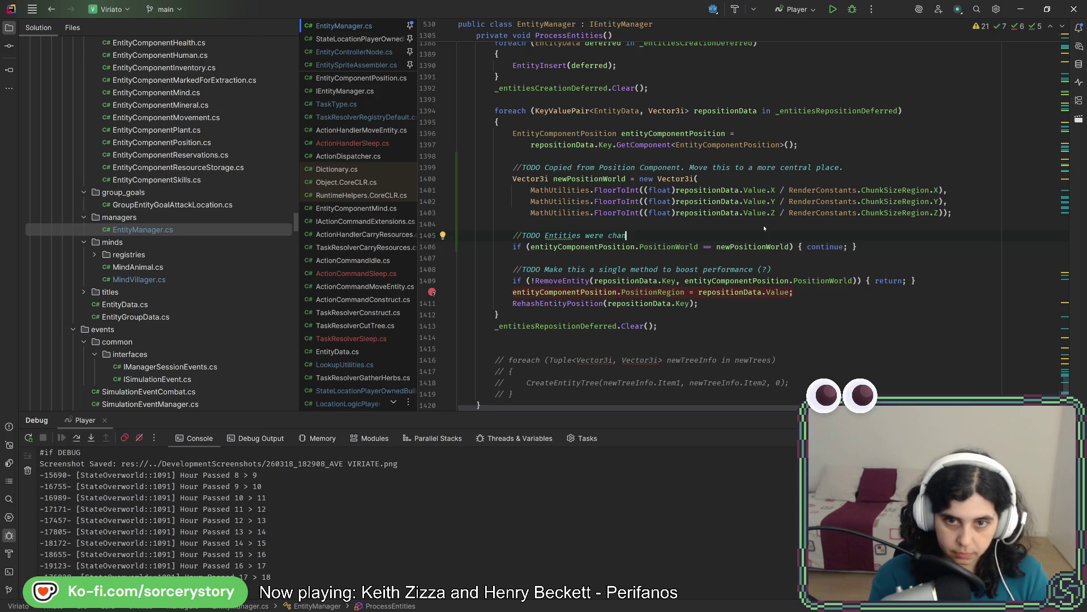
{"action": "type", "text": "ging ord"}
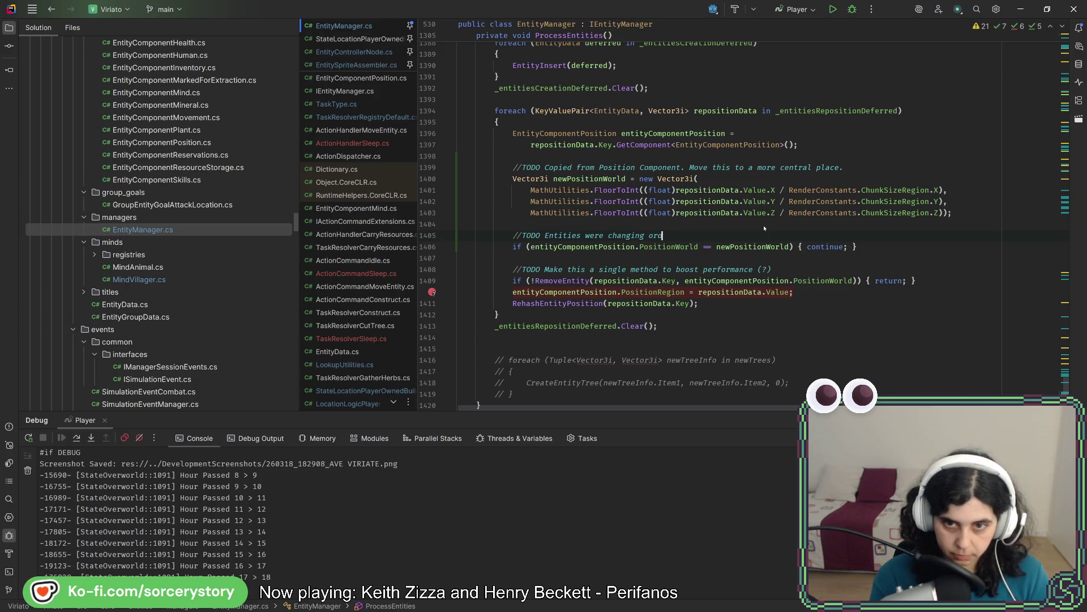
{"action": "type", "text": "er"}
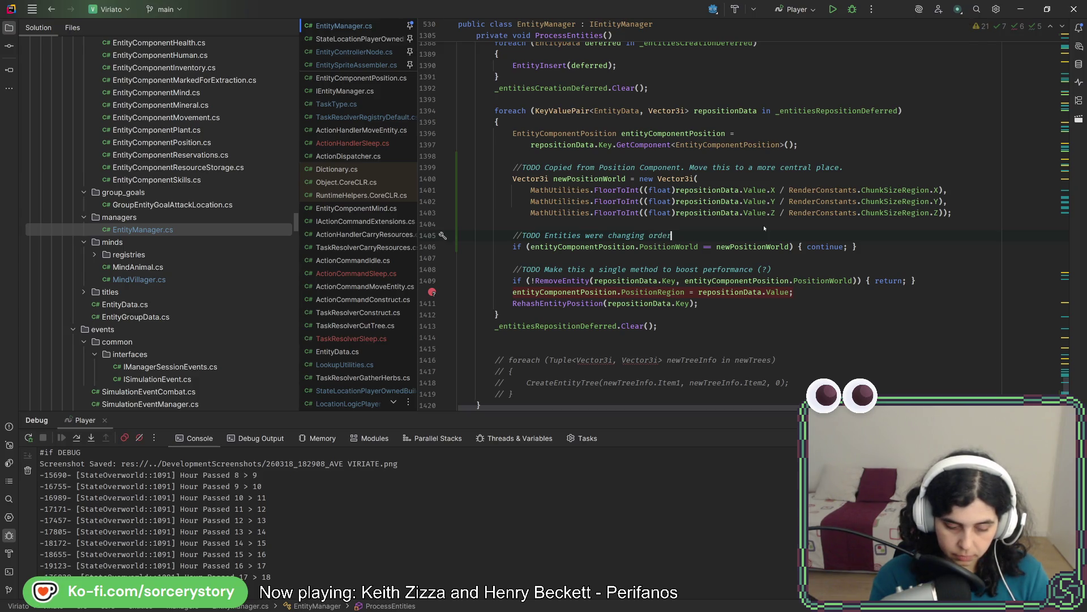
{"action": "type", "text": " in the list, even when"}
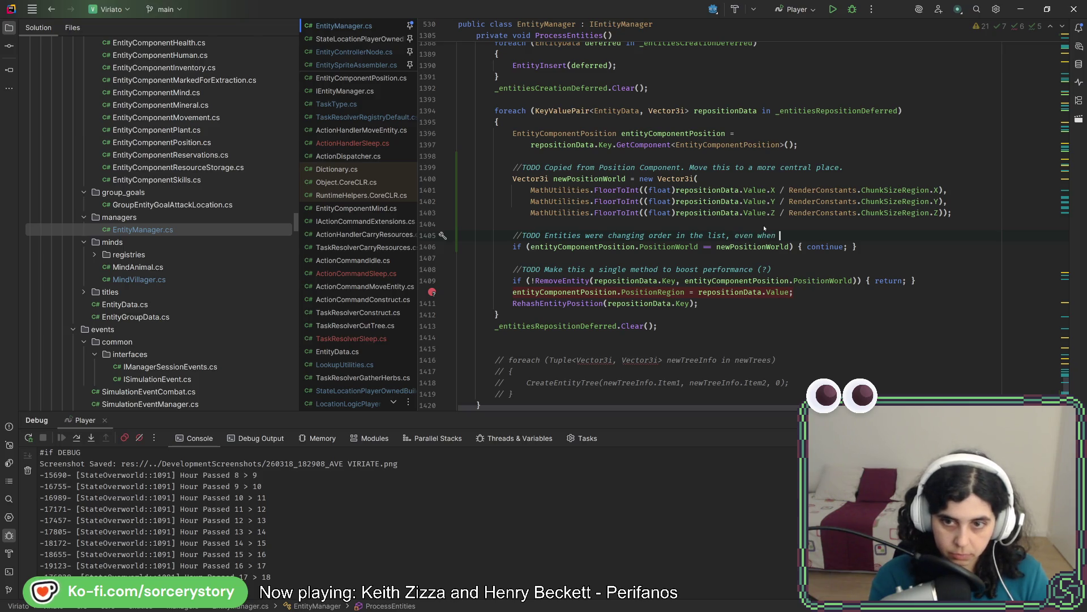
{"action": "type", "text": " the posi"}
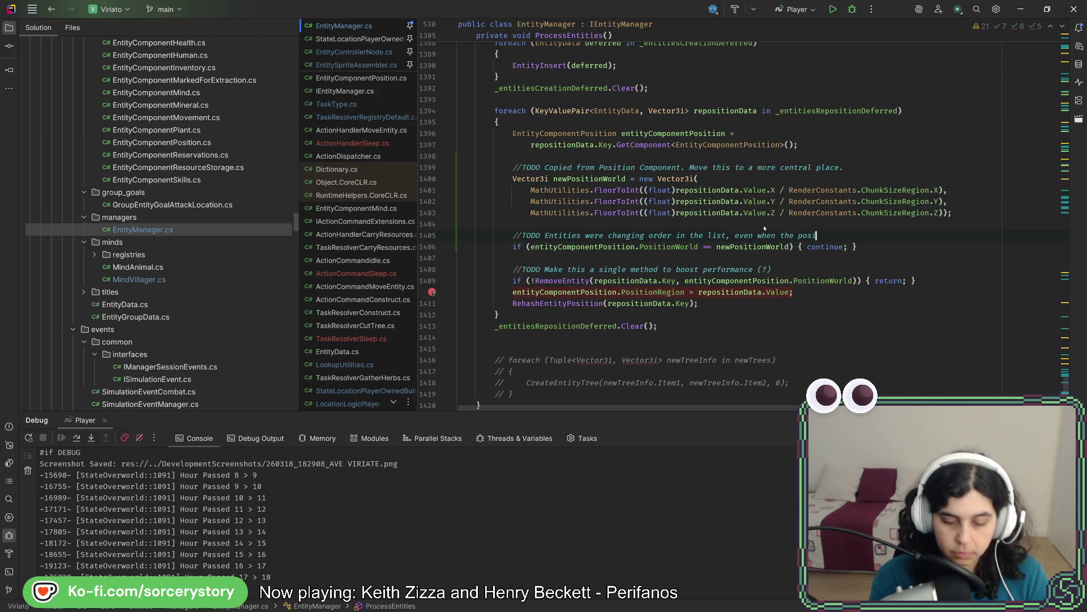
{"action": "type", "text": "tion"}
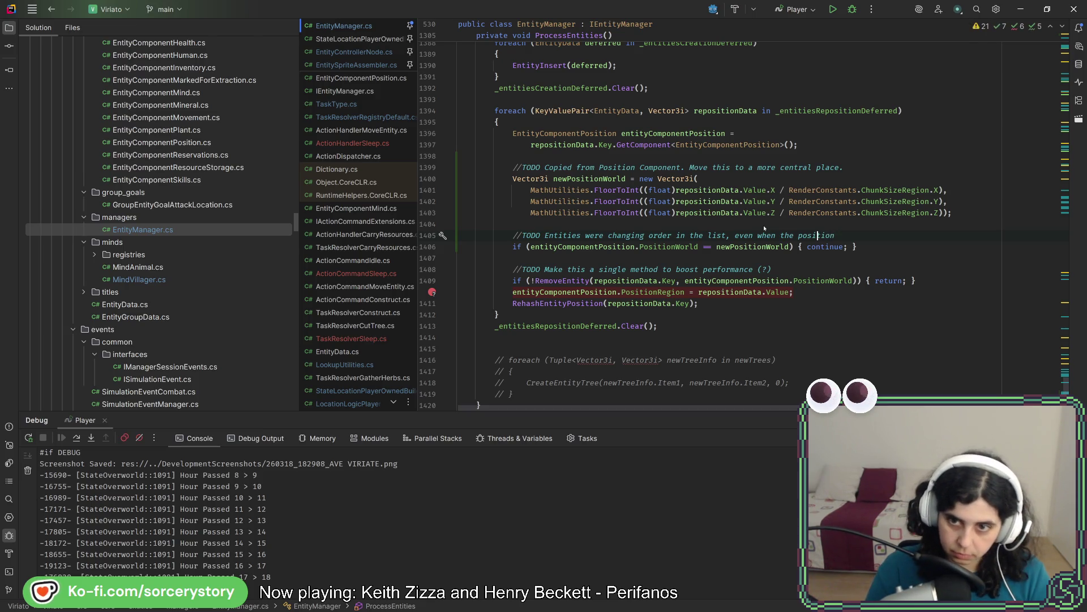
- Tidy the first comment line about entities reordering and start a second // line
{"action": "key", "text": "ctrl+Left"}
{"action": "type", "text": "world"}
{"action": "key", "text": "End"}
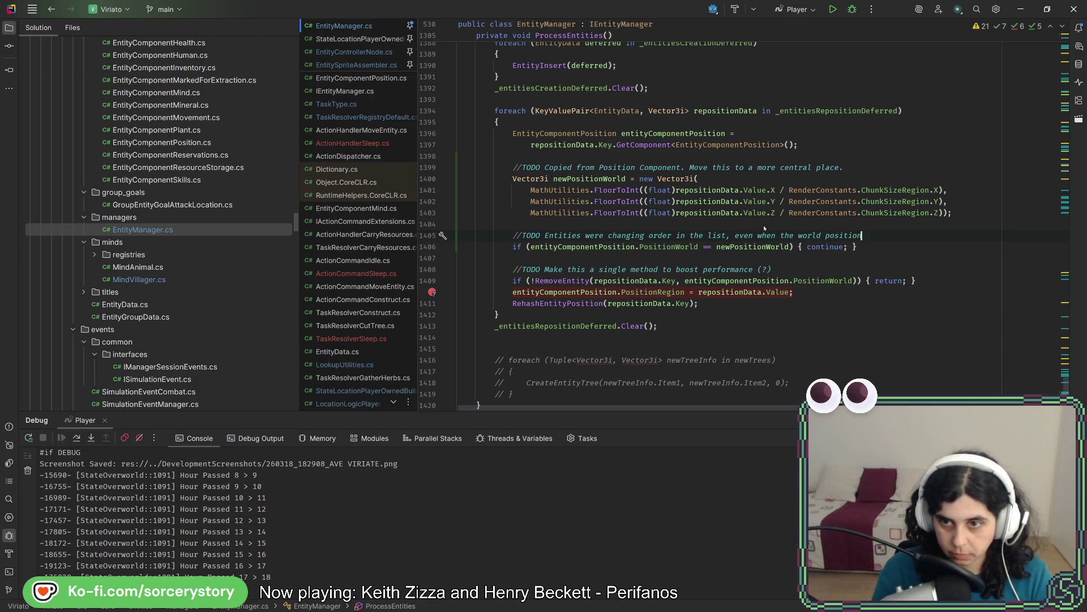
{"action": "type", "text": "wasn't"}
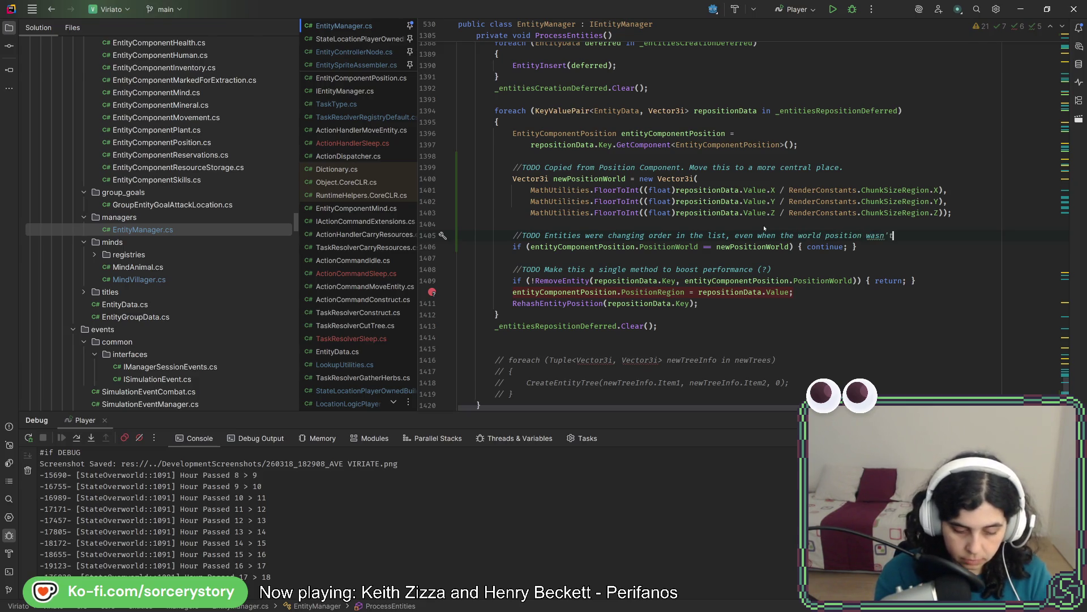
{"action": "type", "text": " changing. This would"}
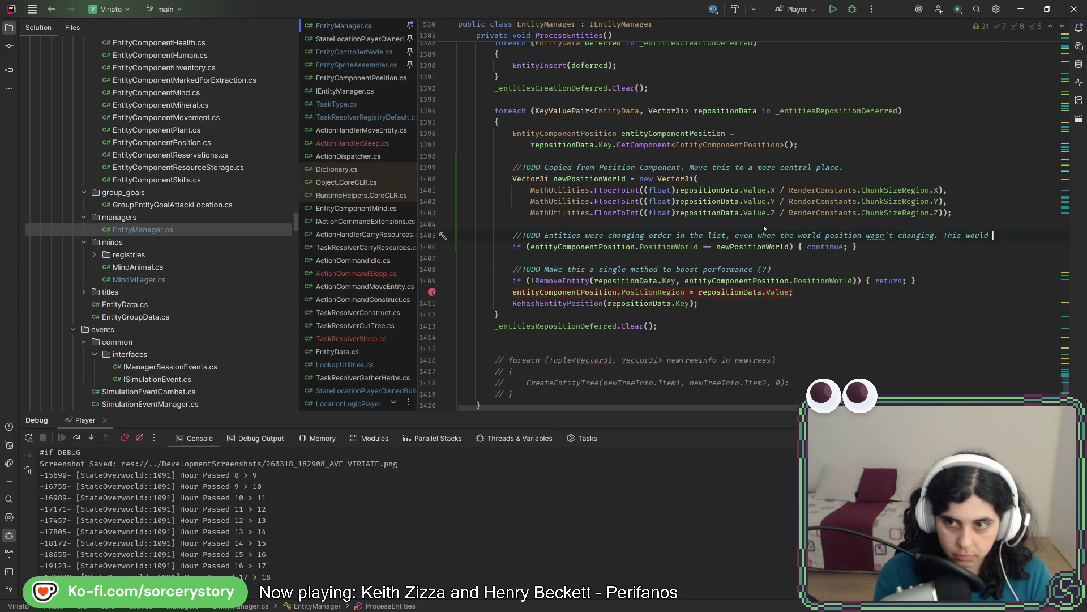
{"action": "key", "text": "BackSpace"}
{"action": "key", "text": "BackSpace"}
{"action": "key", "text": "BackSpace"}
{"action": "key", "text": "Return"}
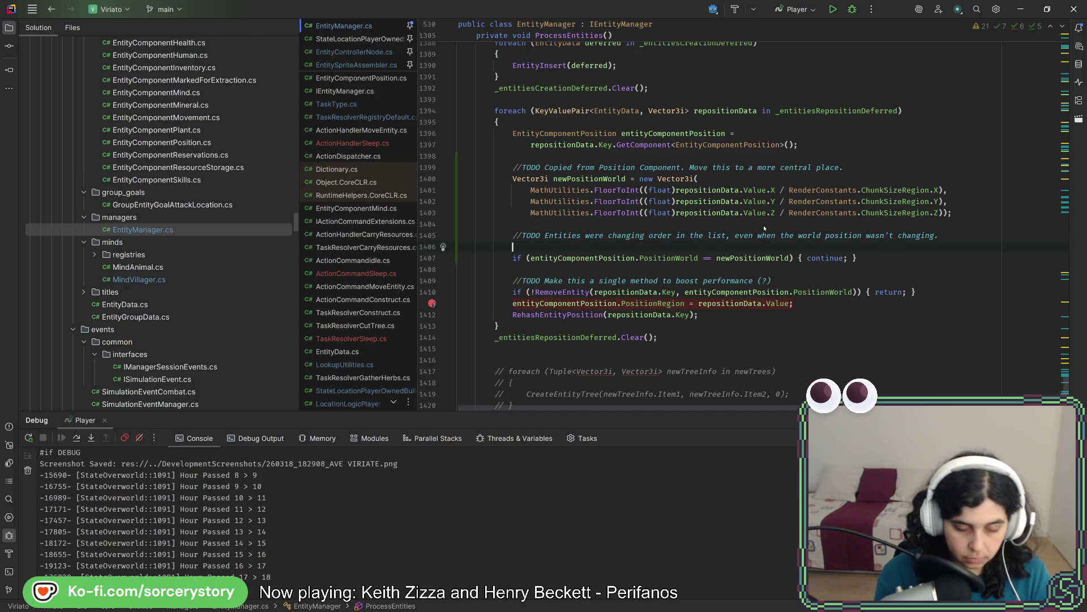
{"action": "type", "text": "//This would"}
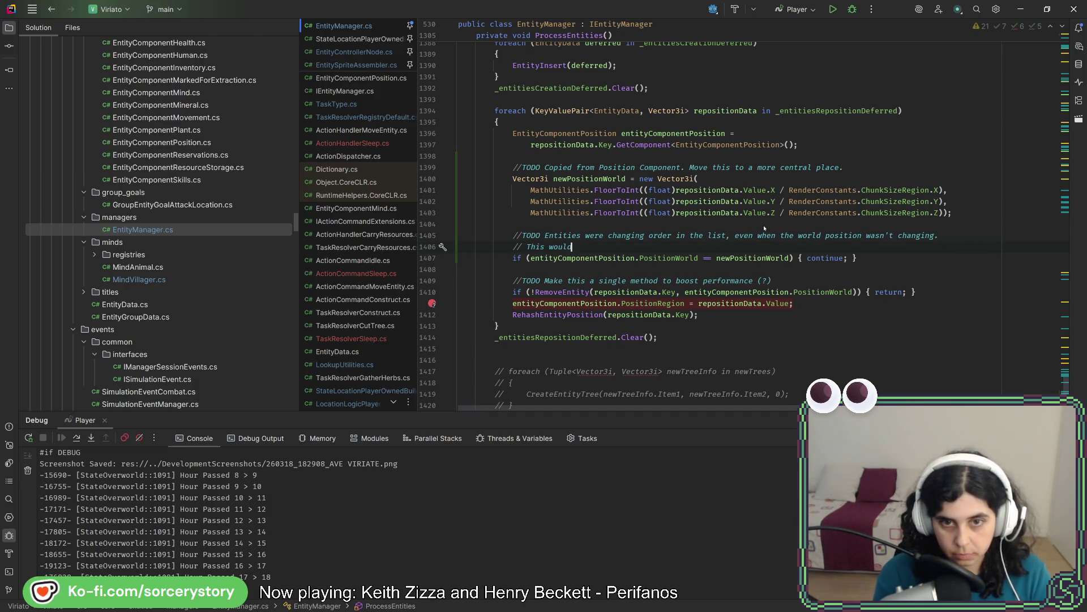
{"action": "type", "text": " lead to"}
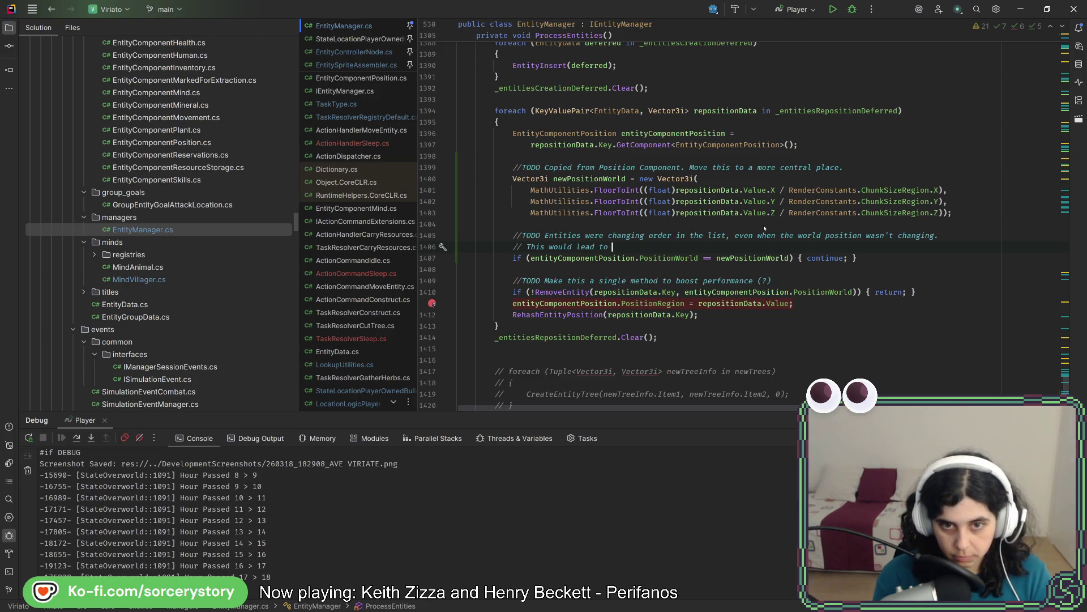
- Remove the TODO prefix from the first comment line and resume the second line
{"action": "left_click", "coordinate": [522, 235]}
{"action": "key", "text": "Delete"}
{"action": "key", "text": "Delete"}
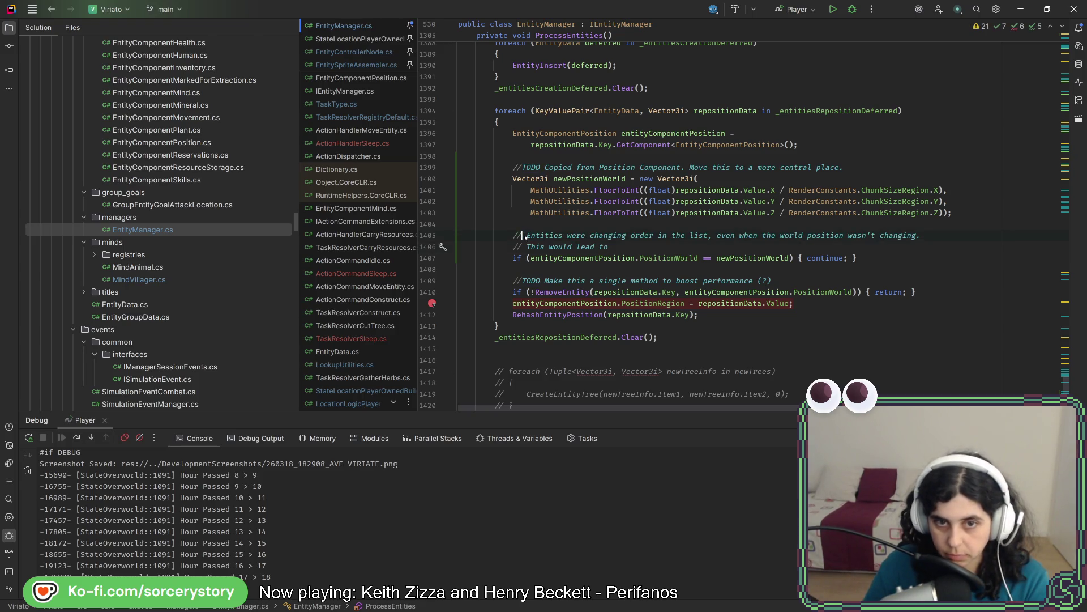
{"action": "key", "text": "Delete"}
{"action": "key", "text": "Delete"}
{"action": "key", "text": "Delete"}
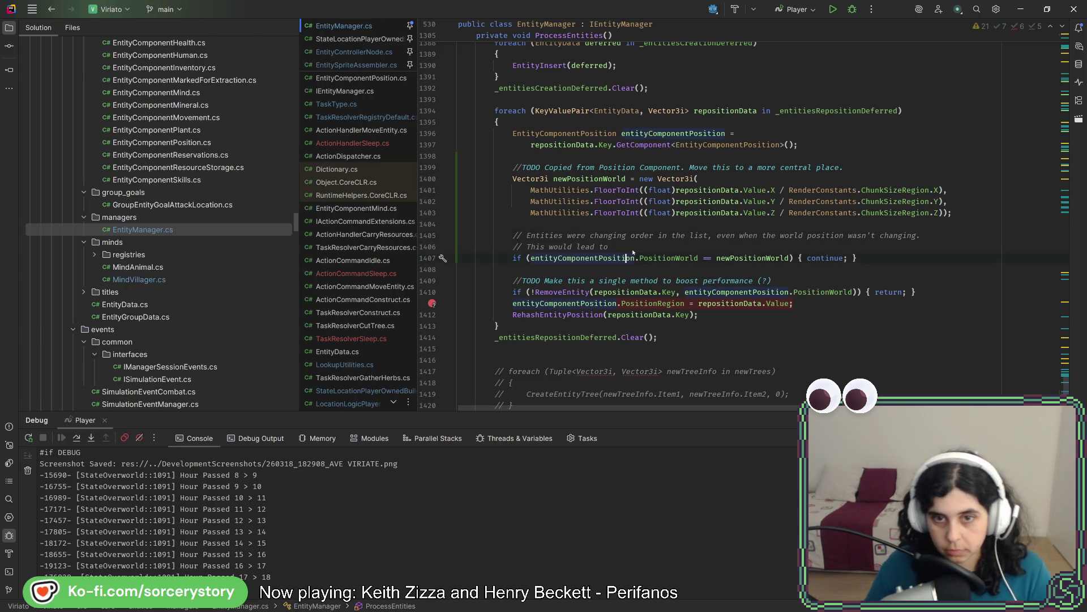
{"action": "left_click", "coordinate": [633, 251]}
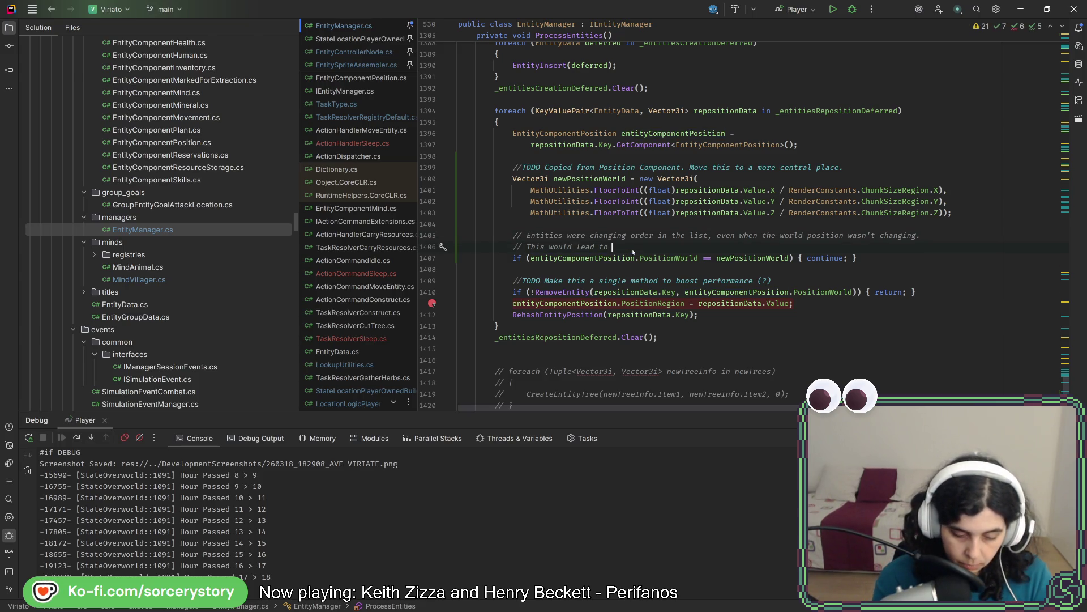
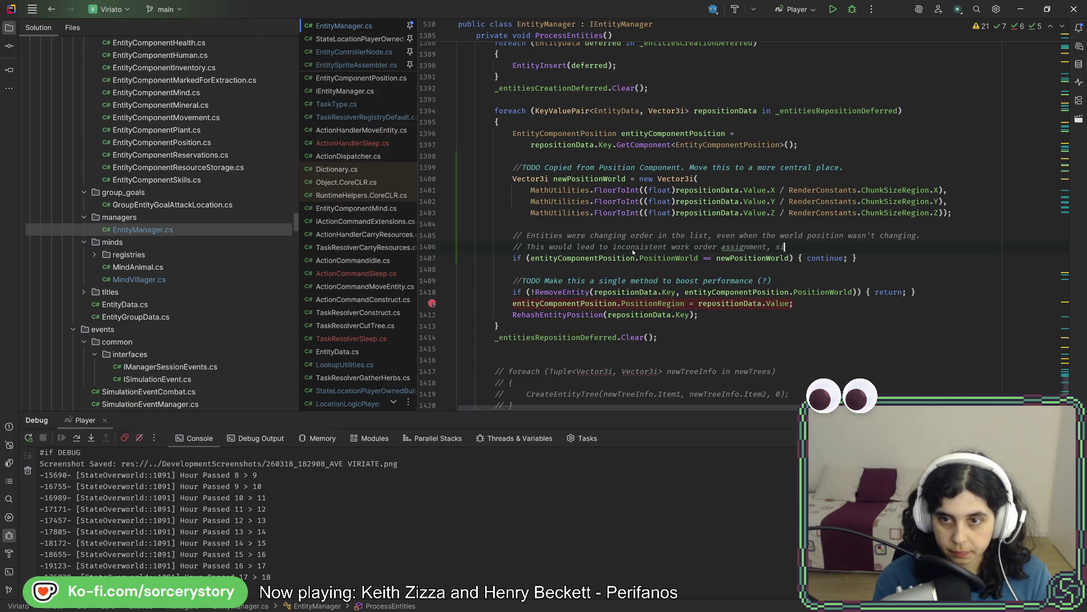
{"action": "type", "text": "nce entitie"}
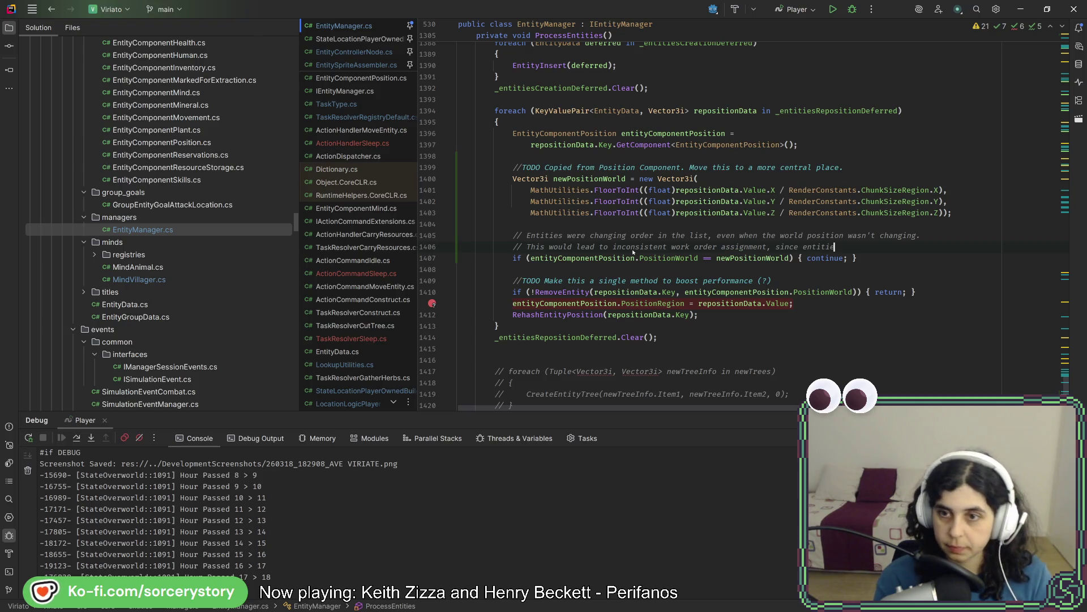
{"action": "type", "text": "s would change their"}
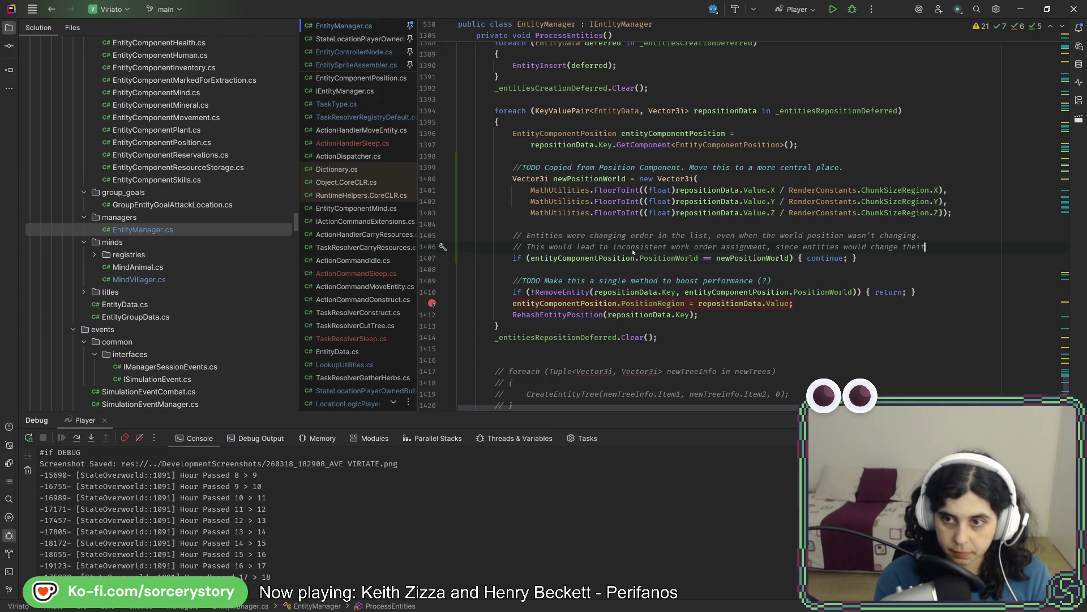
{"action": "type", "text": " position on the"}
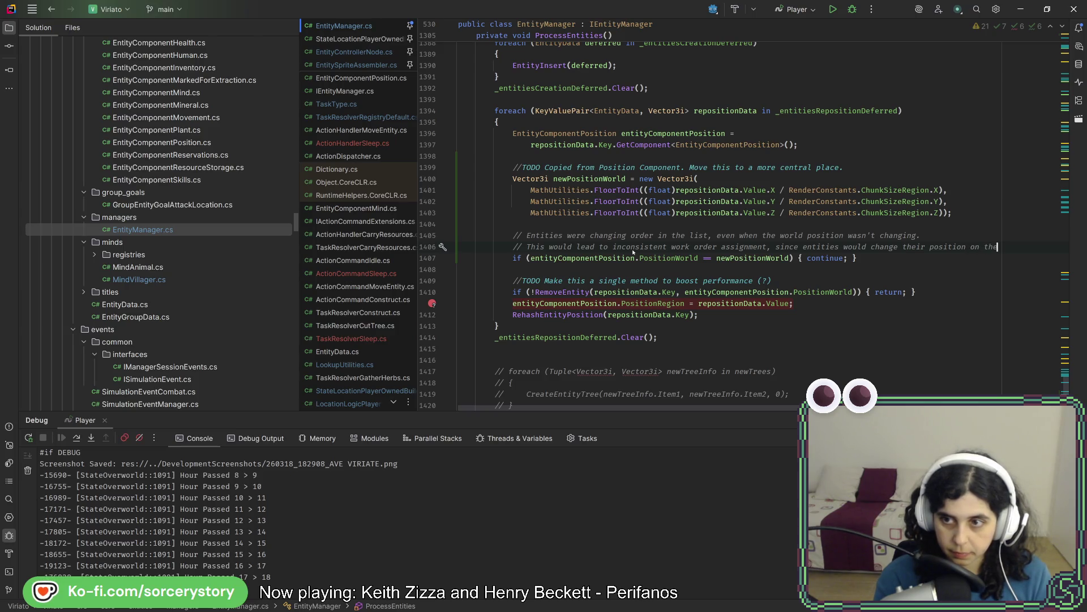
- Wrap the list-position comment onto a new line and reformat the EntityManager file
{"action": "key", "text": "Return"}
{"action": "type", "text": "// list every hour"}
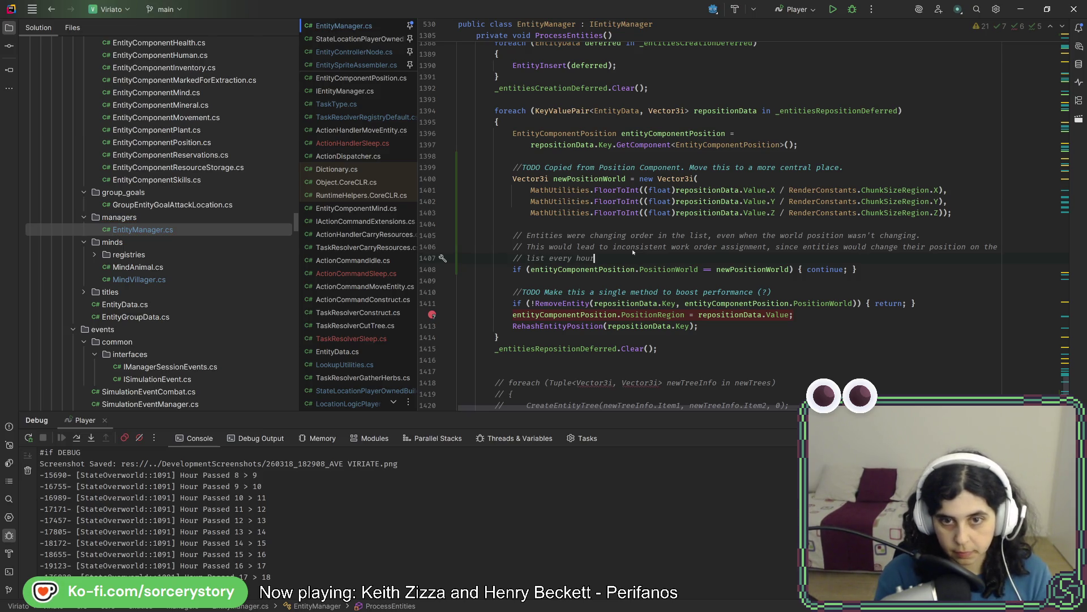
{"action": "type", "text": "."}
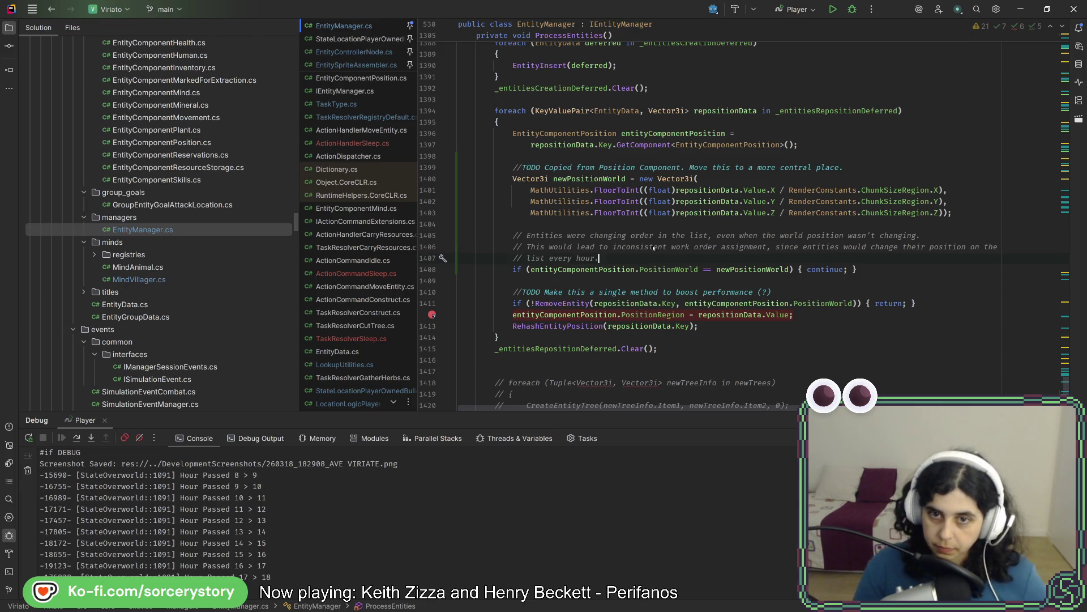
{"action": "key", "text": "ctrl+alt+l"}
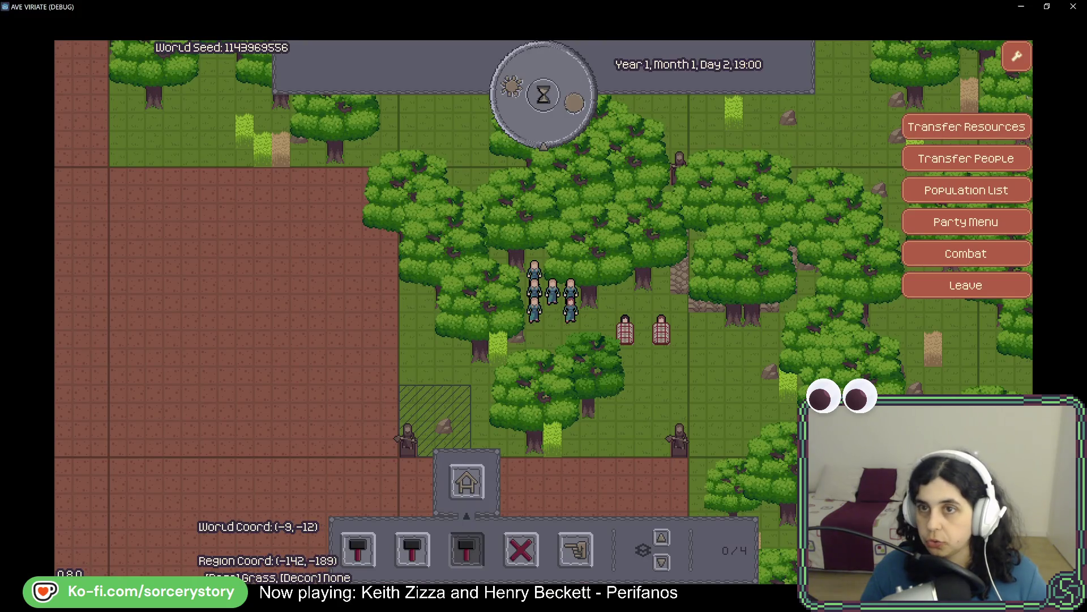
- Close the running game window and rebuild/run the project from Godot
{"action": "left_click", "coordinate": [1072, 13]}
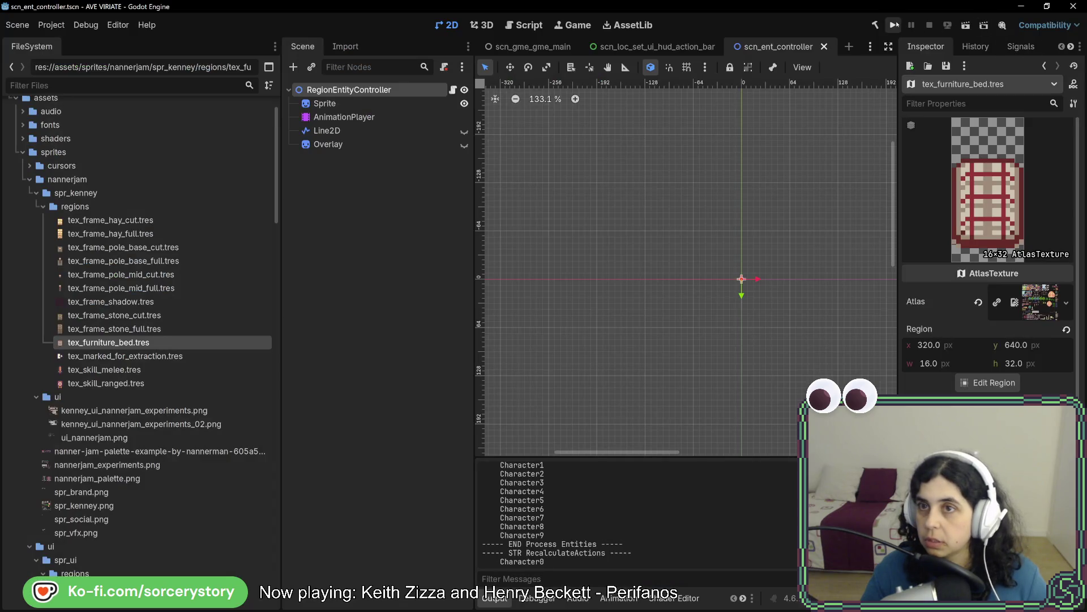
{"action": "left_click", "coordinate": [893, 25]}
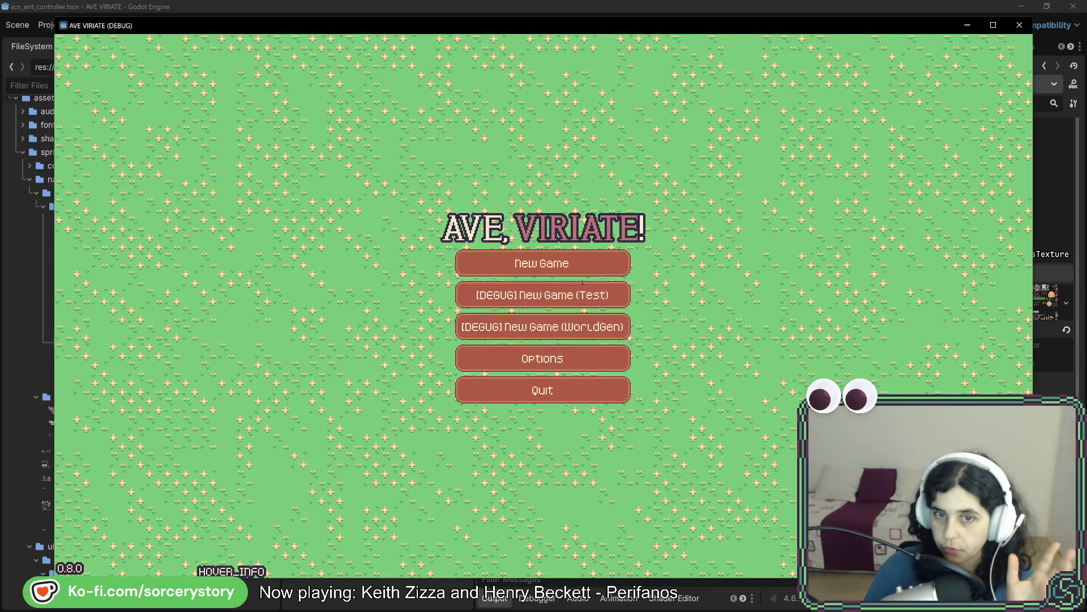
- Start a new game, visit the player settlement and check a grass tile's contents
{"action": "left_click", "coordinate": [574, 265]}
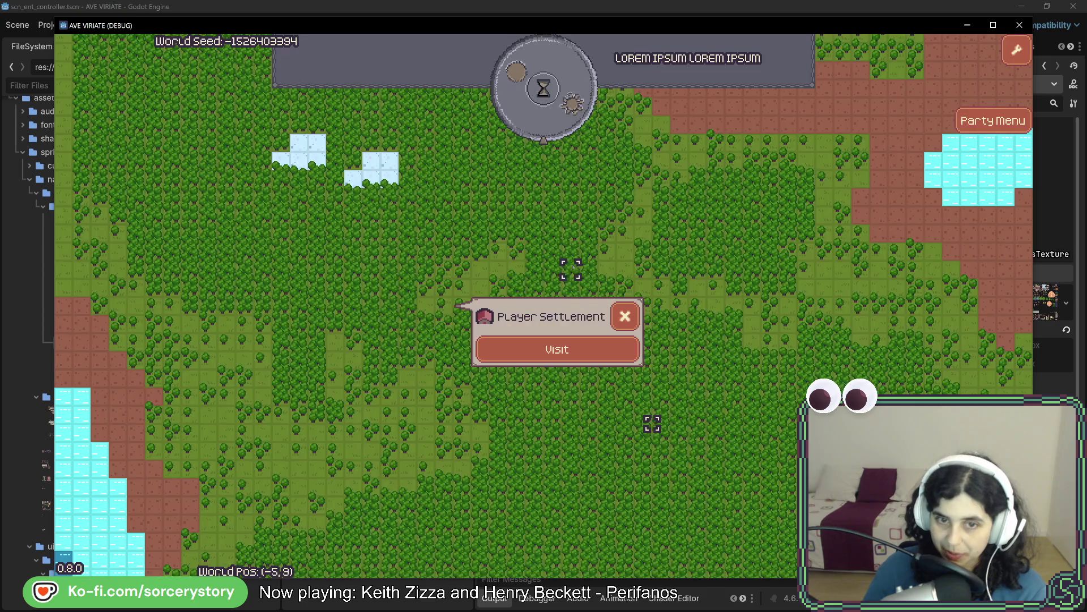
{"action": "left_click", "coordinate": [571, 350]}
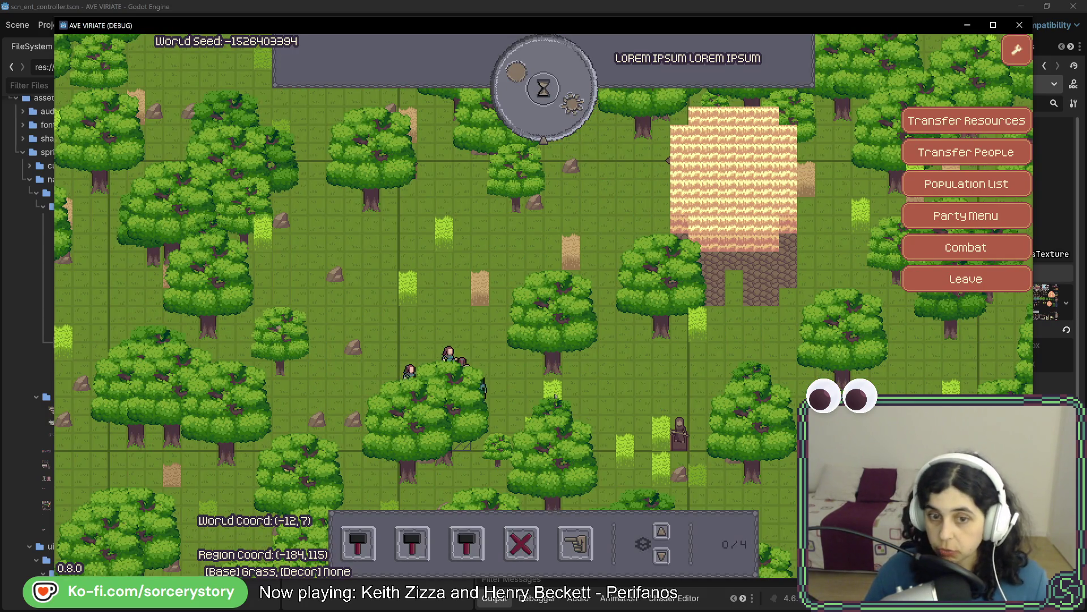
{"action": "left_click", "coordinate": [552, 393]}
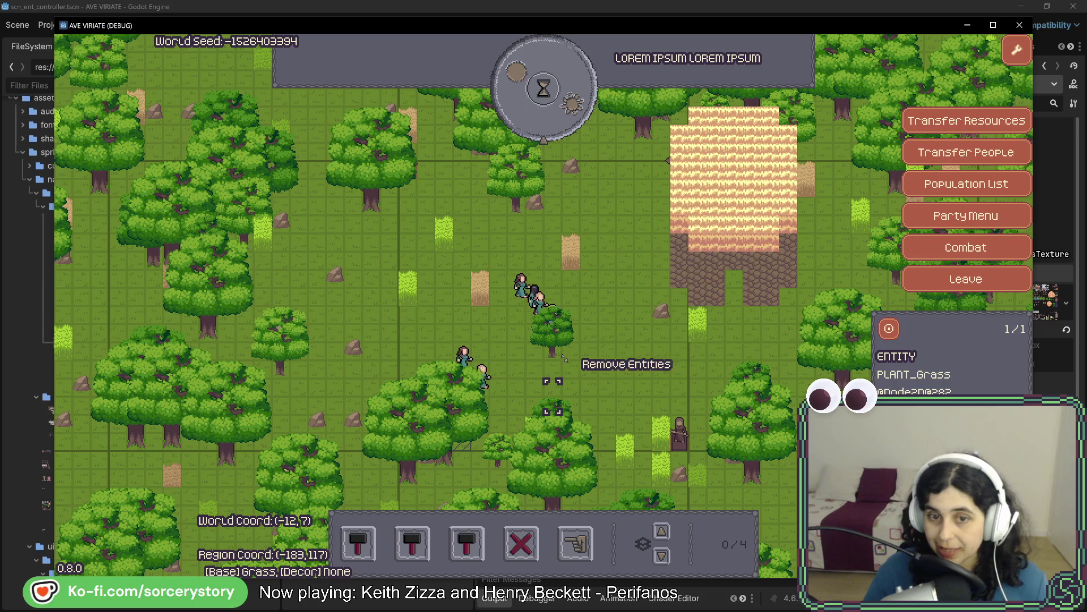
{"action": "left_click", "coordinate": [627, 325]}
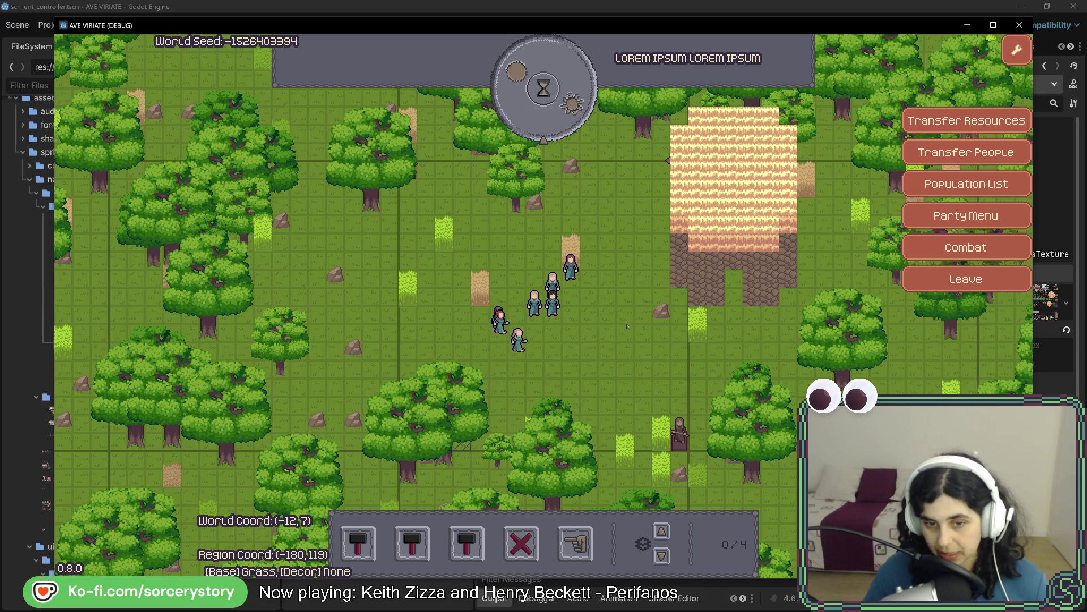
- Mark the trees south of the house for removal, then return the view to the house
{"action": "key", "text": "s"}
{"action": "key", "text": "s"}
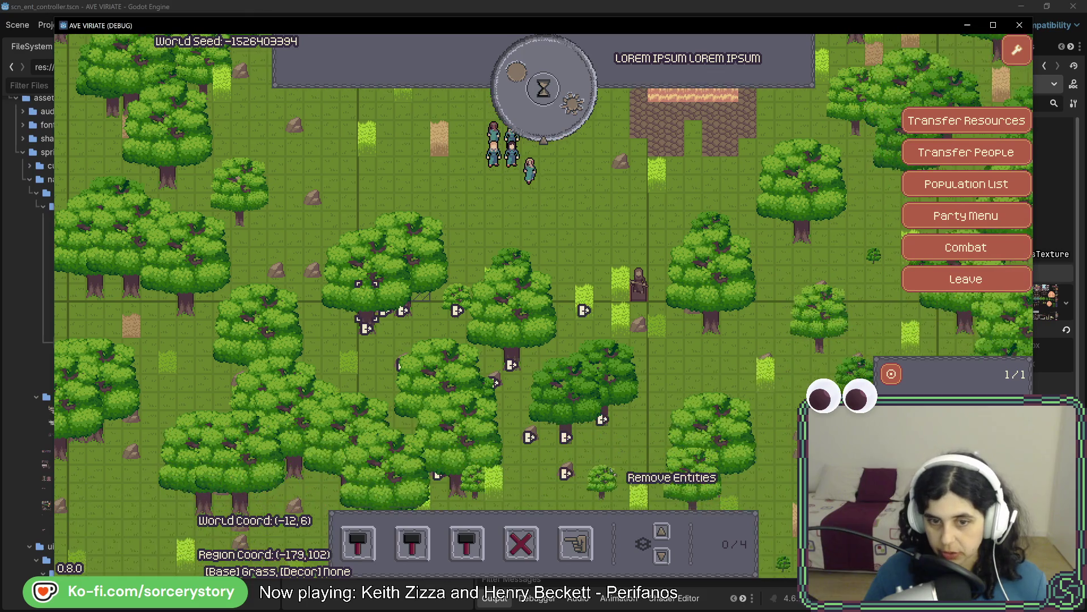
{"action": "left_click", "coordinate": [624, 467]}
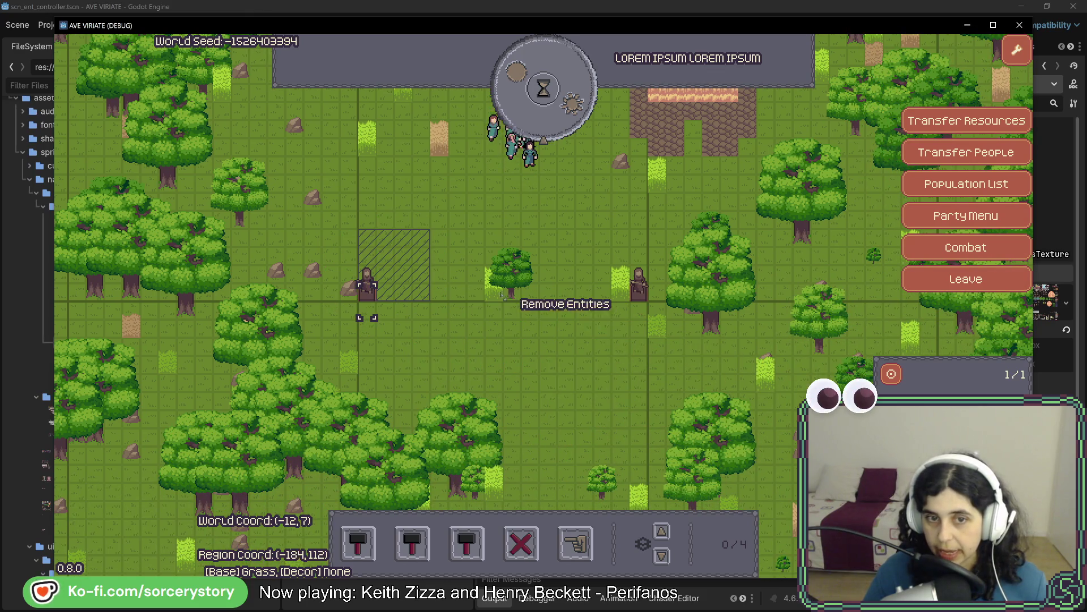
{"action": "left_click", "coordinate": [501, 296]}
{"action": "key", "text": "w"}
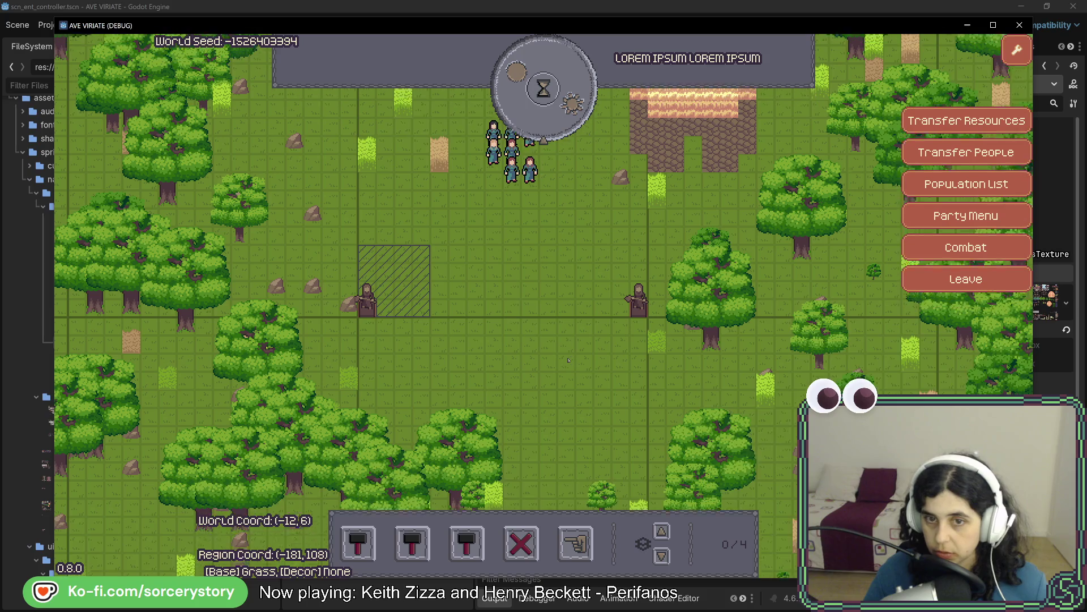
{"action": "key", "text": "w"}
- Place two rows of four furniture frames in the cleared field
{"action": "left_click", "coordinate": [467, 544]}
{"action": "left_click", "coordinate": [467, 476]}
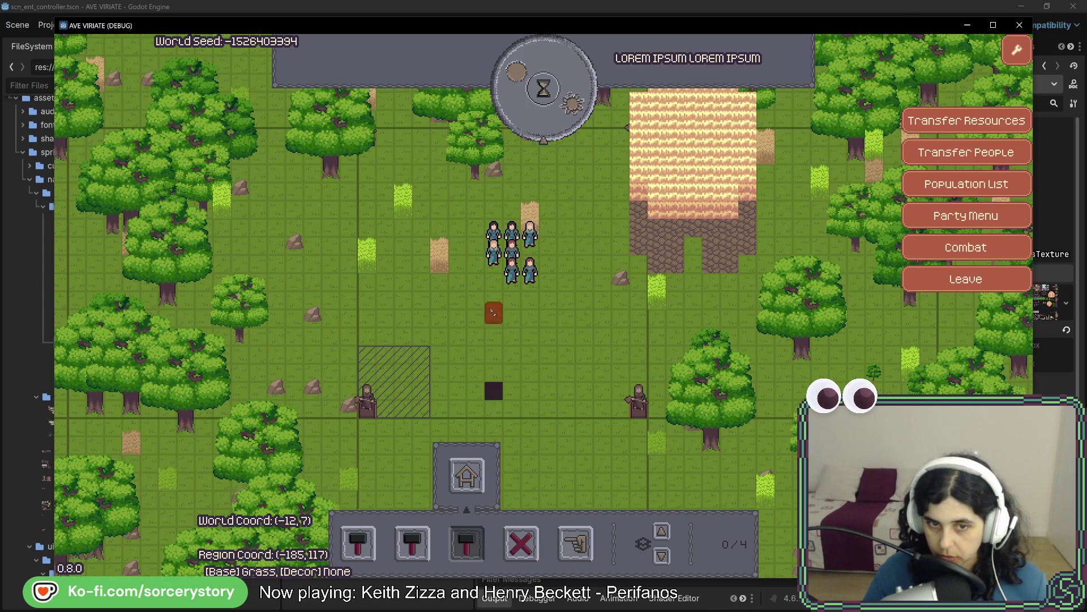
{"action": "left_click", "coordinate": [457, 331]}
{"action": "left_click", "coordinate": [493, 331]}
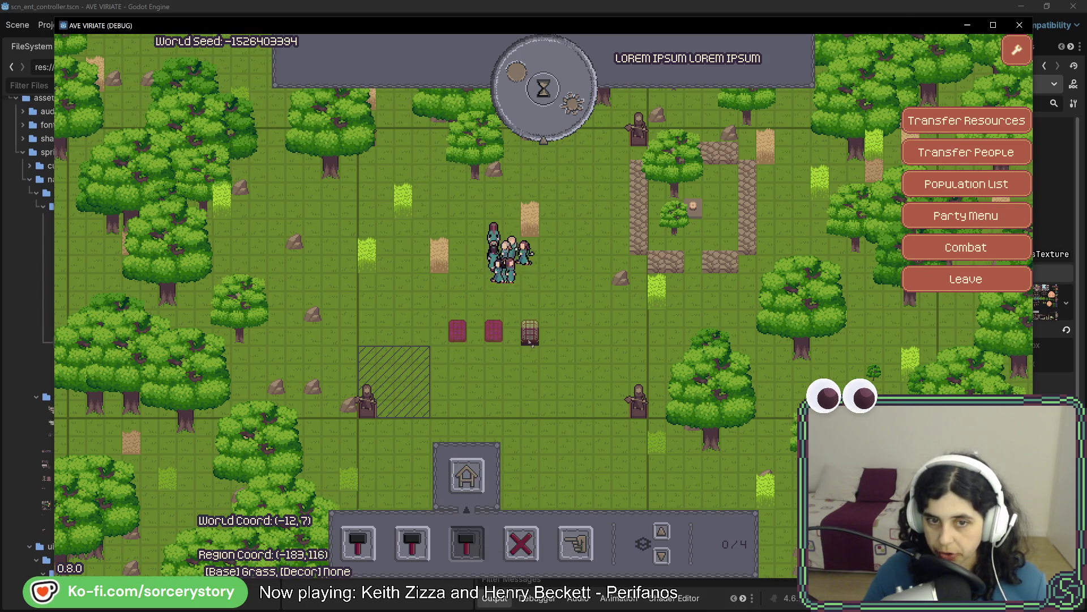
{"action": "left_click", "coordinate": [529, 332]}
{"action": "left_click", "coordinate": [566, 332]}
{"action": "left_click", "coordinate": [457, 385]}
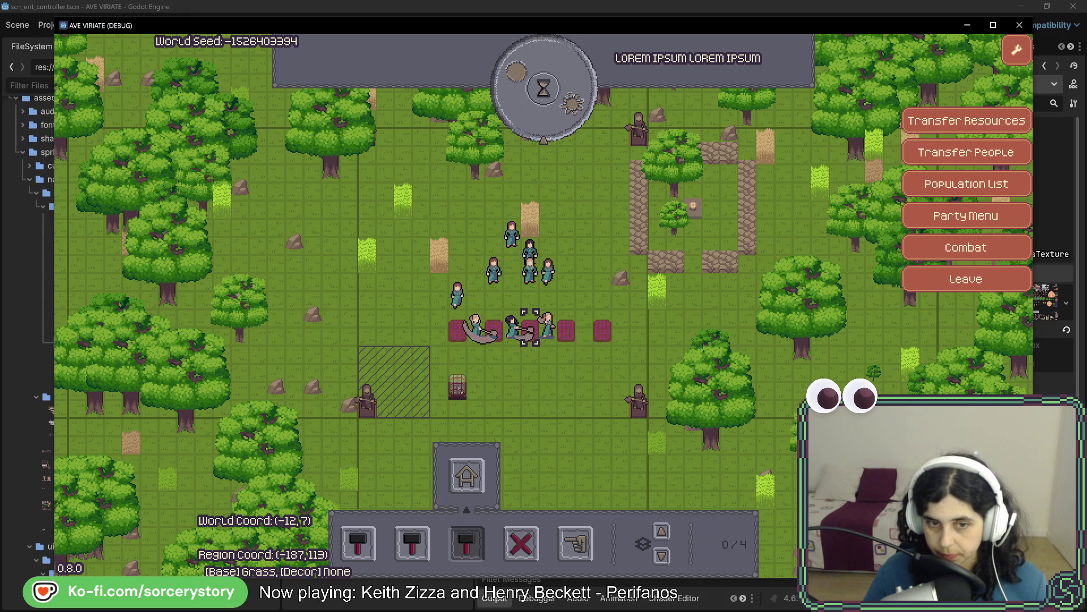
{"action": "left_click", "coordinate": [494, 384]}
{"action": "left_click", "coordinate": [529, 385]}
{"action": "left_click", "coordinate": [565, 385]}
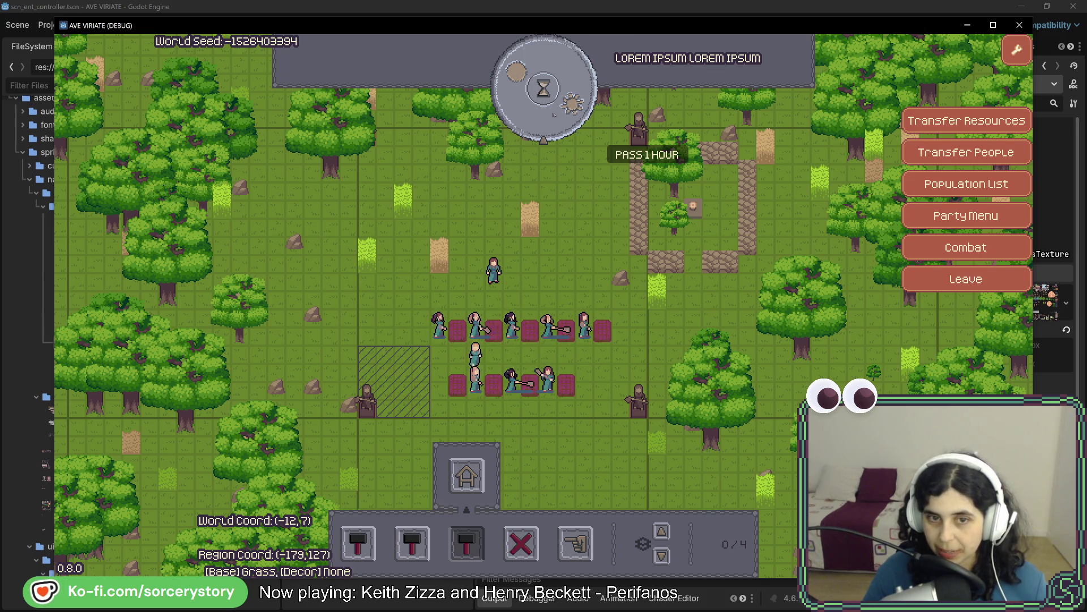
- Inspect the villagers working on the frames in both rows, then close their details
{"action": "left_click", "coordinate": [494, 271]}
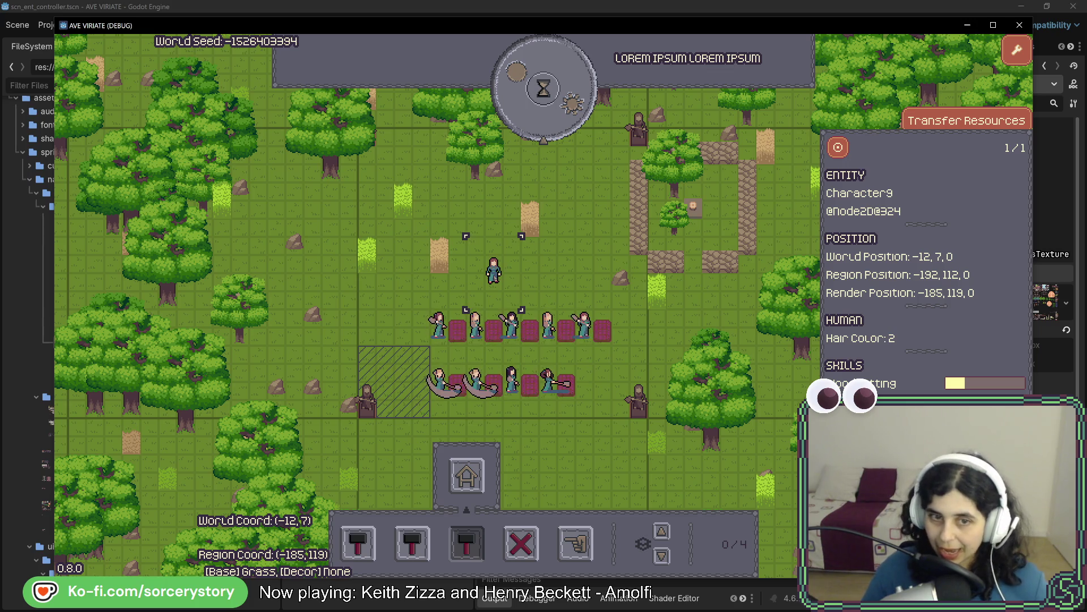
{"action": "left_click", "coordinate": [439, 327]}
{"action": "left_click", "coordinate": [439, 327]}
{"action": "left_click", "coordinate": [475, 327]}
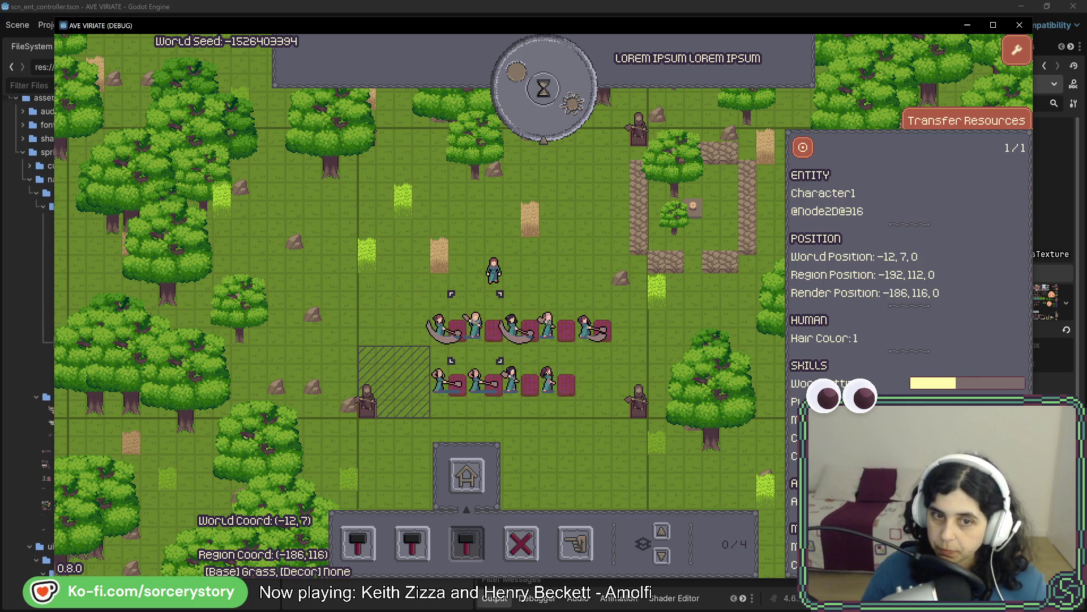
{"action": "left_click", "coordinate": [511, 328]}
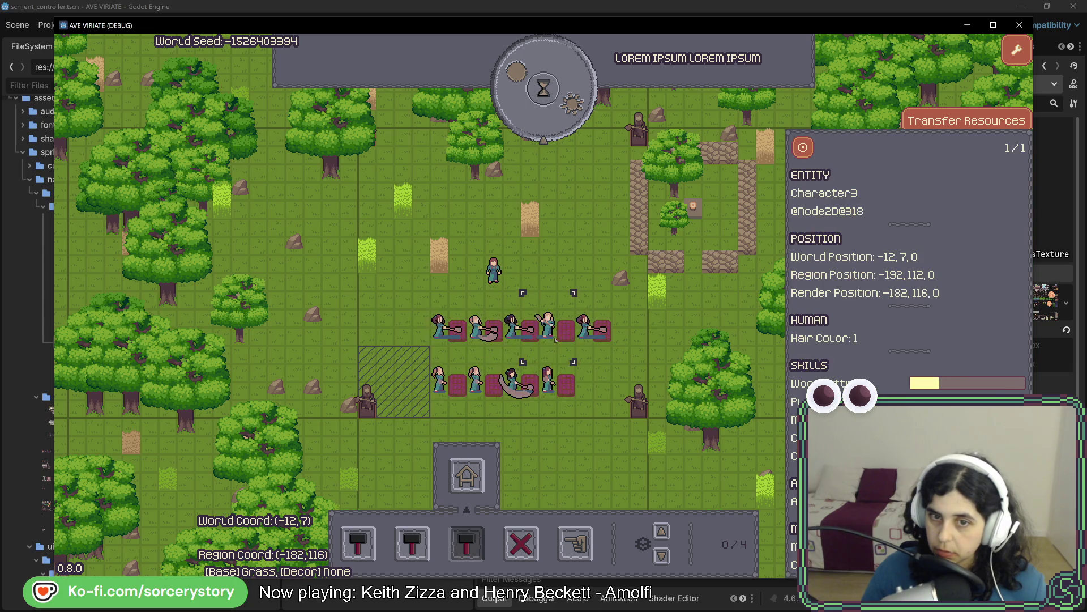
{"action": "left_click", "coordinate": [475, 380]}
{"action": "left_click", "coordinate": [439, 380]}
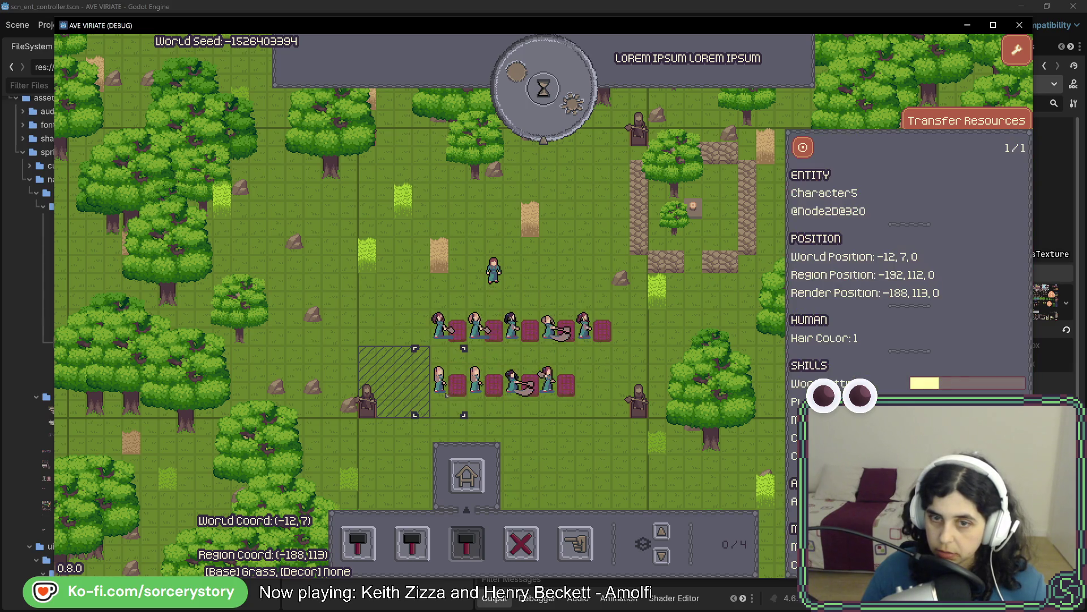
{"action": "left_click", "coordinate": [475, 380]}
{"action": "left_click", "coordinate": [511, 379]}
{"action": "left_click", "coordinate": [548, 380]}
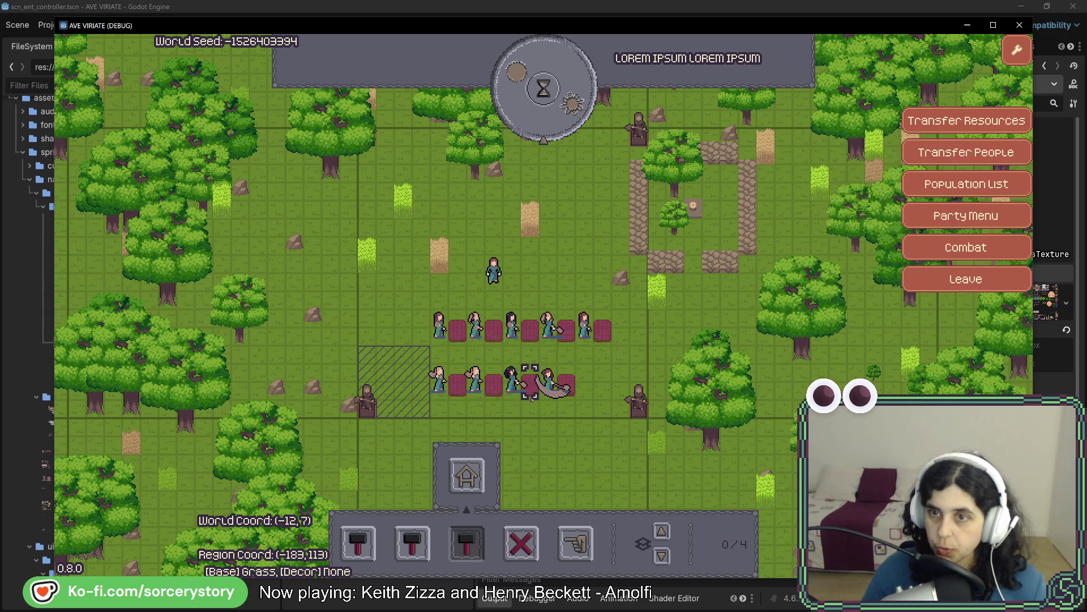
{"action": "left_click", "coordinate": [542, 129]}
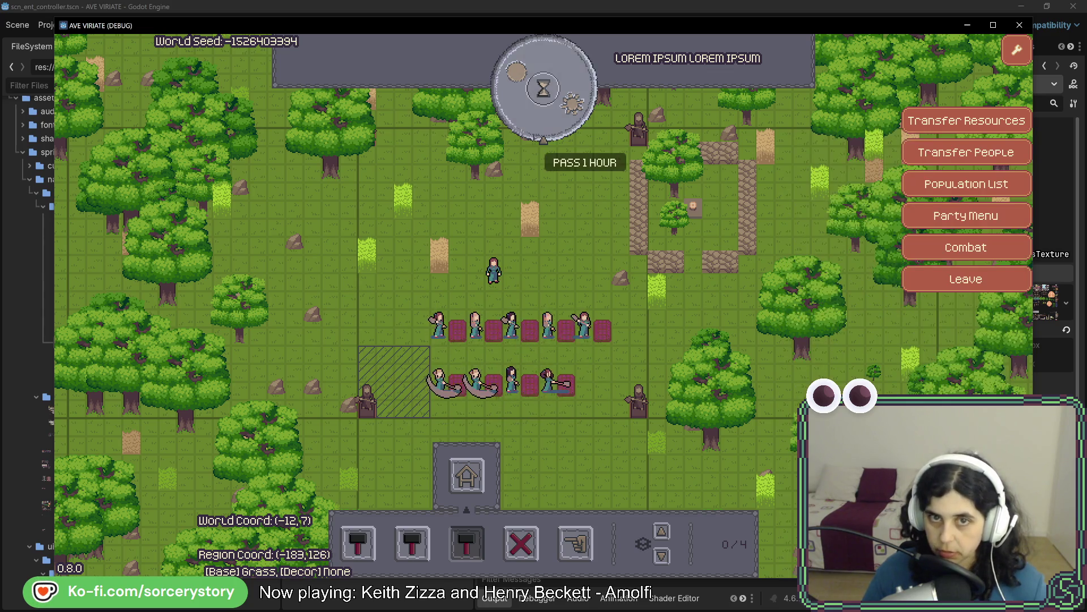
- Let two hours of game time pass so the marked trees get cut
{"action": "left_click", "coordinate": [541, 116]}
{"action": "left_click", "coordinate": [541, 116]}
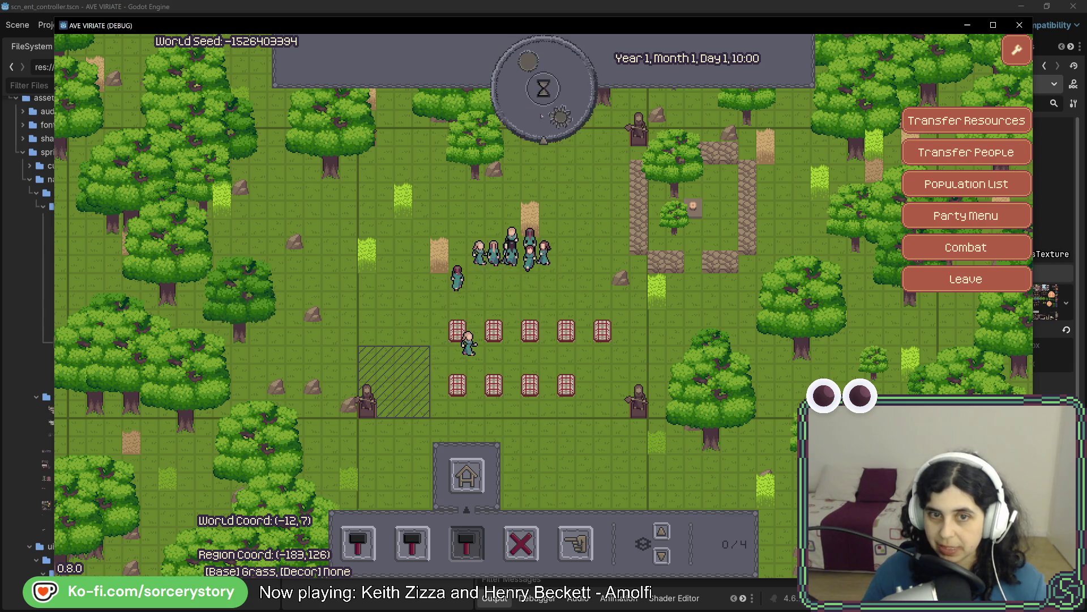
{"action": "left_click", "coordinate": [541, 116]}
{"action": "left_click", "coordinate": [542, 116]}
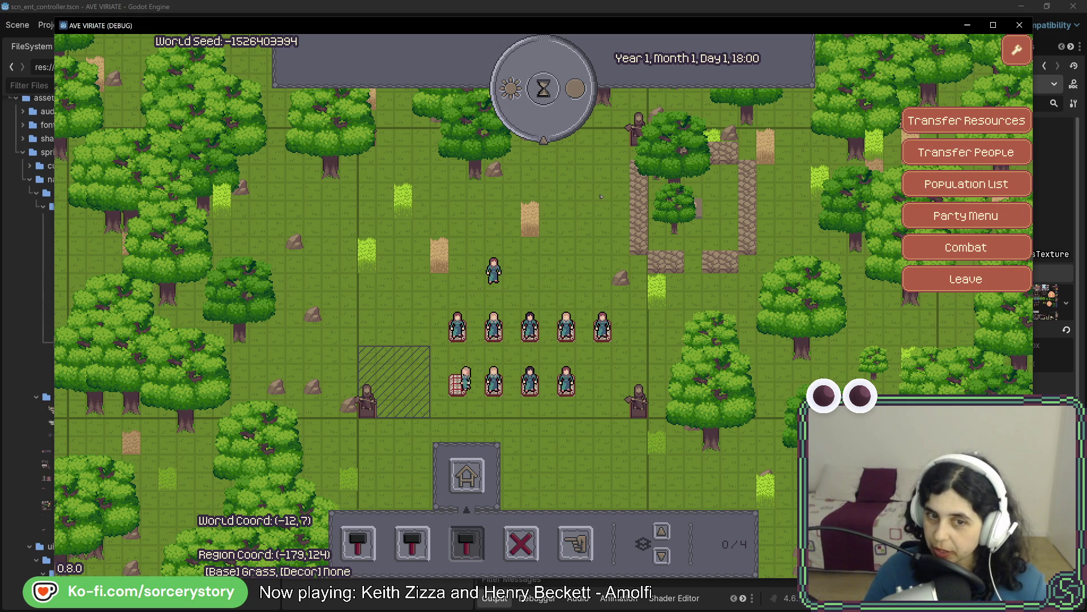
{"action": "left_click", "coordinate": [588, 337]}
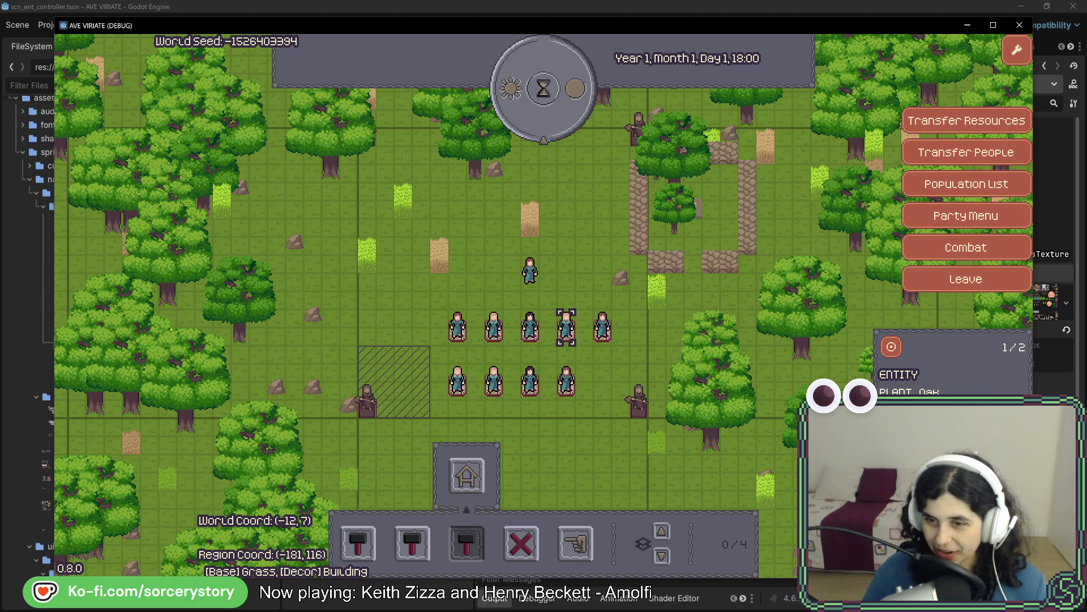
{"action": "left_click", "coordinate": [457, 327]}
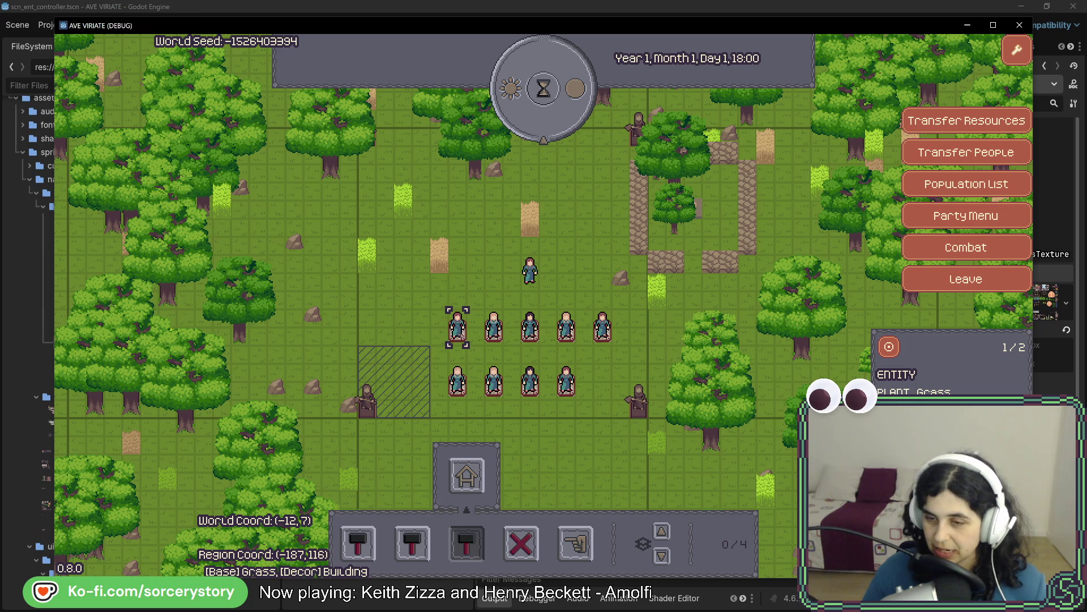
{"action": "left_click", "coordinate": [458, 327]}
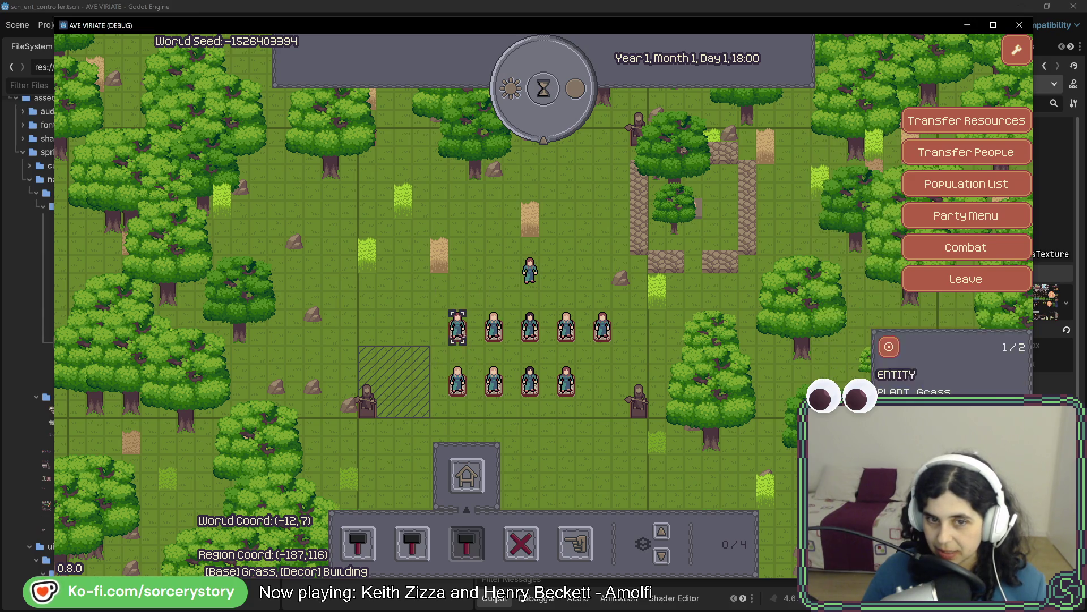
{"action": "left_click", "coordinate": [494, 327]}
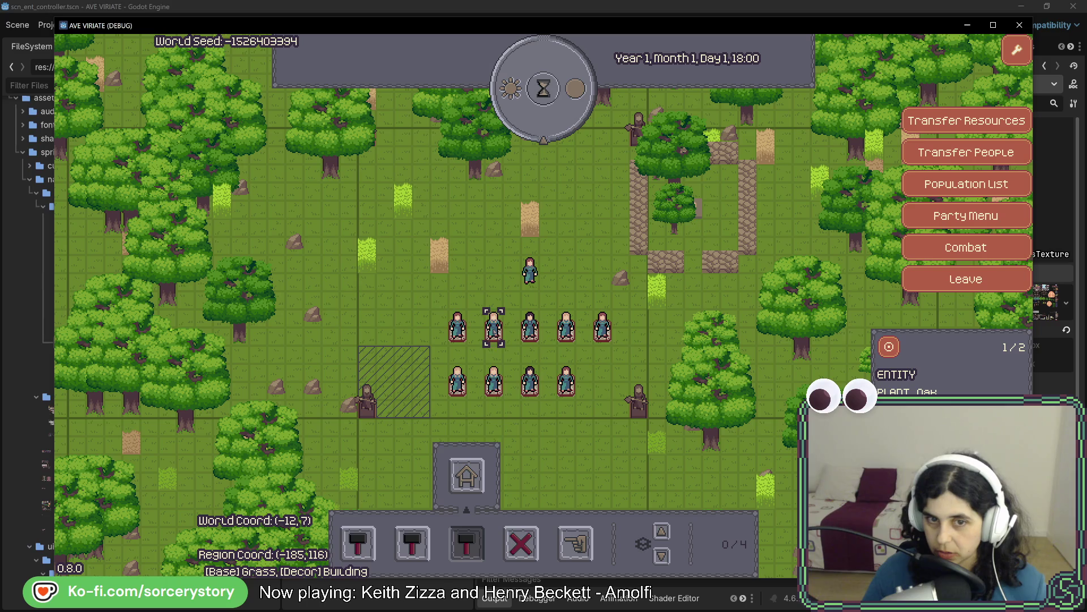
{"action": "left_click", "coordinate": [493, 327]}
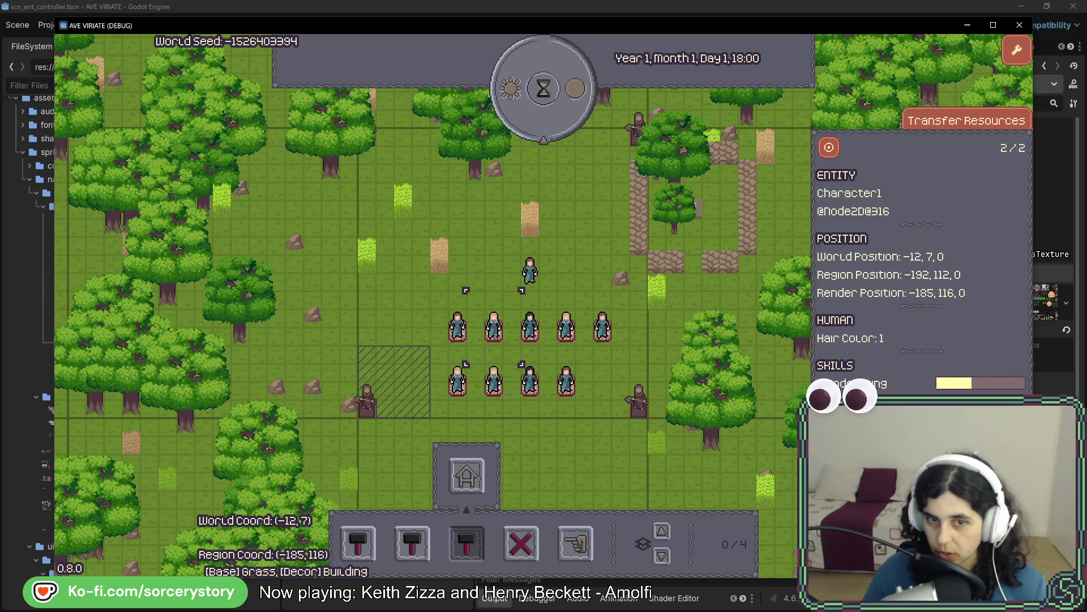
{"action": "left_click", "coordinate": [529, 327]}
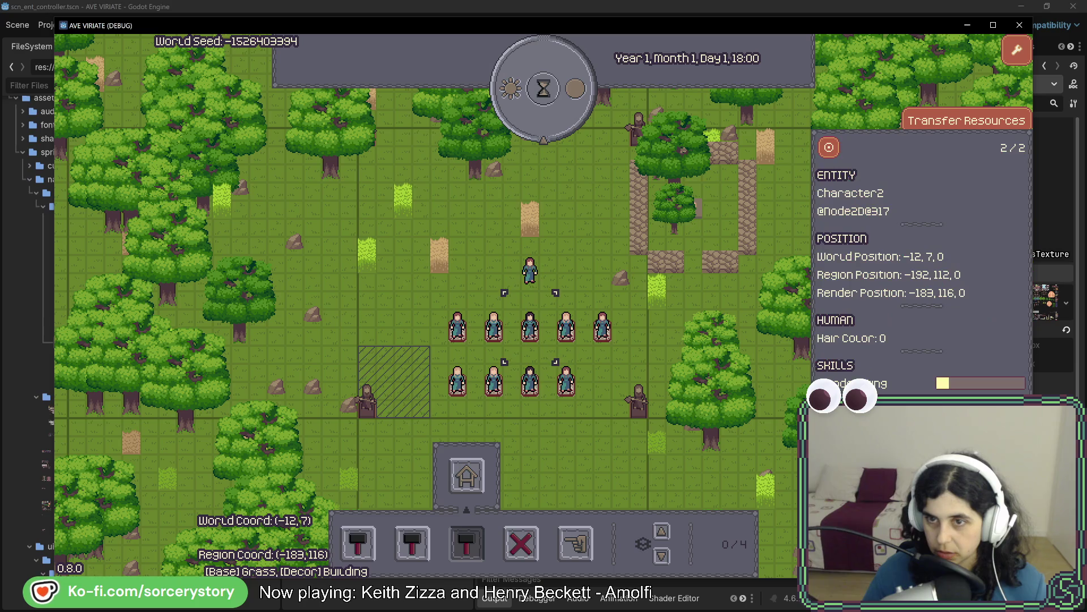
{"action": "left_click", "coordinate": [566, 327]}
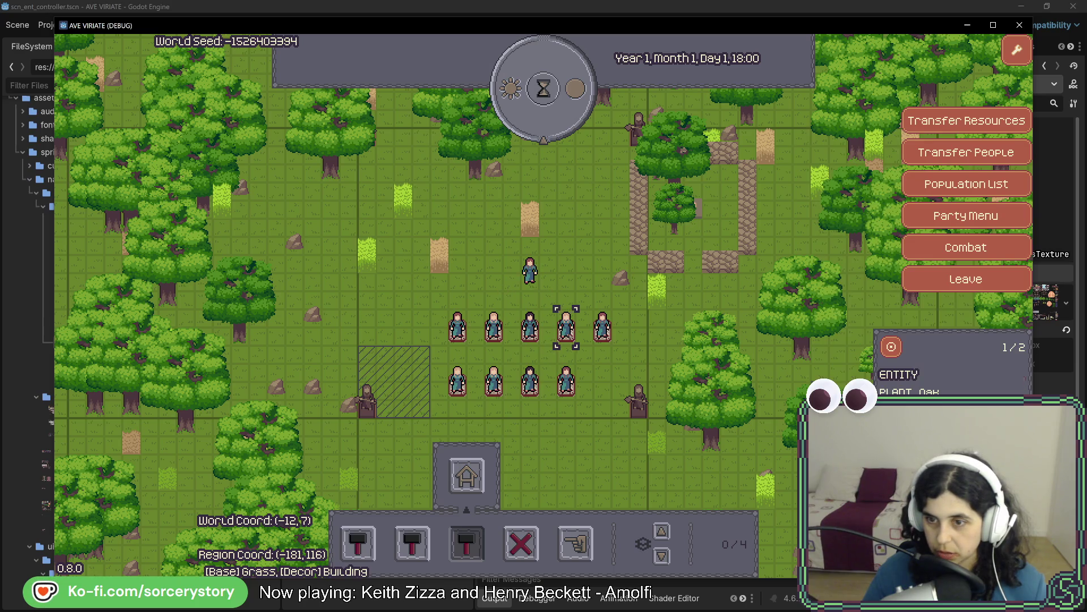
{"action": "left_click", "coordinate": [566, 327]}
{"action": "left_click", "coordinate": [602, 326]}
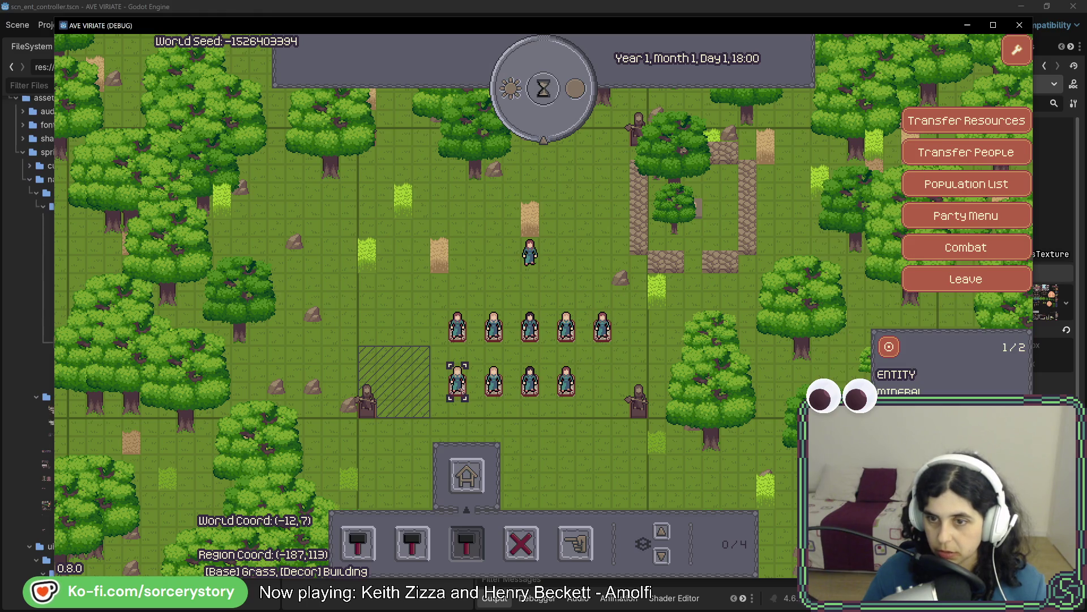
{"action": "left_click", "coordinate": [458, 381]}
{"action": "left_click", "coordinate": [494, 381]}
{"action": "left_click", "coordinate": [494, 381]}
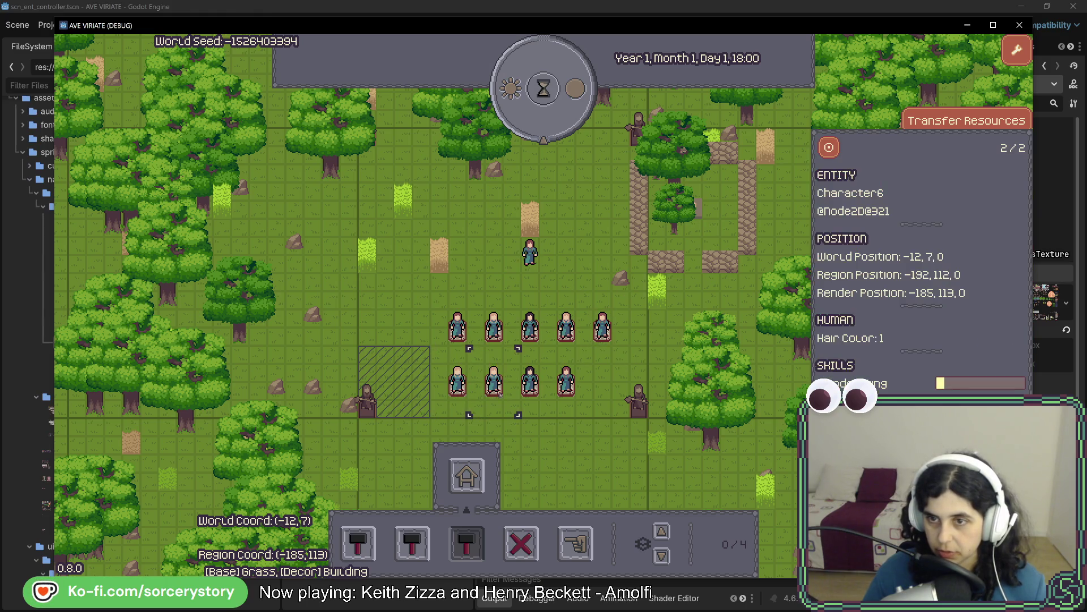
{"action": "left_click", "coordinate": [529, 380]}
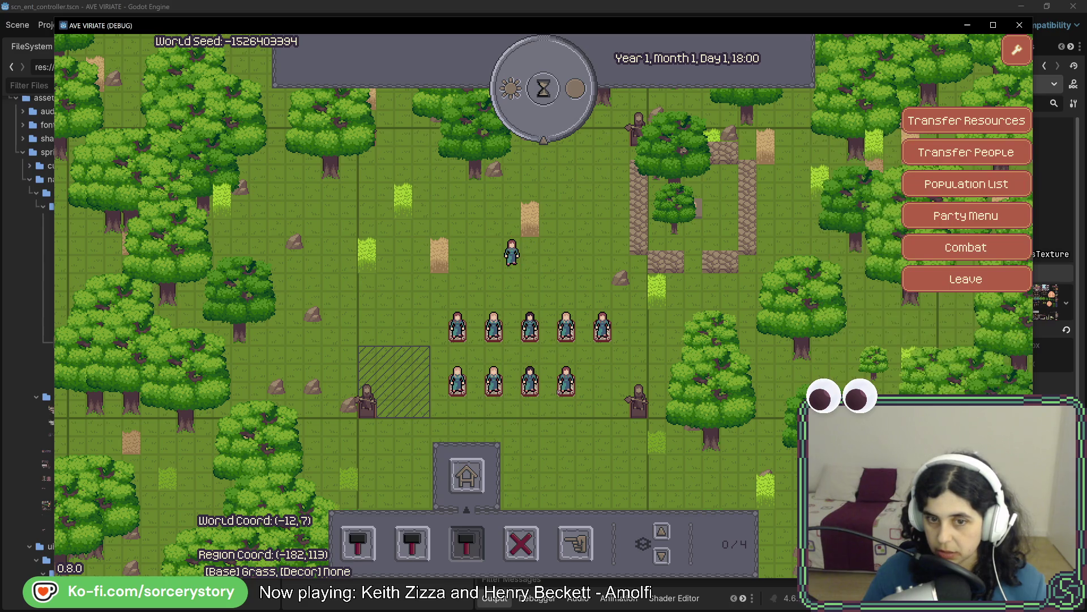
{"action": "left_click", "coordinate": [566, 381]}
{"action": "left_click", "coordinate": [566, 380]}
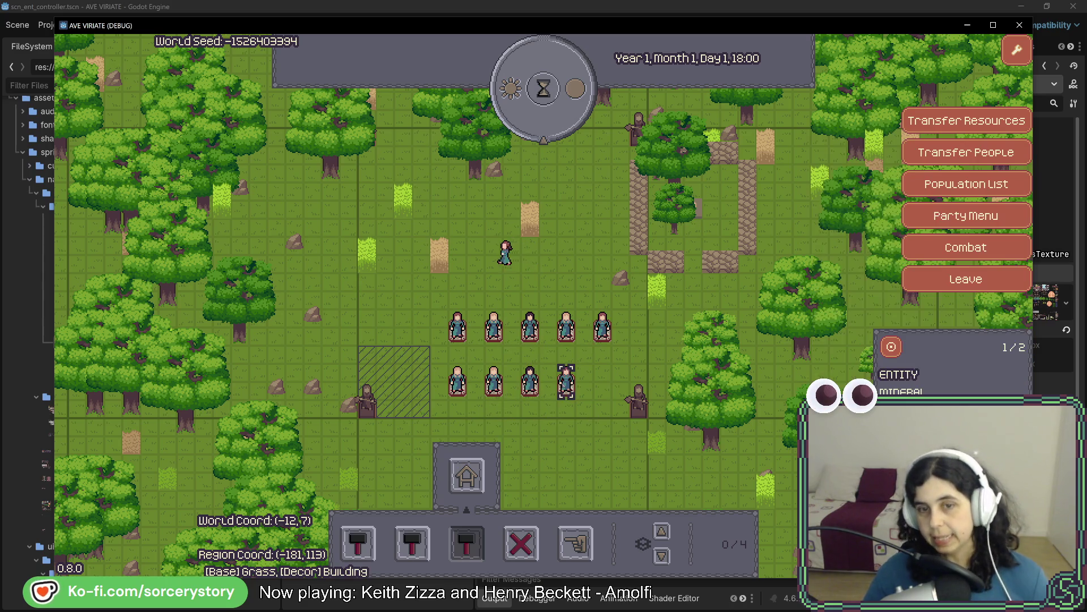
{"action": "left_click", "coordinate": [495, 265]}
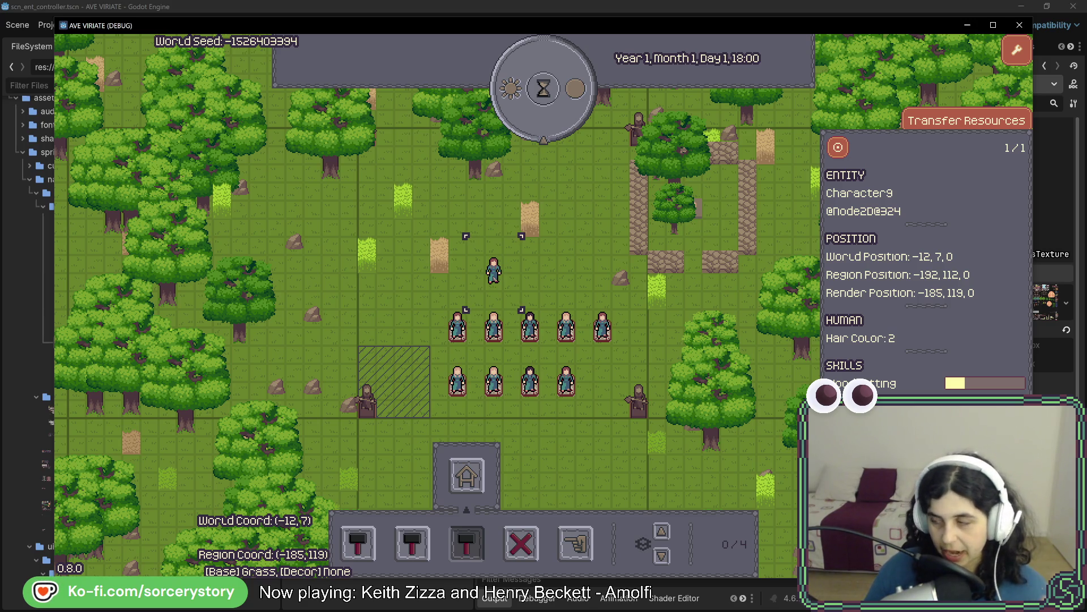
{"action": "key", "text": "Escape"}
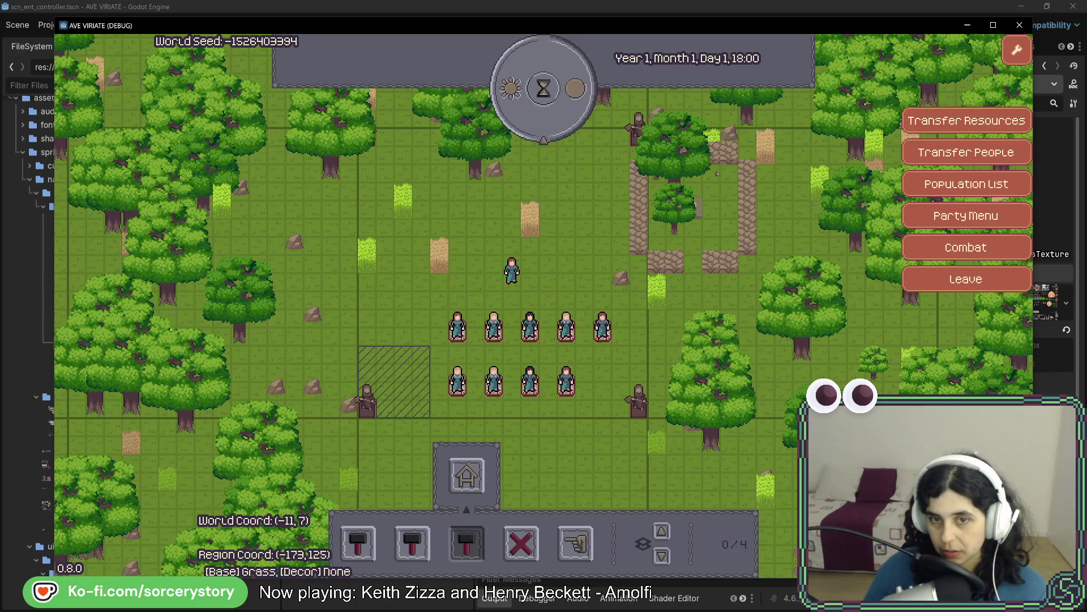
{"action": "left_click", "coordinate": [511, 271]}
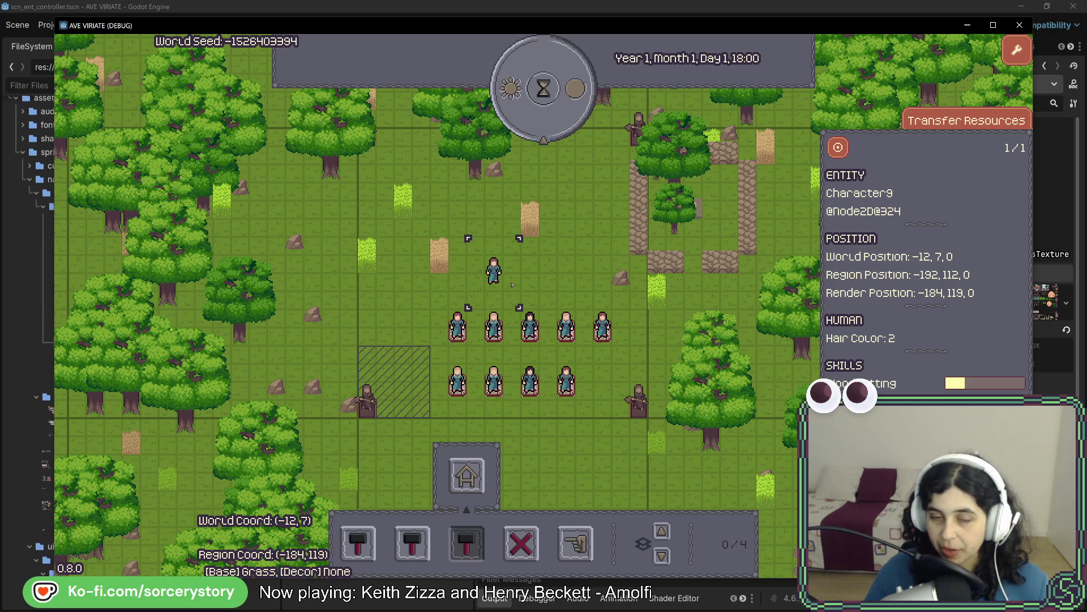
{"action": "key", "text": "Escape"}
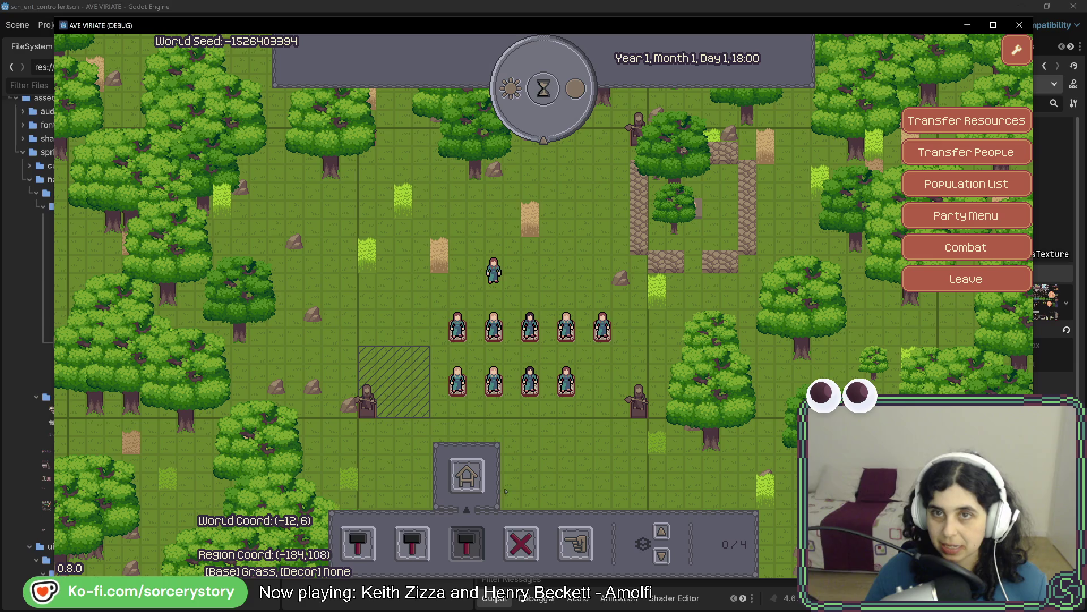
- Place a furniture frame beside the lower row and pass several hours
{"action": "left_click", "coordinate": [367, 551]}
{"action": "left_click", "coordinate": [466, 544]}
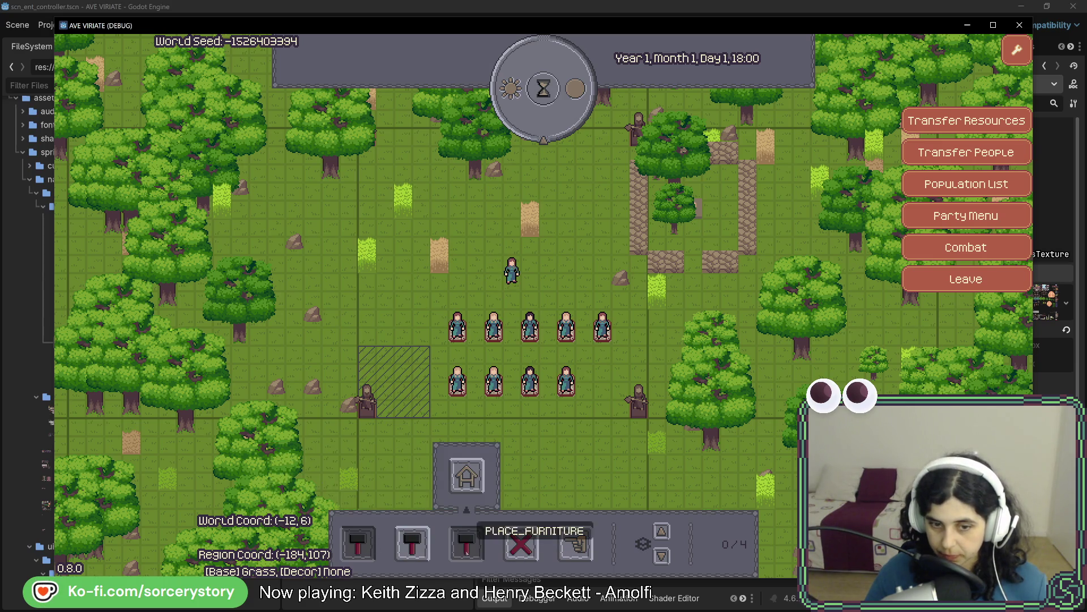
{"action": "left_click", "coordinate": [466, 476]}
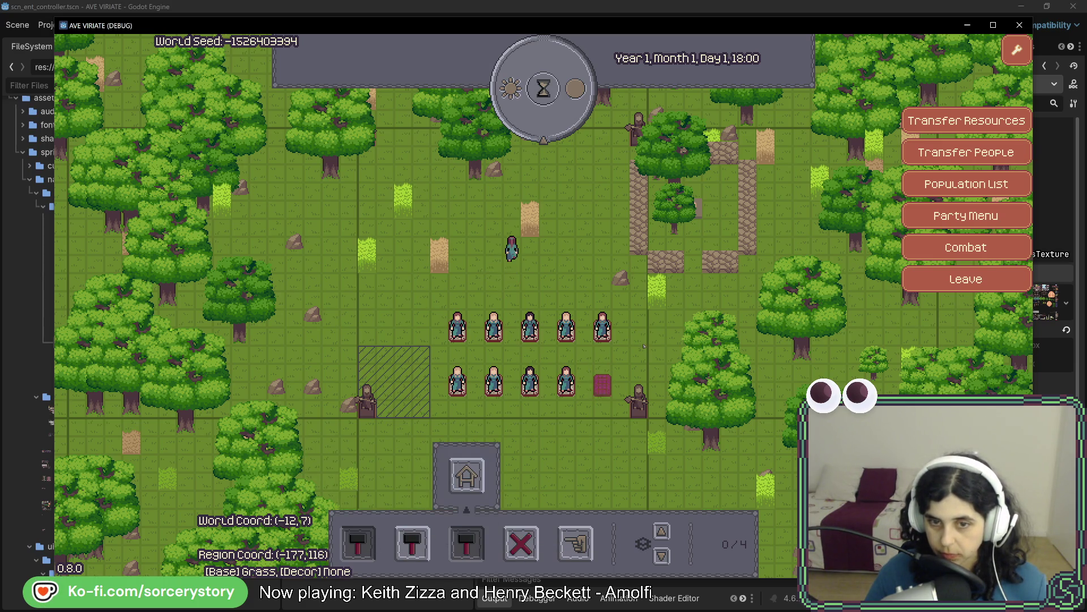
{"action": "left_click", "coordinate": [557, 113]}
{"action": "left_click", "coordinate": [557, 113]}
{"action": "left_click", "coordinate": [557, 113]}
{"action": "left_click", "coordinate": [558, 113]}
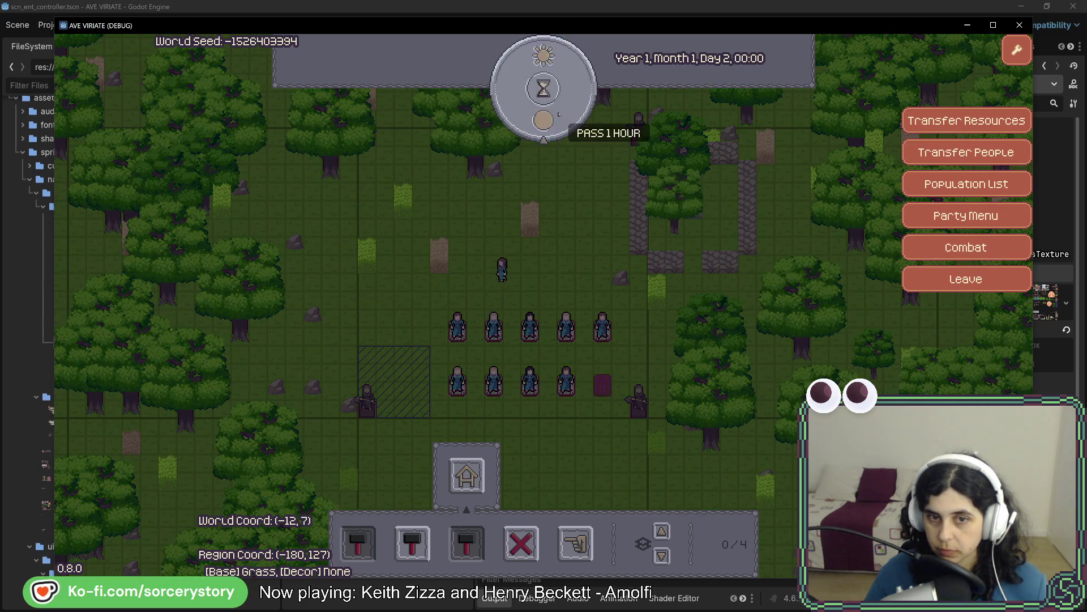
{"action": "left_click", "coordinate": [558, 113]}
{"action": "left_click", "coordinate": [557, 113]}
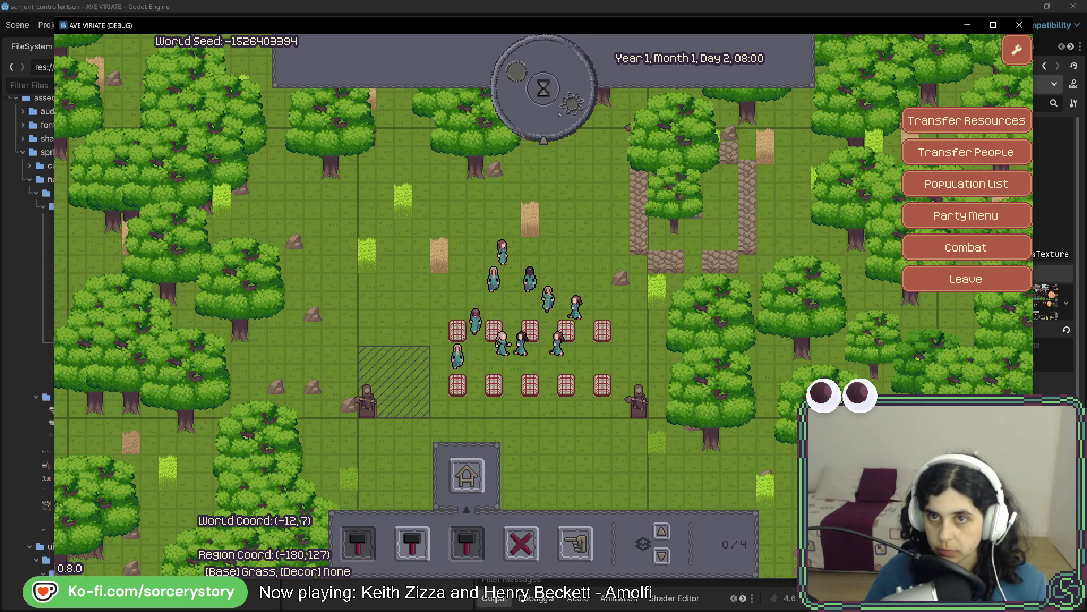
{"action": "left_click", "coordinate": [559, 113]}
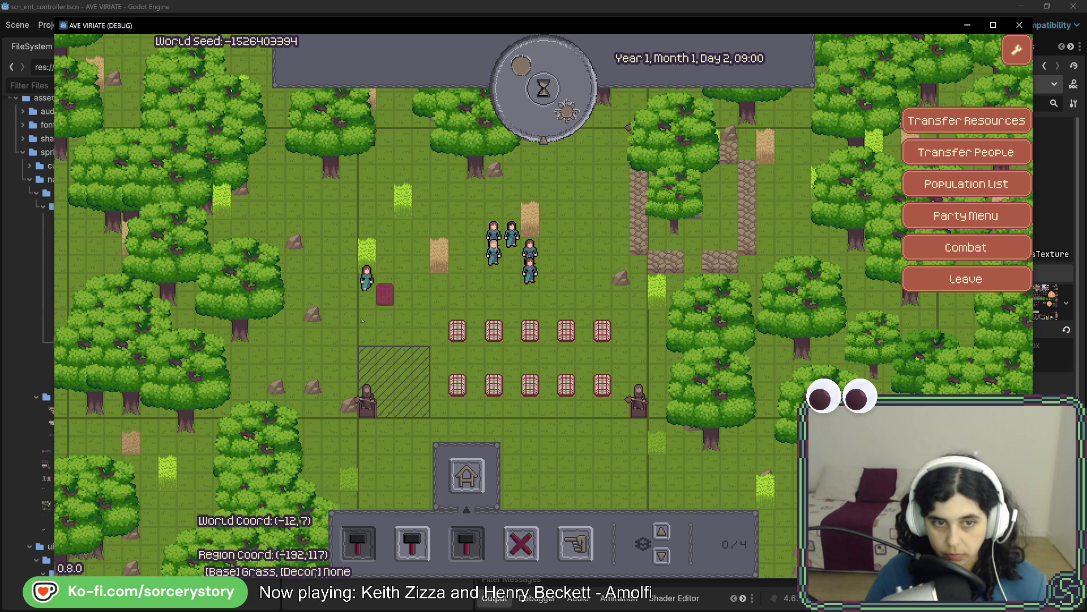
- Inspect the villager beside the new frame and the group of villagers
{"action": "left_click", "coordinate": [366, 287]}
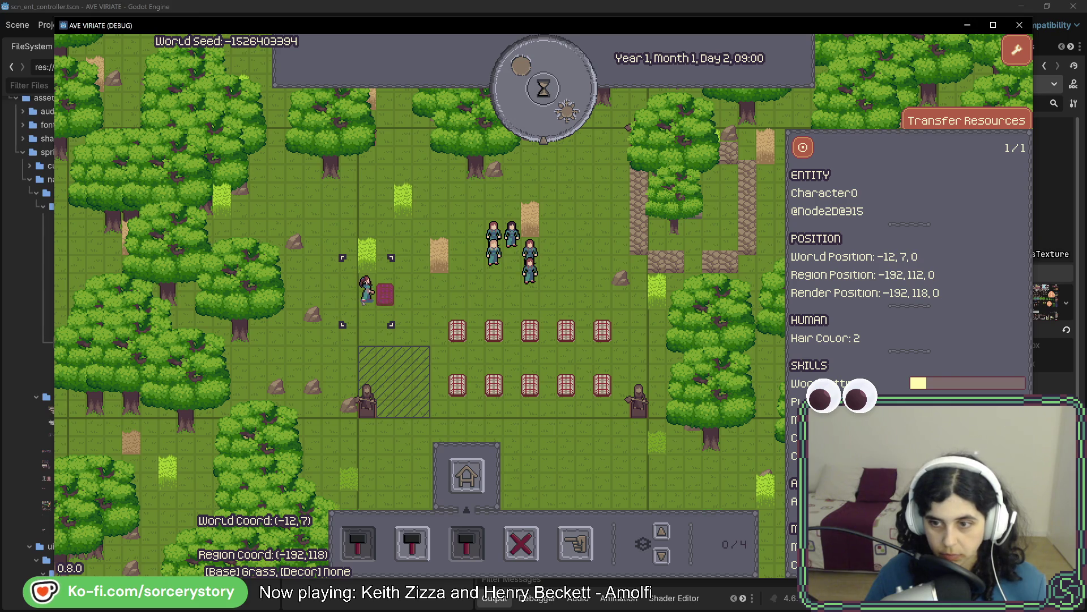
{"action": "key", "text": "Escape"}
{"action": "left_click", "coordinate": [529, 238]}
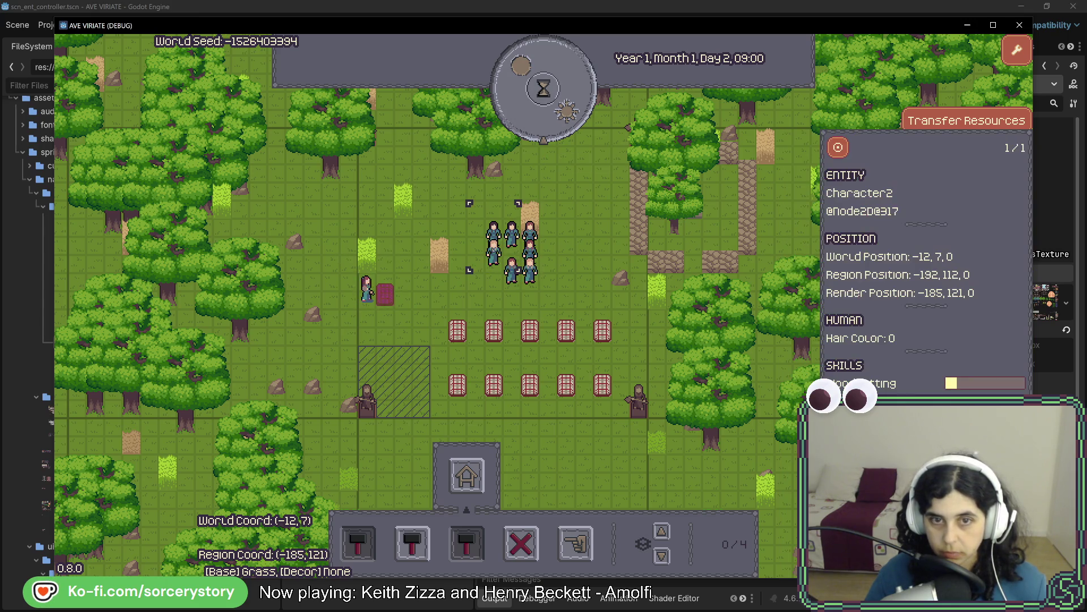
{"action": "key", "text": "Escape"}
{"action": "left_click", "coordinate": [529, 238]}
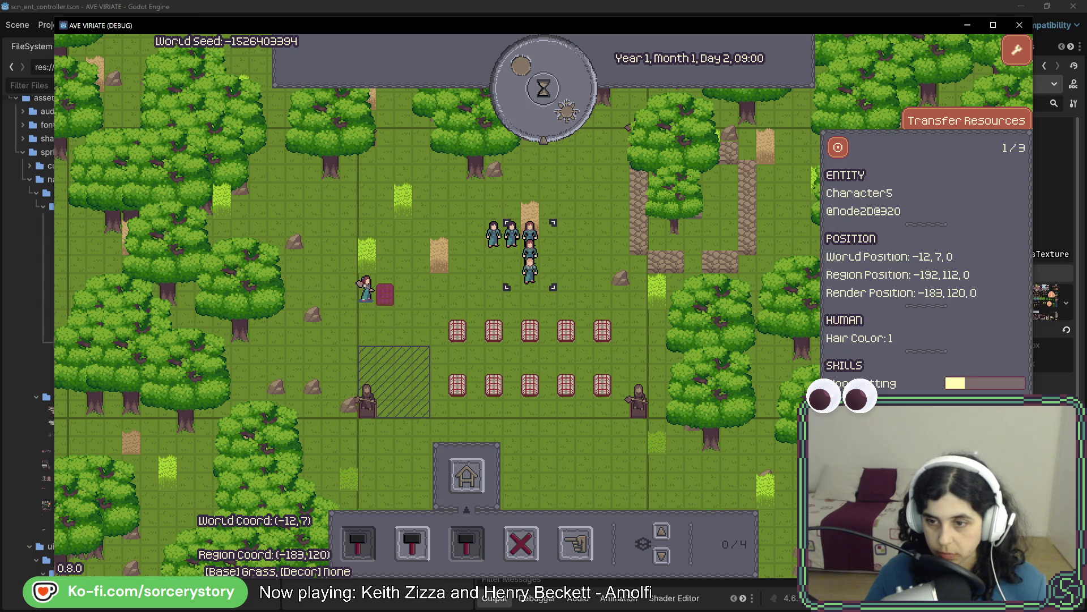
- Advance the clock toward evening until the furniture is built, reaching Day 2, 17:00
{"action": "left_click", "coordinate": [563, 115]}
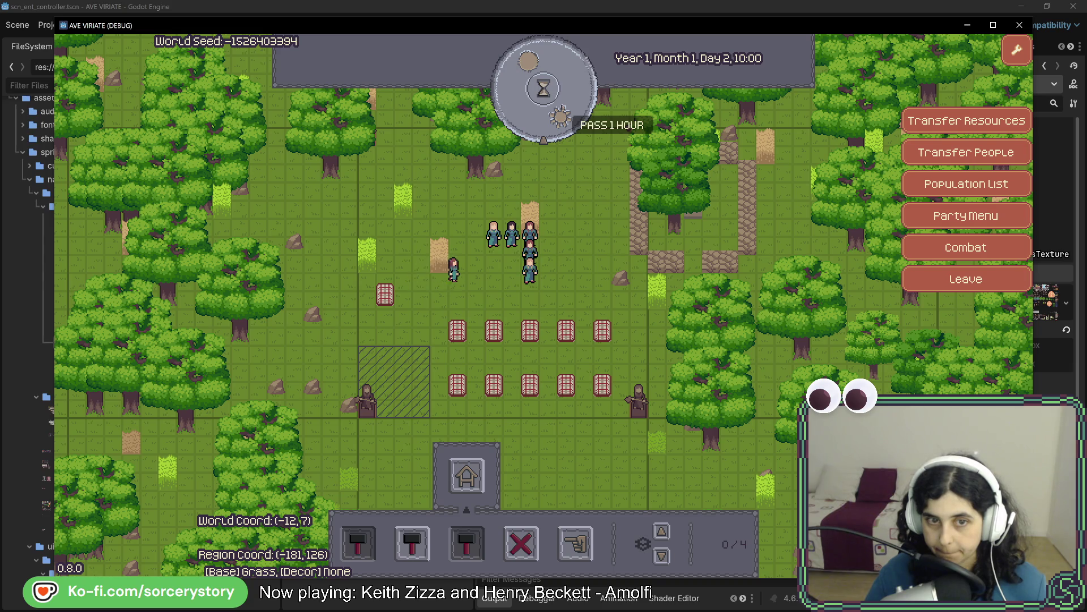
{"action": "left_click", "coordinate": [561, 117]}
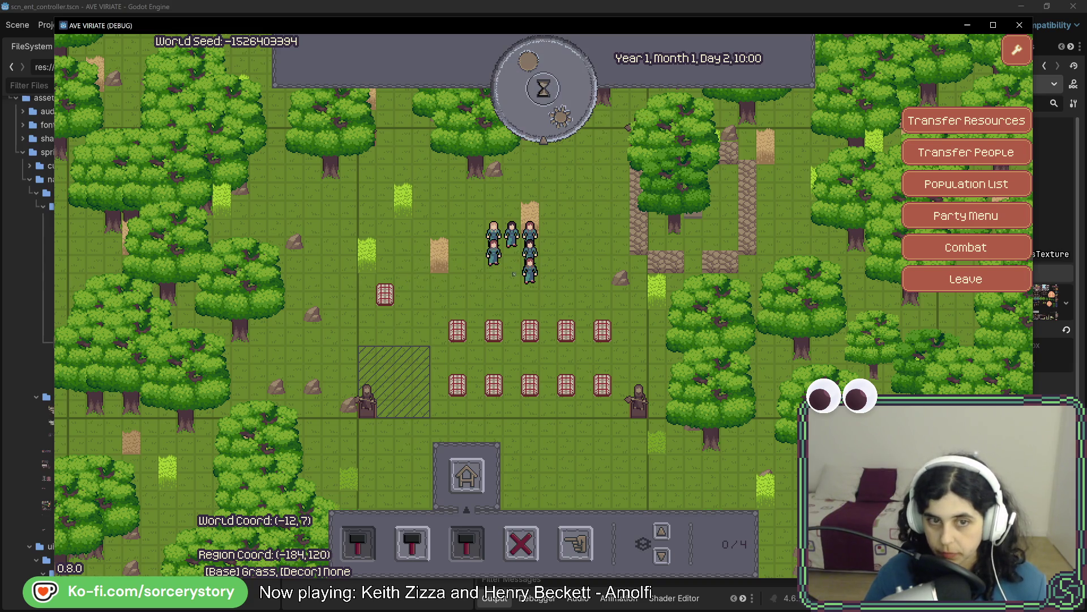
{"action": "left_click", "coordinate": [560, 115]}
{"action": "left_click", "coordinate": [550, 101]}
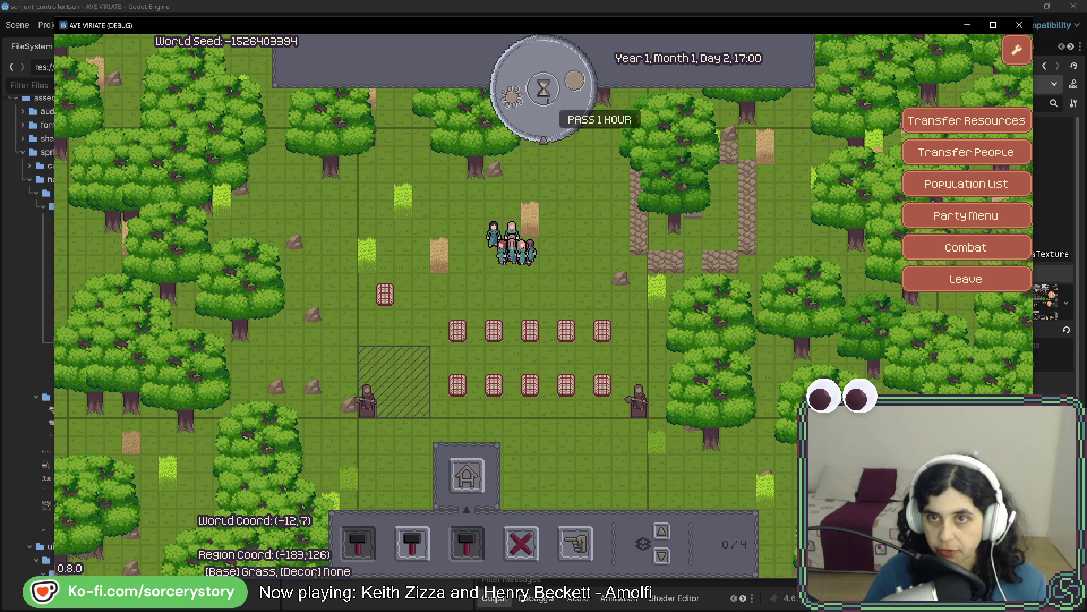
{"action": "left_click", "coordinate": [550, 101]}
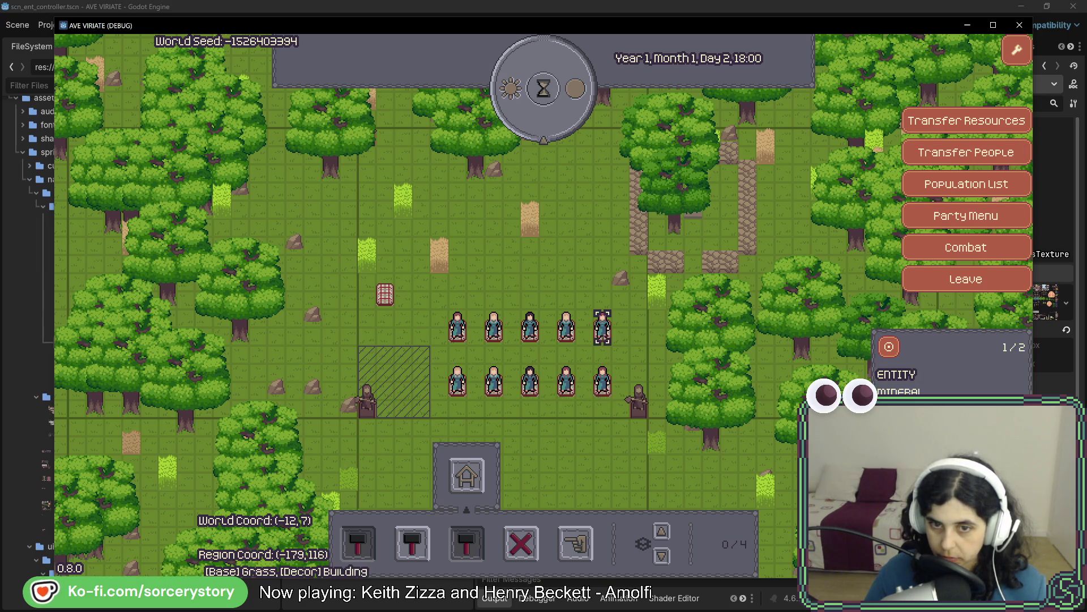
{"action": "left_click", "coordinate": [602, 383]}
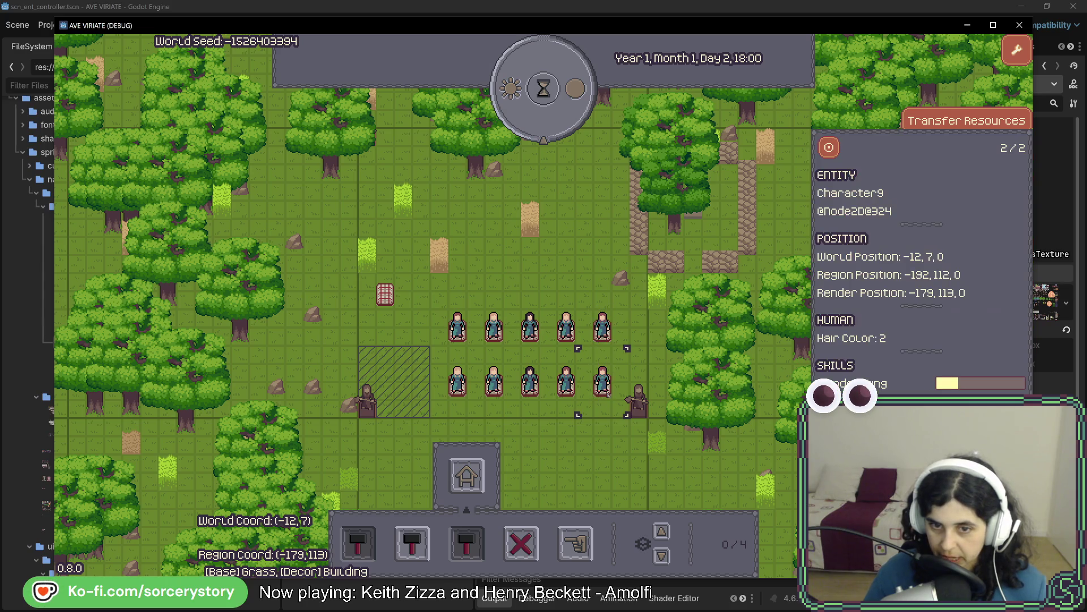
{"action": "left_click", "coordinate": [565, 382]}
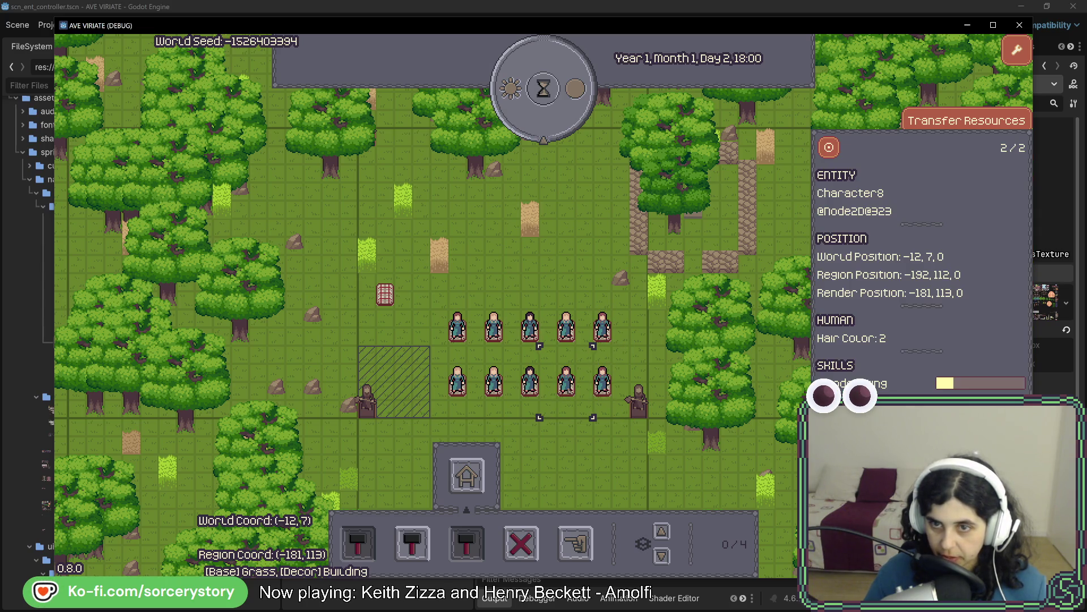
{"action": "left_click", "coordinate": [529, 382]}
{"action": "left_click", "coordinate": [493, 382]}
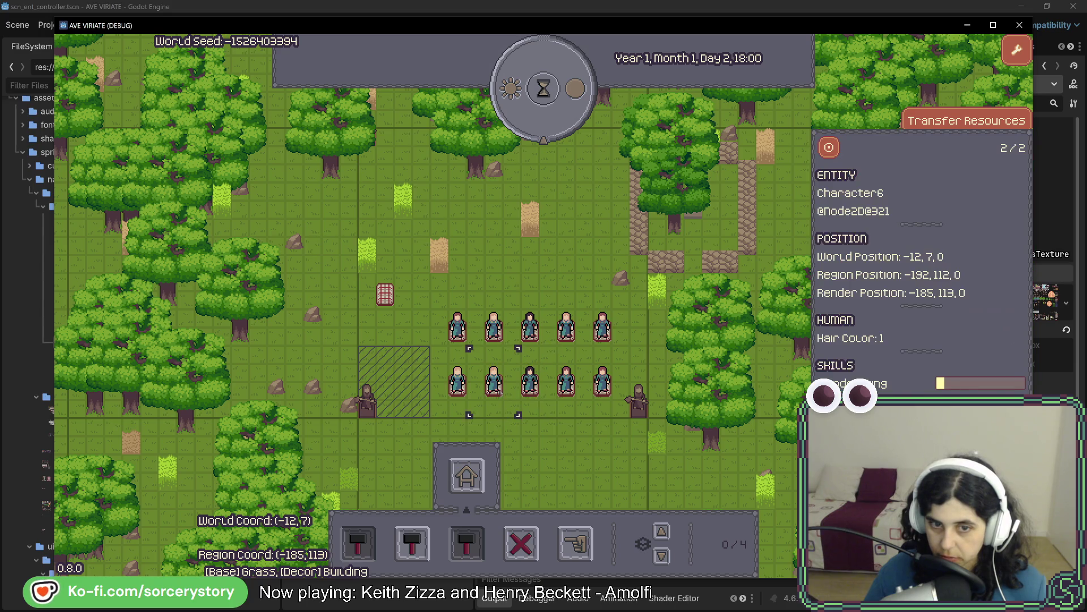
{"action": "left_click", "coordinate": [493, 382]}
{"action": "left_click", "coordinate": [457, 383]}
{"action": "left_click", "coordinate": [602, 327]}
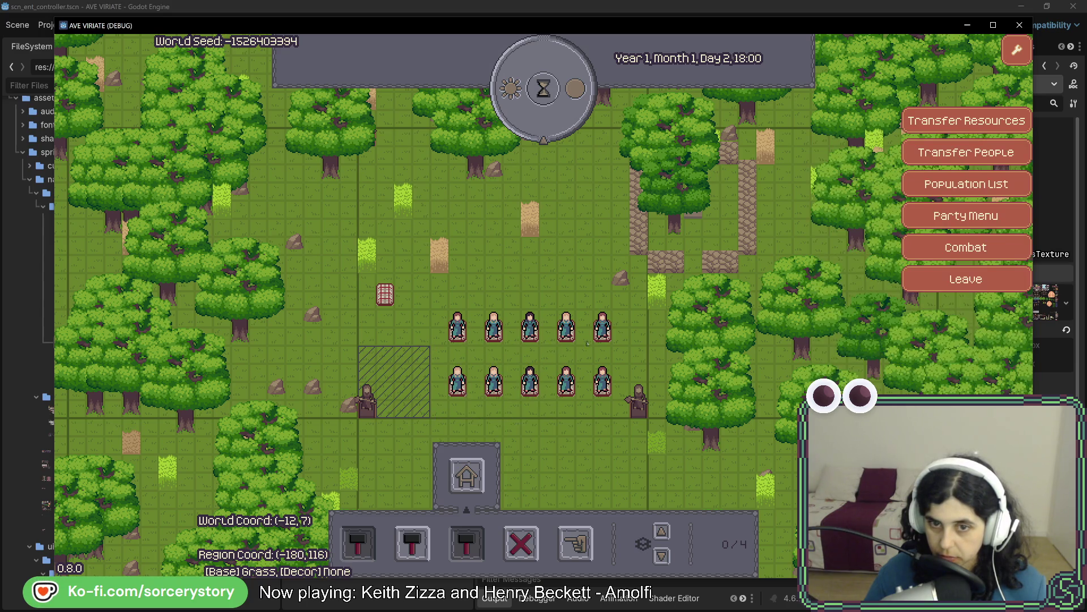
{"action": "left_click", "coordinate": [572, 339]}
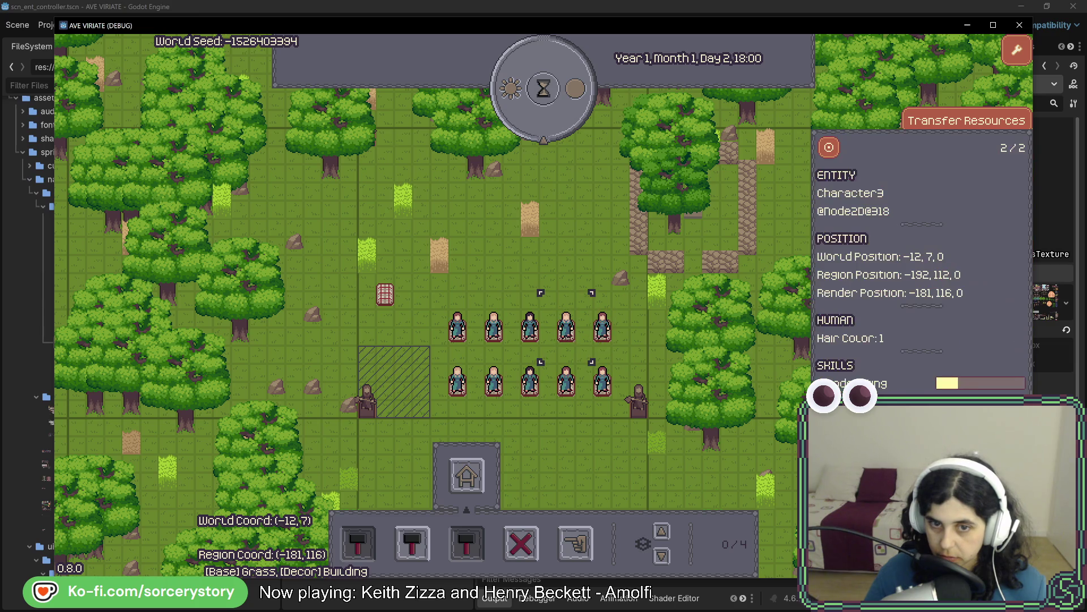
{"action": "left_click", "coordinate": [564, 229]}
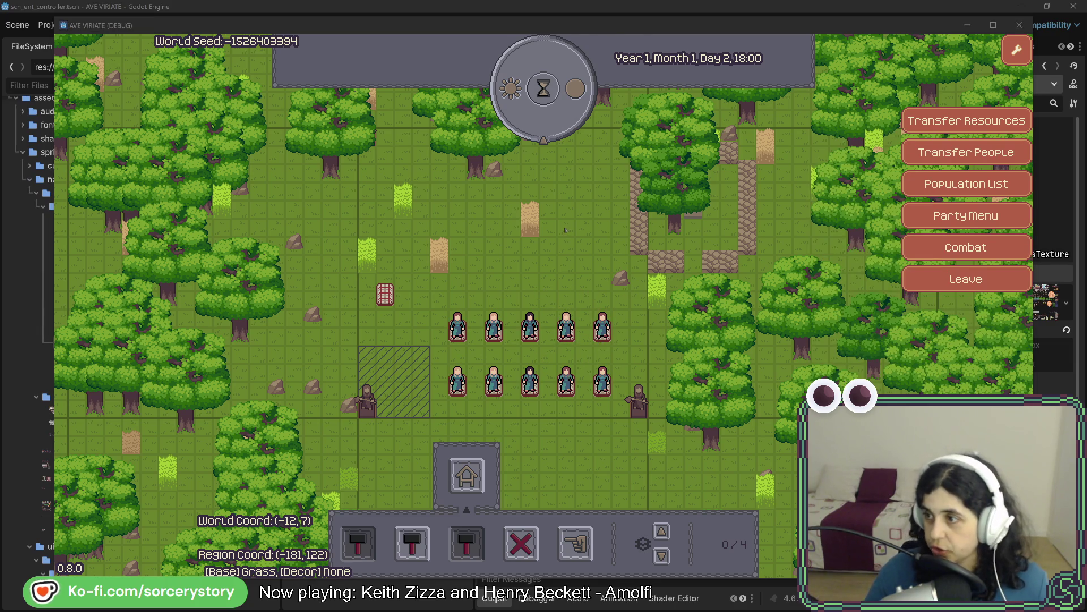
{"action": "key", "text": "alt+Tab"}
{"action": "key", "text": "alt+Tab"}
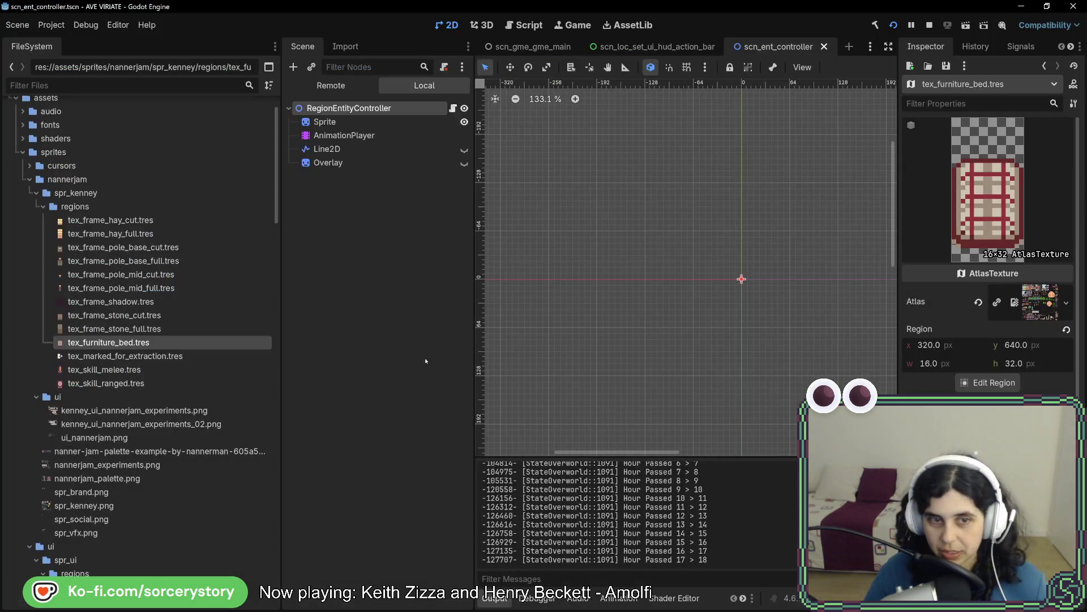
- Set tex_furniture_bed's atlas region to the 16x32 straw bed tile and save the scene
{"action": "left_click", "coordinate": [989, 383]}
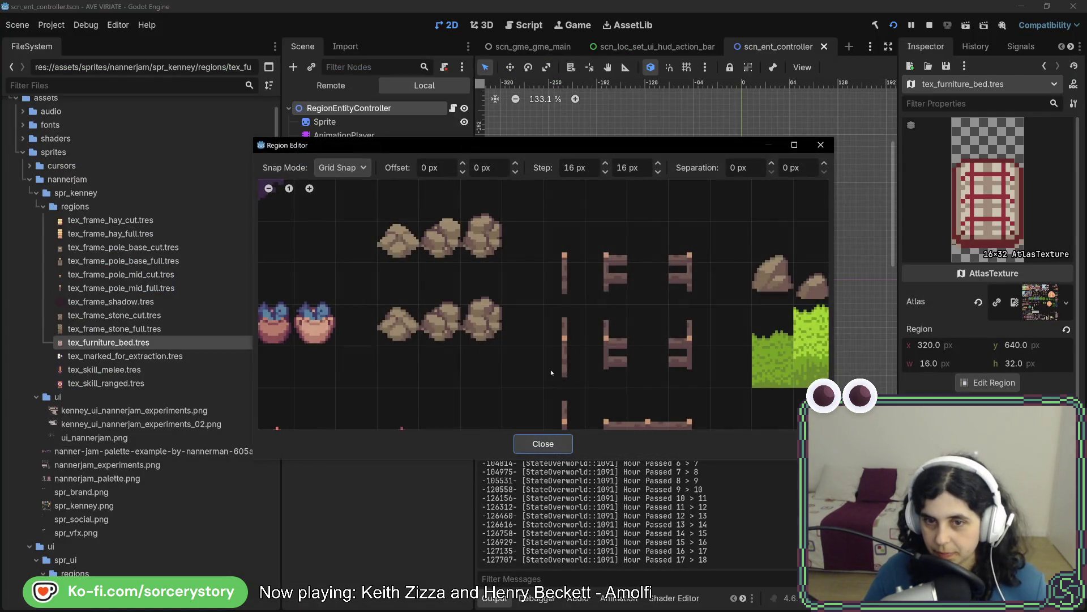
{"action": "scroll", "coordinate": [510, 391], "scroll_direction": "down", "scroll_amount": 4}
{"action": "scroll", "coordinate": [476, 363], "scroll_direction": "up", "scroll_amount": 5}
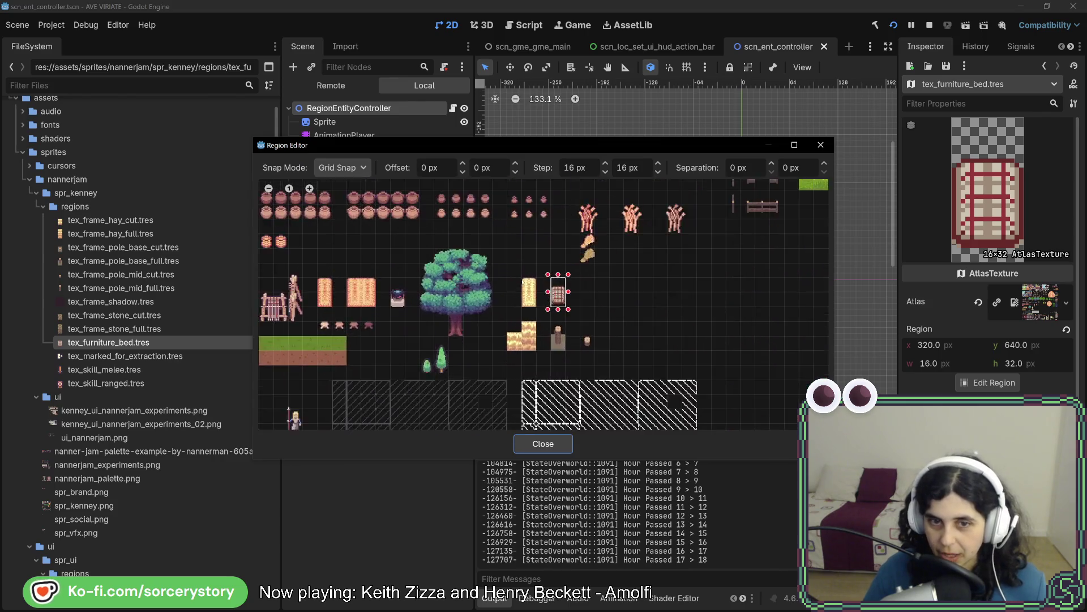
{"action": "left_click_drag", "start_coordinate": [512, 272], "coordinate": [545, 363]}
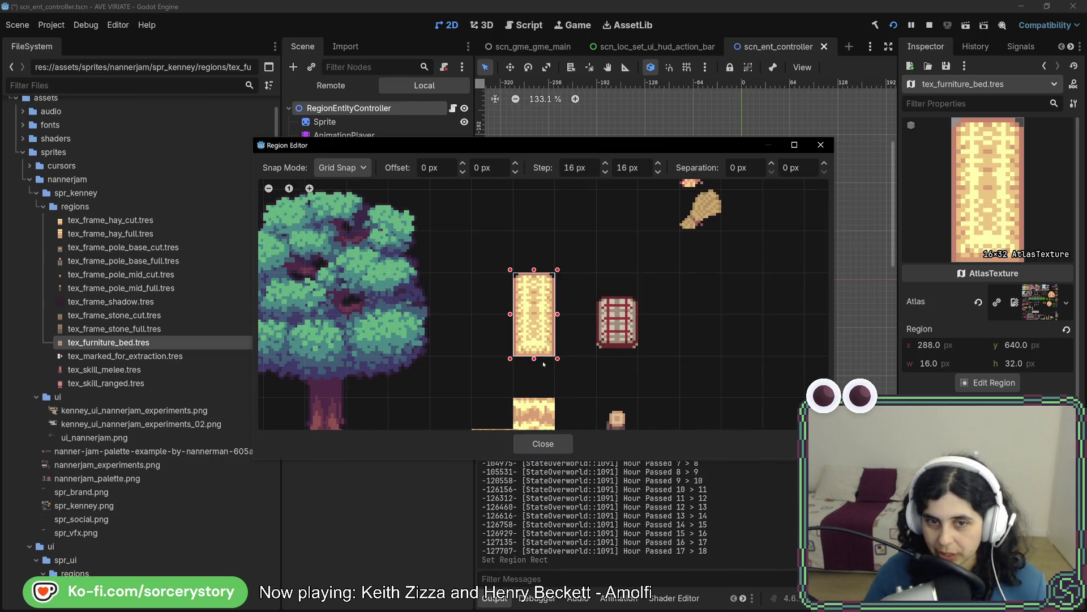
{"action": "left_click", "coordinate": [551, 448]}
{"action": "key", "text": "ctrl+s"}
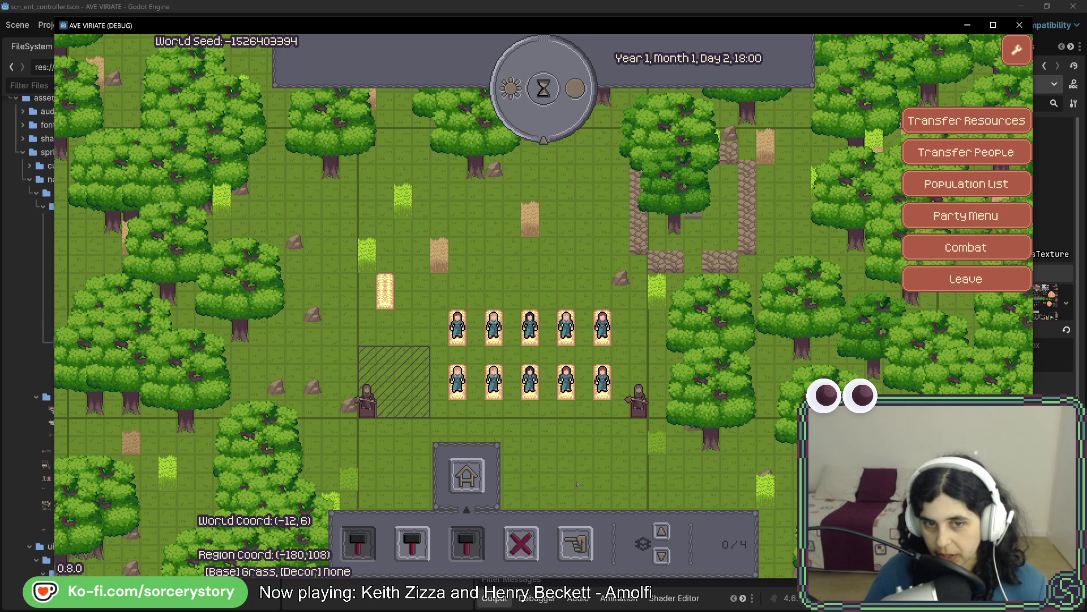
- Pass hours through the night until Day 3, 07:00 when the villagers wake
{"action": "left_click", "coordinate": [548, 93]}
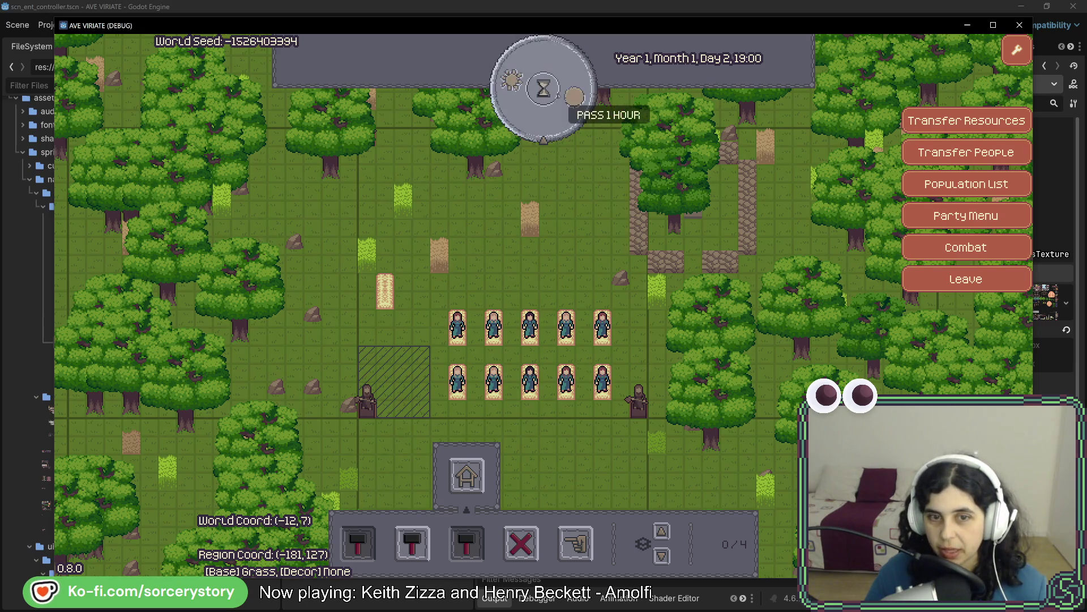
{"action": "left_click", "coordinate": [544, 89]}
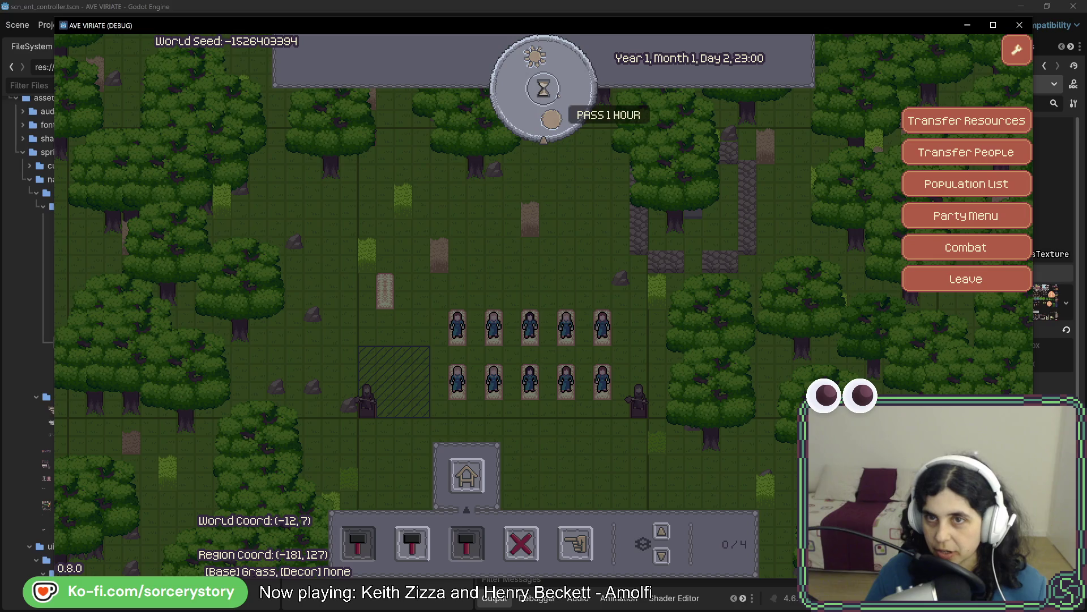
{"action": "left_click", "coordinate": [544, 89]}
{"action": "left_click", "coordinate": [543, 88]}
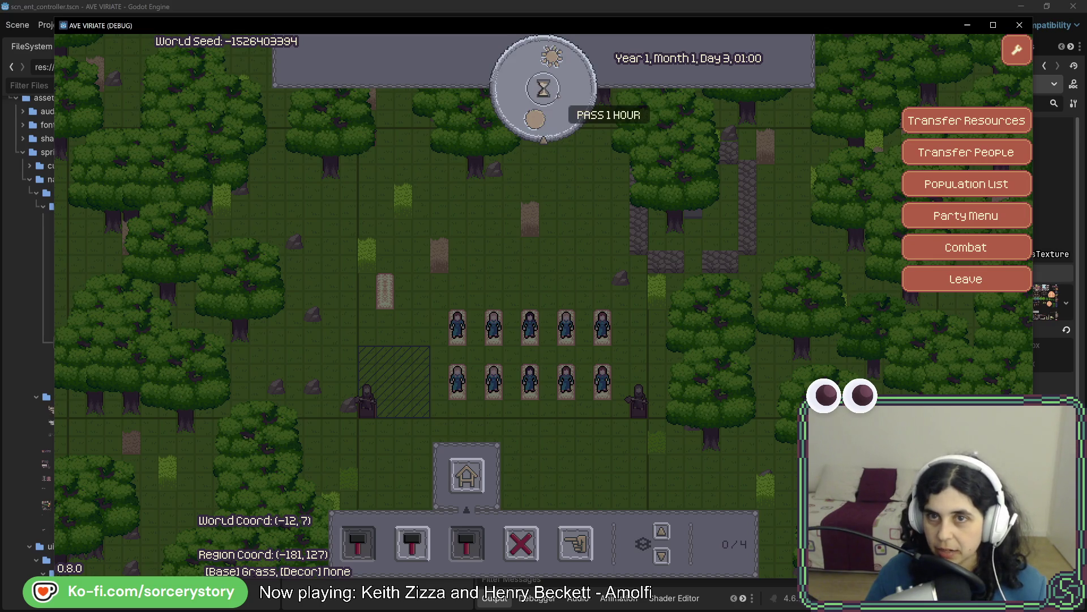
{"action": "left_click", "coordinate": [544, 88]}
{"action": "left_click", "coordinate": [545, 88]}
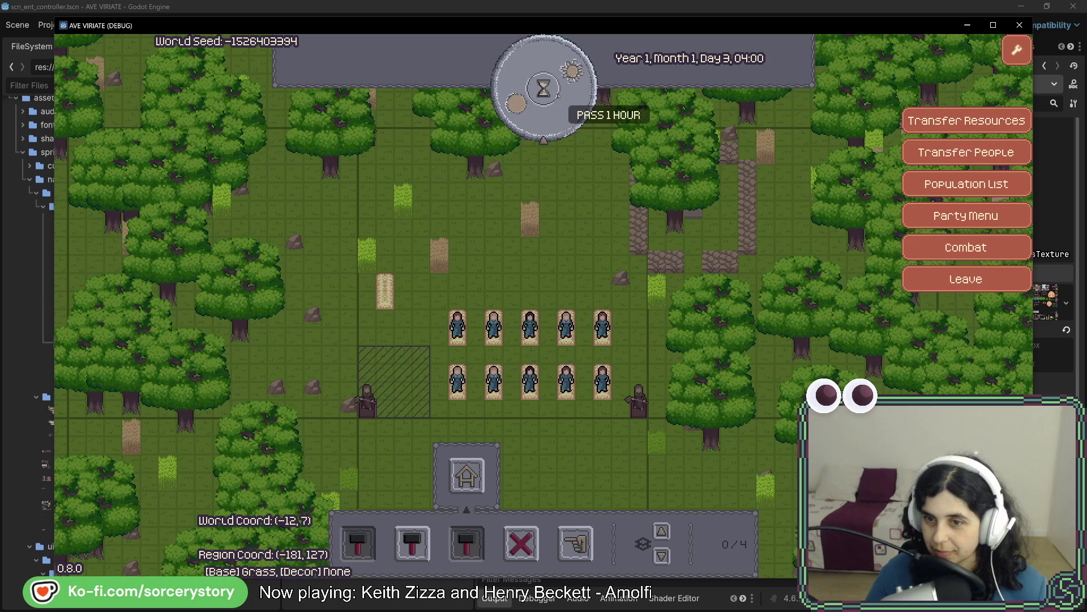
{"action": "left_click", "coordinate": [544, 89]}
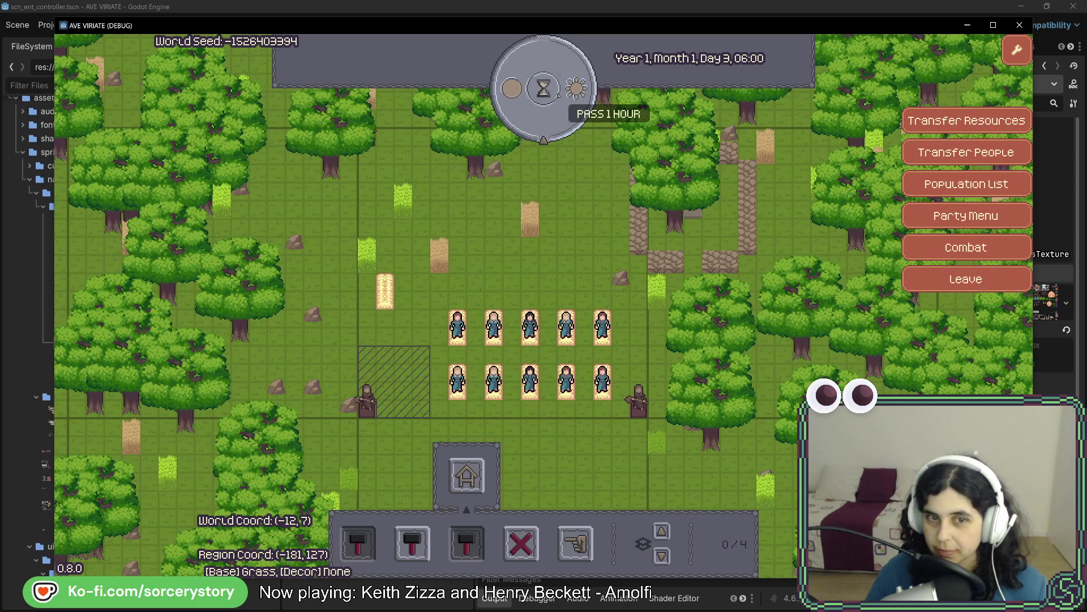
{"action": "left_click", "coordinate": [544, 89]}
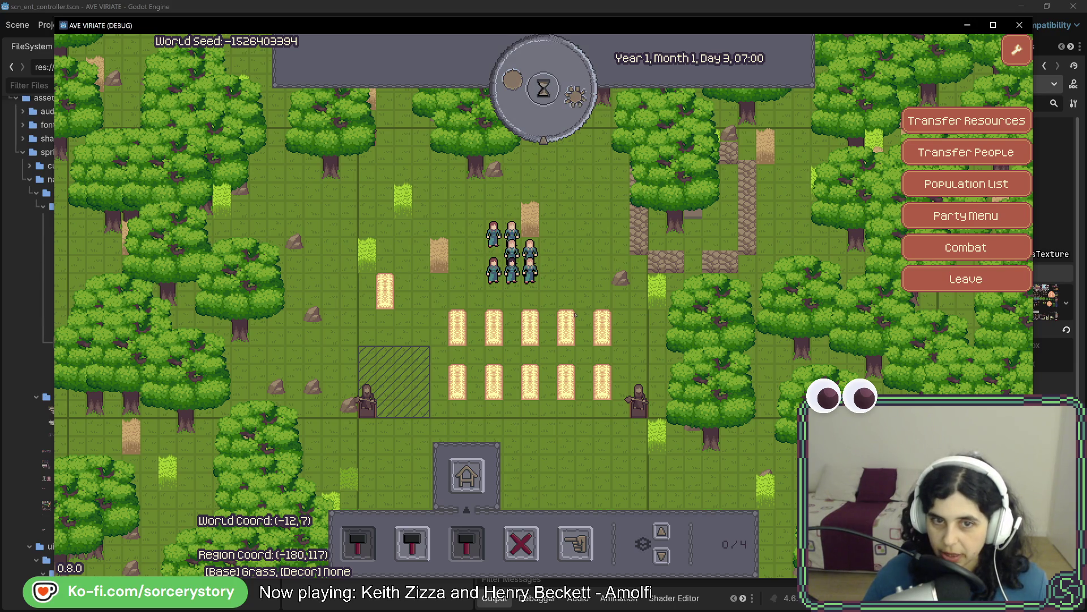
- Inspect two villagers, then select and remove an oak tree
{"action": "left_click", "coordinate": [531, 273]}
{"action": "left_click", "coordinate": [530, 255]}
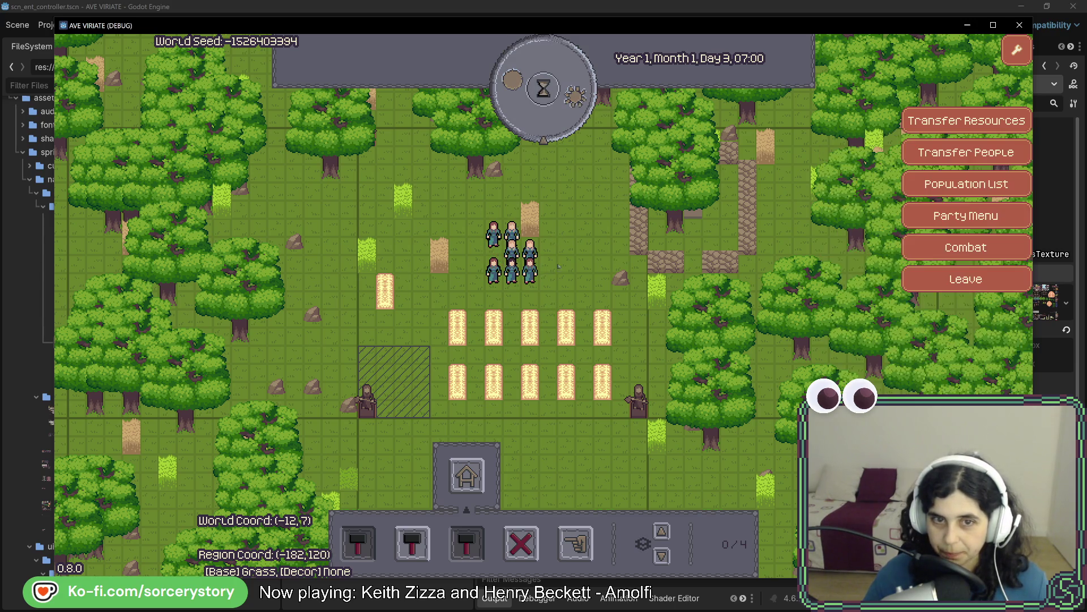
{"action": "key", "text": "d"}
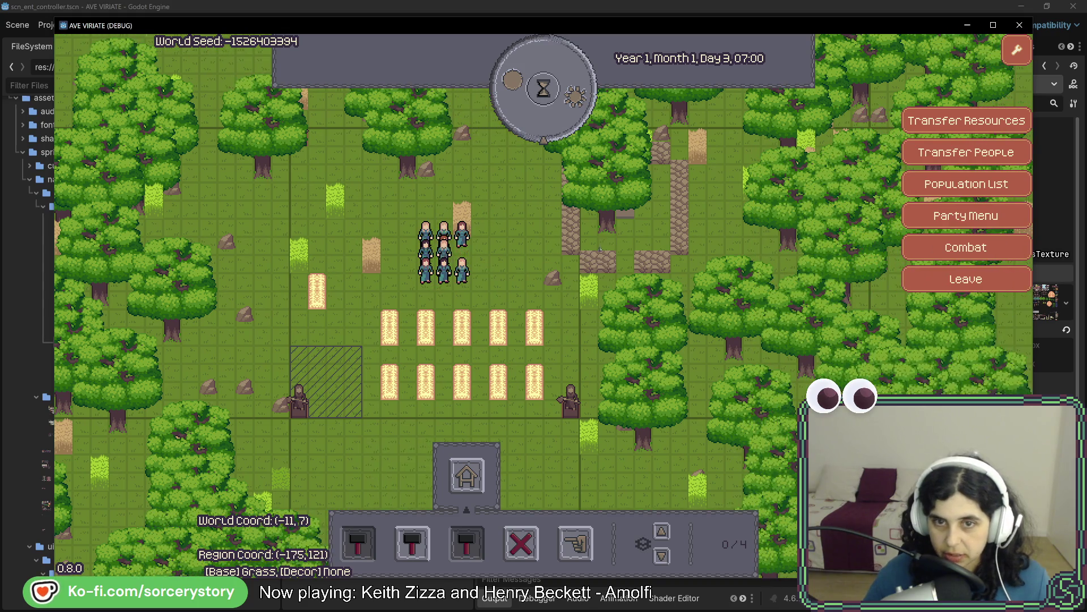
{"action": "left_click", "coordinate": [608, 231]}
{"action": "key", "text": "w"}
{"action": "left_click", "coordinate": [605, 234]}
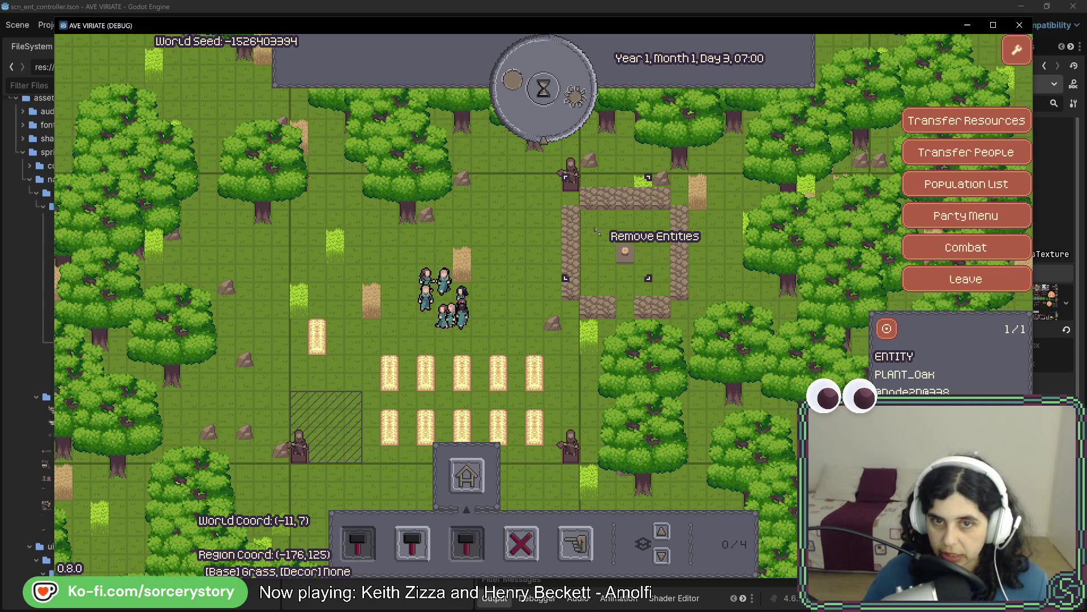
- Pan back to inspect one of the straw beds, then stop the running game
{"action": "key", "text": "s"}
{"action": "key", "text": "a"}
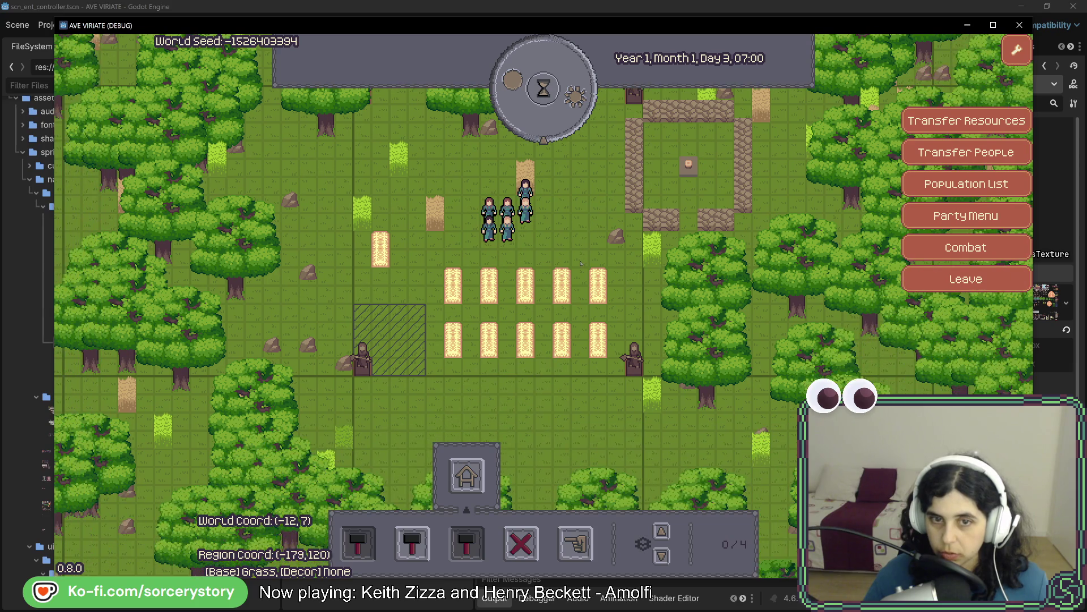
{"action": "key", "text": "a"}
{"action": "key", "text": "w"}
{"action": "left_click", "coordinate": [578, 322]}
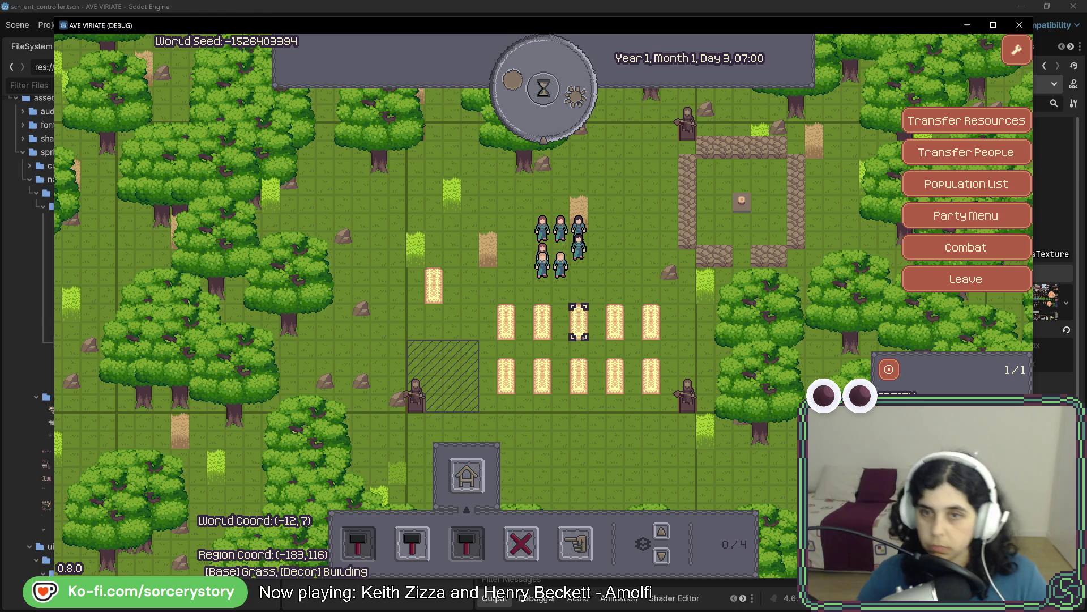
{"action": "left_click", "coordinate": [1026, 26]}
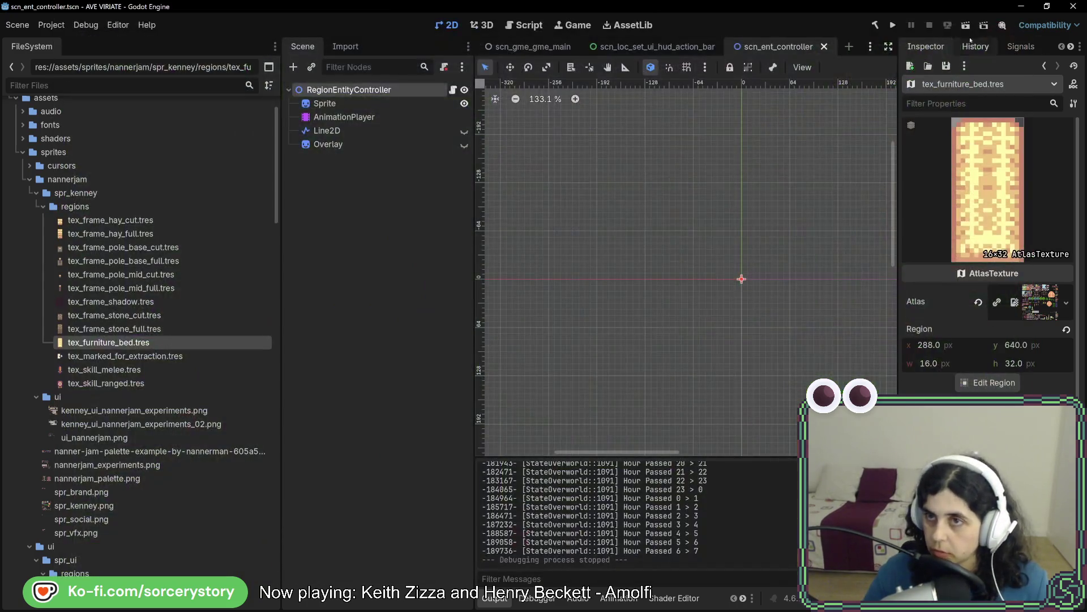
- Launch a fresh game, enter the settlement and remove two oaks beside the villagers
{"action": "left_click", "coordinate": [892, 25]}
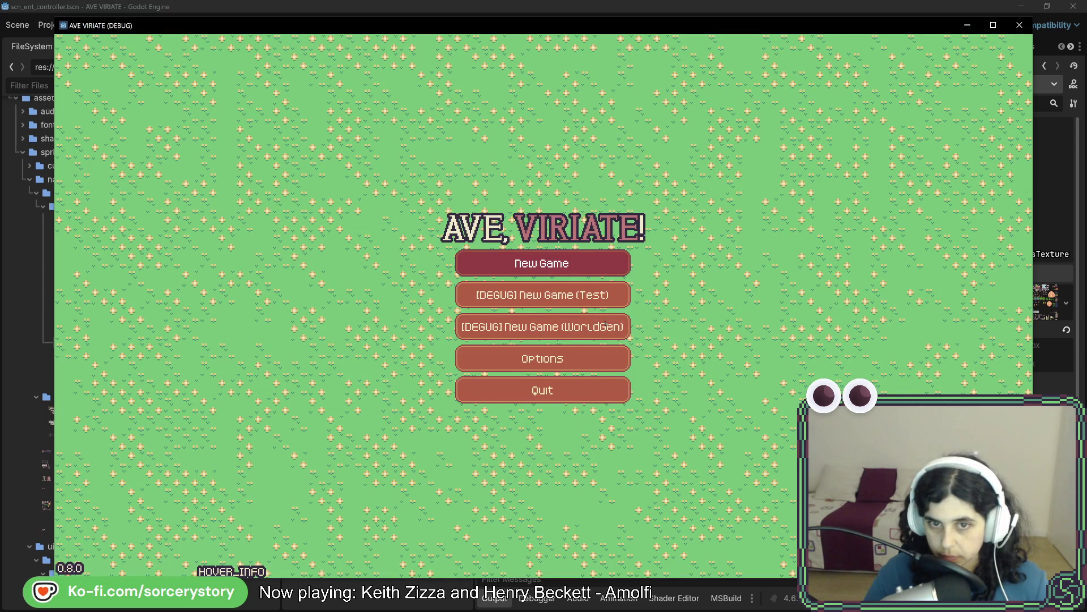
{"action": "left_click", "coordinate": [606, 324]}
{"action": "left_click", "coordinate": [608, 348]}
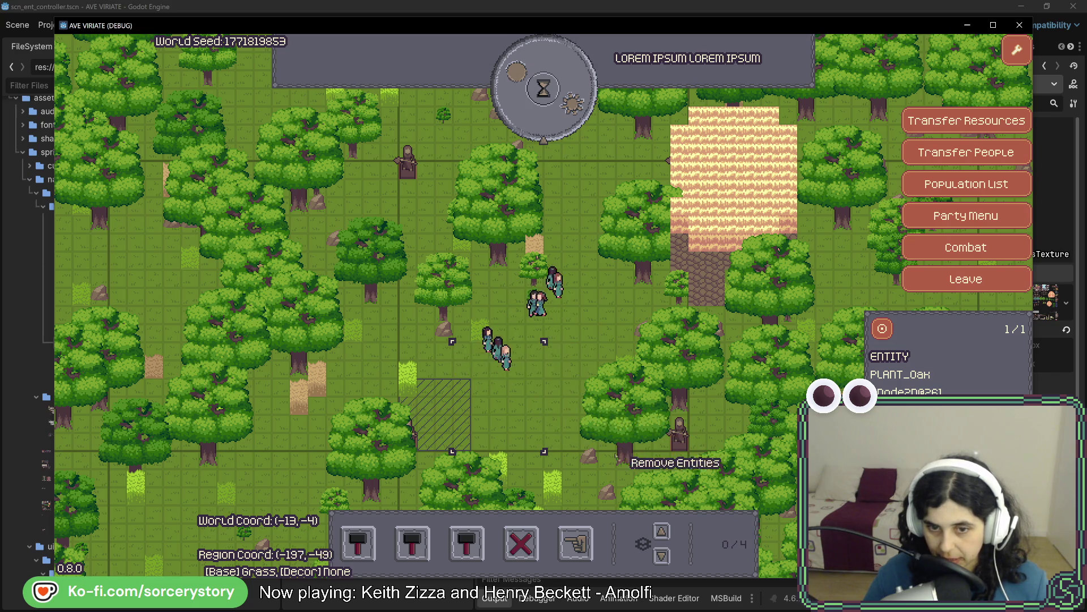
{"action": "left_click", "coordinate": [595, 450]}
{"action": "left_click", "coordinate": [652, 393]}
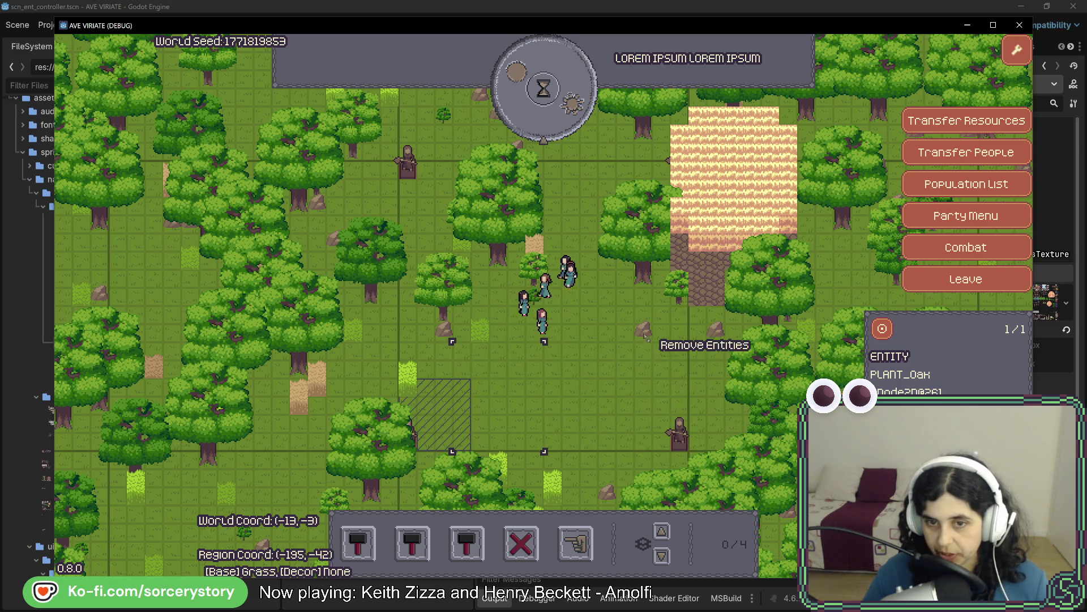
{"action": "right_click", "coordinate": [598, 384]}
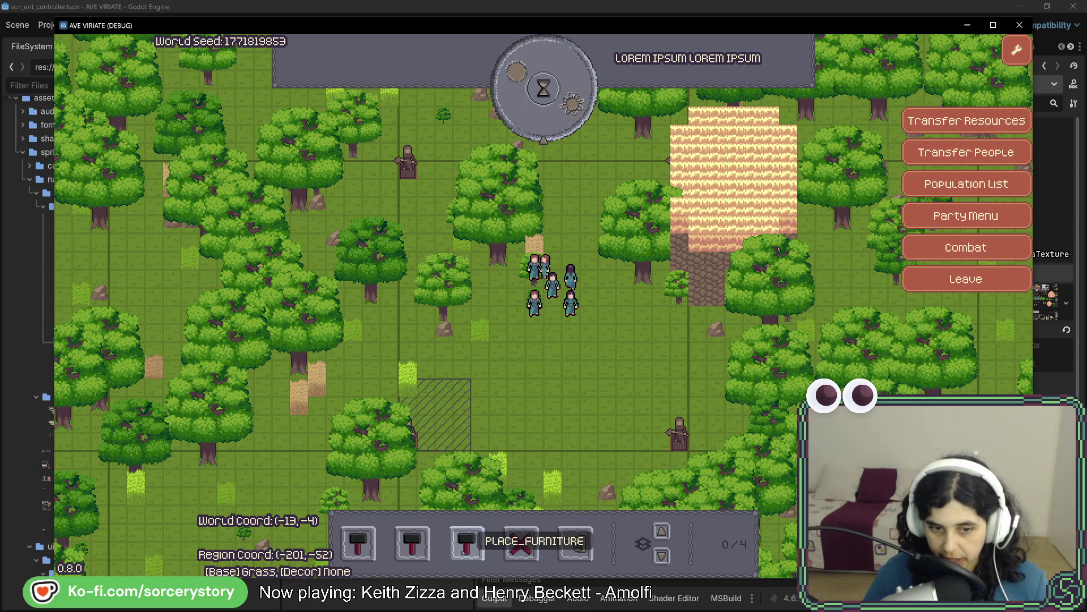
- Place a house building on the cleared ground and pass time until Day 2 morning
{"action": "left_click", "coordinate": [412, 544]}
{"action": "left_click", "coordinate": [412, 476]}
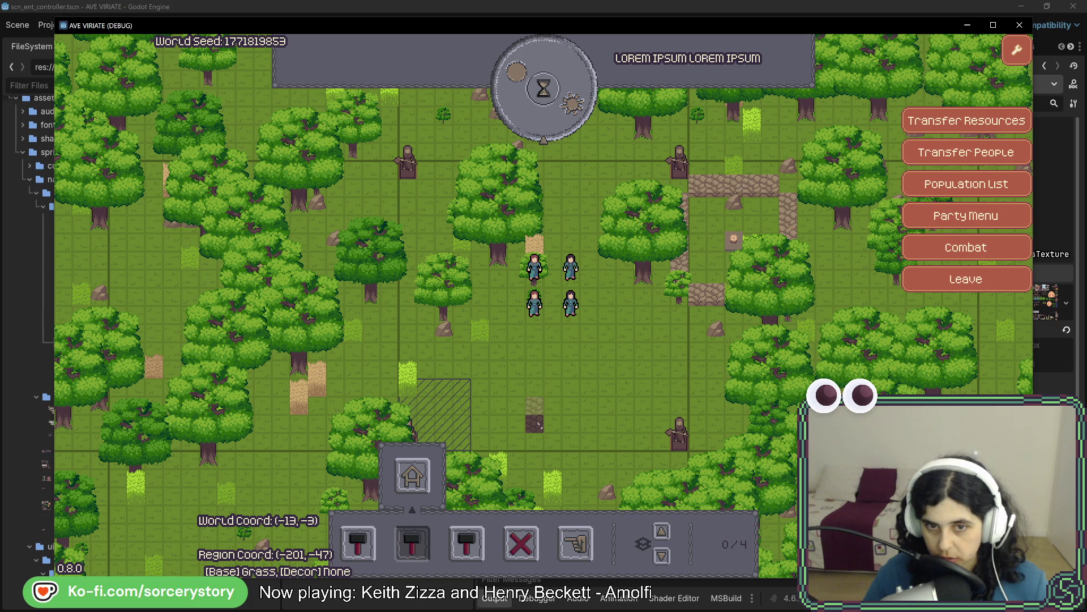
{"action": "left_click", "coordinate": [543, 87]}
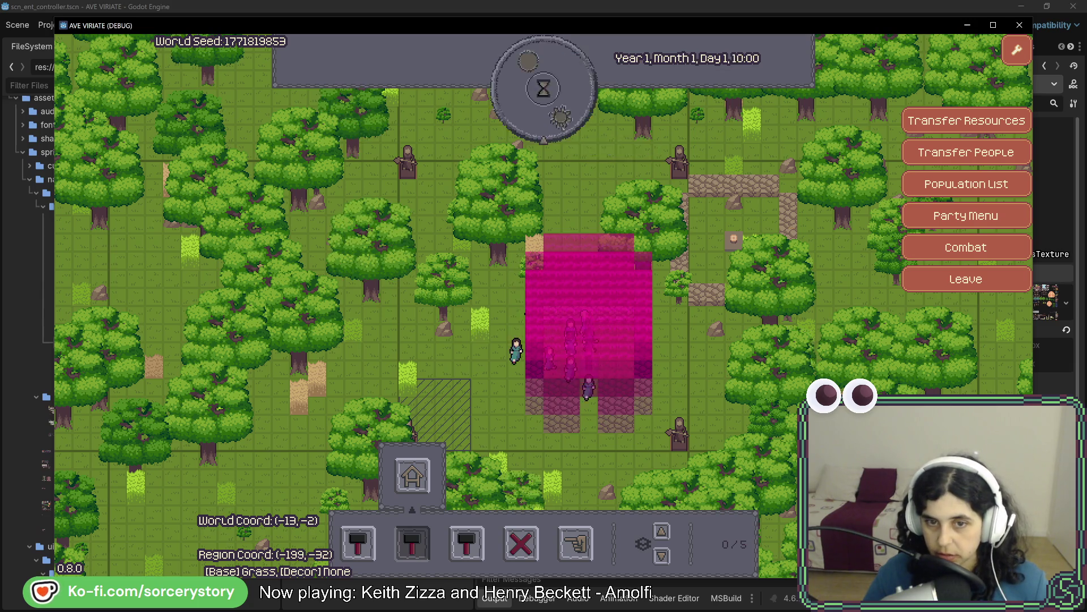
{"action": "left_click", "coordinate": [561, 130]}
{"action": "left_click", "coordinate": [562, 129]}
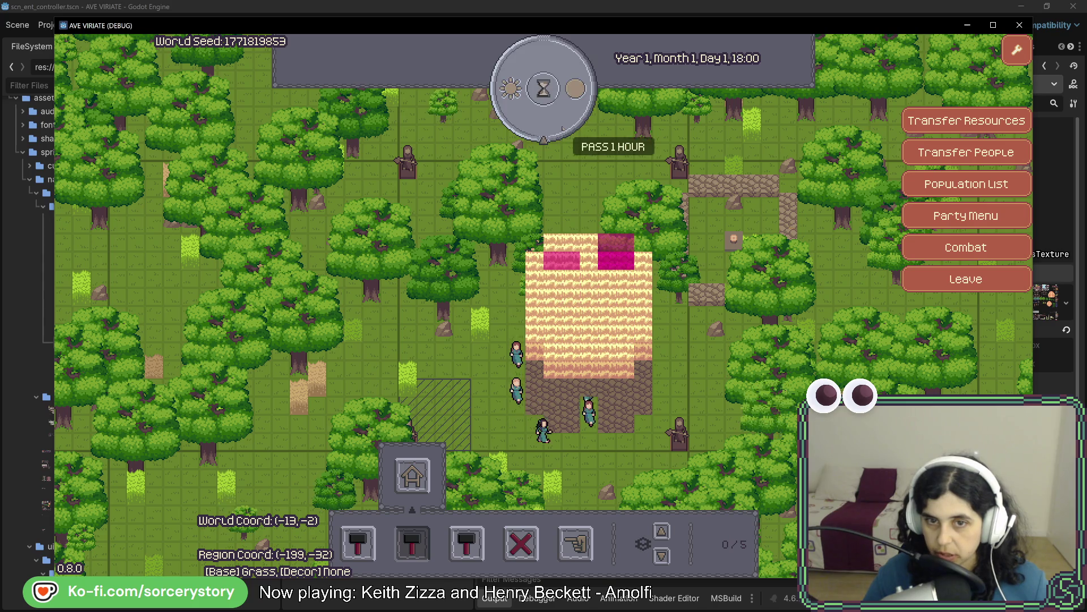
{"action": "left_click", "coordinate": [562, 129]}
{"action": "left_click", "coordinate": [561, 129]}
{"action": "left_click", "coordinate": [561, 129]}
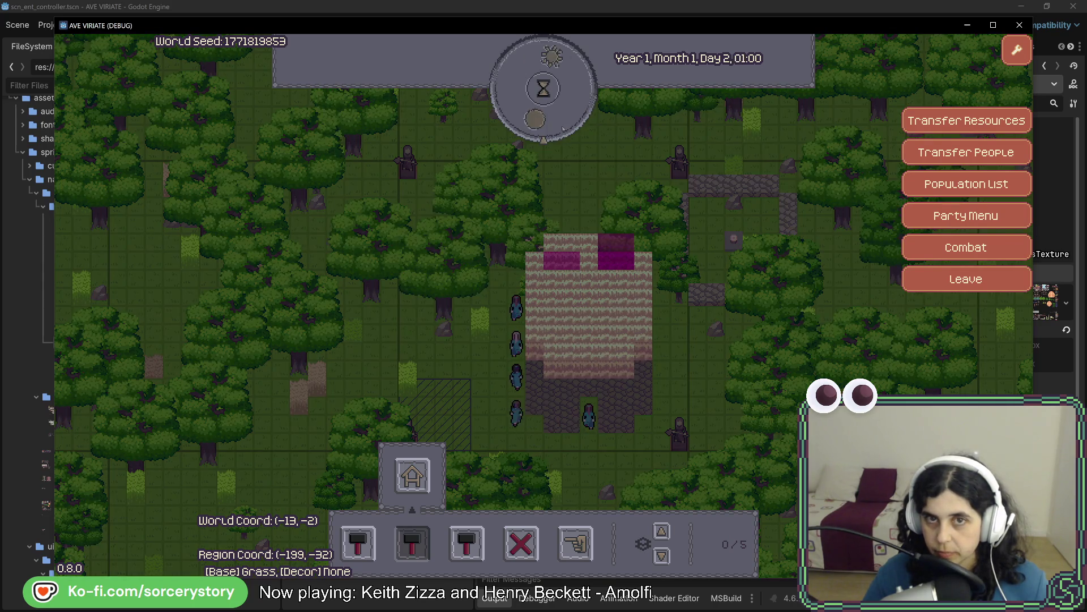
{"action": "left_click", "coordinate": [562, 129]}
{"action": "left_click", "coordinate": [562, 129]}
{"action": "left_click", "coordinate": [562, 129]}
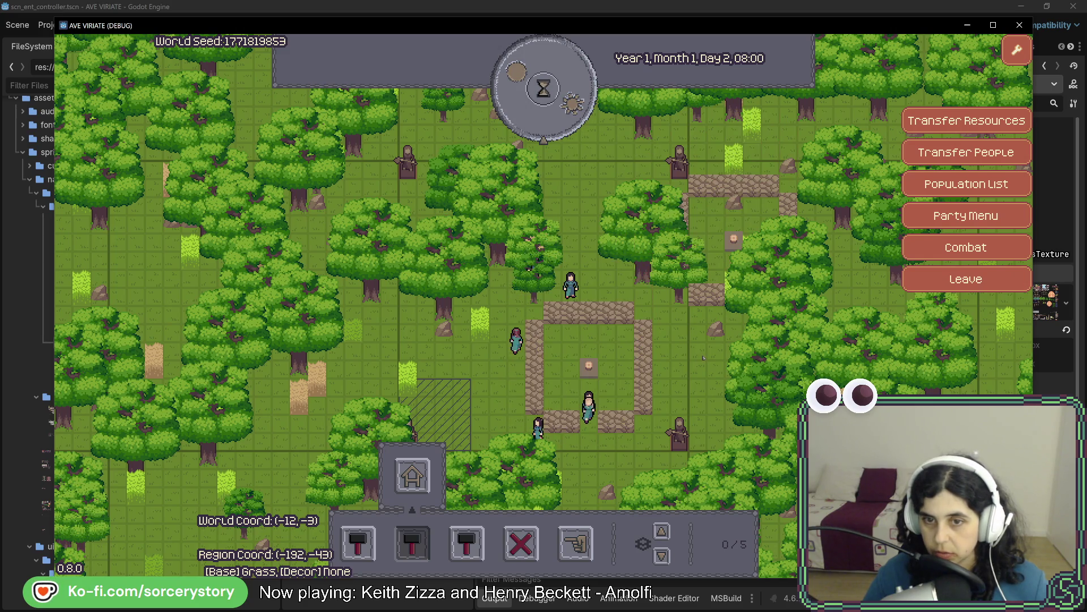
- Remove the oak trees growing around the stone building frames
{"action": "left_click", "coordinate": [680, 281]}
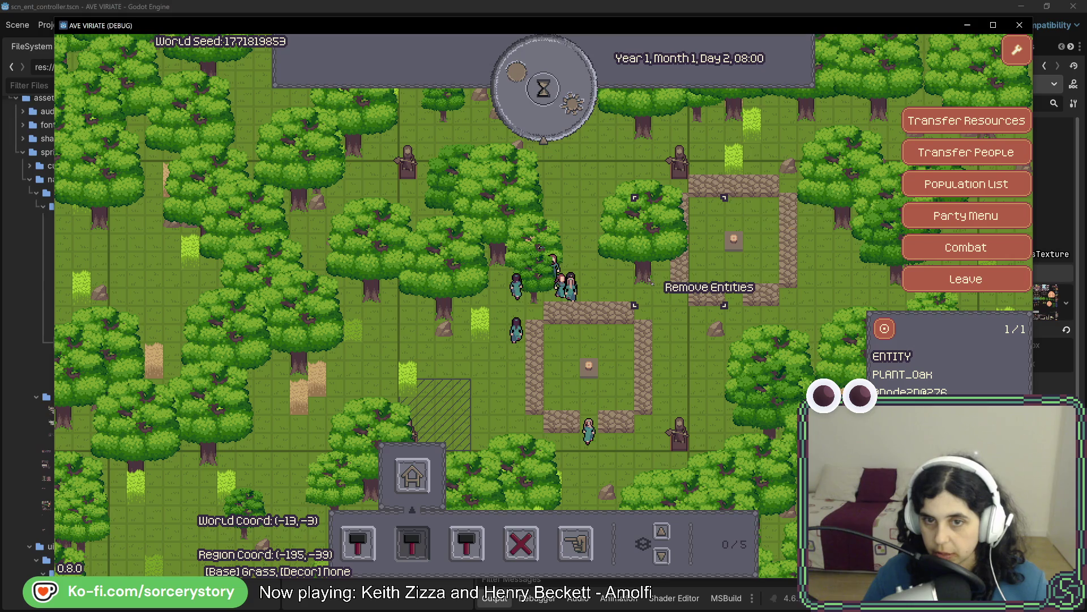
{"action": "left_click", "coordinate": [642, 248]}
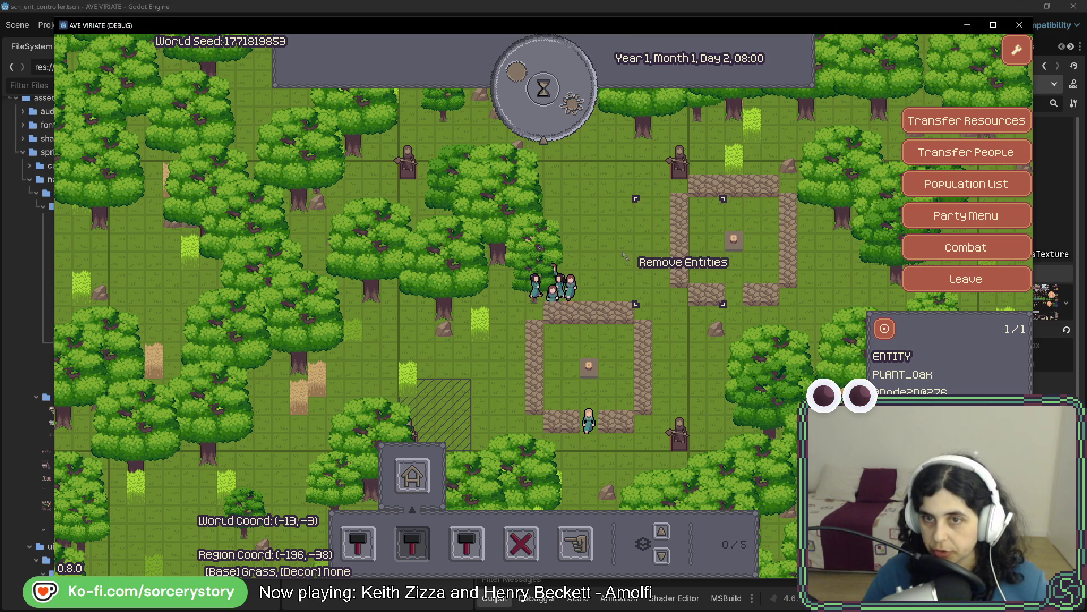
{"action": "key", "text": "d"}
{"action": "key", "text": "s"}
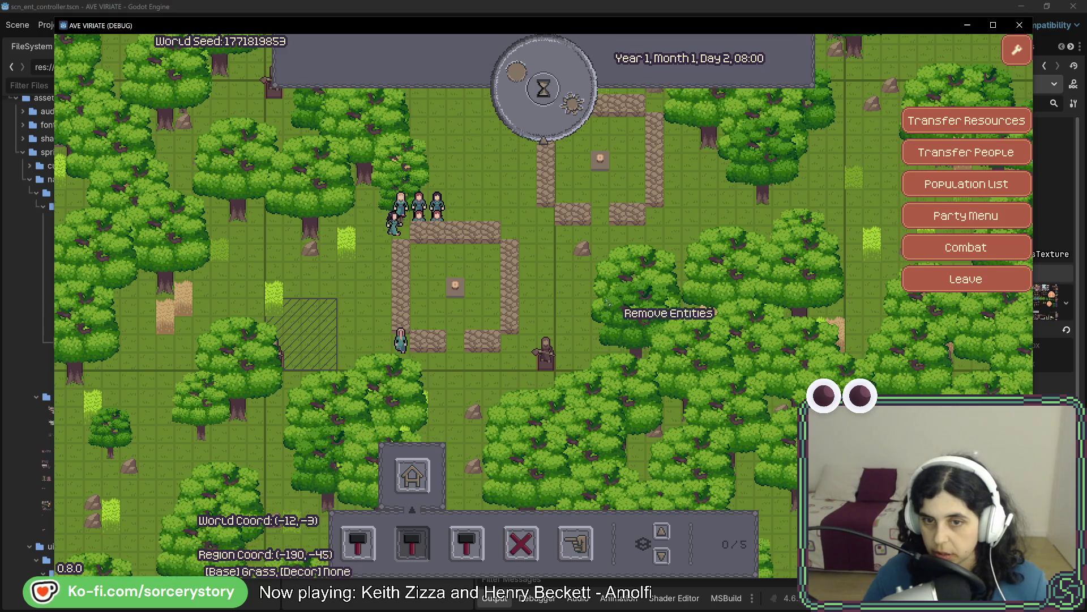
{"action": "left_click", "coordinate": [670, 358]}
{"action": "left_click", "coordinate": [714, 418]}
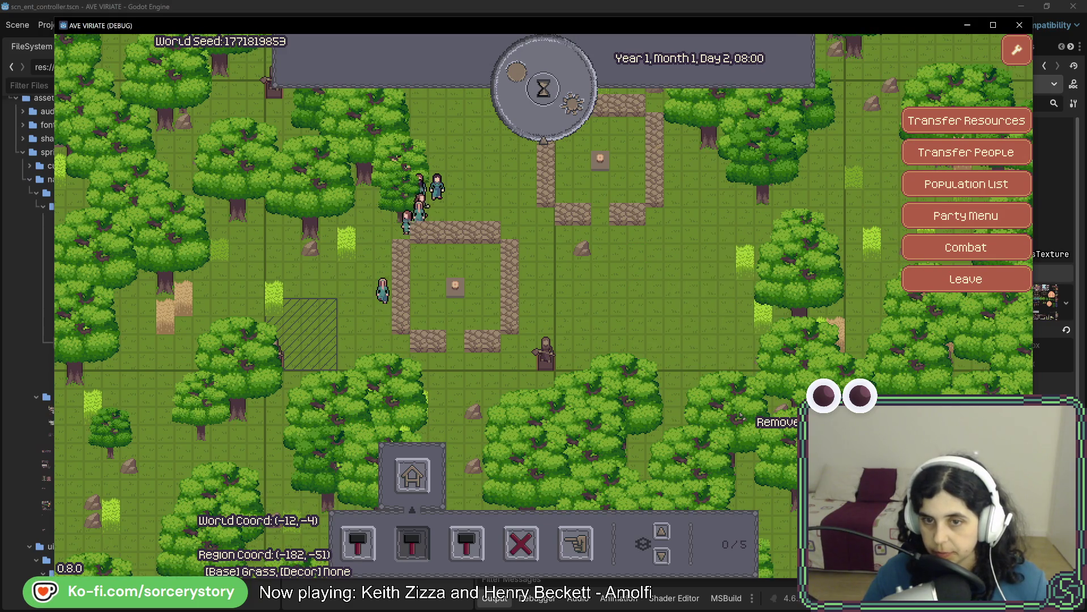
{"action": "key", "text": "a"}
{"action": "key", "text": "w"}
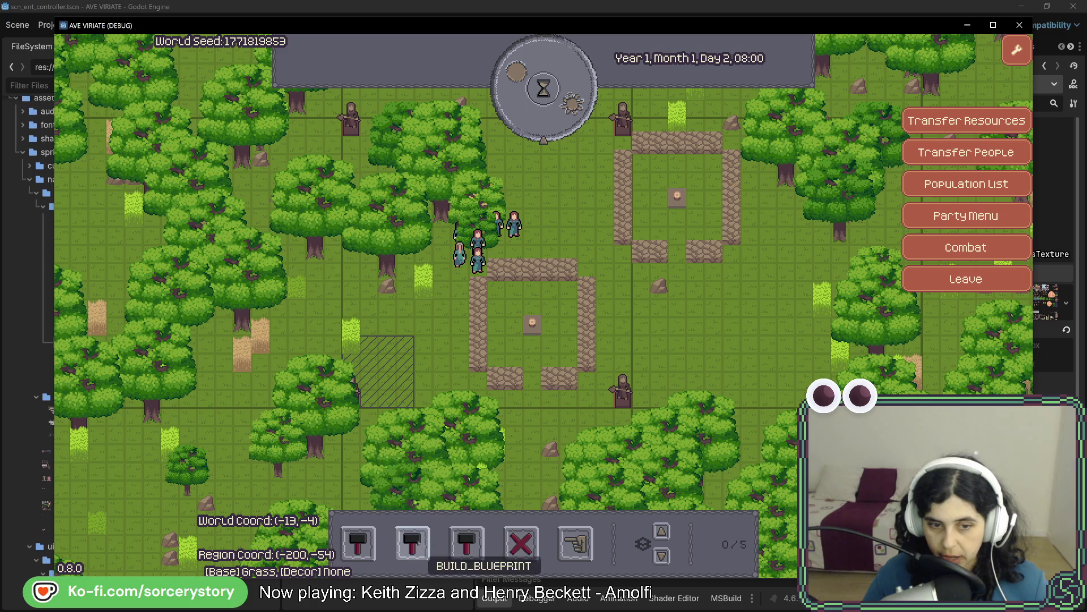
- Place five furniture pieces inside the lower stone enclosure
{"action": "left_click", "coordinate": [481, 553]}
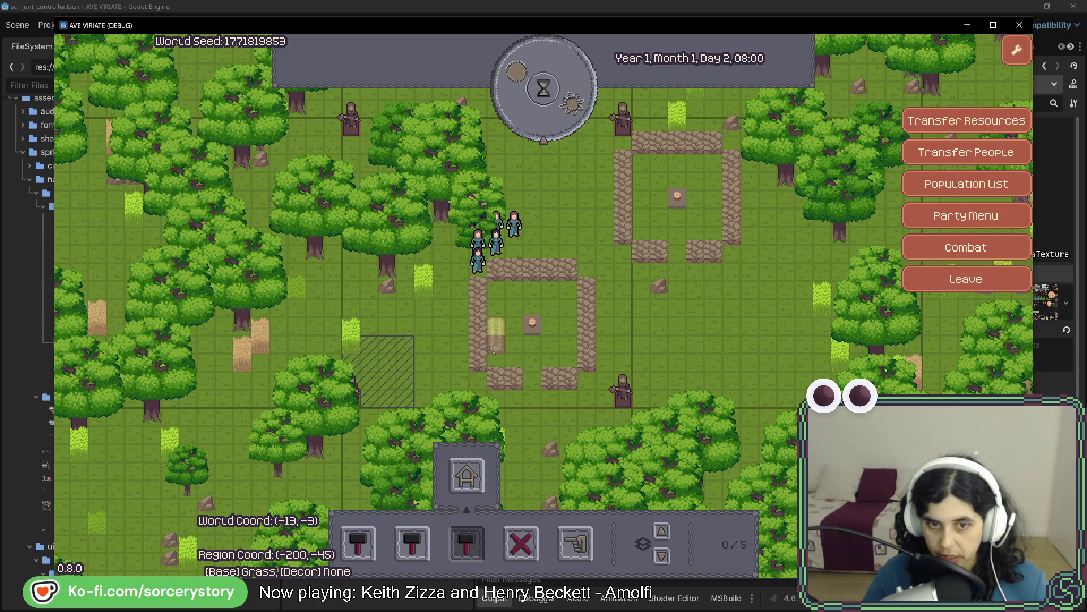
{"action": "left_click", "coordinate": [494, 362]}
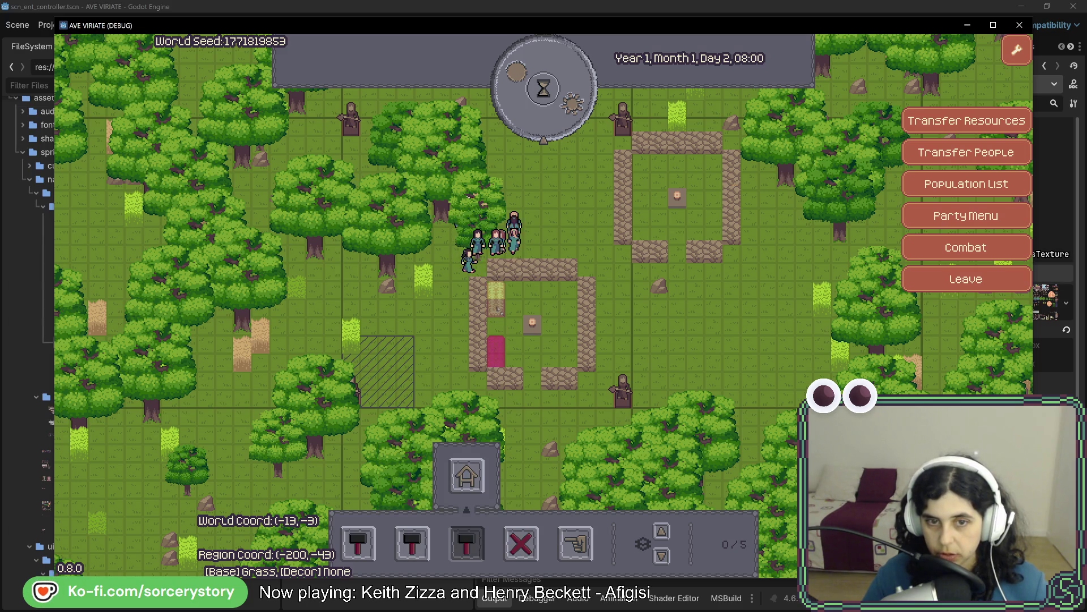
{"action": "left_click", "coordinate": [495, 306]}
{"action": "left_click", "coordinate": [531, 300]}
{"action": "left_click", "coordinate": [568, 299]}
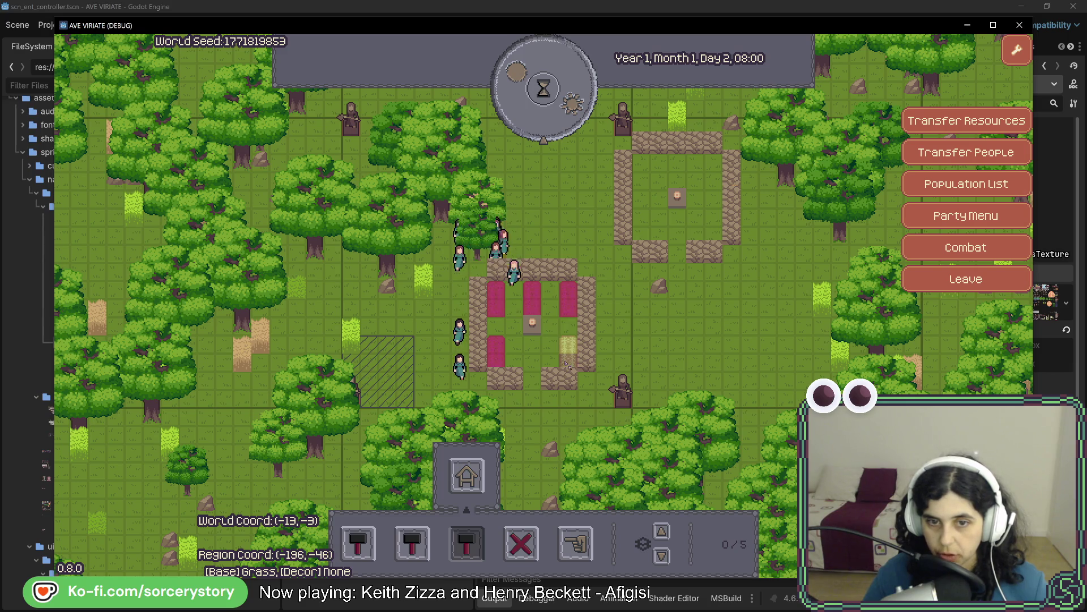
{"action": "left_click", "coordinate": [568, 351]}
- Place five furniture pieces inside the upper-right enclosure
{"action": "key", "text": "w"}
{"action": "left_click", "coordinate": [641, 283]}
{"action": "left_click", "coordinate": [641, 231]}
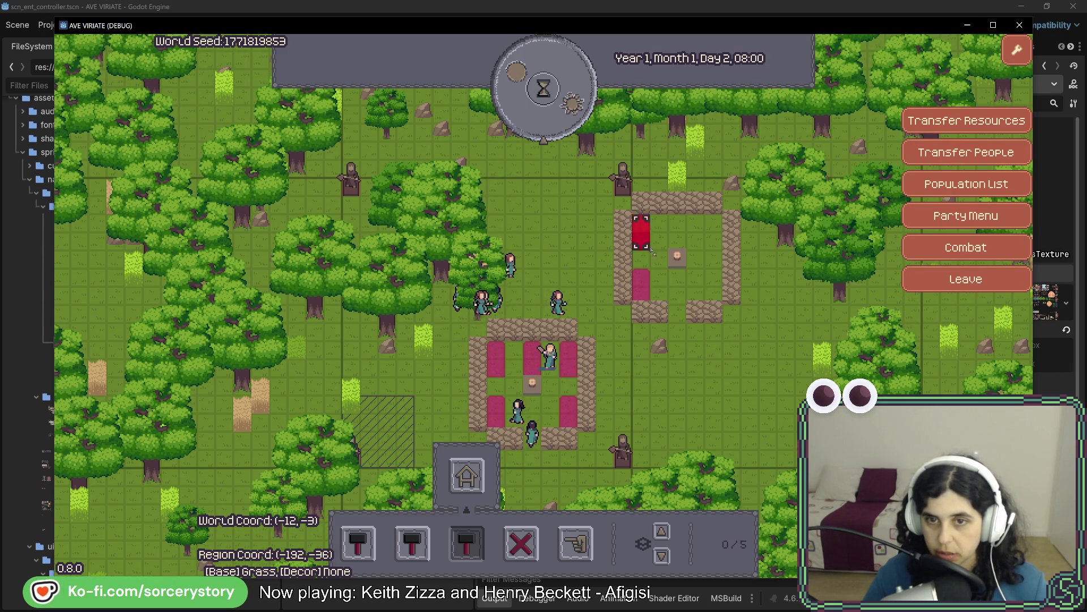
{"action": "left_click", "coordinate": [676, 231]}
{"action": "left_click", "coordinate": [712, 232]}
{"action": "left_click", "coordinate": [713, 284]}
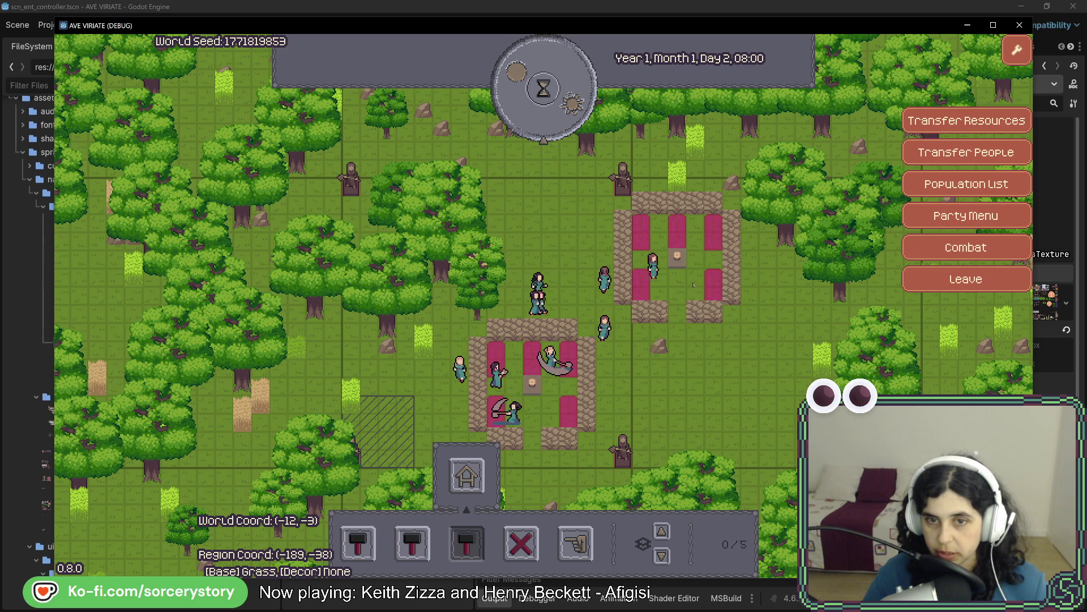
{"action": "key", "text": "s"}
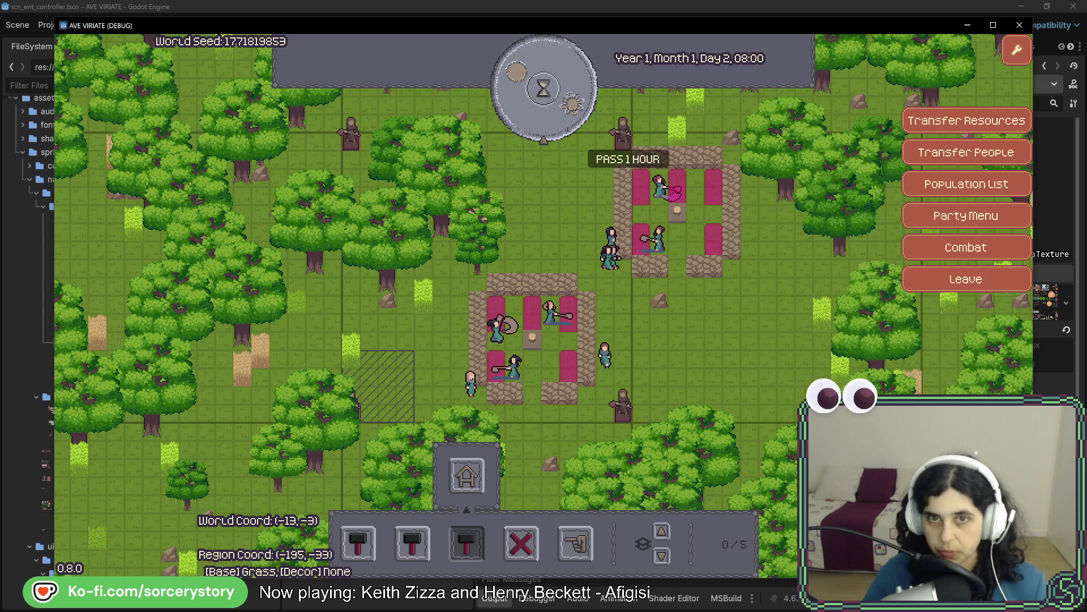
- Pass hours until Day 2, 18:00 so the furniture is built and villagers settle on the beds
{"action": "left_click", "coordinate": [556, 130]}
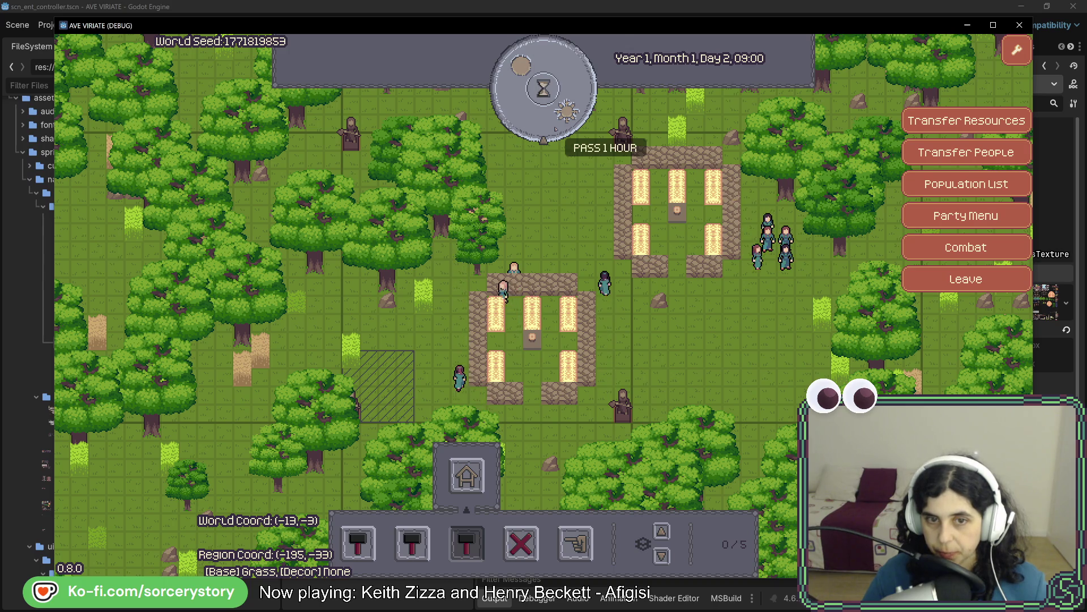
{"action": "left_click", "coordinate": [556, 129]}
{"action": "left_click", "coordinate": [556, 130]}
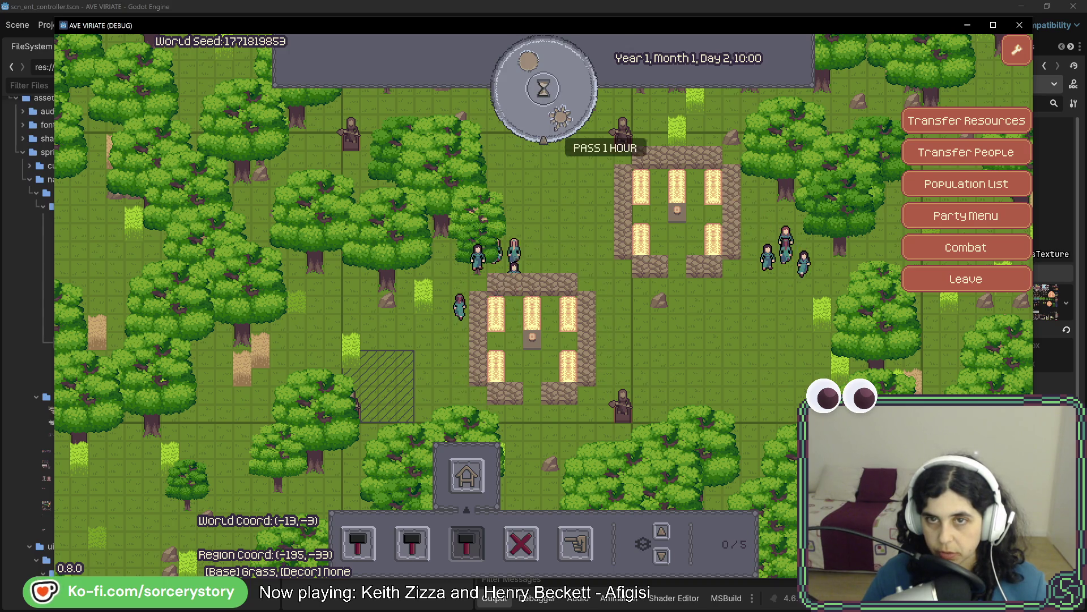
{"action": "left_click", "coordinate": [555, 129]}
{"action": "left_click", "coordinate": [556, 130]}
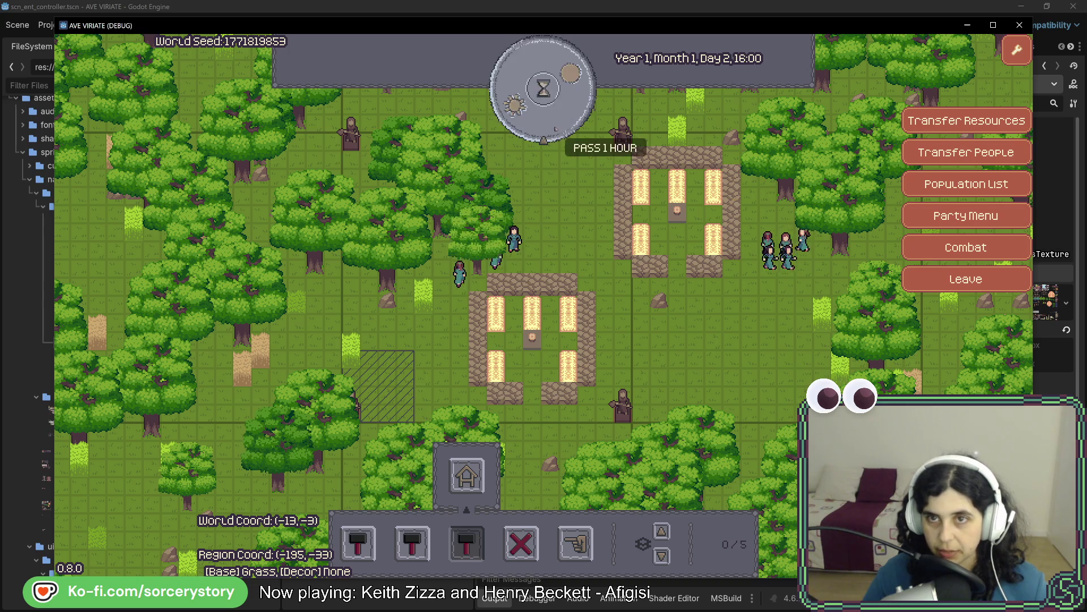
{"action": "left_click", "coordinate": [557, 129]}
{"action": "left_click", "coordinate": [556, 128]}
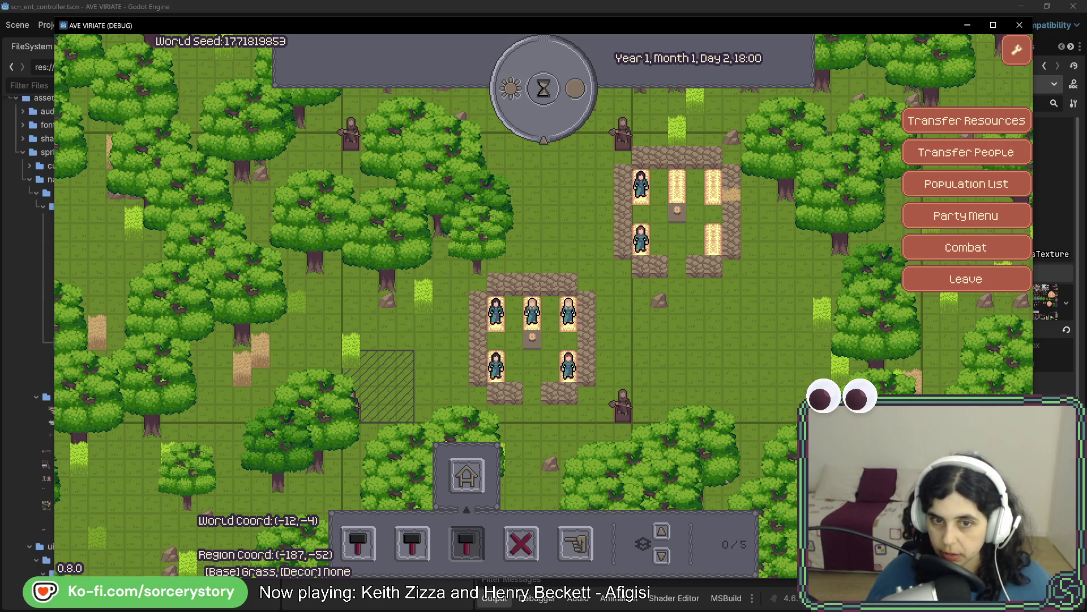
- Raise the view to floor 2/5 to show walls around the resting villagers, and pan
{"action": "key", "text": "a"}
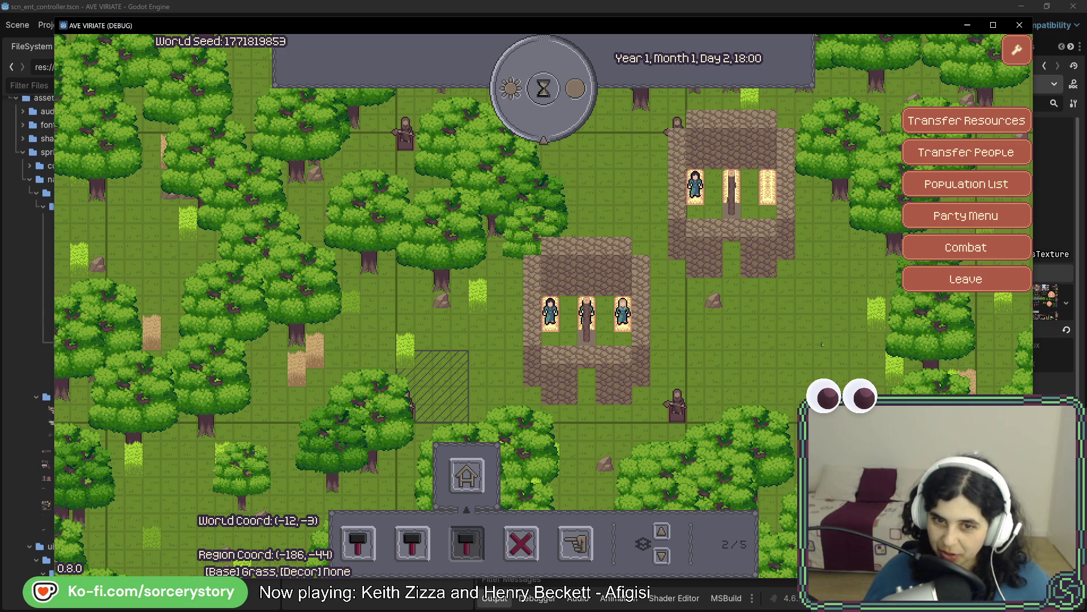
{"action": "key", "text": "d"}
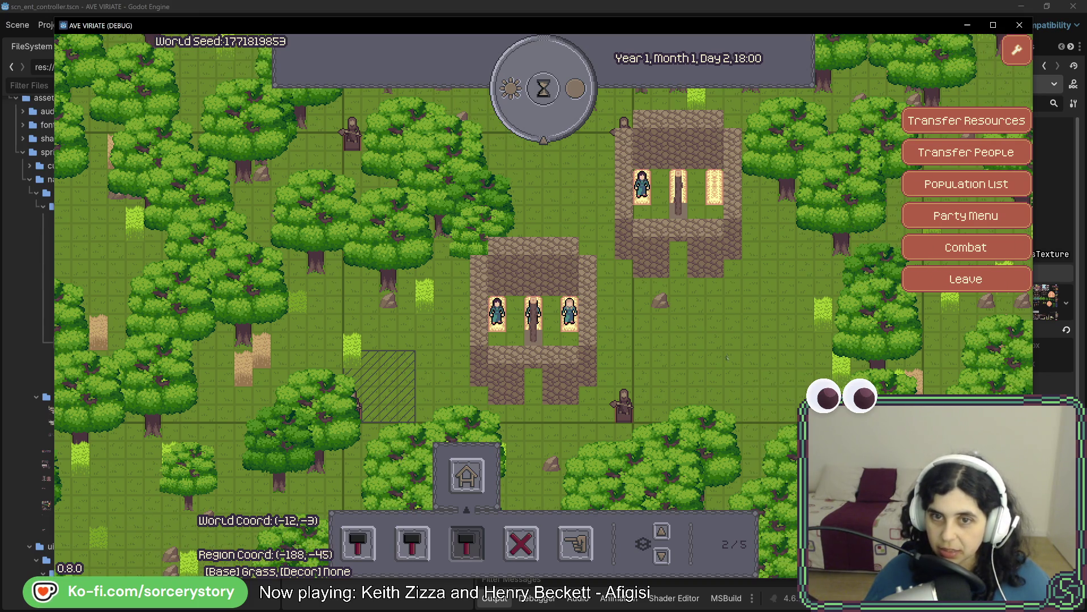
- Lower the view to the ground floor and inspect each villager resting on a bed, then deselect
{"action": "key", "text": "q"}
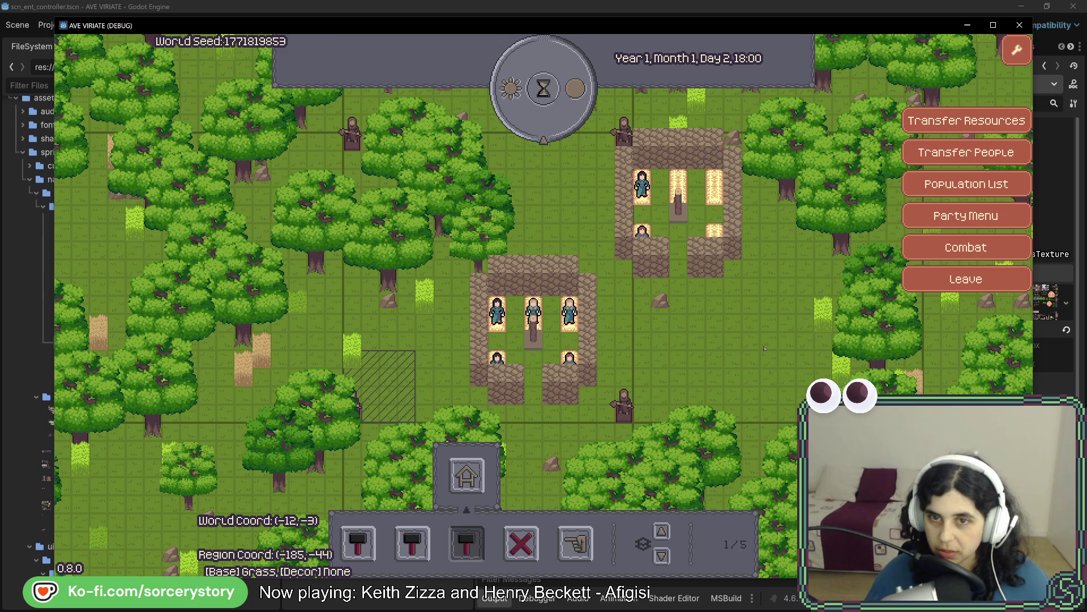
{"action": "key", "text": "q"}
{"action": "left_click", "coordinate": [678, 187]}
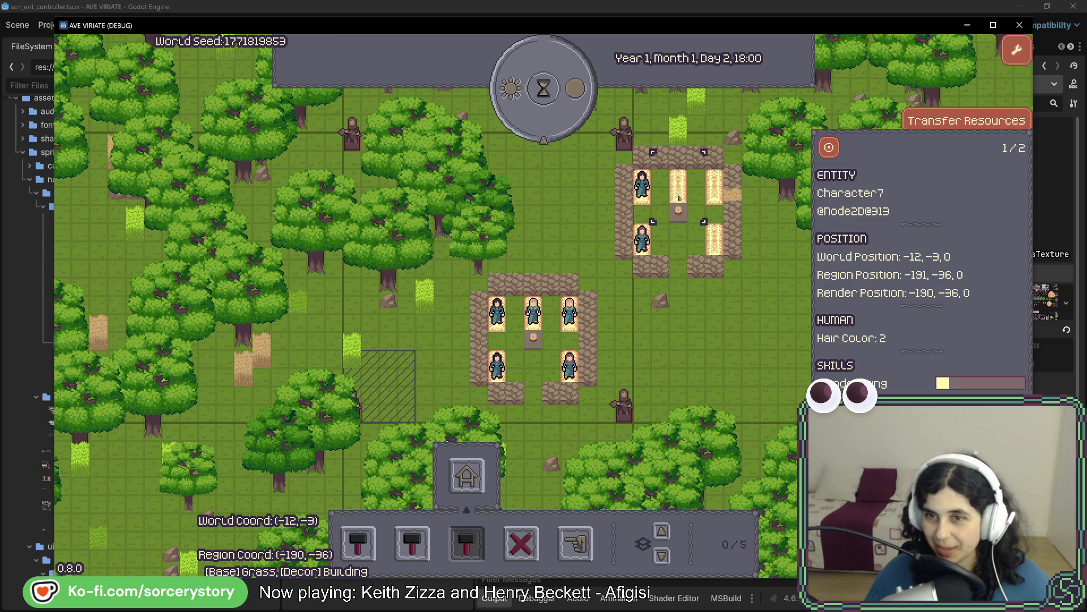
{"action": "left_click", "coordinate": [717, 197]}
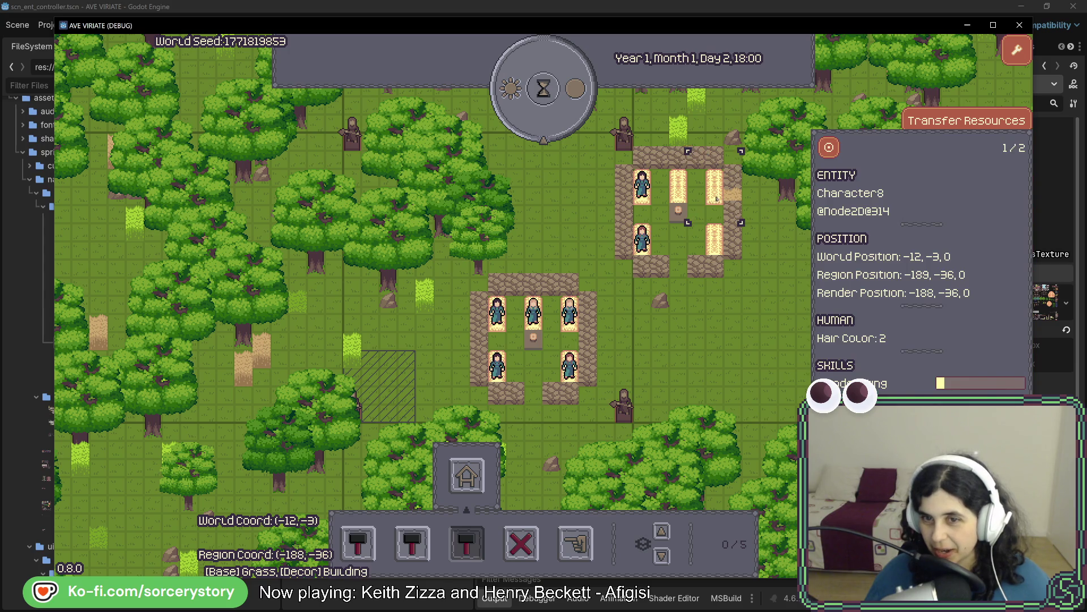
{"action": "left_click", "coordinate": [716, 246]}
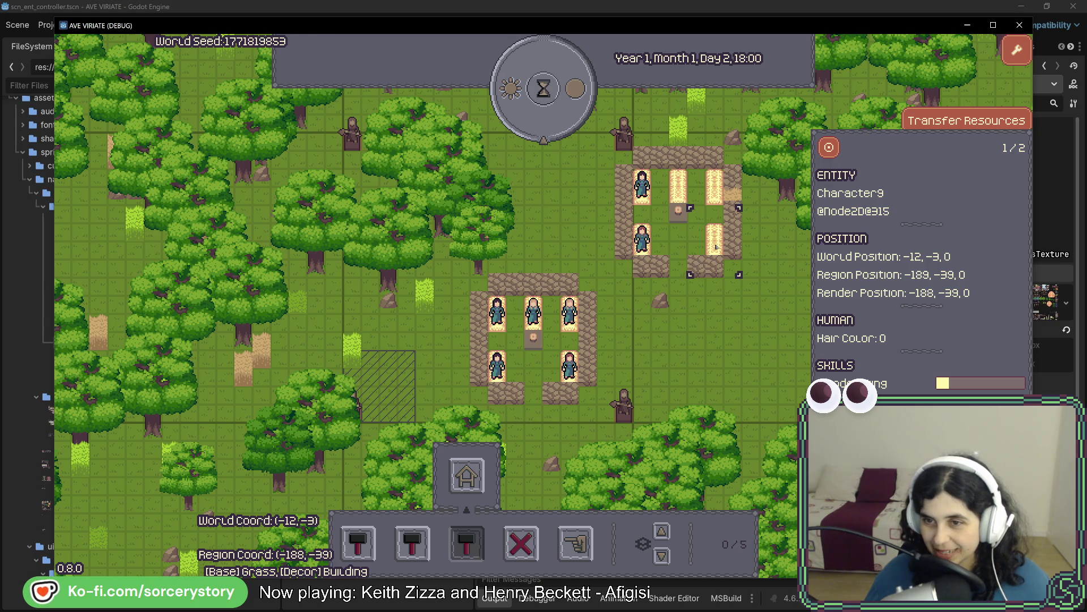
{"action": "left_click", "coordinate": [641, 242]}
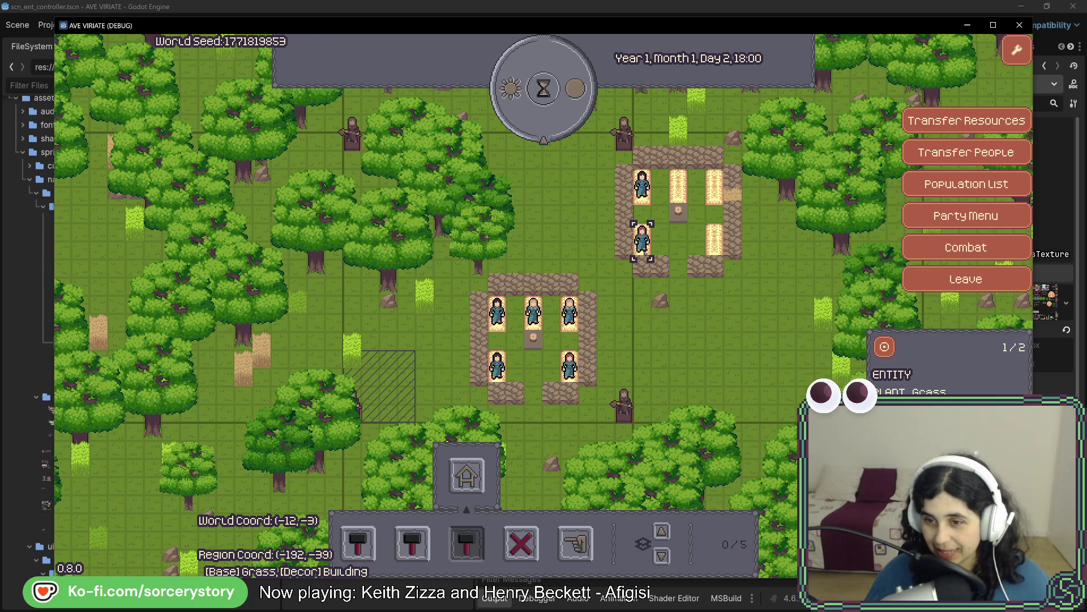
{"action": "left_click", "coordinate": [657, 377]}
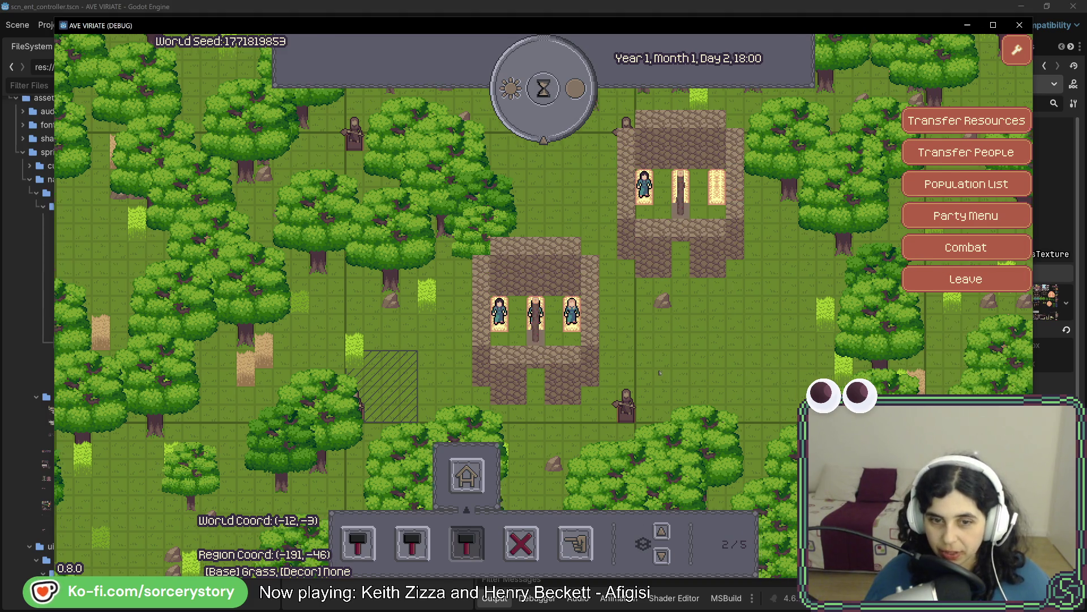
- Pan slightly and toggle the floor level back down to show both buildings without roofs
{"action": "key", "text": "a"}
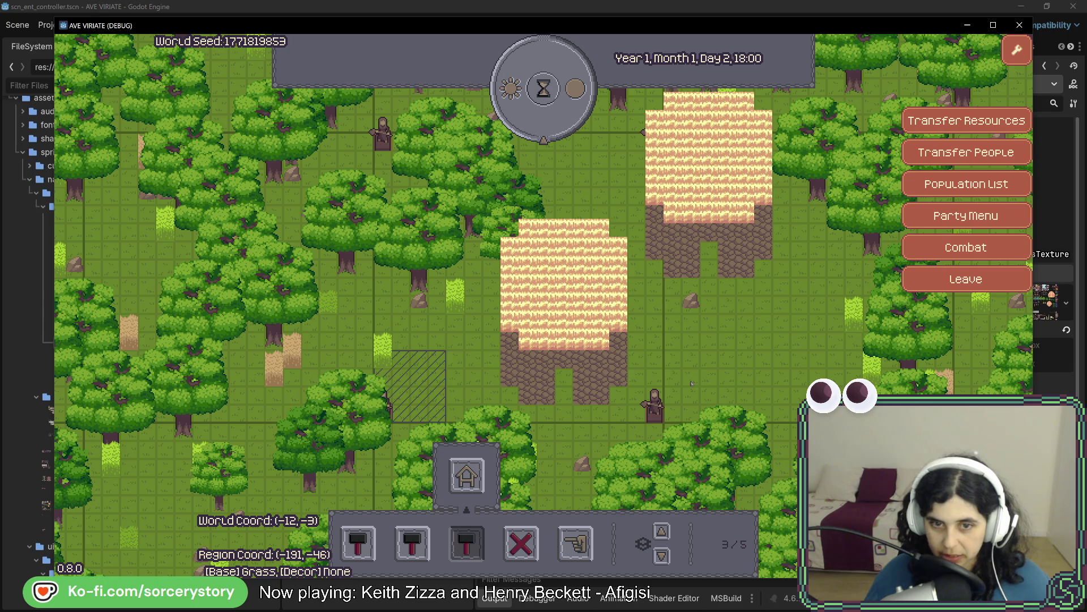
{"action": "key", "text": "q"}
{"action": "key", "text": "q"}
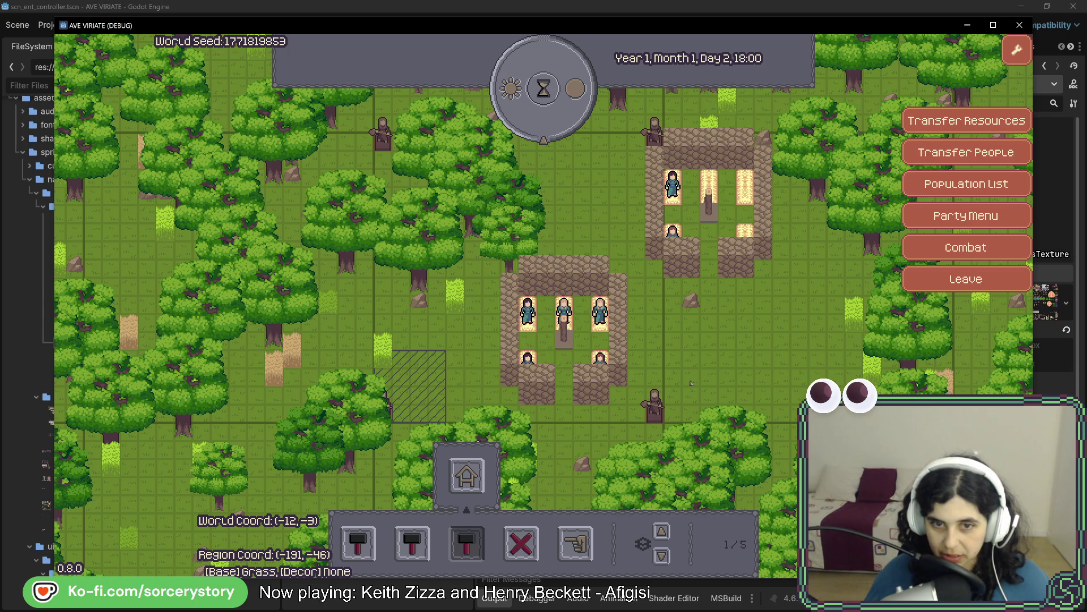
{"action": "key", "text": "q"}
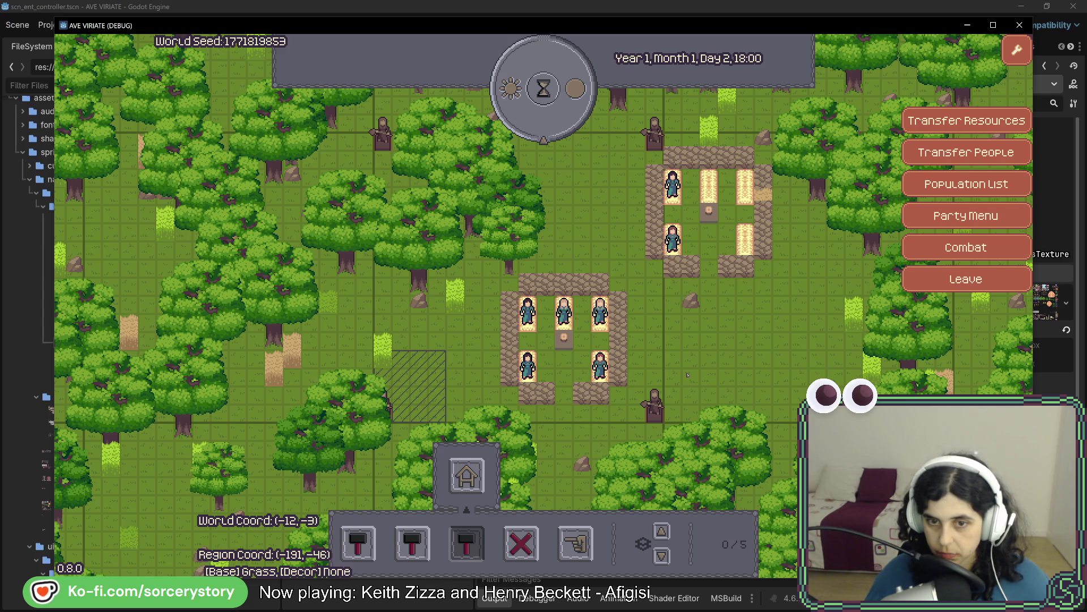
- Inspect the villager in the lower enclosure, switch to blueprint placing and pan toward the settlement
{"action": "key", "text": "w"}
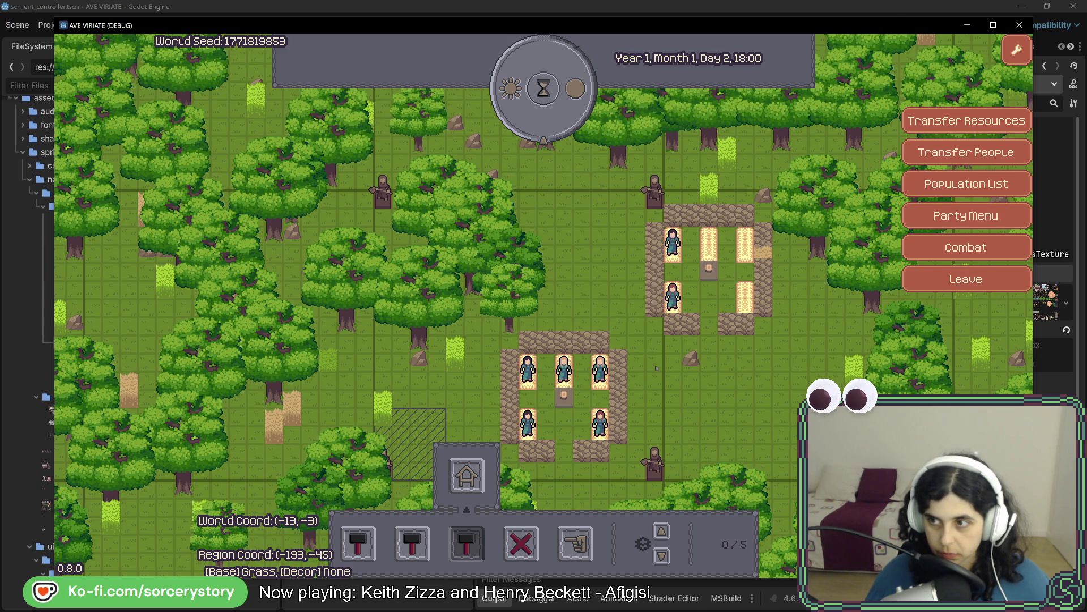
{"action": "left_click", "coordinate": [527, 421]}
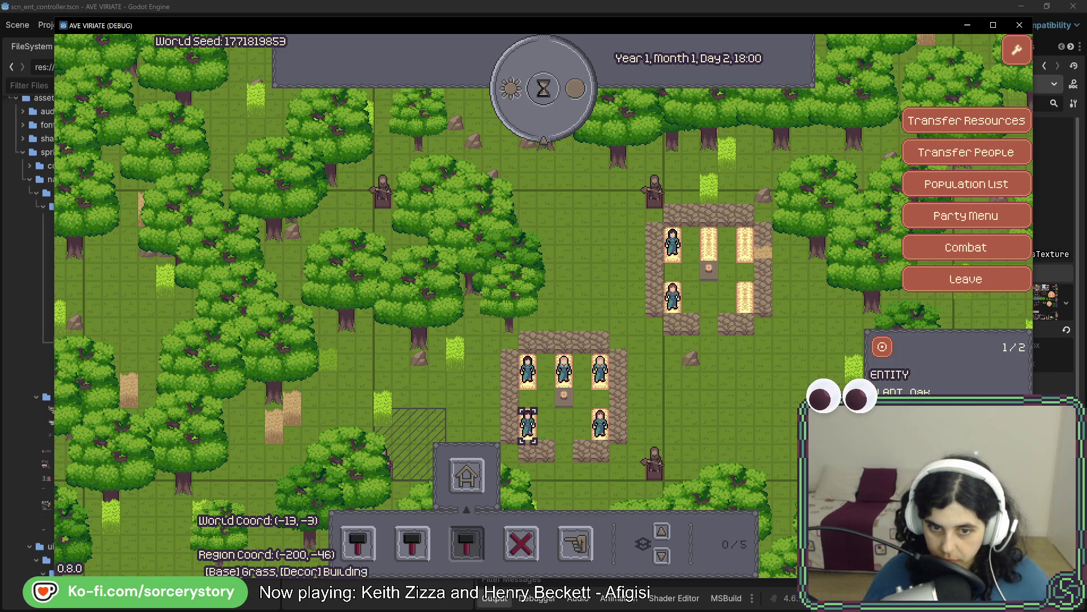
{"action": "left_click", "coordinate": [698, 429]}
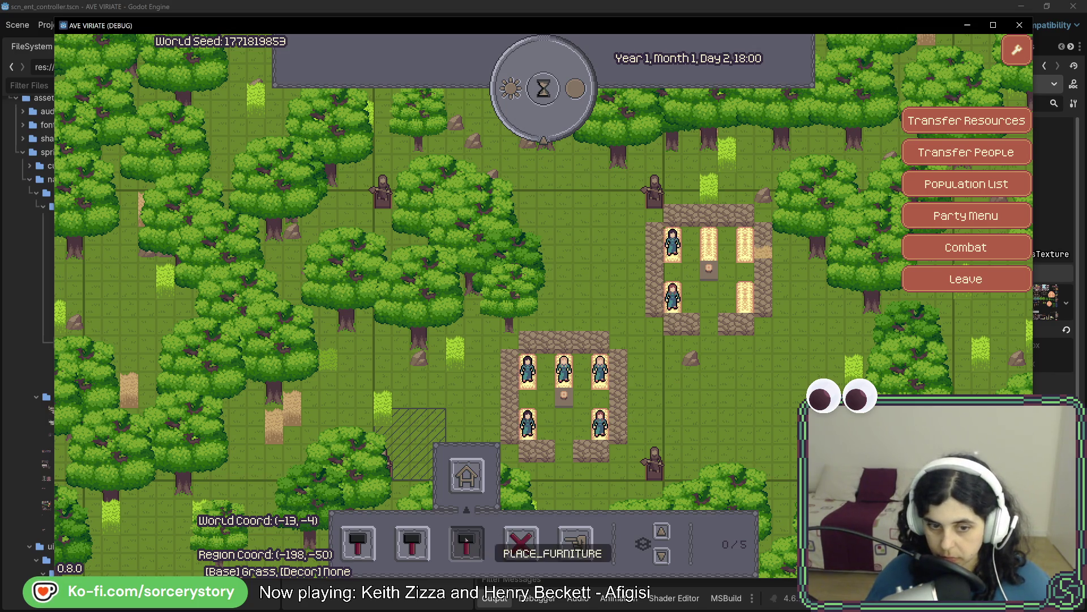
{"action": "left_click", "coordinate": [412, 545]}
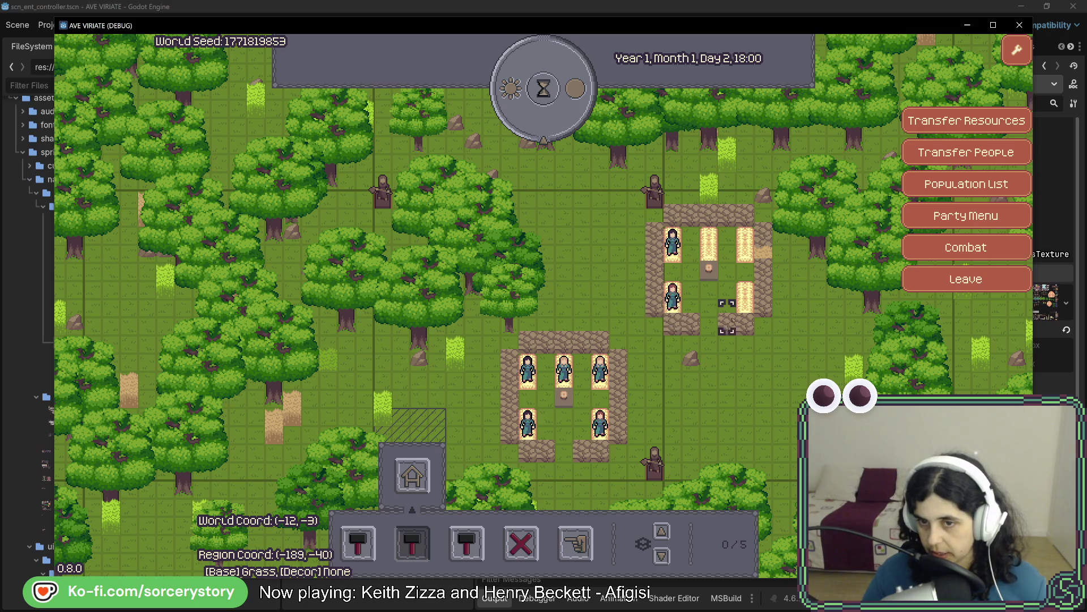
{"action": "left_click_drag", "start_coordinate": [745, 315], "coordinate": [680, 341]}
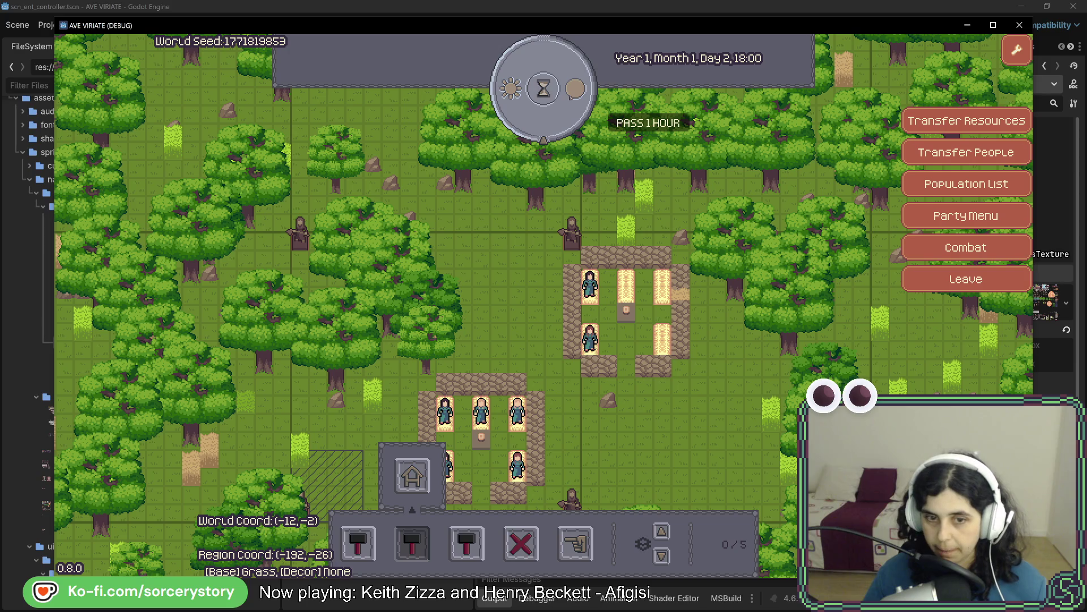
- Close the running AVE VIRIATE game to stop the debug session
{"action": "left_click", "coordinate": [1019, 26]}
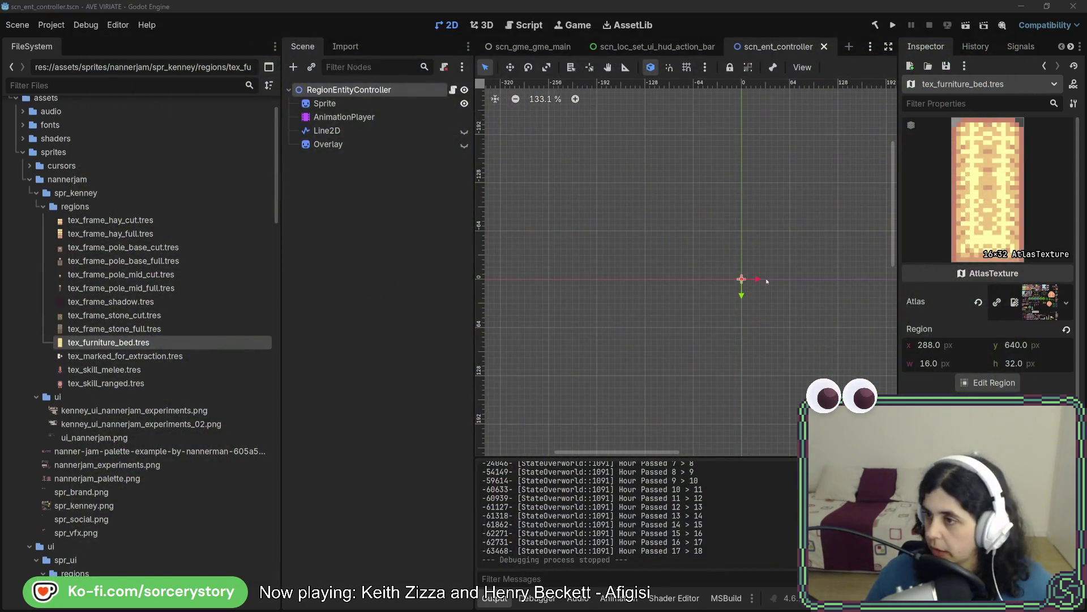
- Switch back to Rider at EntityManager and bring up the class and file search
{"action": "key", "text": "alt+Tab"}
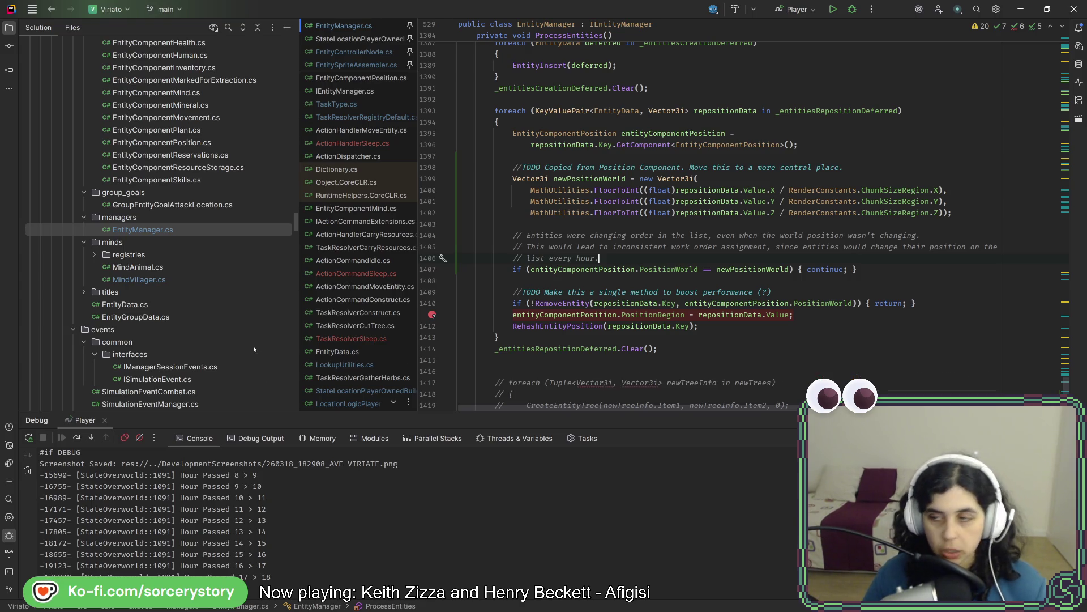
{"action": "scroll", "coordinate": [263, 298], "scroll_direction": "up", "scroll_amount": 3}
{"action": "scroll", "coordinate": [275, 256], "scroll_direction": "up", "scroll_amount": 2}
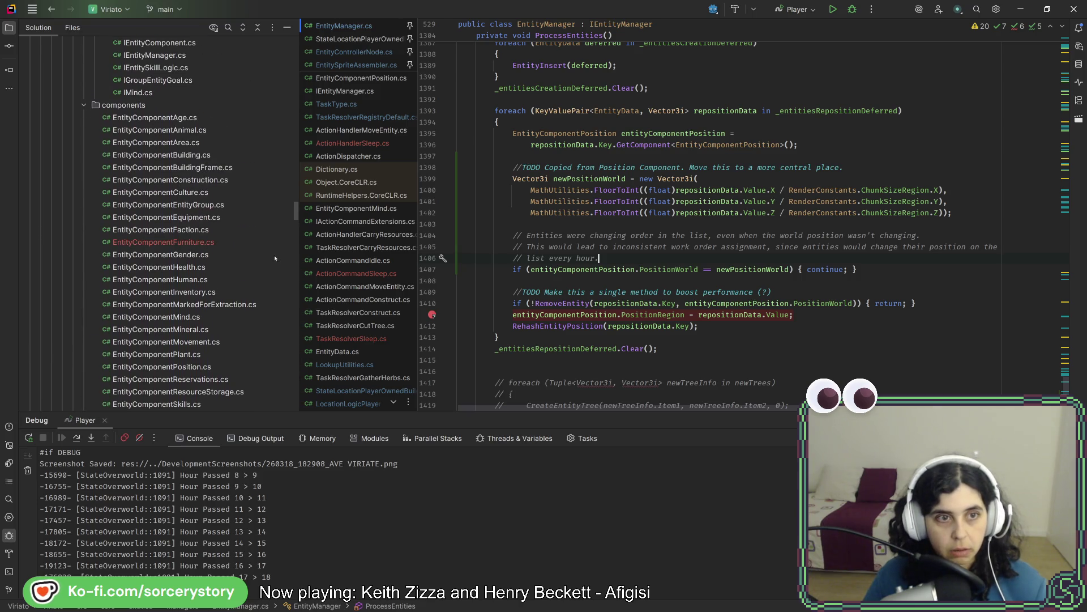
{"action": "key", "text": "ctrl+t"}
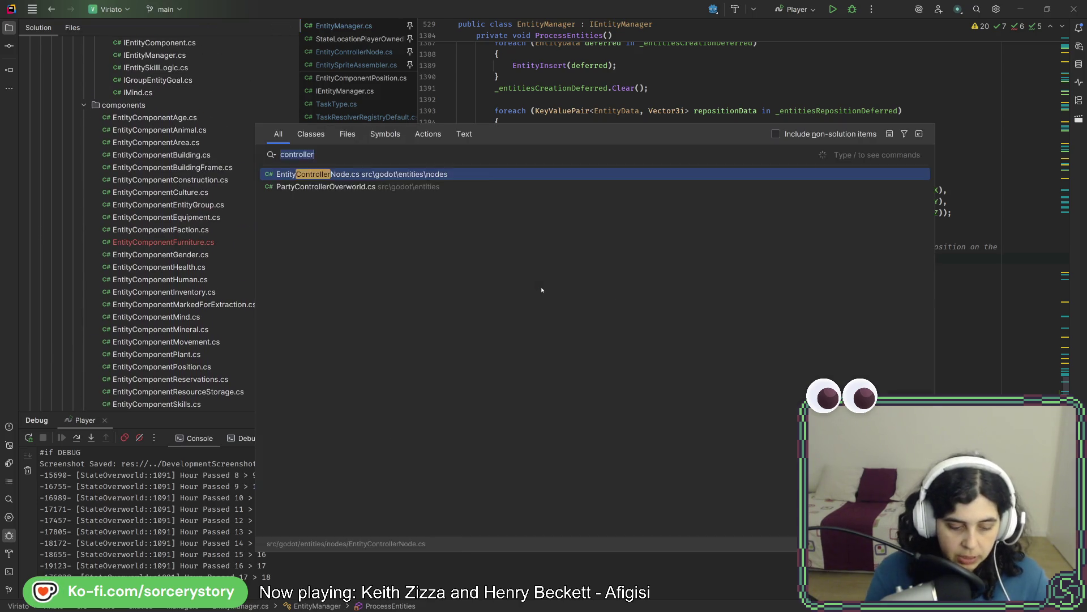
{"action": "type", "text": "settleme"}
- Open SettlementArchitectLusitanian.cs, jump to PlaceBlueprint and add blank lines after the finalPosition assignment
{"action": "key", "text": "Return"}
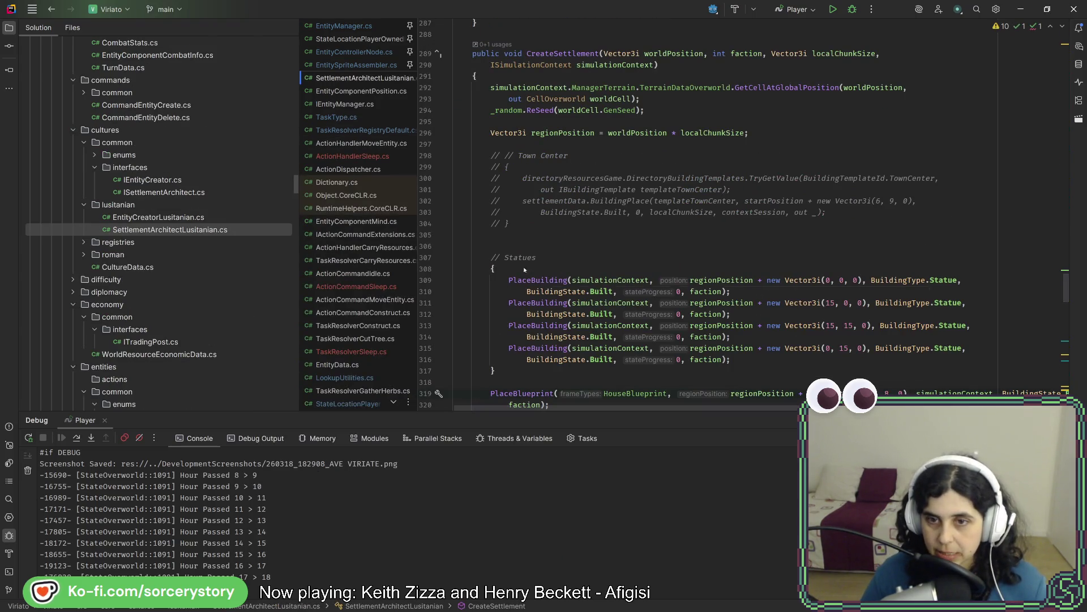
{"action": "scroll", "coordinate": [544, 272], "scroll_direction": "down", "scroll_amount": 1}
{"action": "scroll", "coordinate": [535, 247], "scroll_direction": "down", "scroll_amount": 2}
{"action": "scroll", "coordinate": [523, 217], "scroll_direction": "down", "scroll_amount": 2}
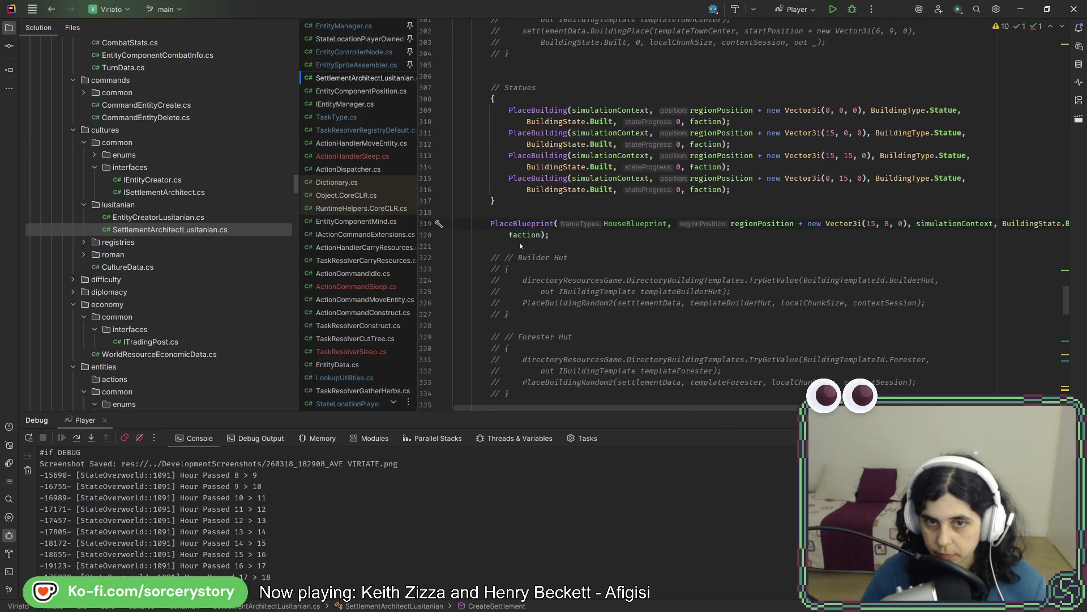
{"action": "key", "text": "ctrl+b"}
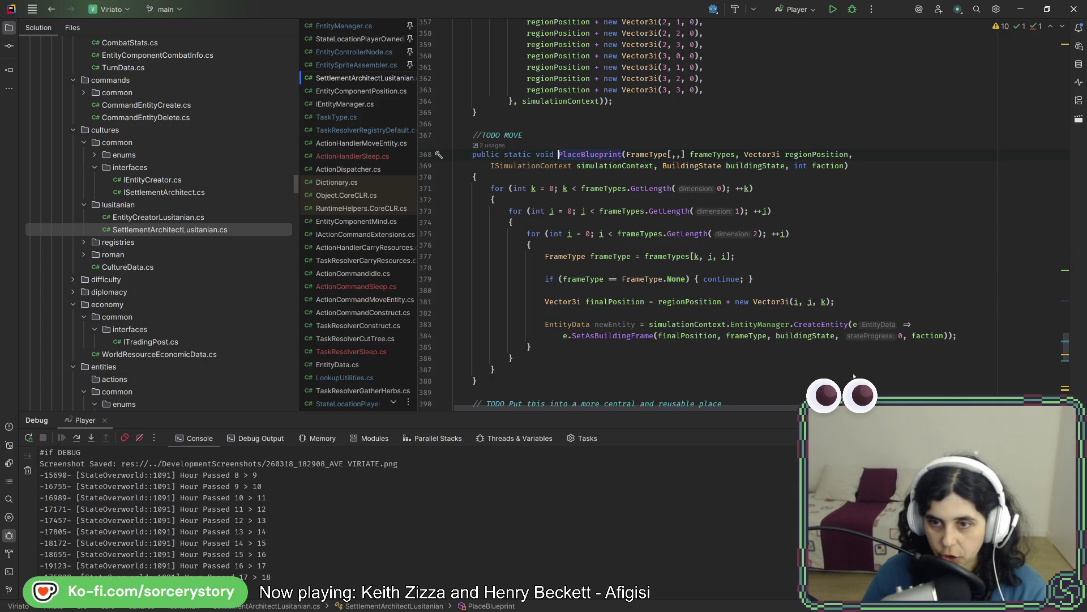
{"action": "left_click", "coordinate": [864, 299]}
{"action": "key", "text": "Return"}
{"action": "key", "text": "Return"}
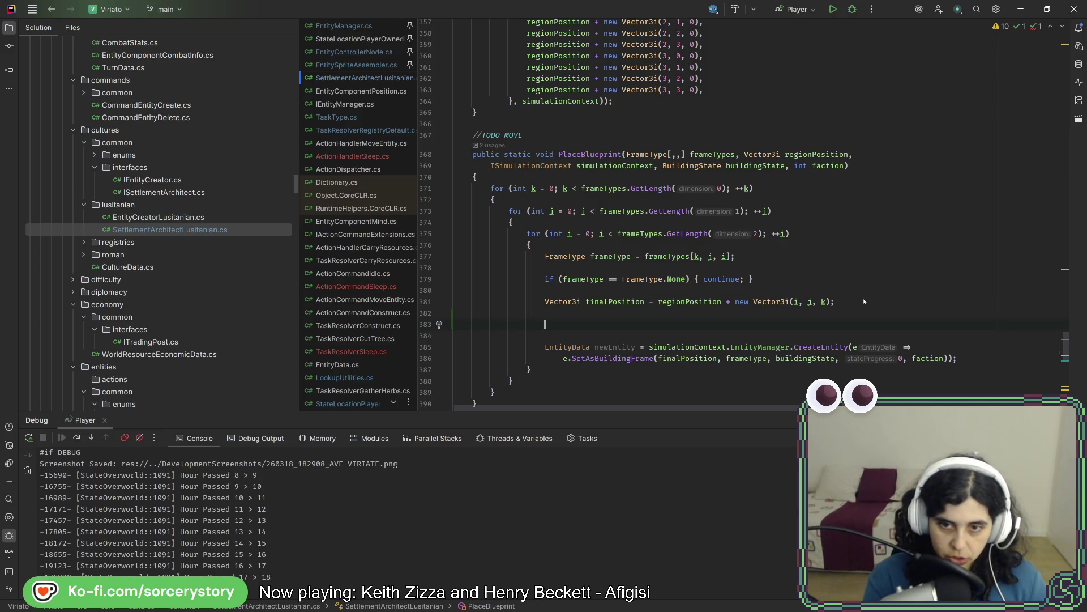
{"action": "type", "text": "sim"}
- Autocomplete simulationContext.EntityManager.EntitiesAtPositionRegionGetNonAlloc before the entity creation
{"action": "key", "text": "Return"}
{"action": "type", "text": ".e"}
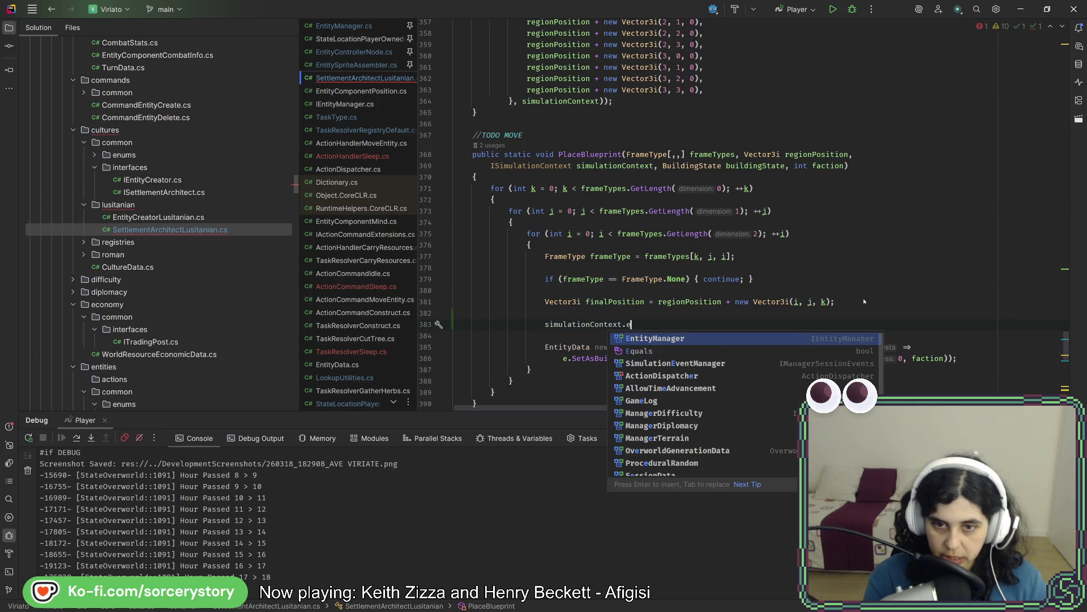
{"action": "key", "text": "Return"}
{"action": "type", "text": ".l"}
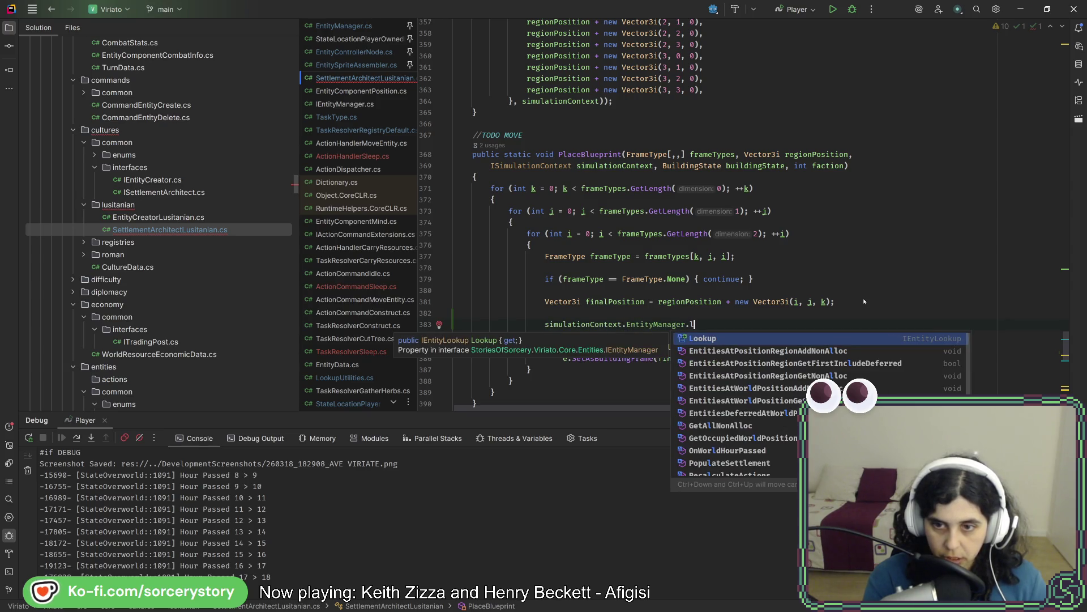
{"action": "type", "text": "get"}
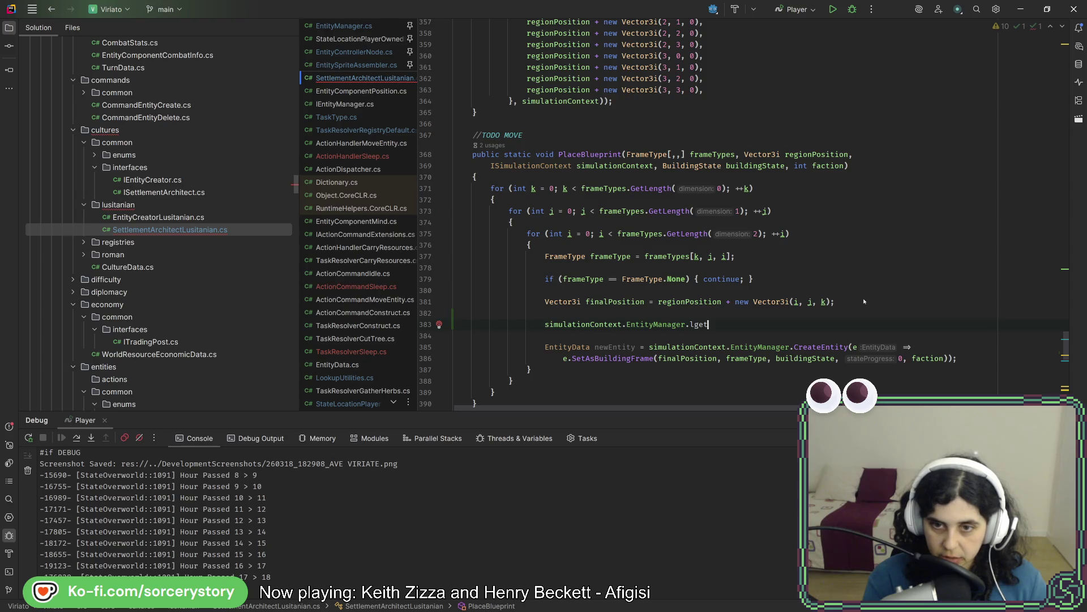
{"action": "key", "text": "BackSpace"}
{"action": "key", "text": "BackSpace"}
{"action": "type", "text": "."}
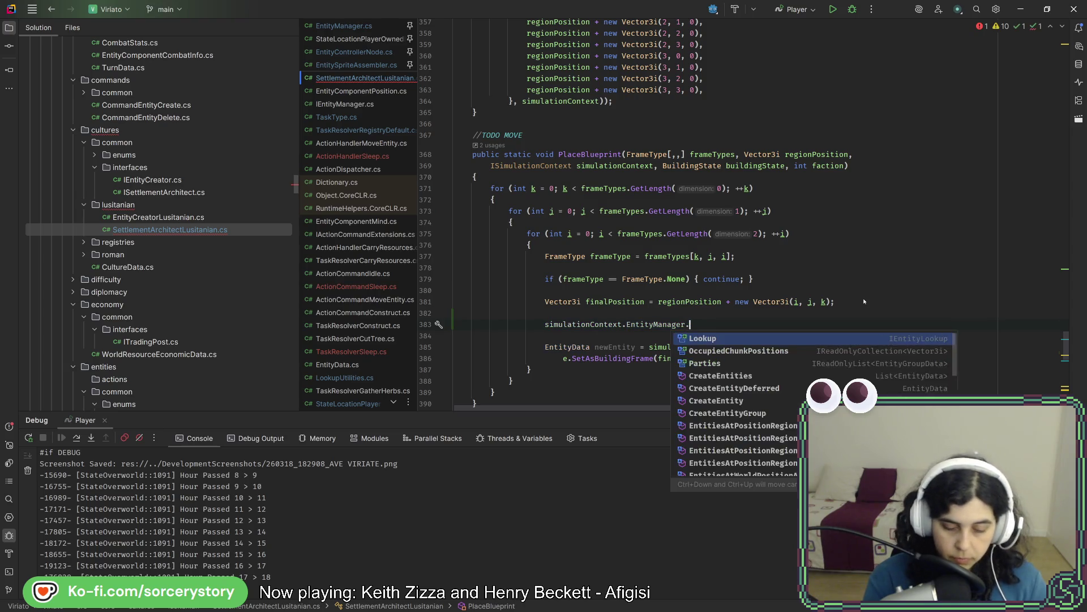
{"action": "type", "text": "get"}
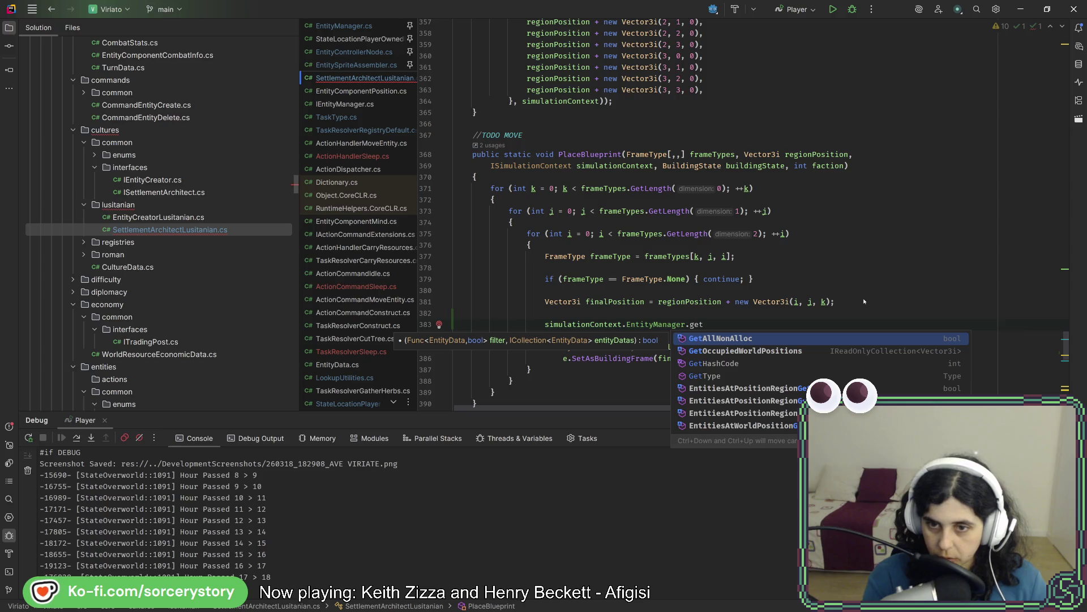
{"action": "key", "text": "Down"}
{"action": "key", "text": "Down"}
{"action": "key", "text": "Down"}
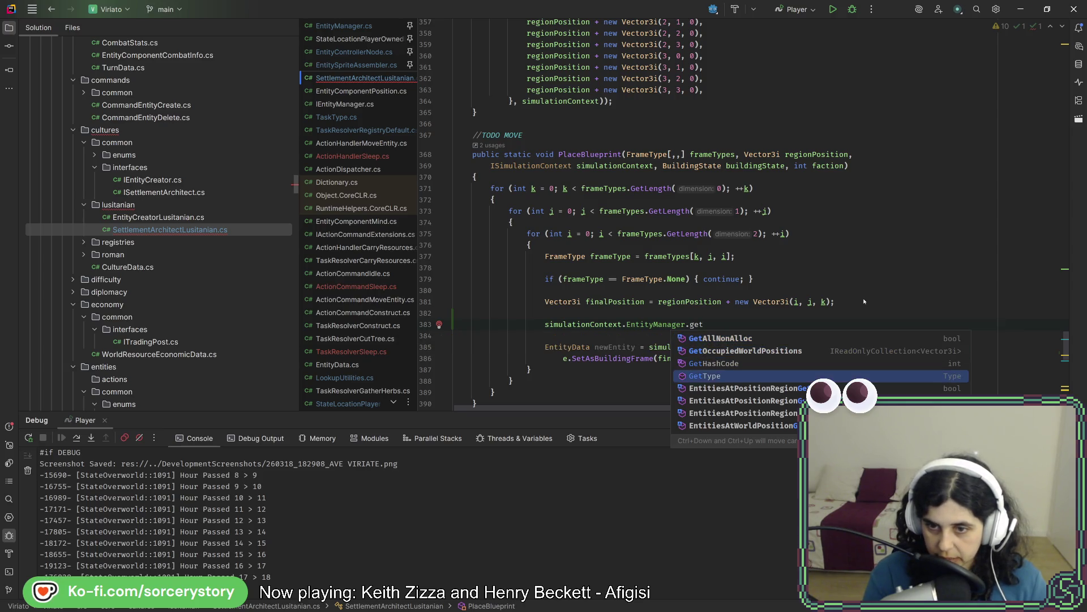
{"action": "key", "text": "Down"}
{"action": "key", "text": "Down"}
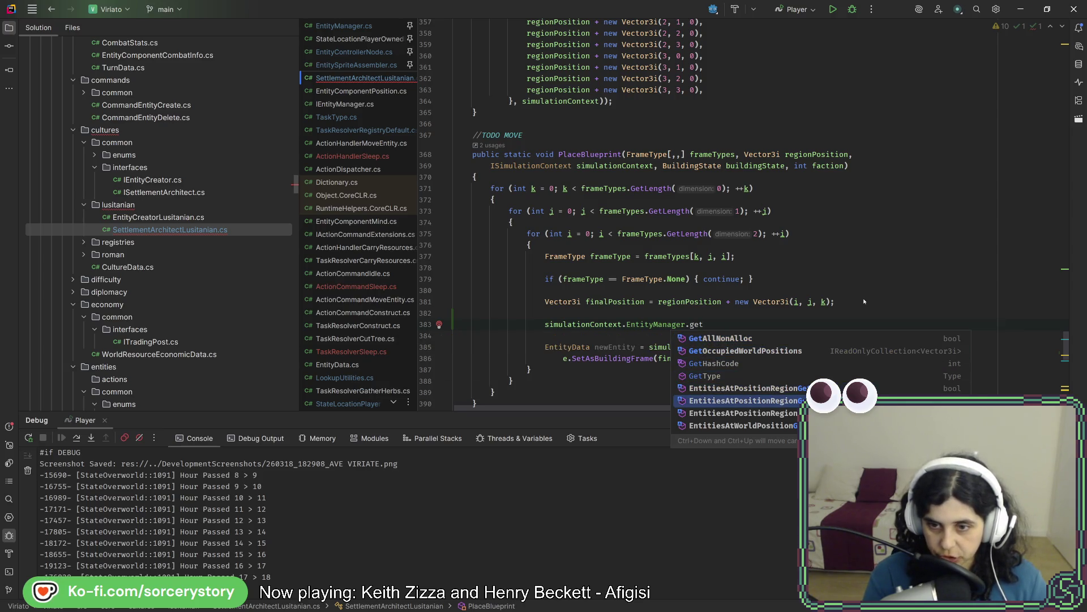
{"action": "key", "text": "Down"}
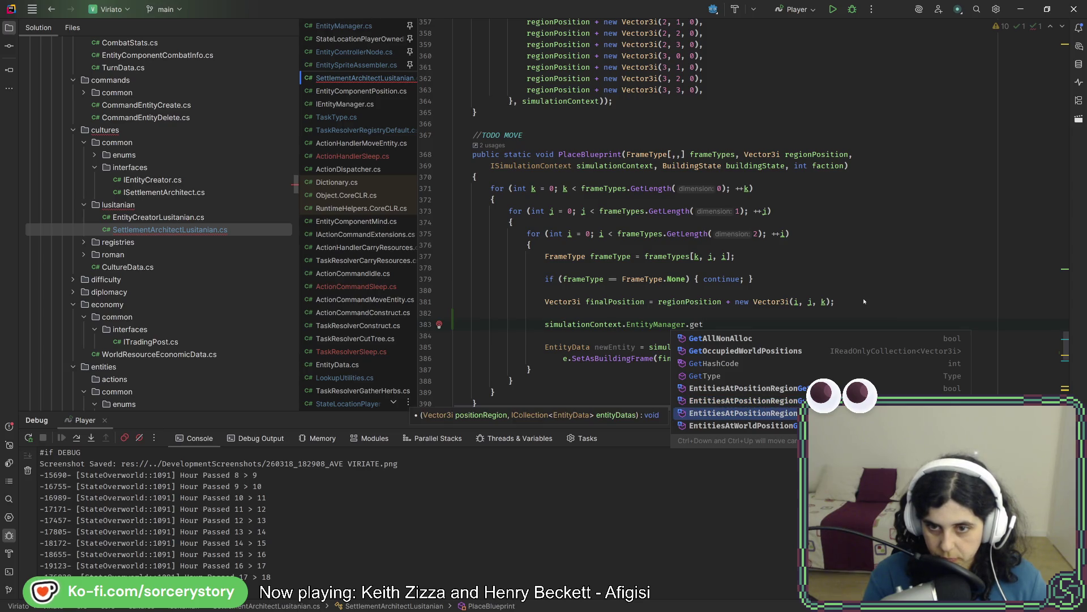
{"action": "key", "text": "Return"}
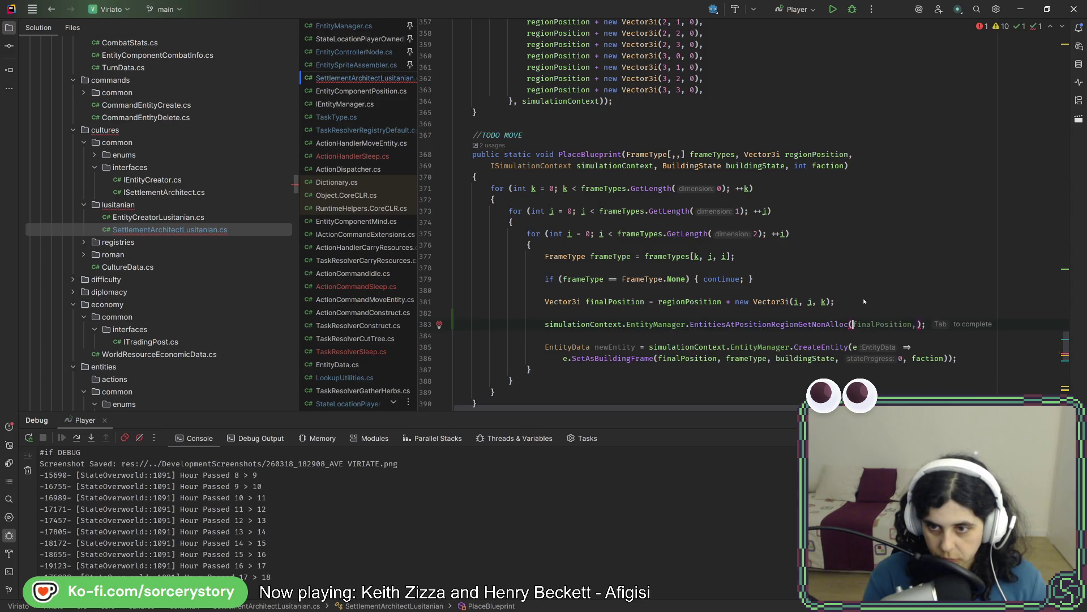
{"action": "scroll", "coordinate": [818, 216], "scroll_direction": "up", "scroll_amount": 2}
{"action": "scroll", "coordinate": [819, 217], "scroll_direction": "up", "scroll_amount": 4}
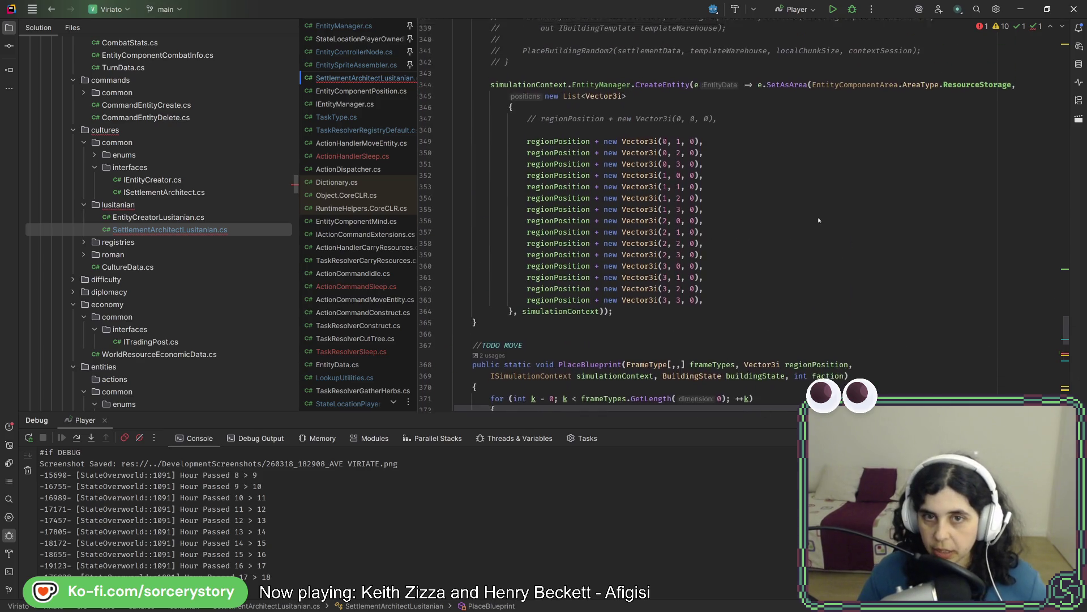
{"action": "scroll", "coordinate": [818, 220], "scroll_direction": "up", "scroll_amount": 10}
{"action": "scroll", "coordinate": [813, 221], "scroll_direction": "up", "scroll_amount": 10}
{"action": "scroll", "coordinate": [813, 221], "scroll_direction": "up", "scroll_amount": 10}
{"action": "scroll", "coordinate": [813, 221], "scroll_direction": "up", "scroll_amount": 10}
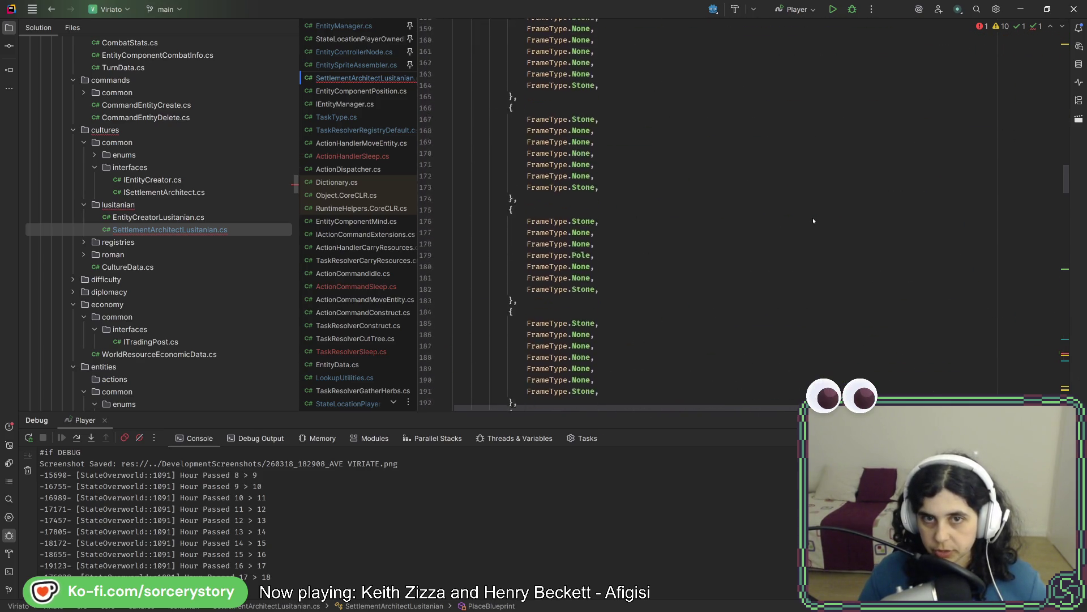
{"action": "scroll", "coordinate": [813, 221], "scroll_direction": "up", "scroll_amount": 10}
{"action": "scroll", "coordinate": [814, 221], "scroll_direction": "up", "scroll_amount": 10}
{"action": "scroll", "coordinate": [813, 220], "scroll_direction": "up", "scroll_amount": 10}
{"action": "scroll", "coordinate": [813, 221], "scroll_direction": "up", "scroll_amount": 5}
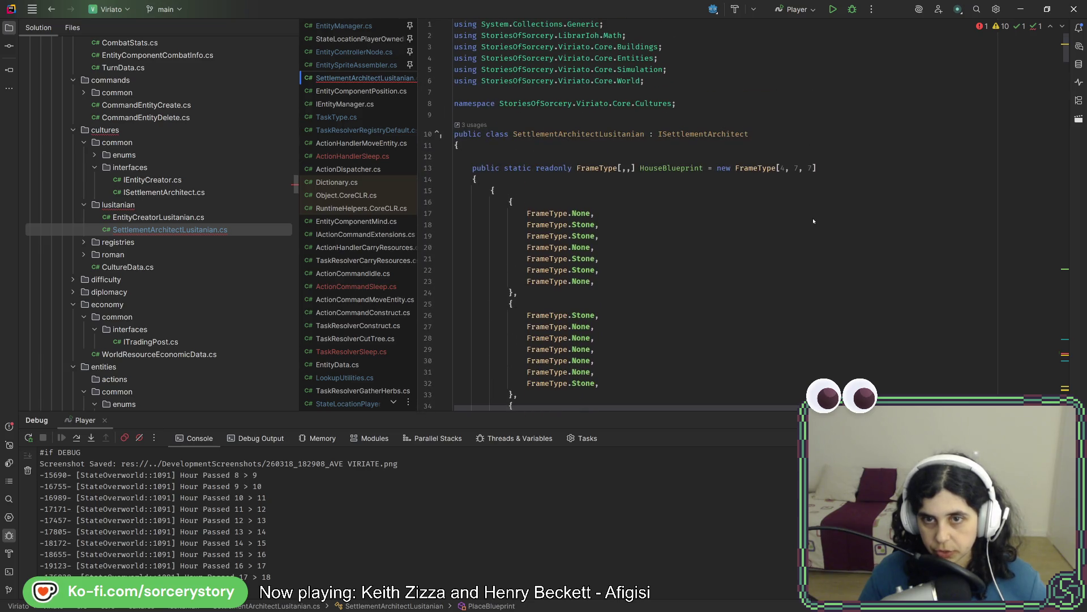
{"action": "scroll", "coordinate": [813, 220], "scroll_direction": "down", "scroll_amount": 12}
{"action": "scroll", "coordinate": [813, 220], "scroll_direction": "down", "scroll_amount": 12}
{"action": "scroll", "coordinate": [813, 221], "scroll_direction": "down", "scroll_amount": 12}
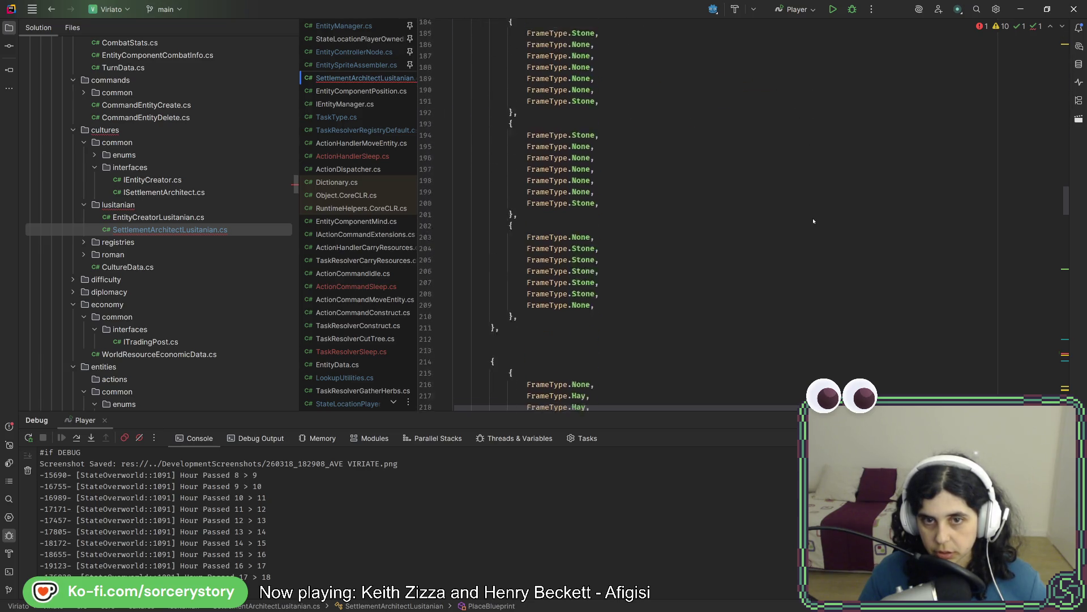
{"action": "scroll", "coordinate": [812, 221], "scroll_direction": "down", "scroll_amount": 12}
{"action": "scroll", "coordinate": [813, 221], "scroll_direction": "down", "scroll_amount": 10}
{"action": "scroll", "coordinate": [813, 220], "scroll_direction": "down", "scroll_amount": 8}
{"action": "scroll", "coordinate": [813, 221], "scroll_direction": "up", "scroll_amount": 8}
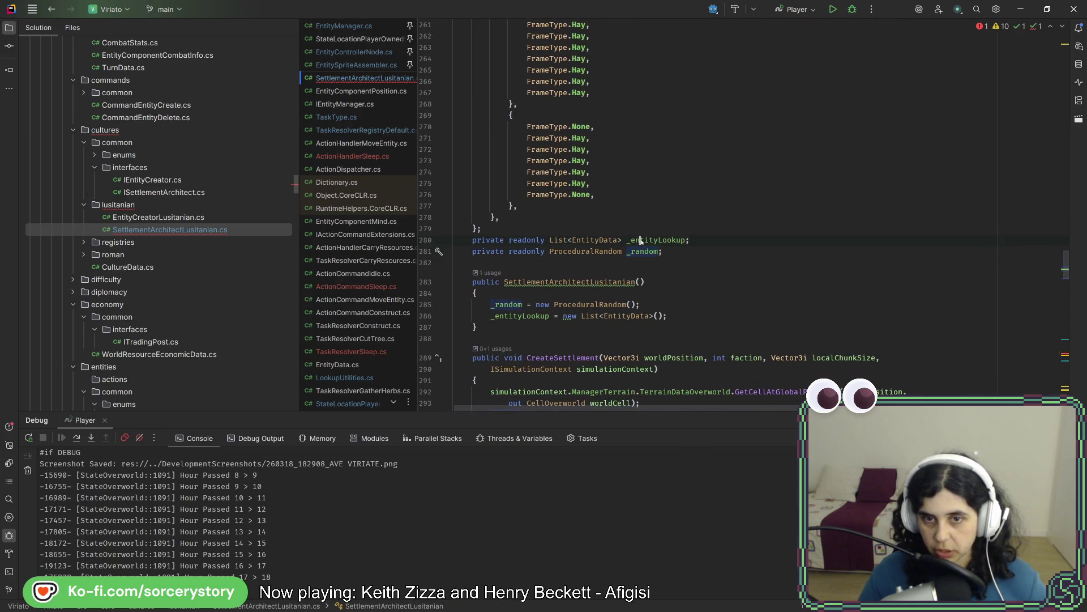
{"action": "scroll", "coordinate": [641, 240], "scroll_direction": "down", "scroll_amount": 10}
{"action": "scroll", "coordinate": [642, 241], "scroll_direction": "down", "scroll_amount": 8}
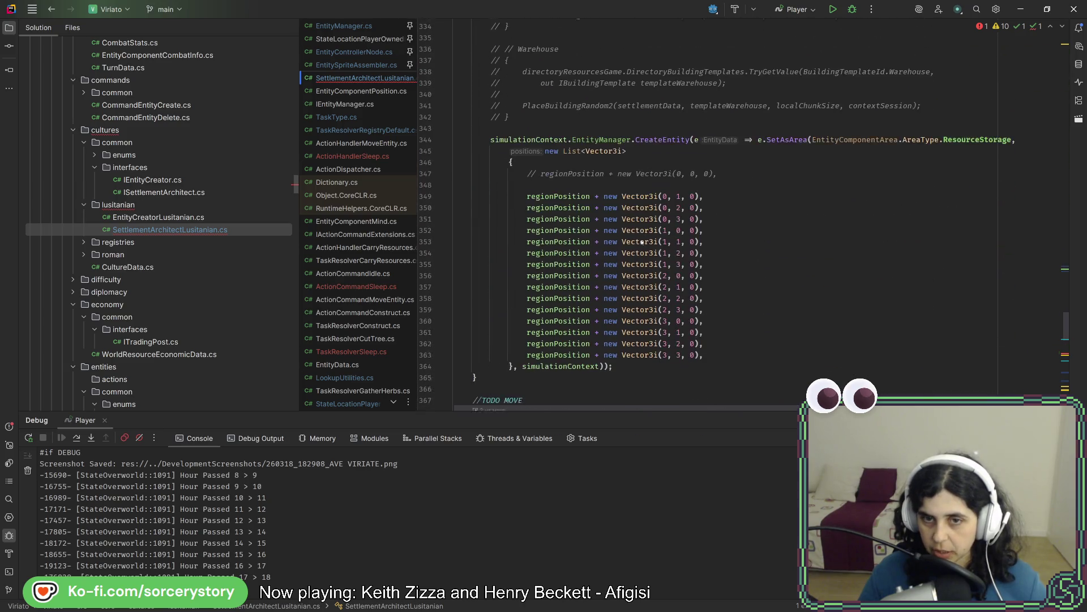
{"action": "scroll", "coordinate": [641, 241], "scroll_direction": "up", "scroll_amount": 4}
{"action": "scroll", "coordinate": [641, 241], "scroll_direction": "up", "scroll_amount": 5}
{"action": "scroll", "coordinate": [642, 242], "scroll_direction": "up", "scroll_amount": 4}
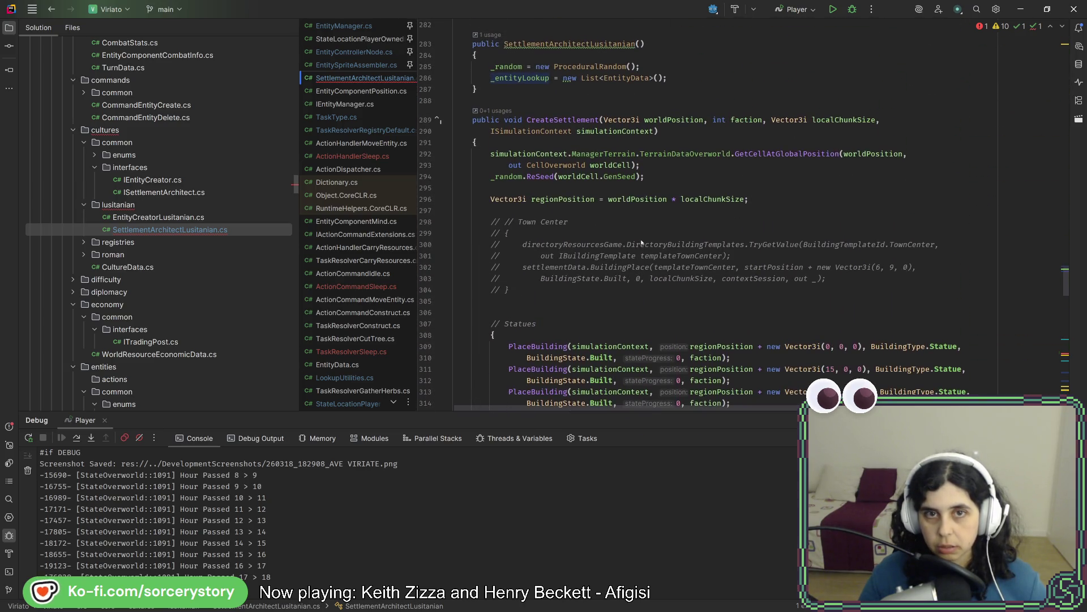
{"action": "scroll", "coordinate": [642, 241], "scroll_direction": "down", "scroll_amount": 6}
{"action": "scroll", "coordinate": [641, 242], "scroll_direction": "down", "scroll_amount": 6}
{"action": "scroll", "coordinate": [641, 241], "scroll_direction": "down", "scroll_amount": 6}
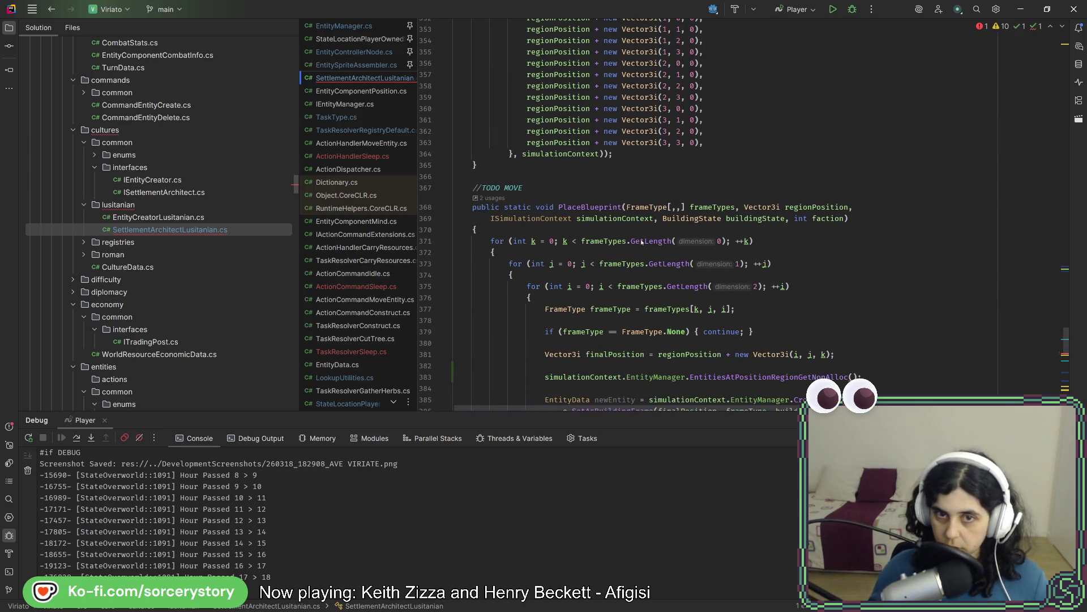
{"action": "scroll", "coordinate": [641, 241], "scroll_direction": "down", "scroll_amount": 3}
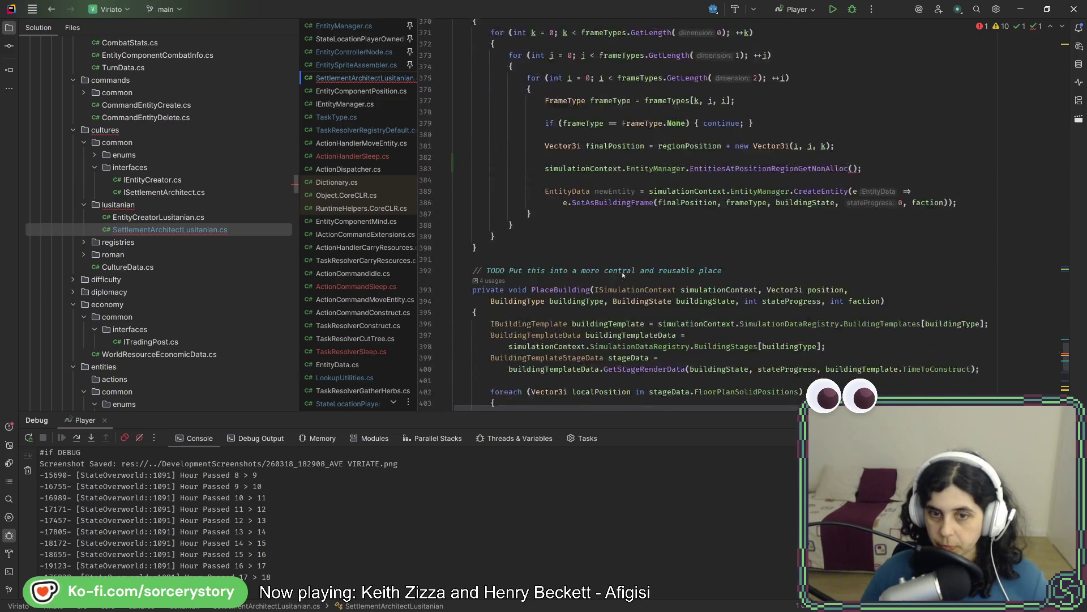
{"action": "scroll", "coordinate": [637, 251], "scroll_direction": "down", "scroll_amount": 3}
{"action": "scroll", "coordinate": [622, 276], "scroll_direction": "down", "scroll_amount": 2}
{"action": "scroll", "coordinate": [577, 140], "scroll_direction": "up", "scroll_amount": 1}
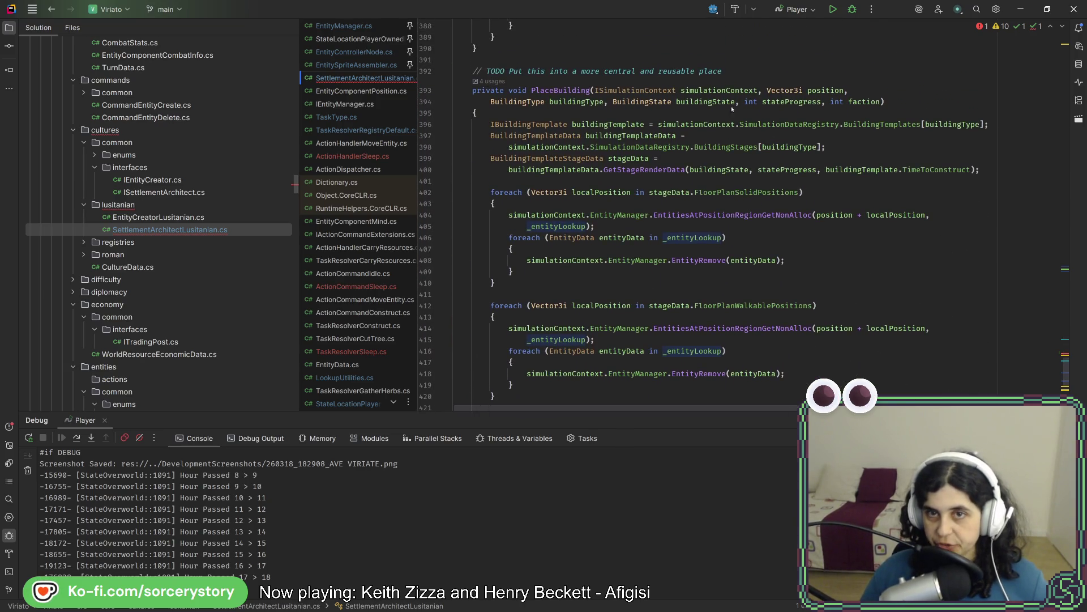
{"action": "scroll", "coordinate": [753, 286], "scroll_direction": "up", "scroll_amount": 3}
{"action": "scroll", "coordinate": [859, 332], "scroll_direction": "up", "scroll_amount": 4}
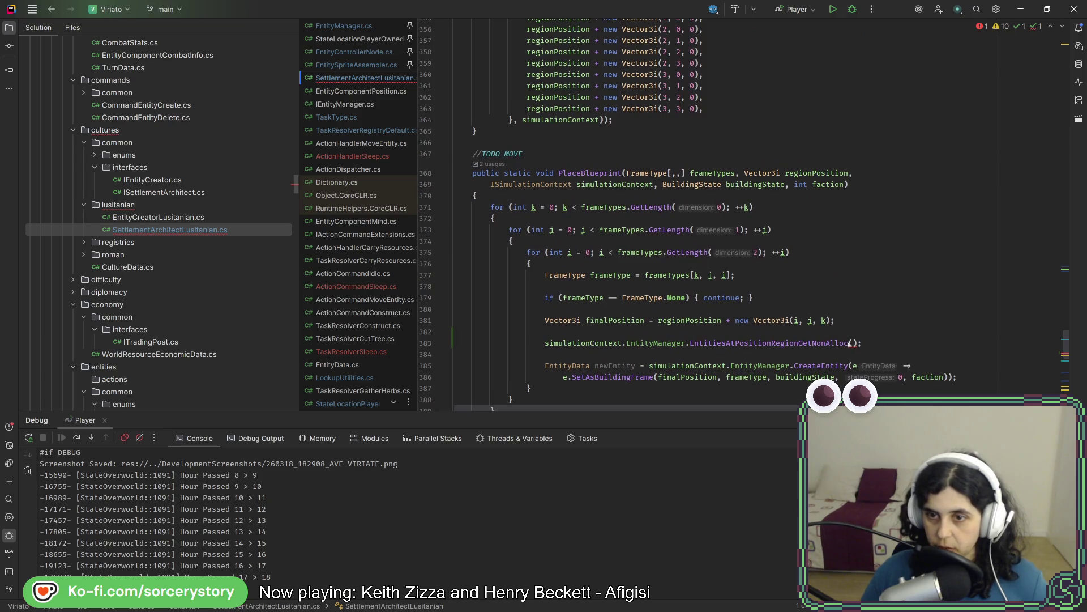
- Place the caret inside the empty arguments of the EntitiesAtPositionRegionGetNonAlloc call
{"action": "left_click", "coordinate": [854, 344]}
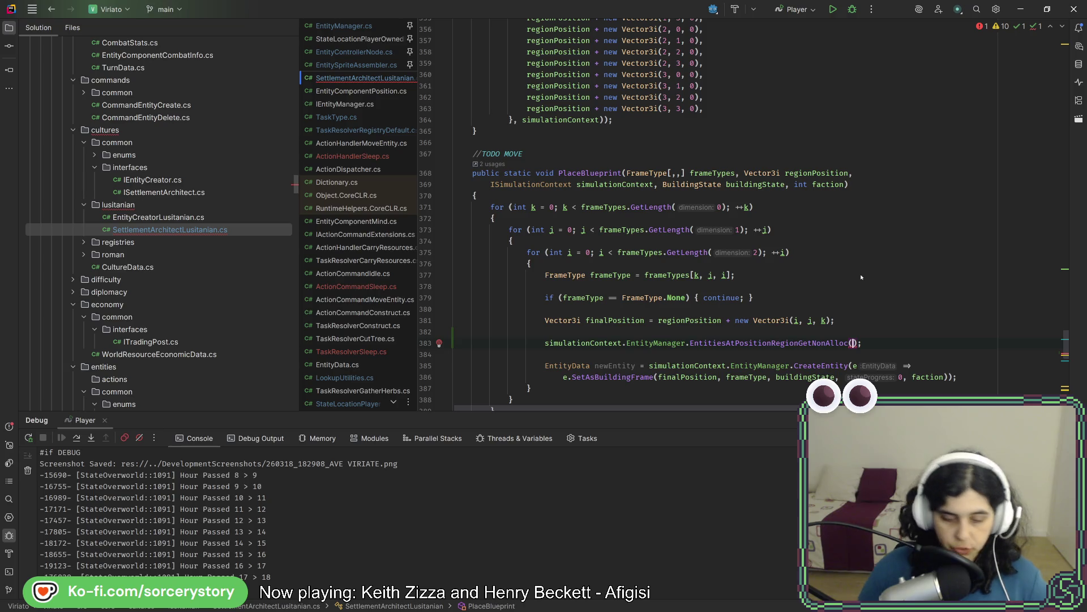
{"action": "type", "text": "fina"}
- Pass finalPosition and _entityLookup to the call, dismiss the static-field error and list PlaceBlueprint's usages
{"action": "key", "text": "Return"}
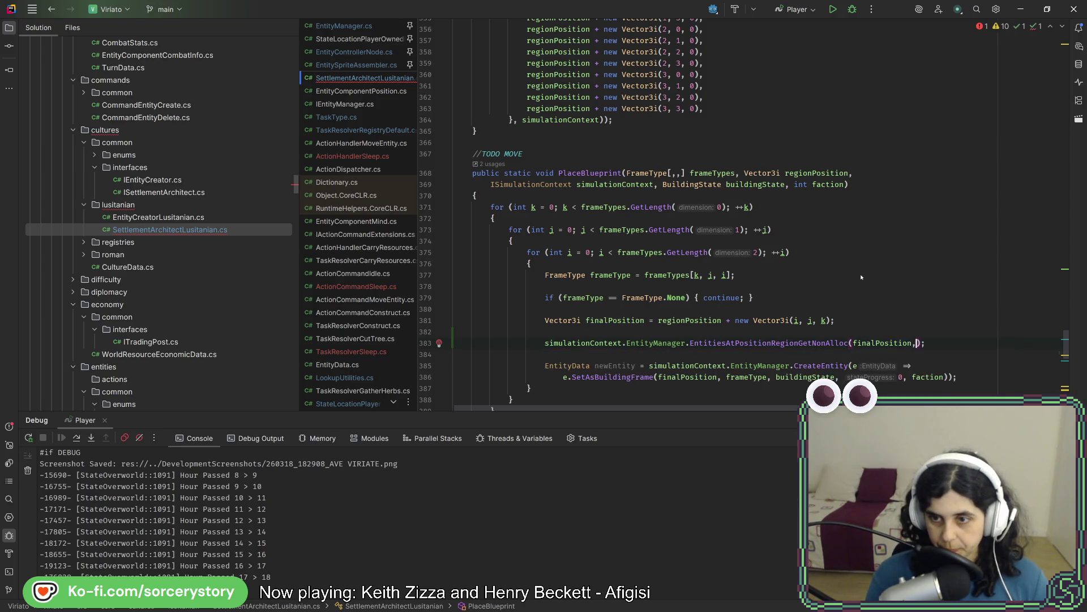
{"action": "type", "text": ", _entityLookup"}
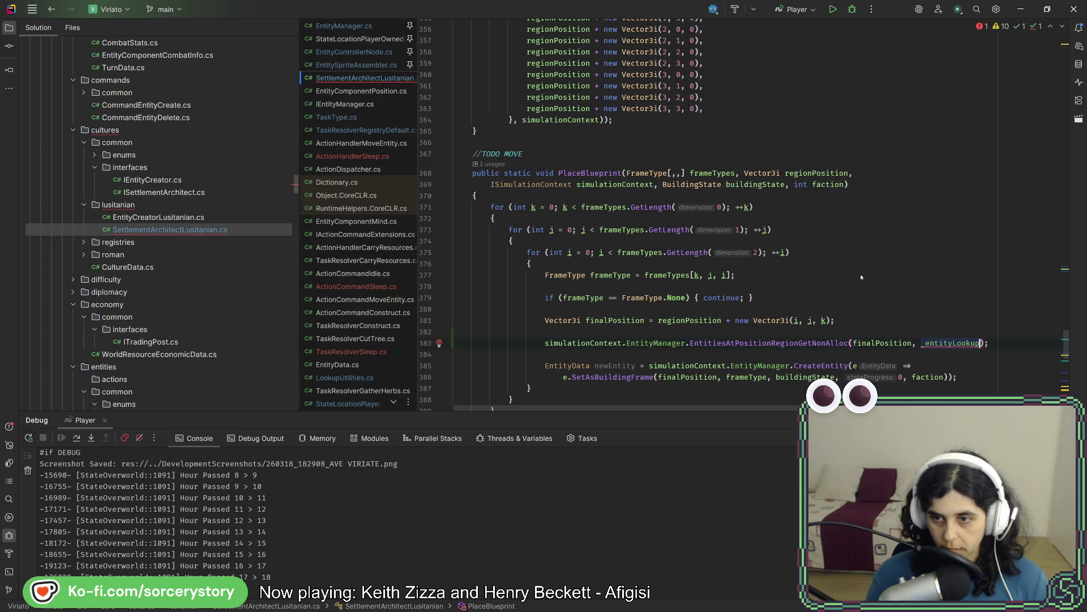
{"action": "mouse_move", "coordinate": [950, 342]}
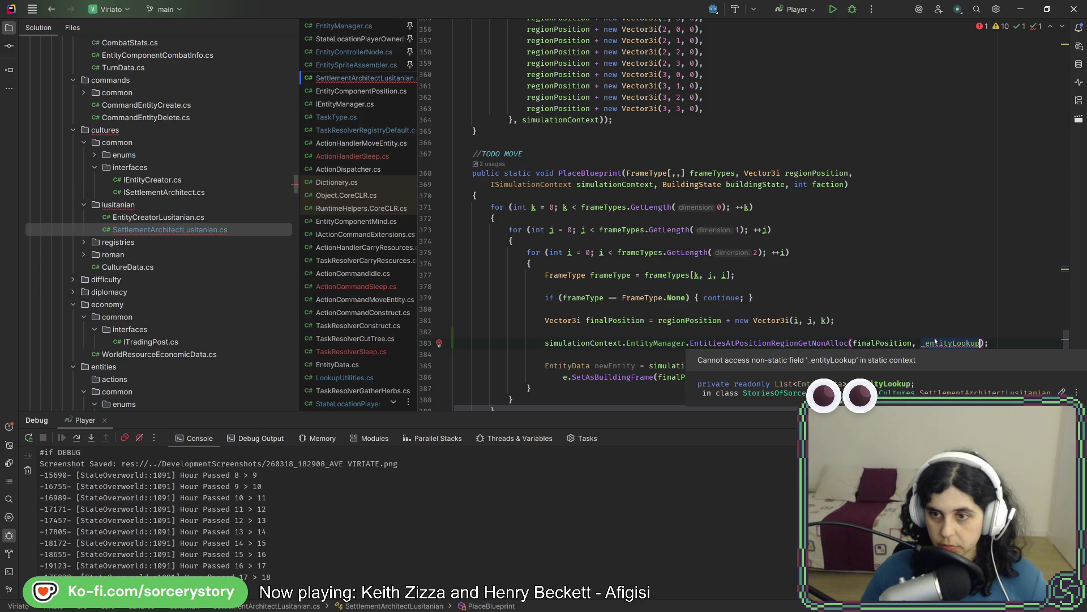
{"action": "left_click", "coordinate": [935, 314]}
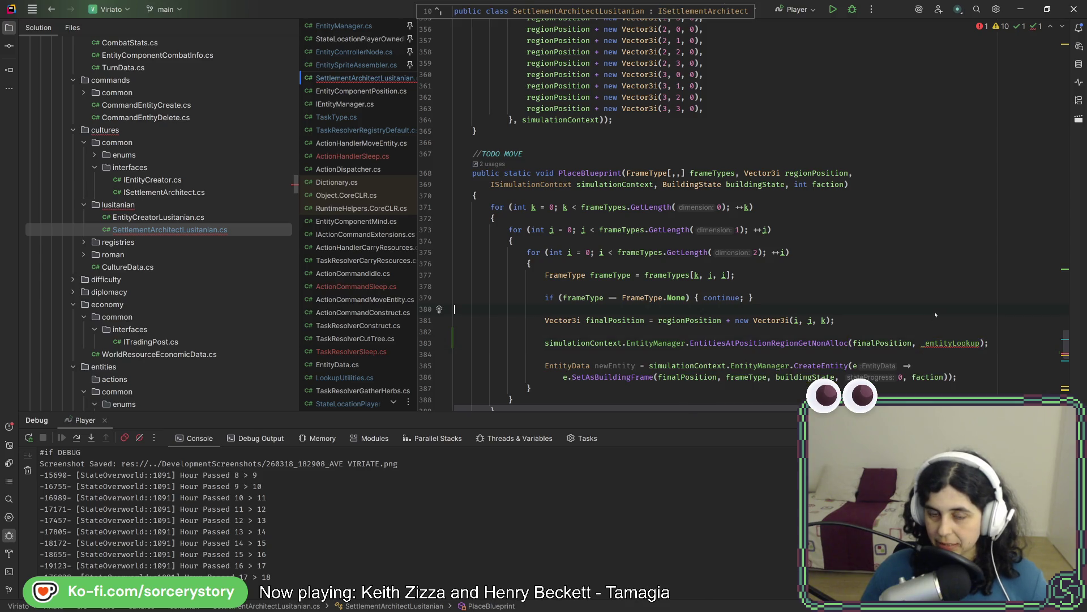
{"action": "left_click", "coordinate": [941, 333]}
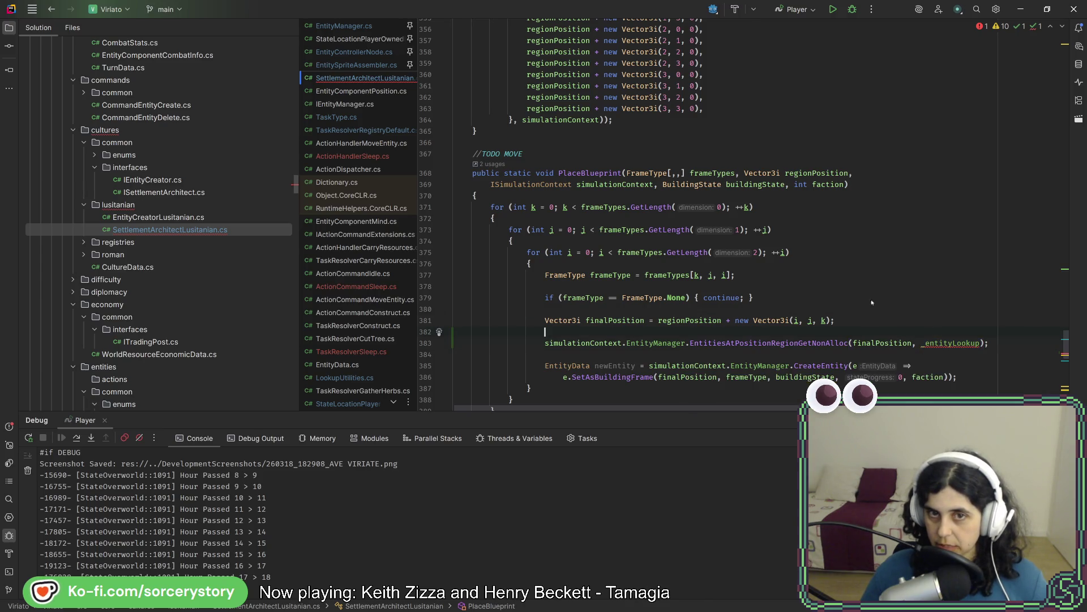
{"action": "left_click", "coordinate": [496, 163]}
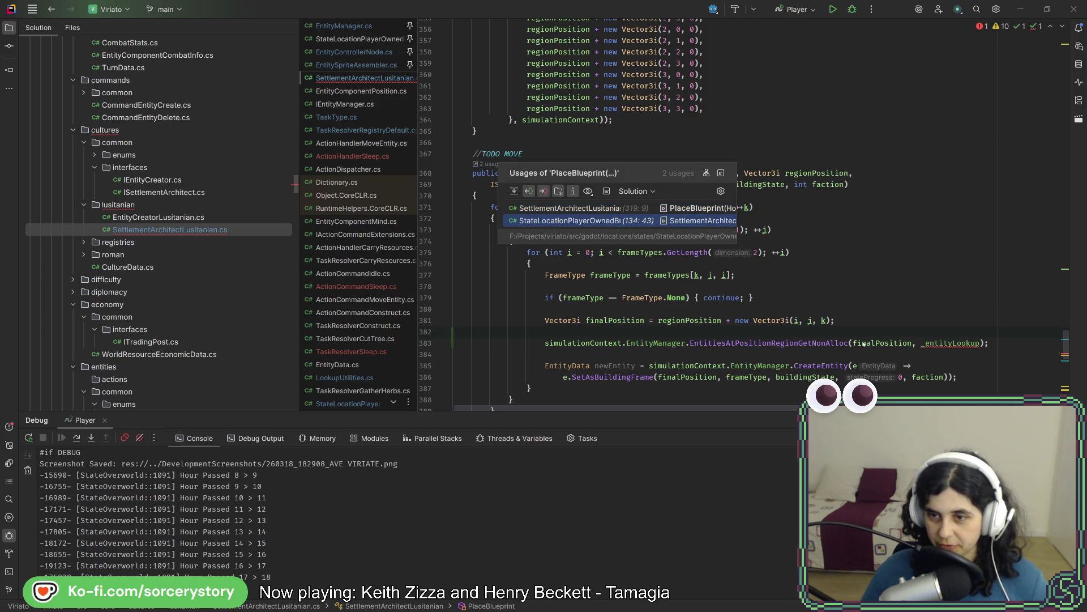
- Add a '//TODO Make this reusable!' comment on a new line above the lookup call
{"action": "key", "text": "Escape"}
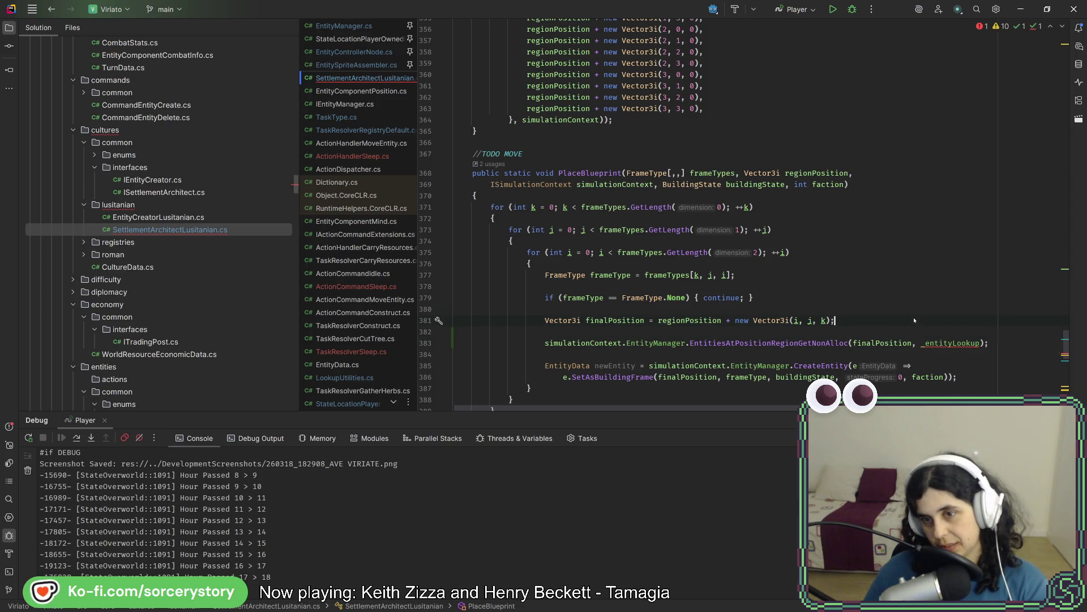
{"action": "key", "text": "Return"}
{"action": "key", "text": "Return"}
{"action": "key", "text": "Up"}
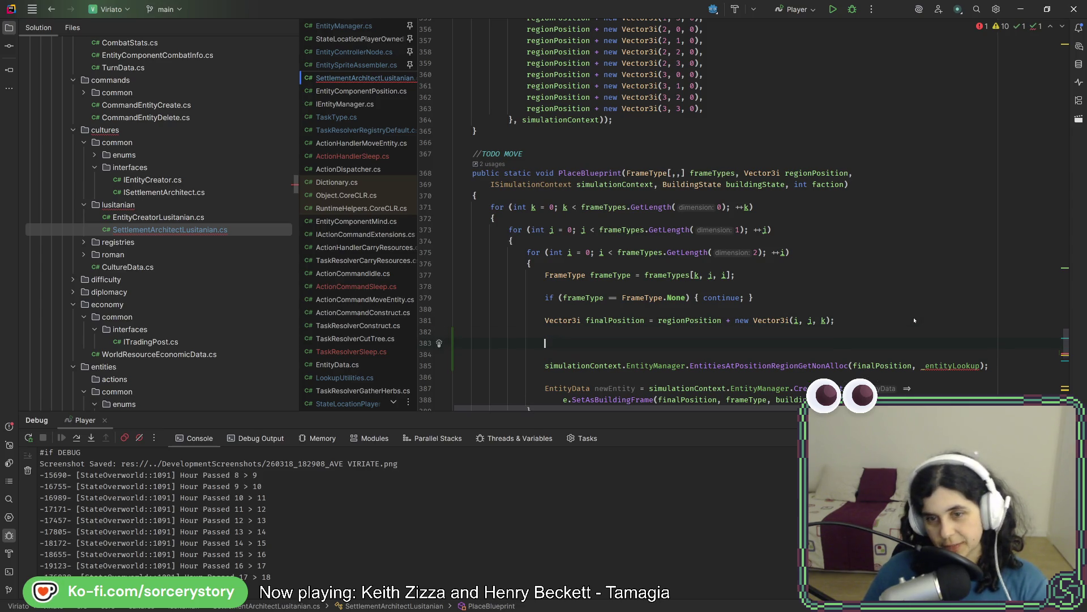
{"action": "type", "text": "List"}
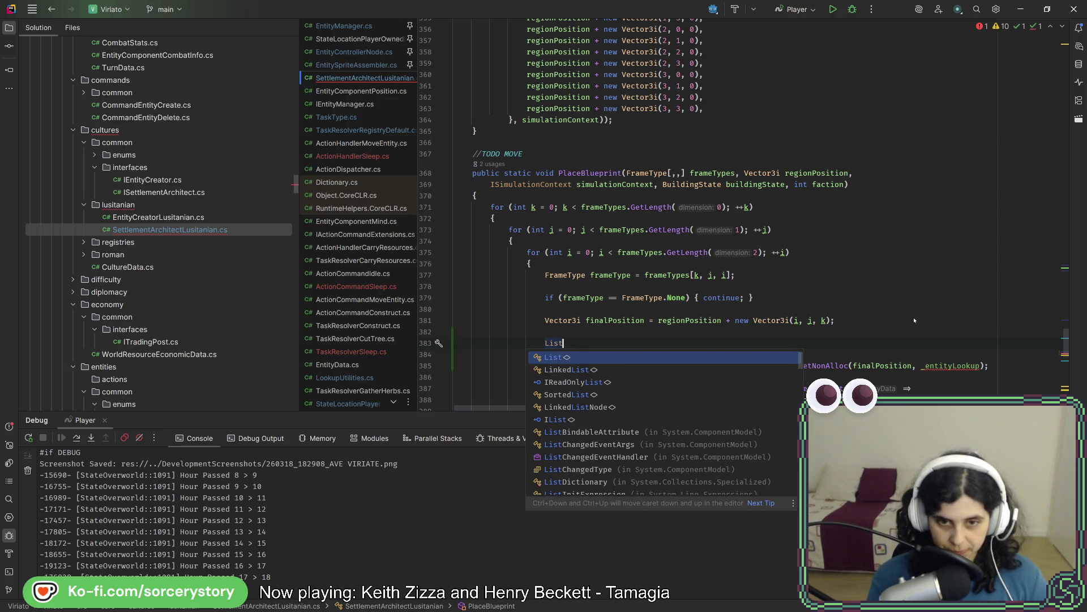
{"action": "key", "text": "Escape"}
{"action": "key", "text": "Home"}
{"action": "key", "text": "Return"}
{"action": "key", "text": "Up"}
{"action": "type", "text": "//"}
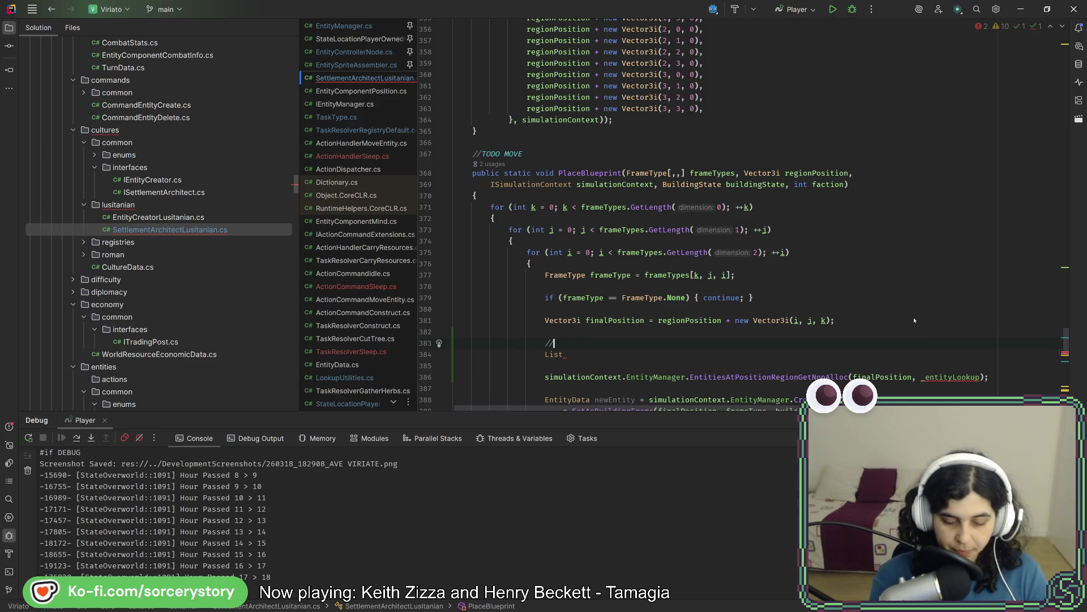
{"action": "type", "text": "TODO Make this a lo"}
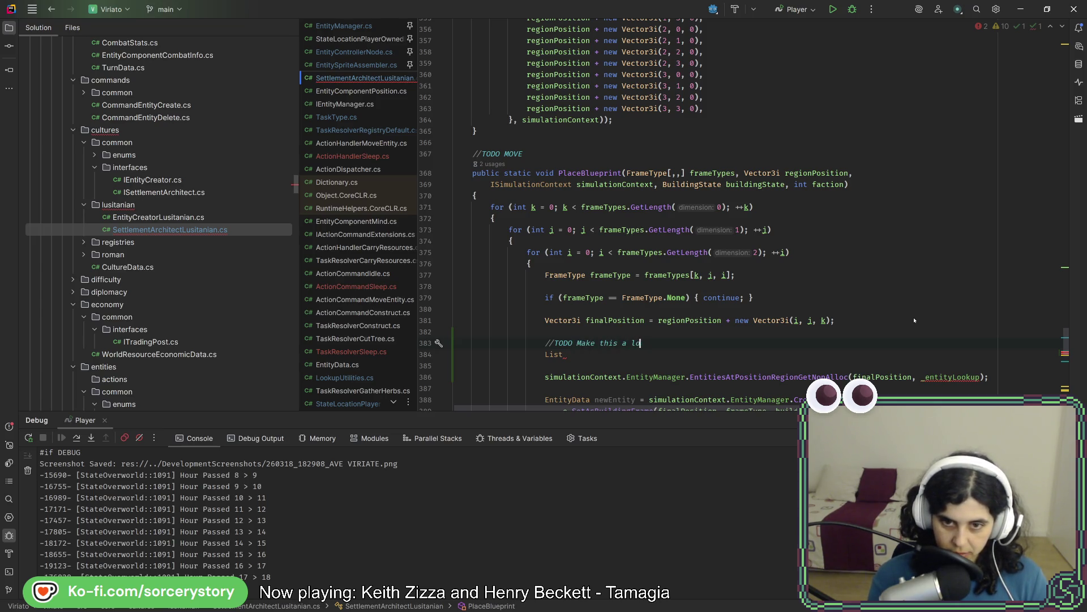
{"action": "key", "text": "BackSpace"}
{"action": "key", "text": "BackSpace"}
{"action": "key", "text": "BackSpace"}
{"action": "key", "text": "BackSpace"}
{"action": "type", "text": "reus"}
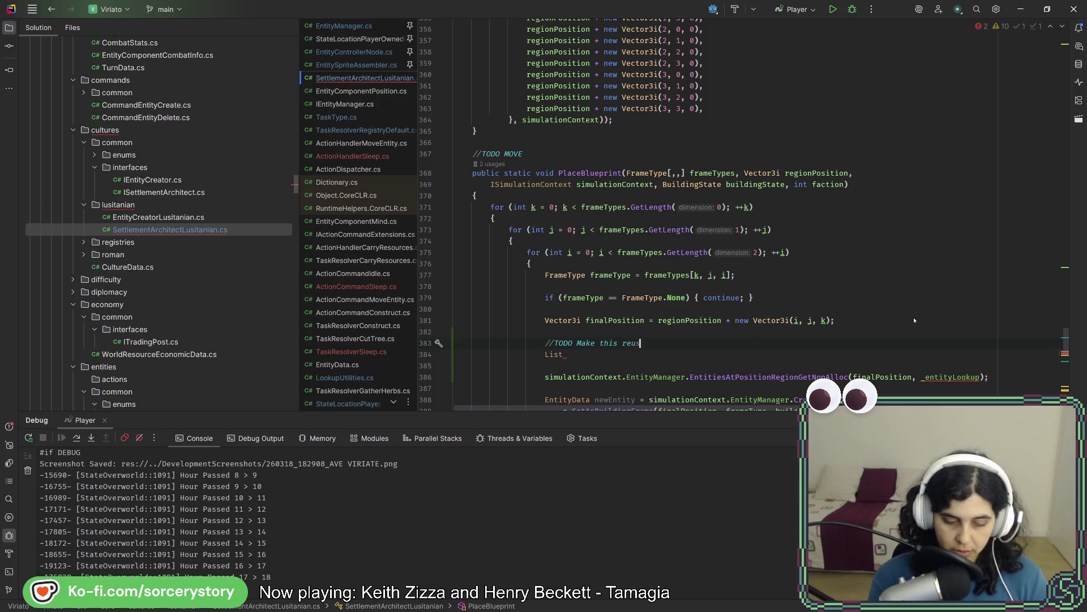
{"action": "type", "text": "able!"}
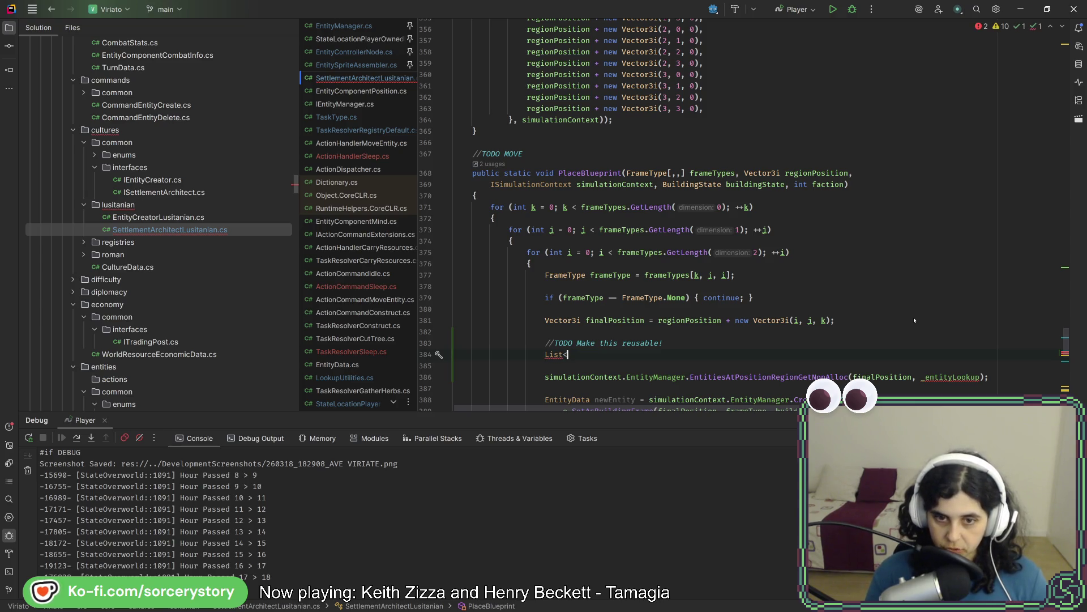
{"action": "type", "text": "Enti"}
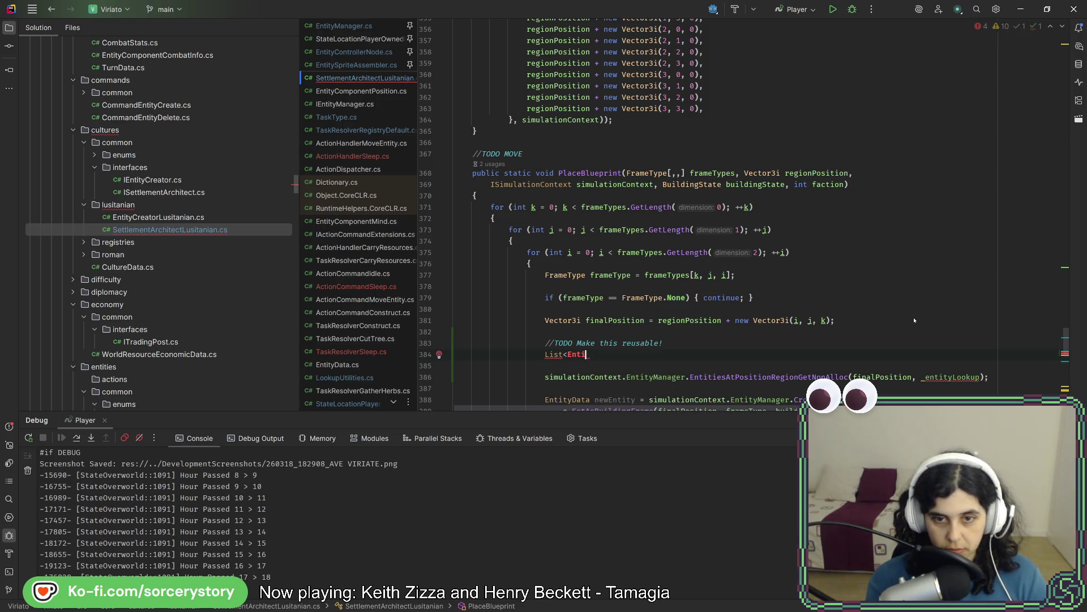
{"action": "type", "text": "ytyD"}
- Declare List<EntityData> entityLookup = new List<EntityData>() and use it as the call's argument
{"action": "key", "text": "Return"}
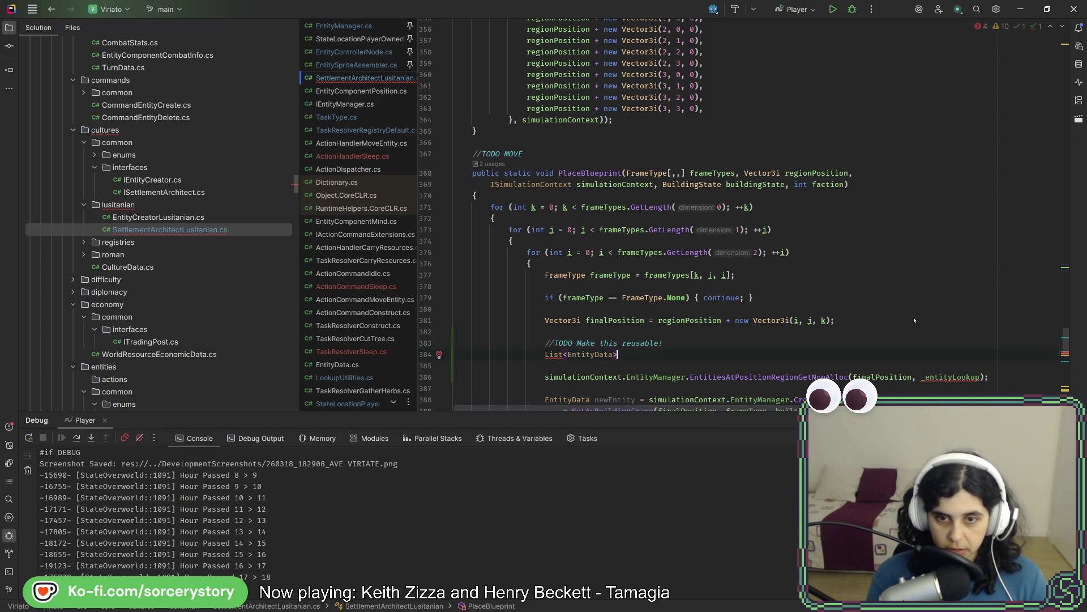
{"action": "type", "text": " en"}
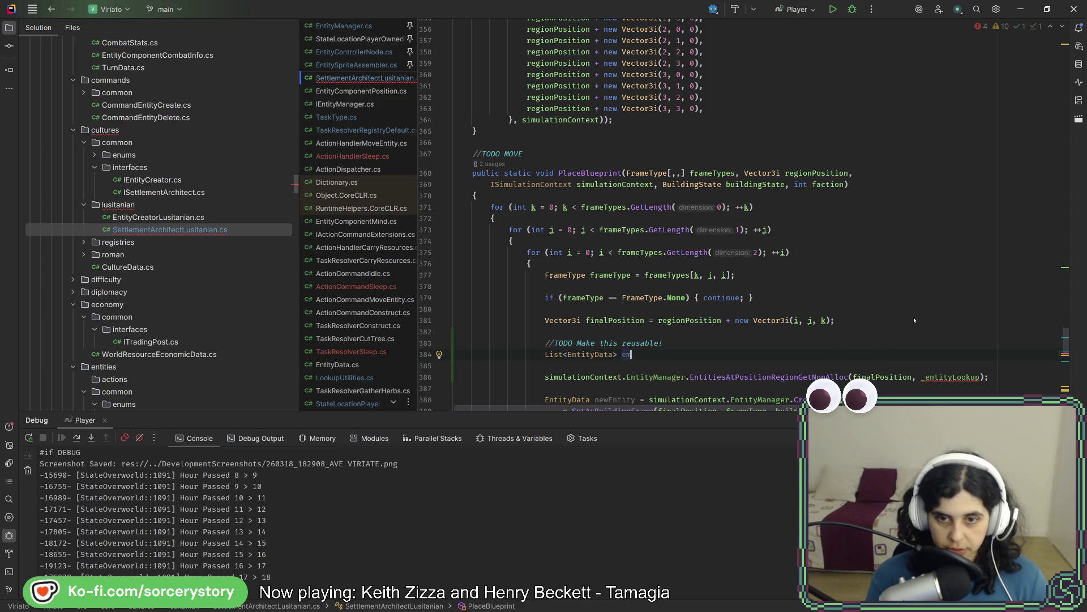
{"action": "type", "text": "t"}
{"action": "type", "text": "tityLookup"}
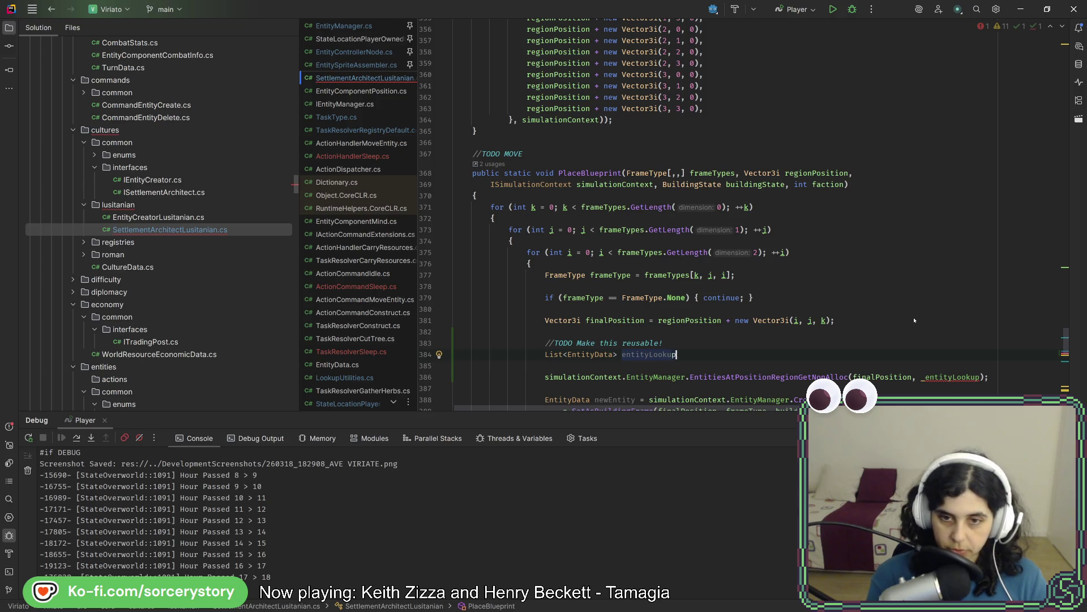
{"action": "type", "text": "= new"}
{"action": "key", "text": "Return"}
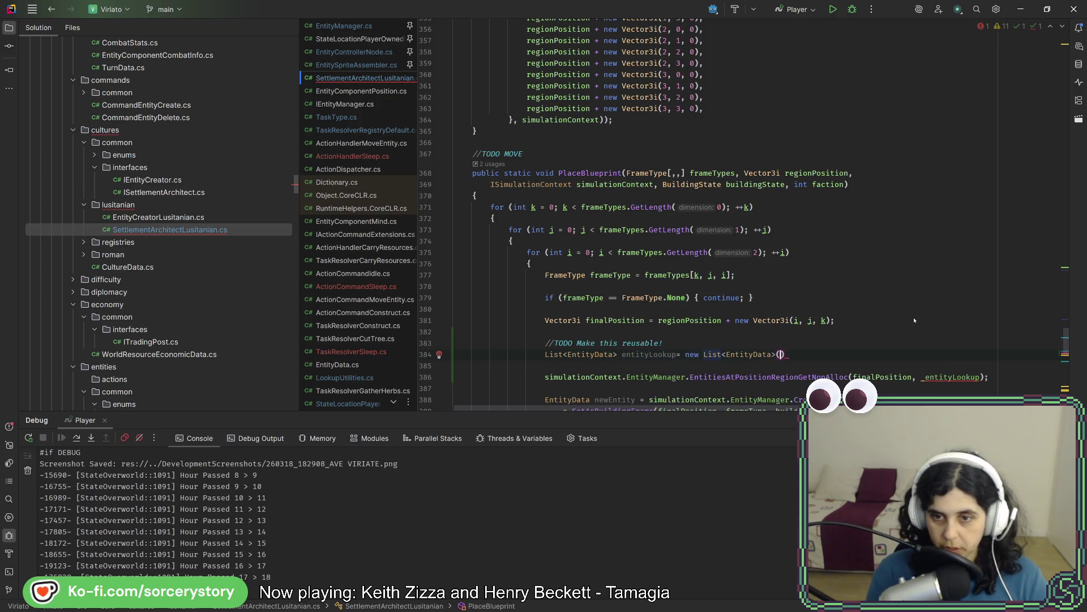
{"action": "type", "text": ";"}
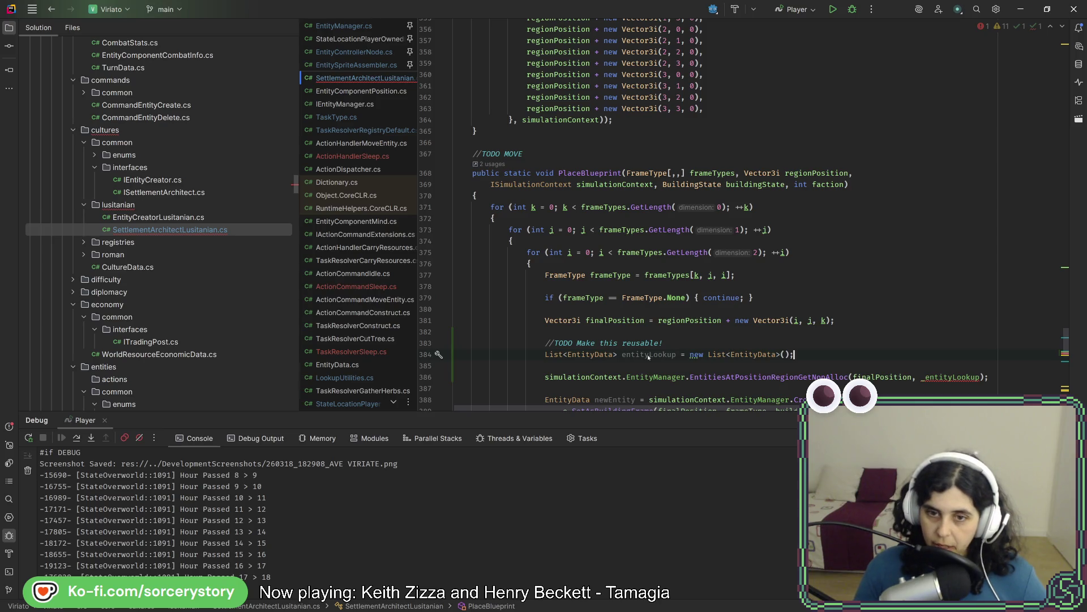
{"action": "left_click", "coordinate": [947, 366]}
{"action": "scroll", "coordinate": [947, 366], "scroll_direction": "down", "scroll_amount": 2}
{"action": "scroll", "coordinate": [949, 294], "scroll_direction": "down", "scroll_amount": 1}
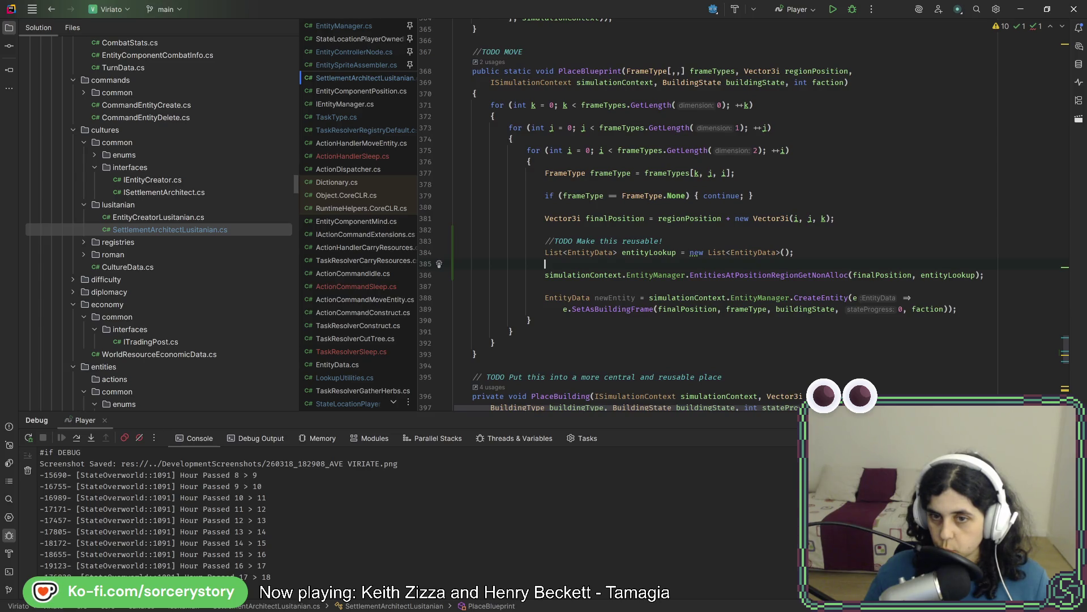
- Add a foreach over entityLookup calling EntityManager.EntityRemove(entityData), and start an if line in its body
{"action": "key", "text": "Return"}
{"action": "key", "text": "Return"}
{"action": "type", "text": "foreach"}
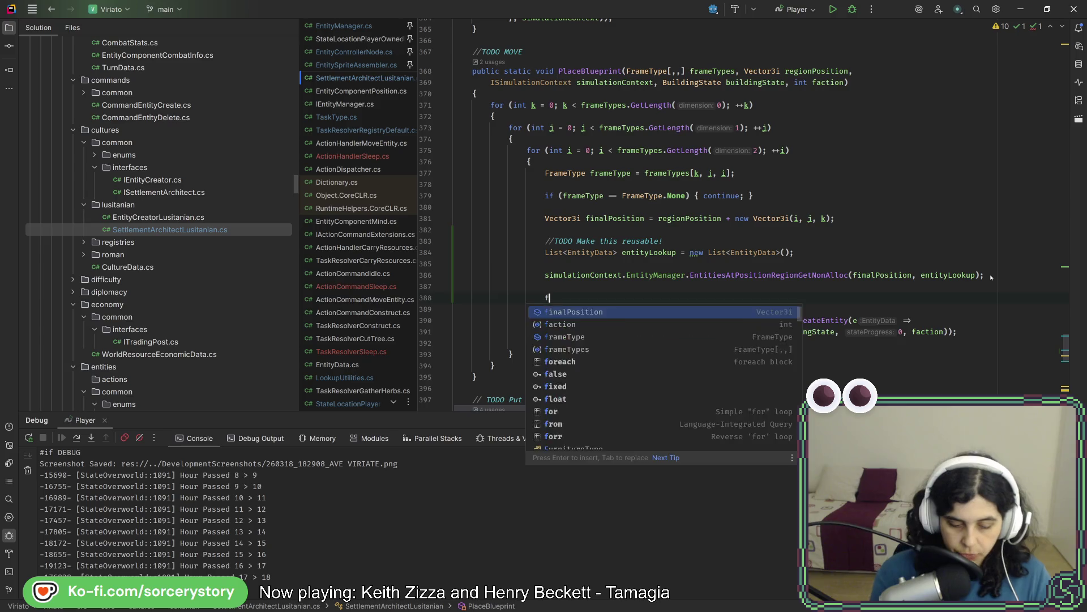
{"action": "key", "text": "Tab"}
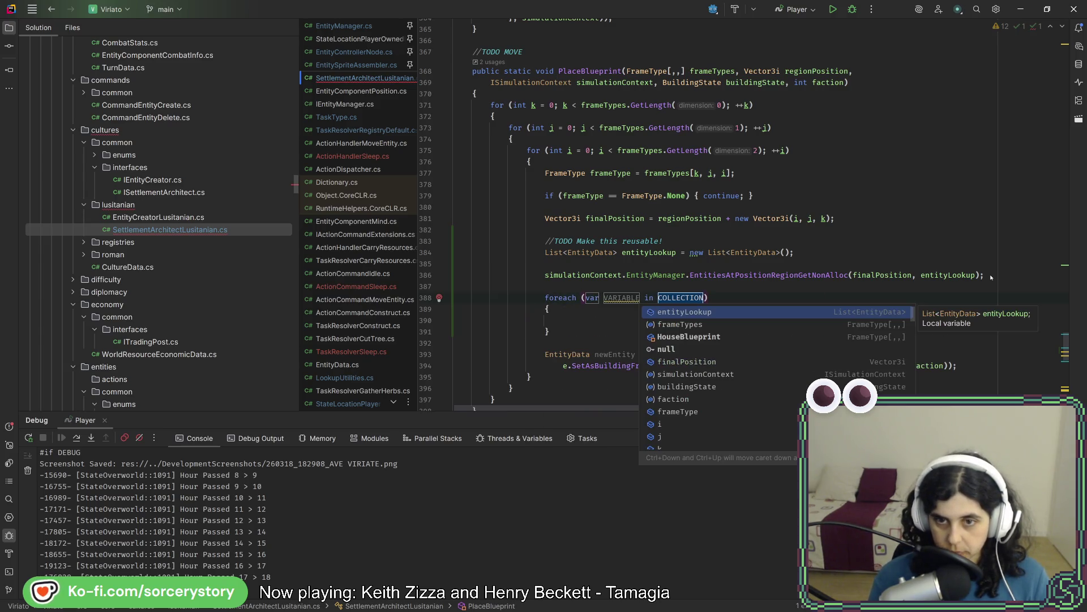
{"action": "key", "text": "Return"}
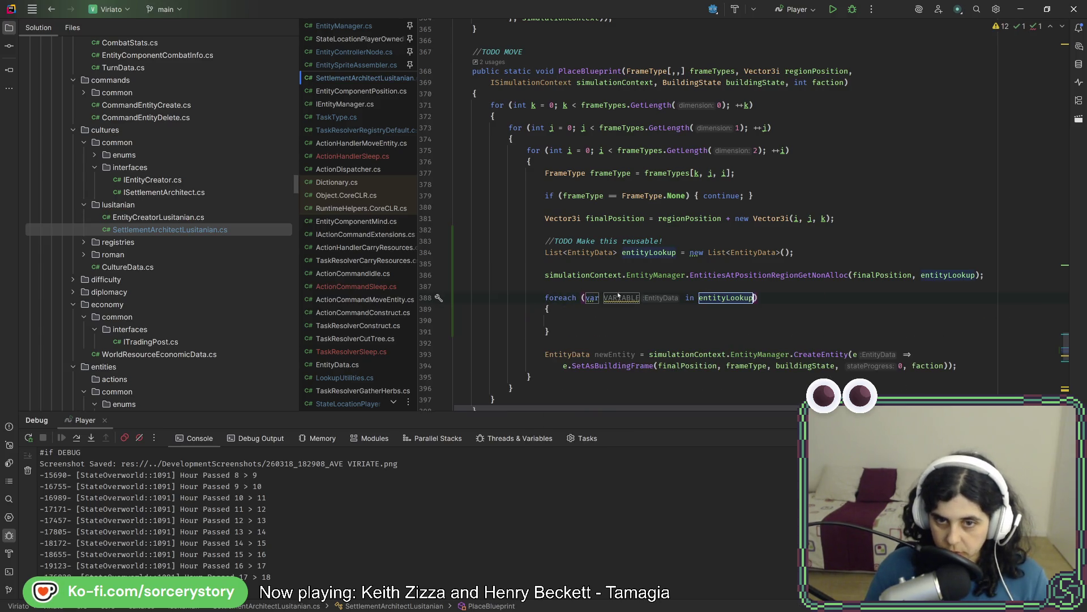
{"action": "key", "text": "Return"}
{"action": "key", "text": "Return"}
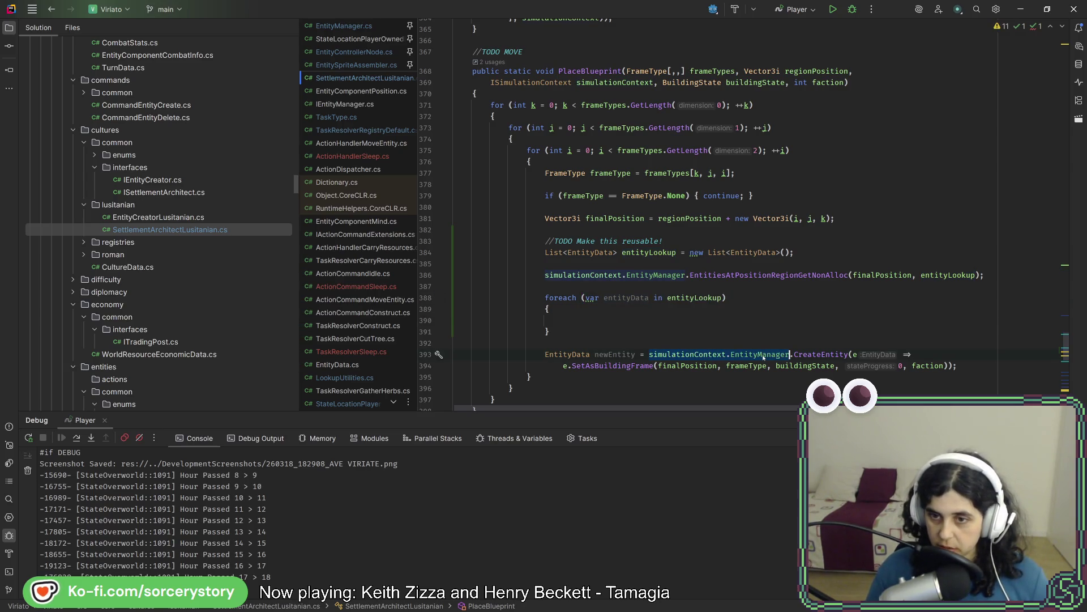
{"action": "type", "text": "simulationContext.EntityManager."}
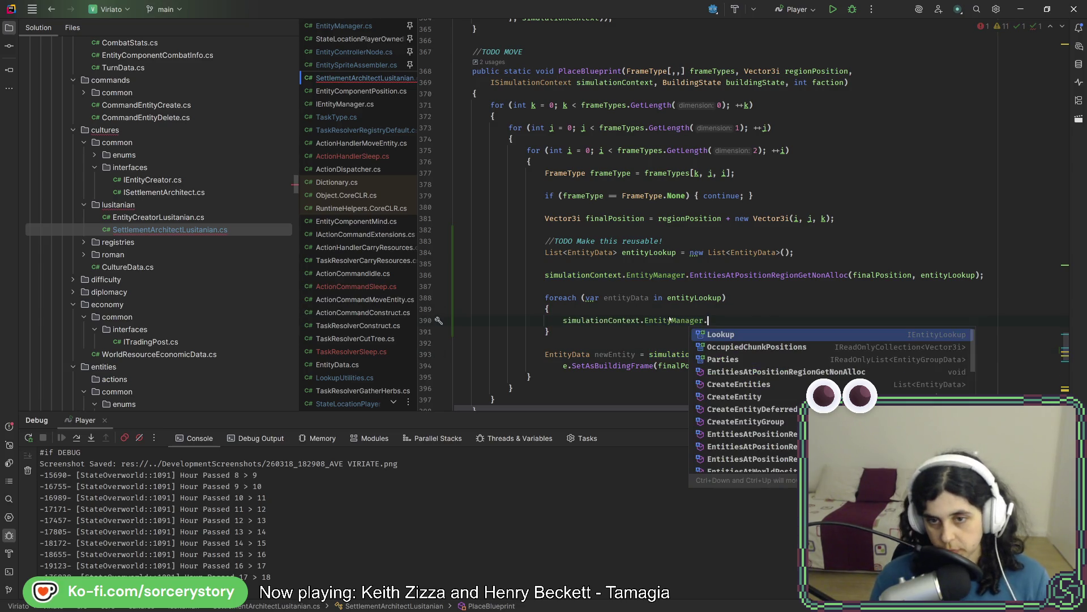
{"action": "type", "text": "remo"}
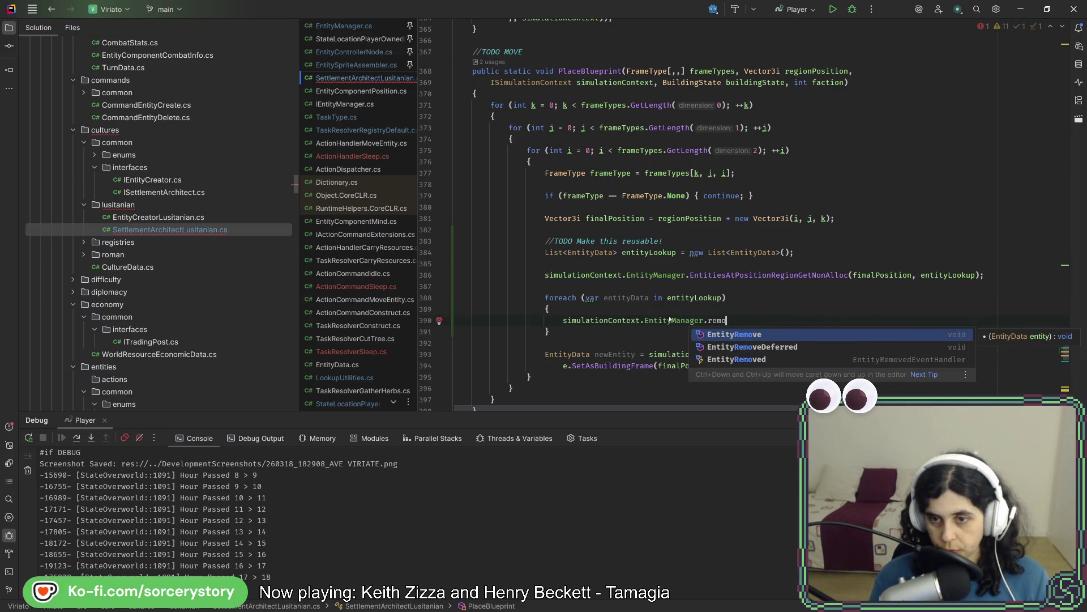
{"action": "key", "text": "Return"}
{"action": "key", "text": "ctrl+Right"}
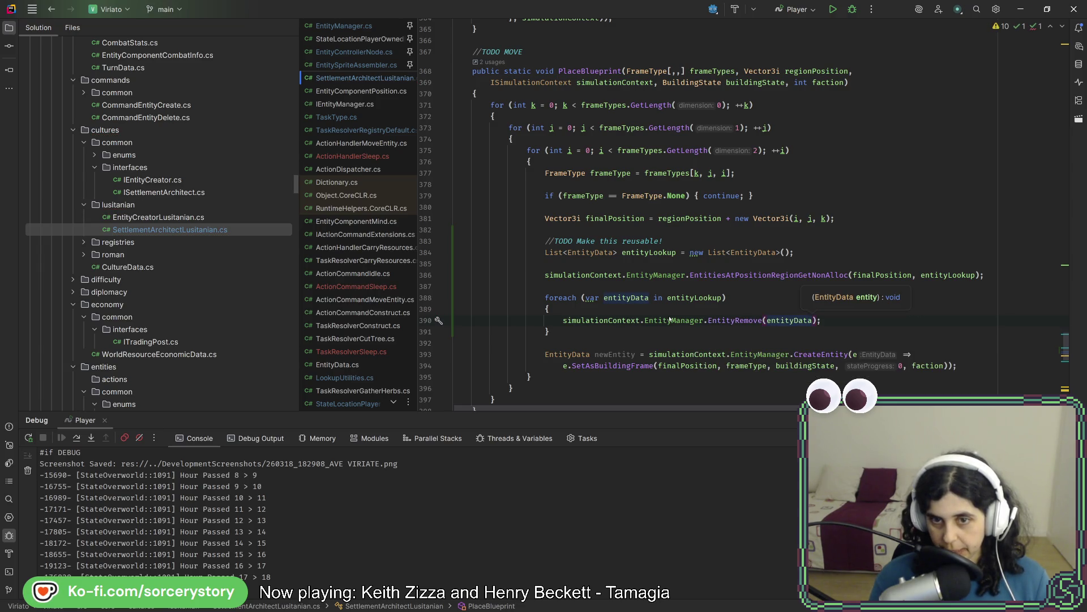
{"action": "key", "text": "Return"}
{"action": "type", "text": "if("}
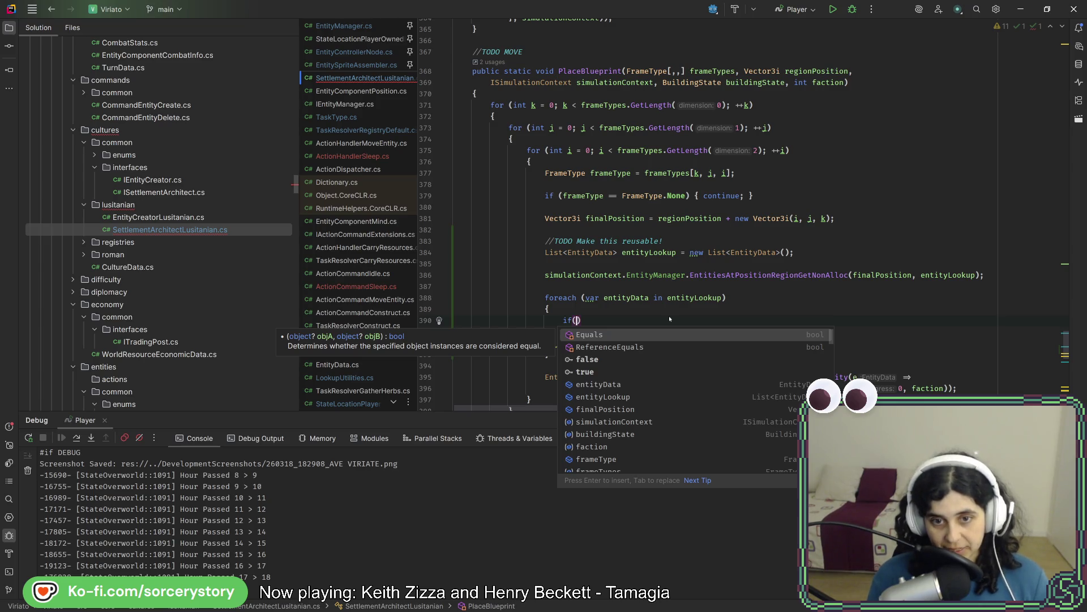
{"action": "type", "text": "entityData."}
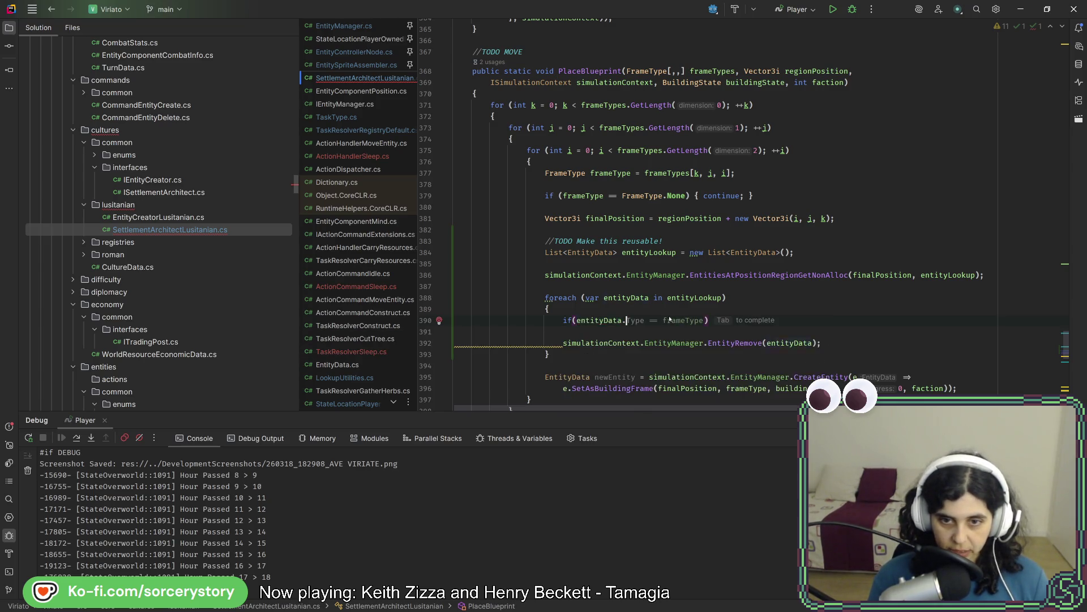
{"action": "type", "text": "HasCom"}
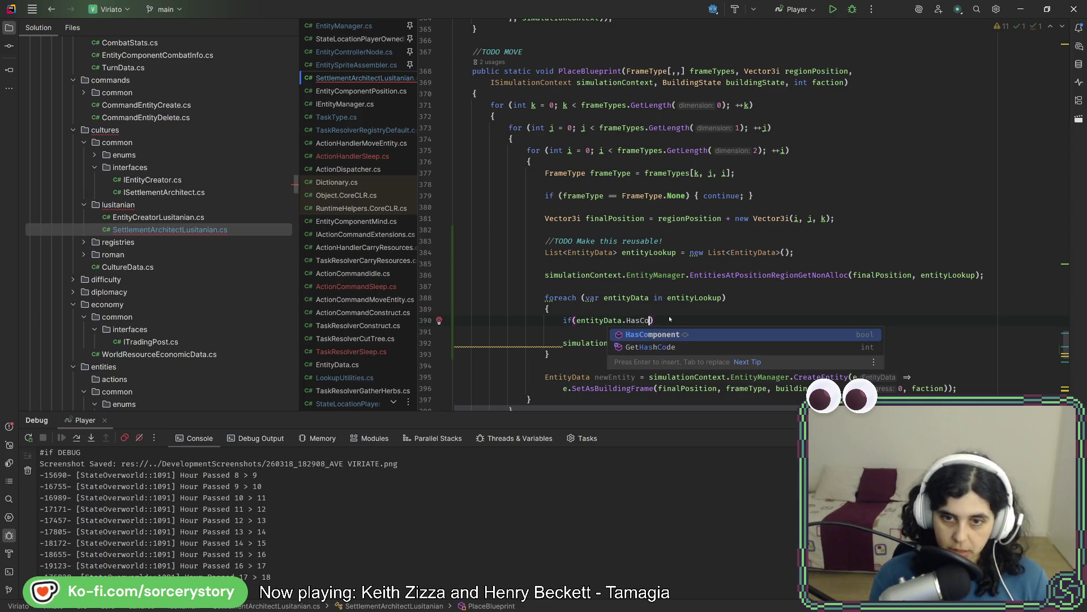
- Write the condition entityData.HasComponent<EntityComponentPlant>() || HasComponent<EntityComponentMineral>() with continue
{"action": "key", "text": "Return"}
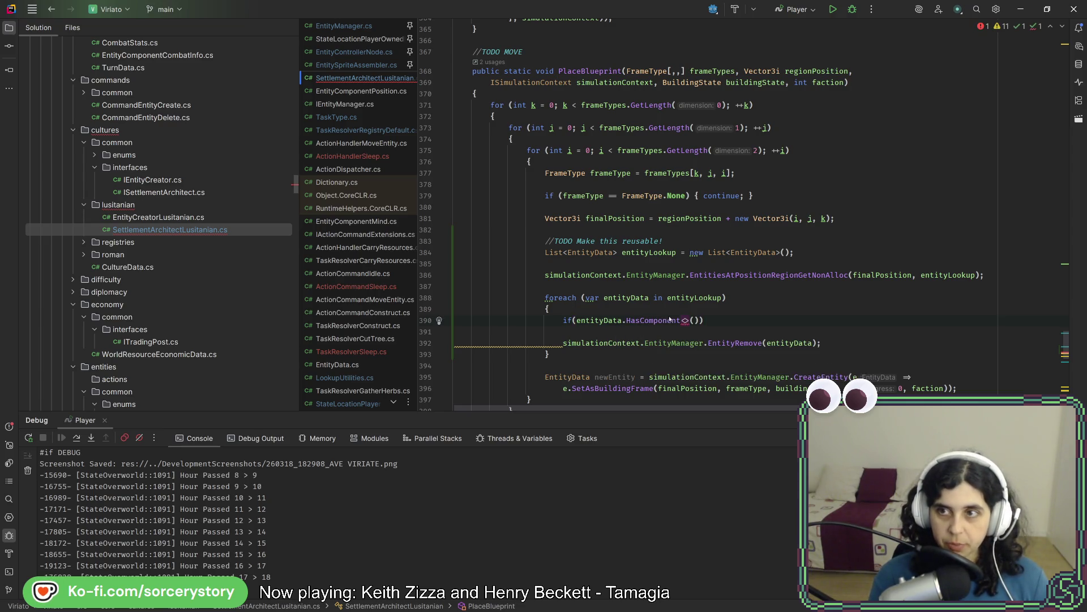
{"action": "type", "text": "la"}
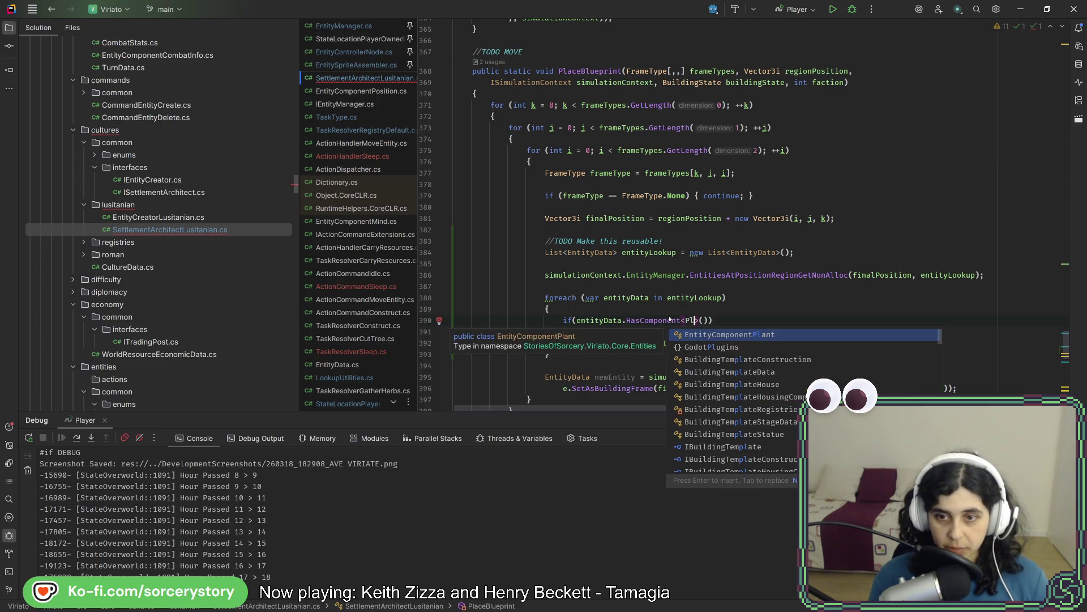
{"action": "key", "text": "Return"}
{"action": "key", "text": "Right"}
{"action": "key", "text": "Right"}
{"action": "key", "text": "Right"}
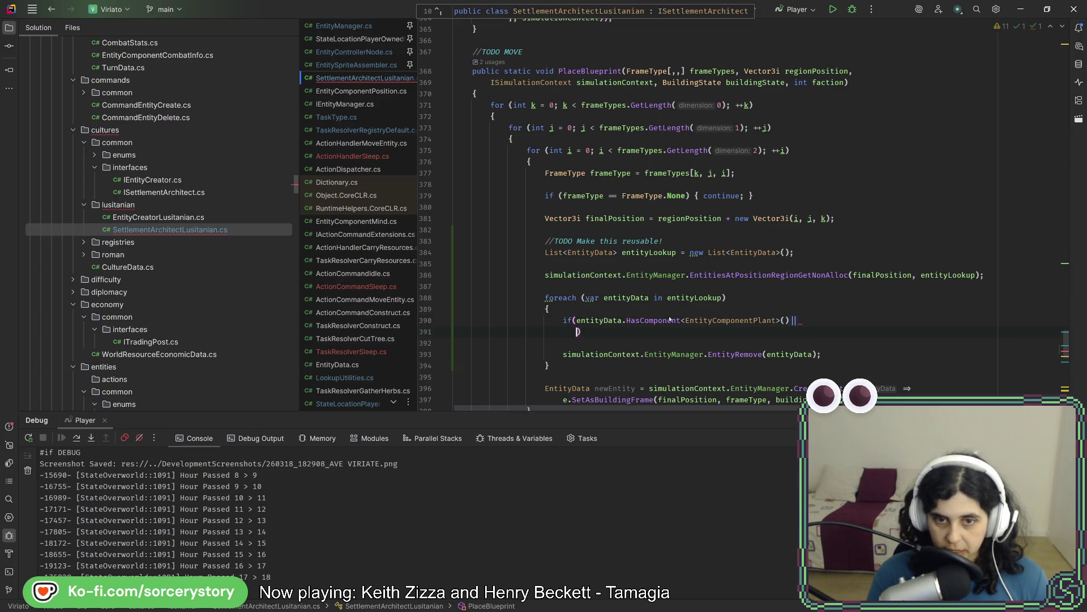
{"action": "key", "text": "Return"}
{"action": "type", "text": "entityData."}
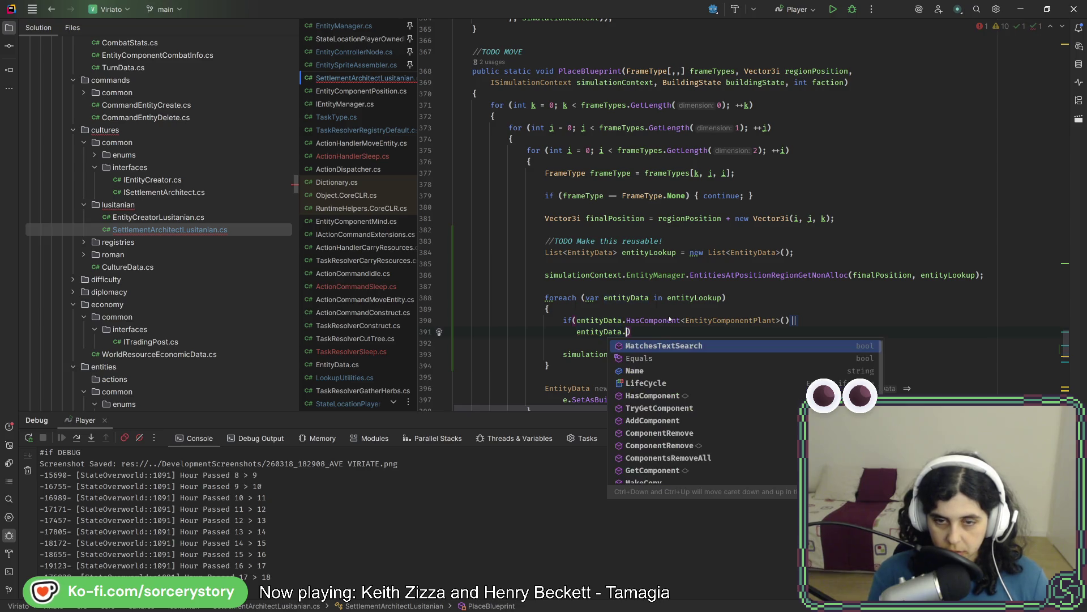
{"action": "type", "text": "HasCom"}
{"action": "key", "text": "Return"}
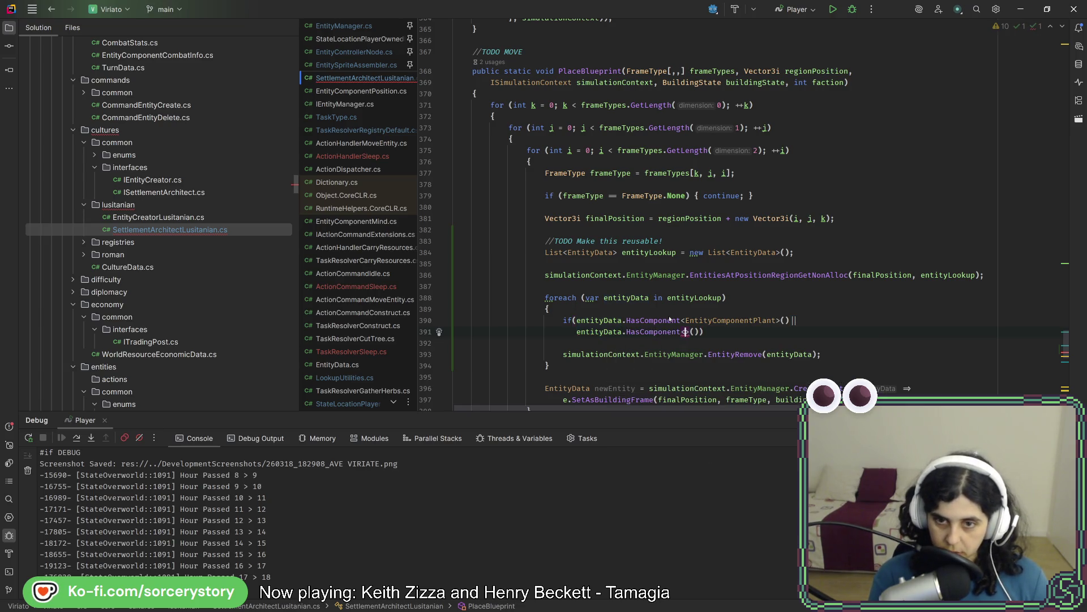
{"action": "type", "text": "M"}
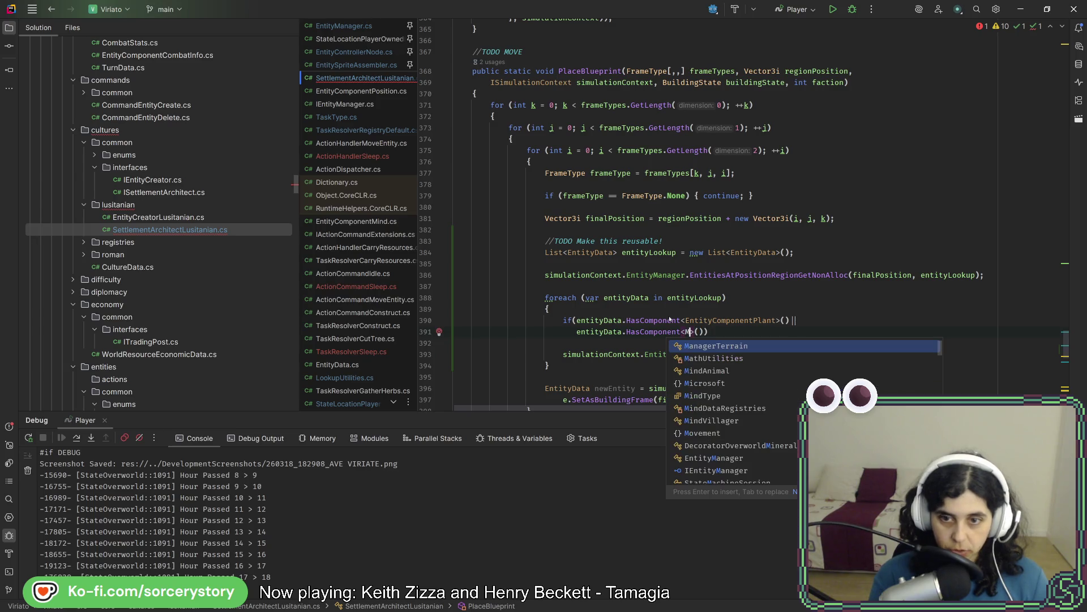
{"action": "type", "text": "iner"}
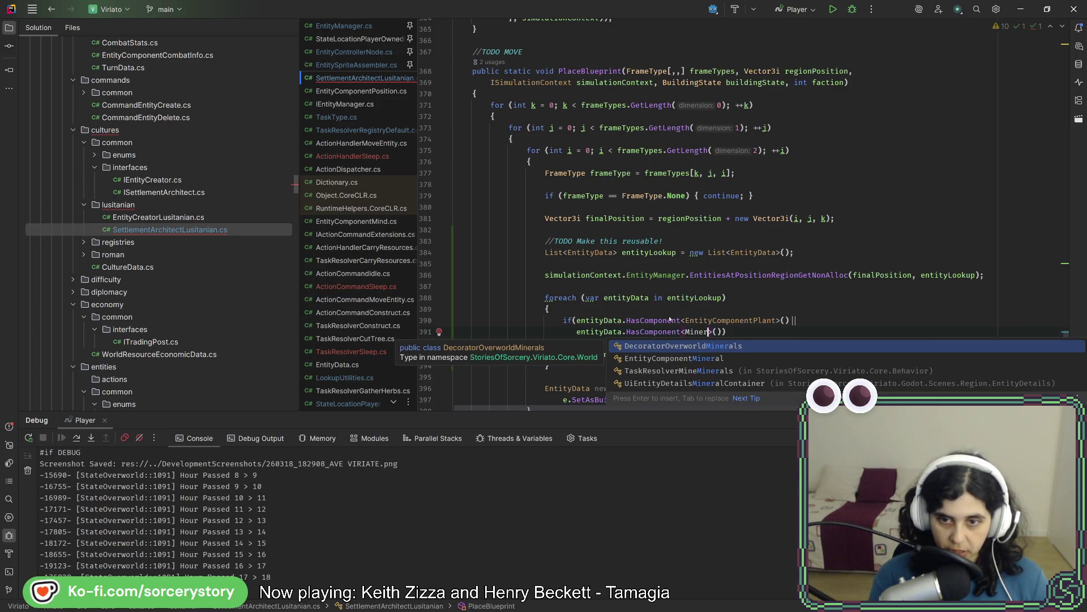
{"action": "type", "text": "a"}
{"action": "key", "text": "Down"}
{"action": "key", "text": "Return"}
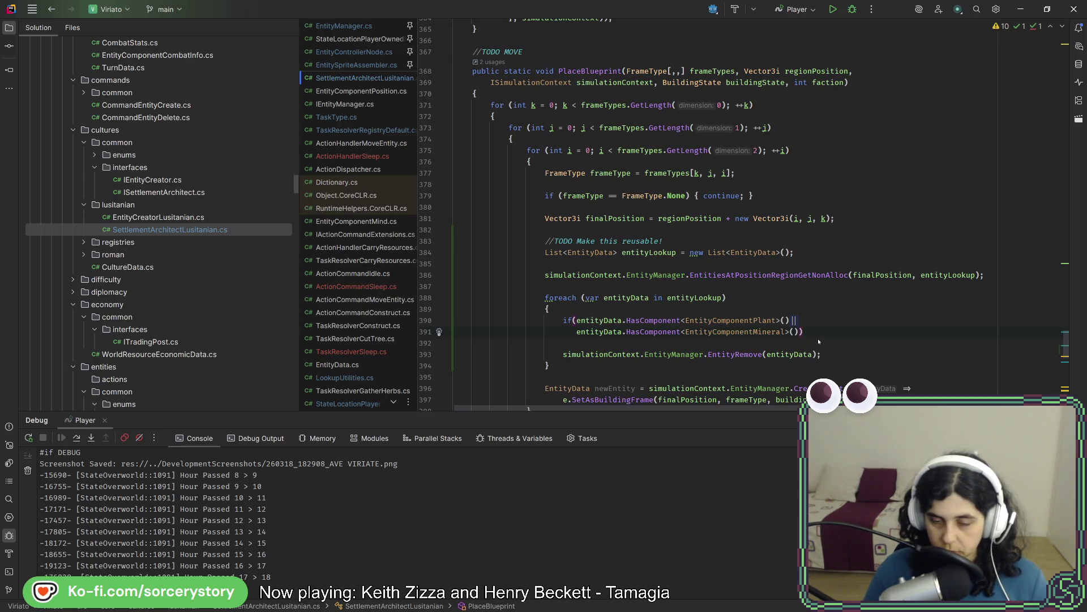
{"action": "type", "text": "{continue;"}
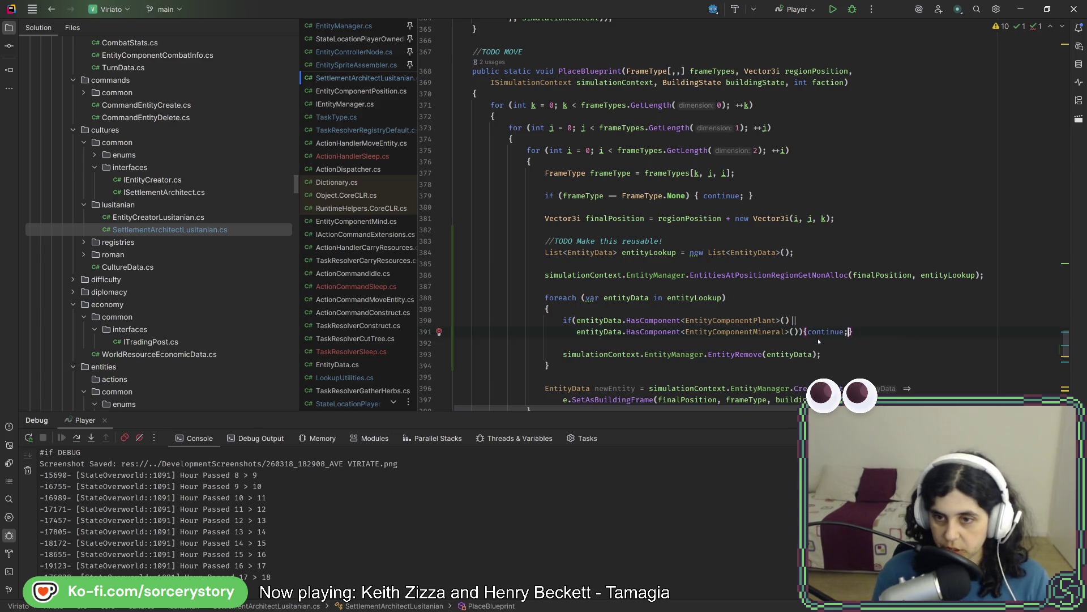
{"action": "left_click", "coordinate": [795, 320]}
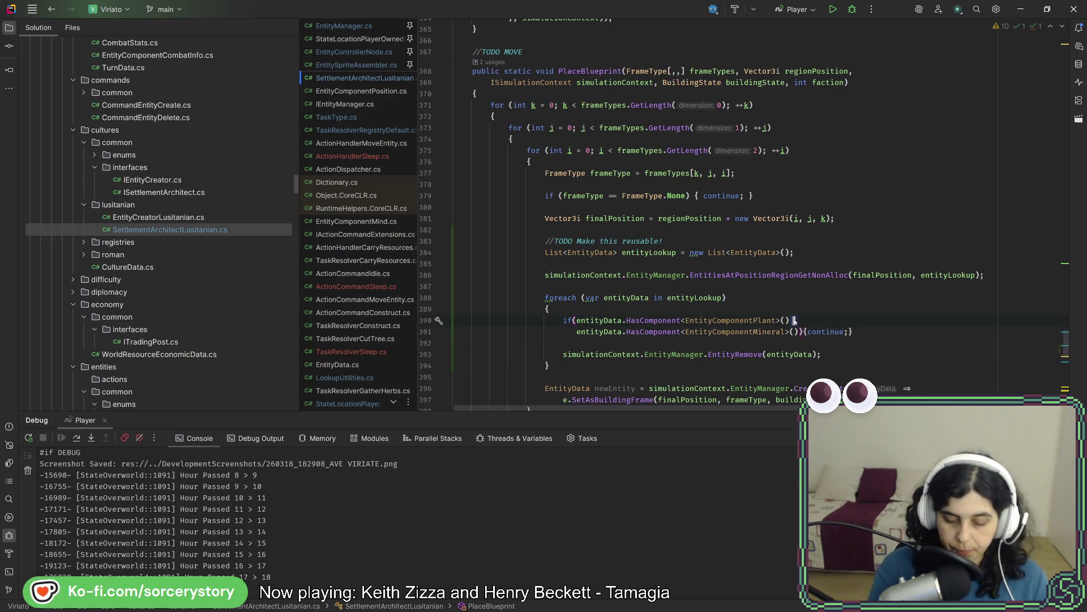
- Negate the || expression via Alt+Enter, join the condition onto one line and reformat the loop
{"action": "key", "text": "alt+Return"}
{"action": "key", "text": "Down"}
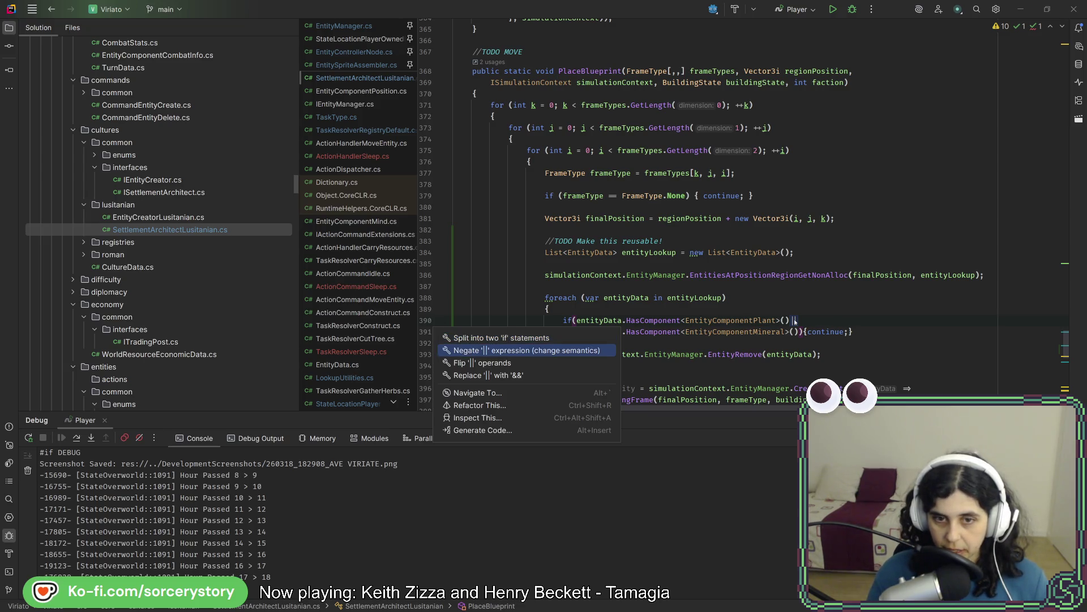
{"action": "key", "text": "Return"}
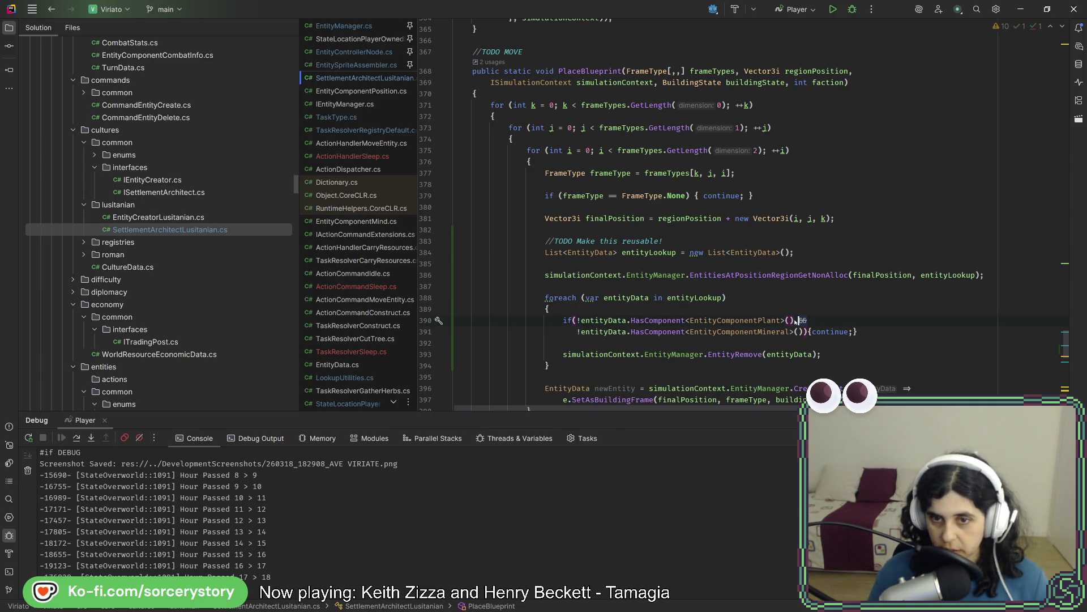
{"action": "left_click", "coordinate": [821, 323]}
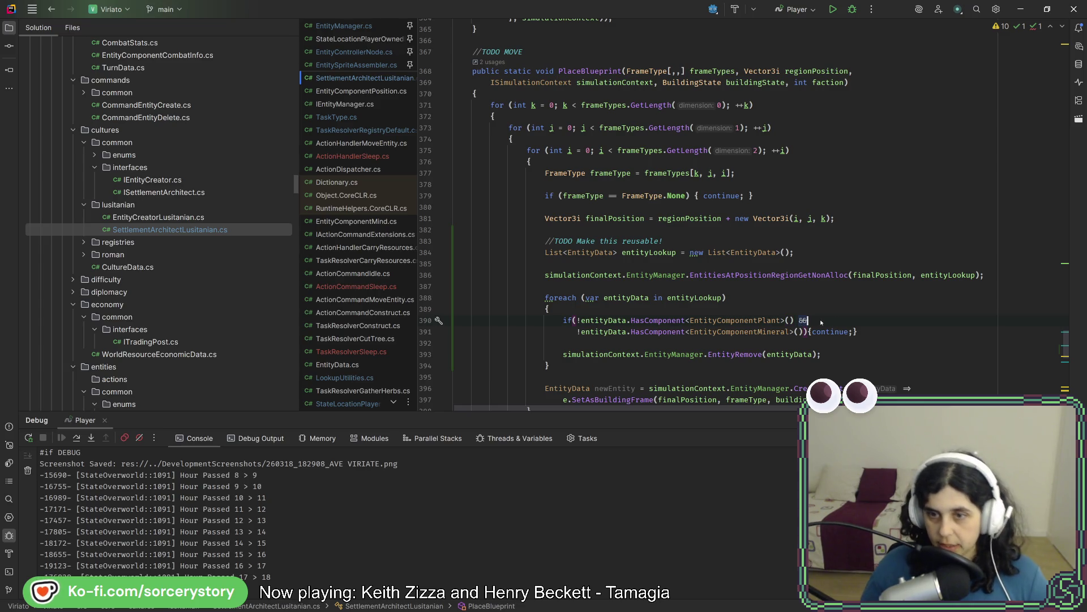
{"action": "key", "text": "Delete"}
{"action": "key", "text": "ctrl+alt+l"}
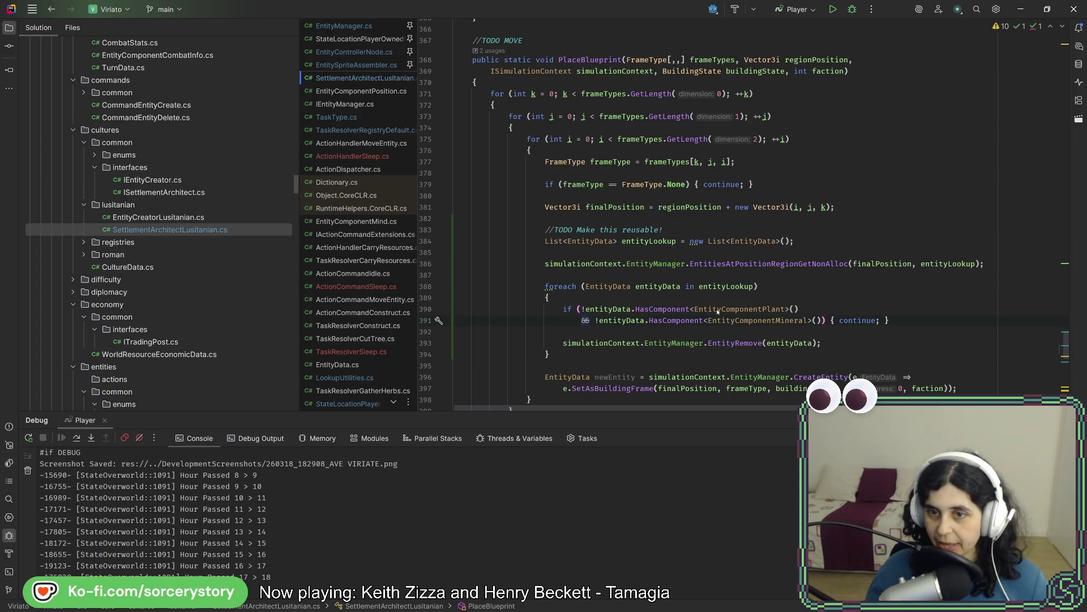
- Review the loop, the EntityRemove line and the buildingState parameter, ending with the caret above the lookup code
{"action": "double_click", "coordinate": [741, 321]}
{"action": "double_click", "coordinate": [872, 322]}
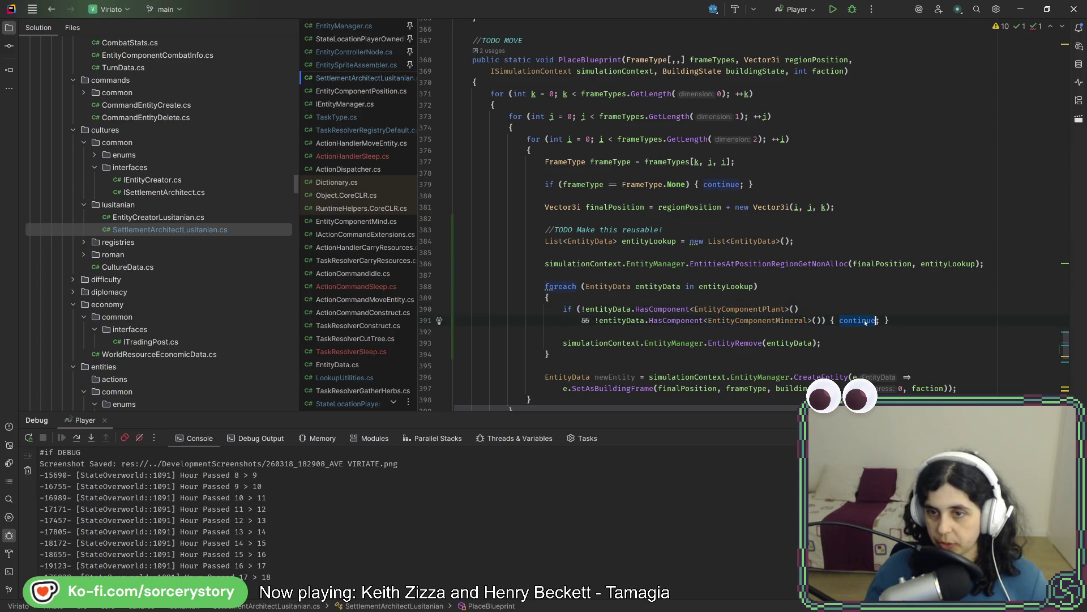
{"action": "triple_click", "coordinate": [839, 344]}
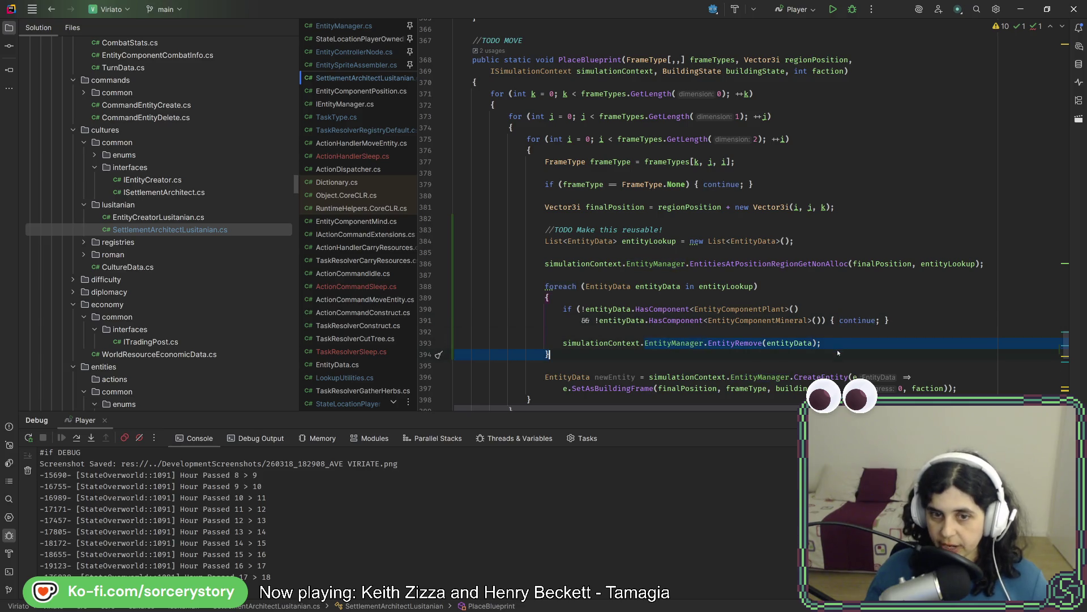
{"action": "left_click", "coordinate": [838, 352]}
{"action": "scroll", "coordinate": [595, 296], "scroll_direction": "down", "scroll_amount": 3}
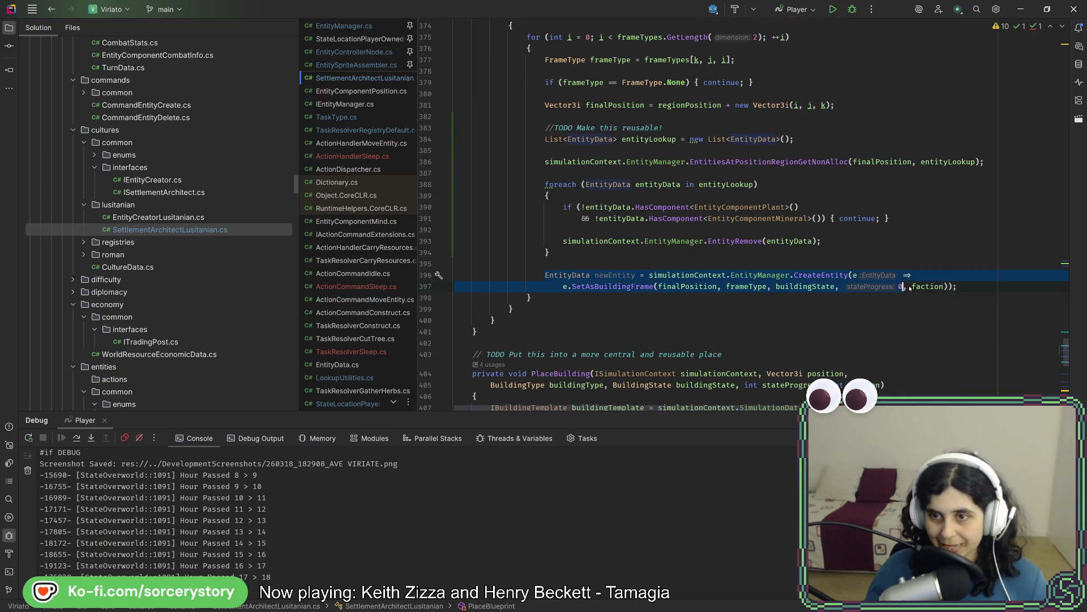
{"action": "left_click_drag", "start_coordinate": [572, 278], "coordinate": [957, 286]}
{"action": "left_click", "coordinate": [861, 306]}
{"action": "scroll", "coordinate": [862, 307], "scroll_direction": "up", "scroll_amount": 5}
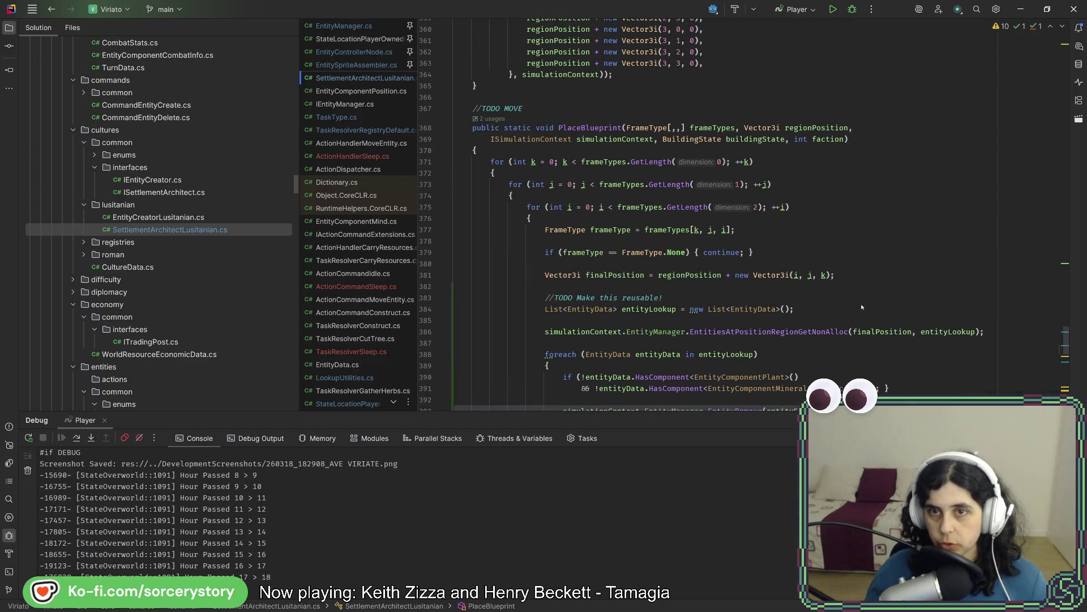
{"action": "scroll", "coordinate": [849, 294], "scroll_direction": "down", "scroll_amount": 3}
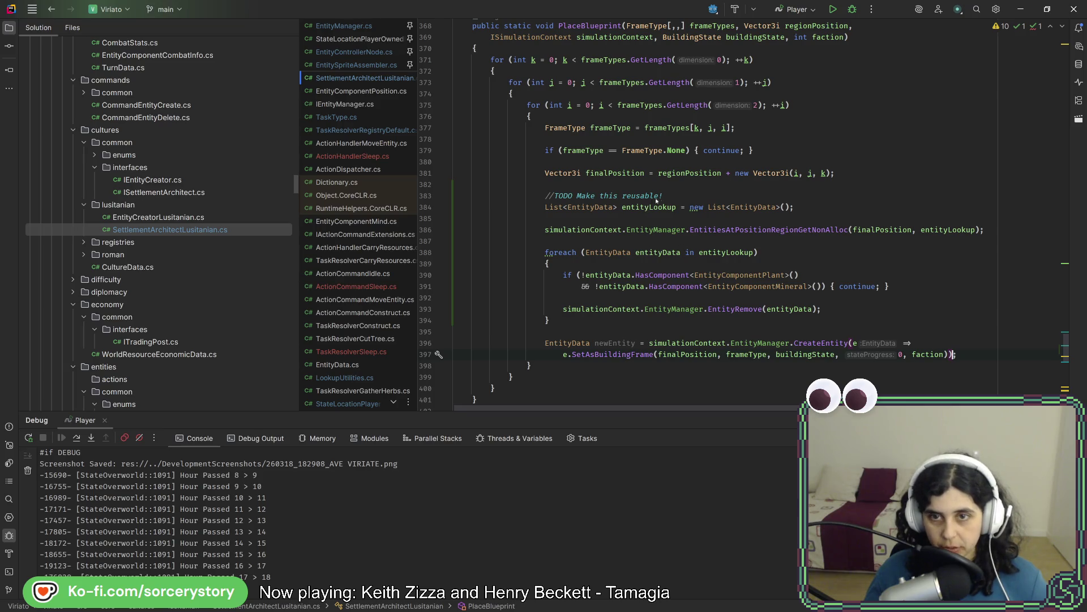
{"action": "left_click", "coordinate": [678, 186]}
{"action": "scroll", "coordinate": [748, 143], "scroll_direction": "up", "scroll_amount": 3}
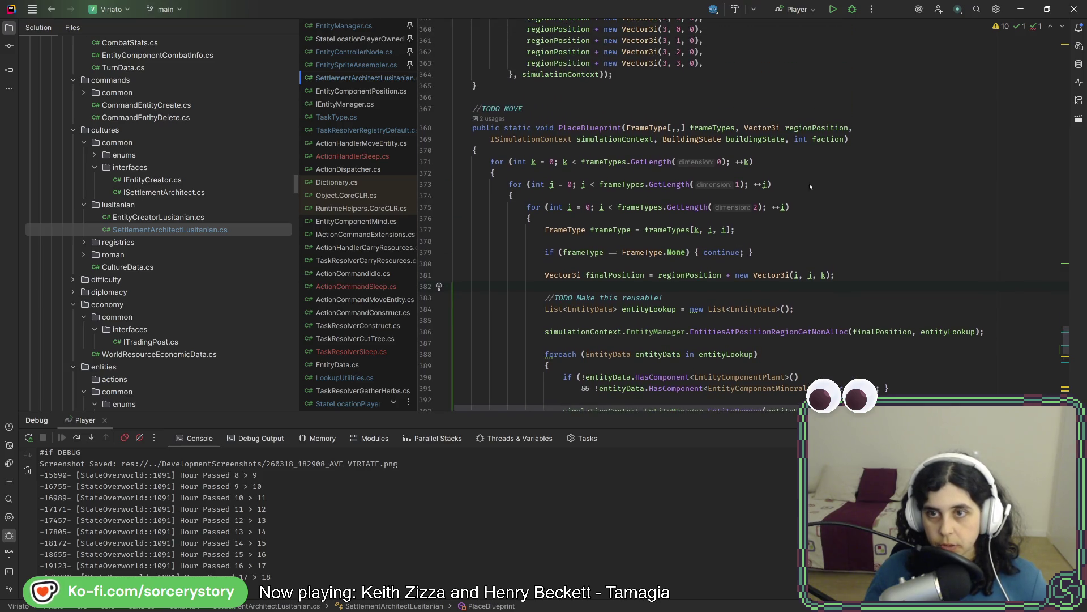
{"action": "double_click", "coordinate": [747, 141]}
{"action": "scroll", "coordinate": [748, 140], "scroll_direction": "down", "scroll_amount": 1}
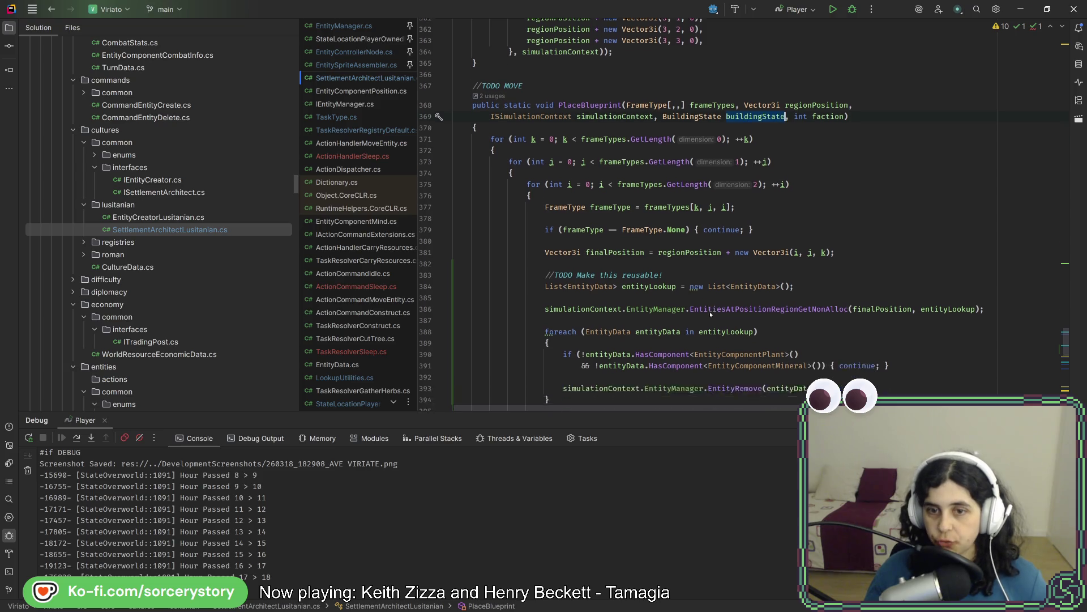
{"action": "scroll", "coordinate": [722, 204], "scroll_direction": "down", "scroll_amount": 2}
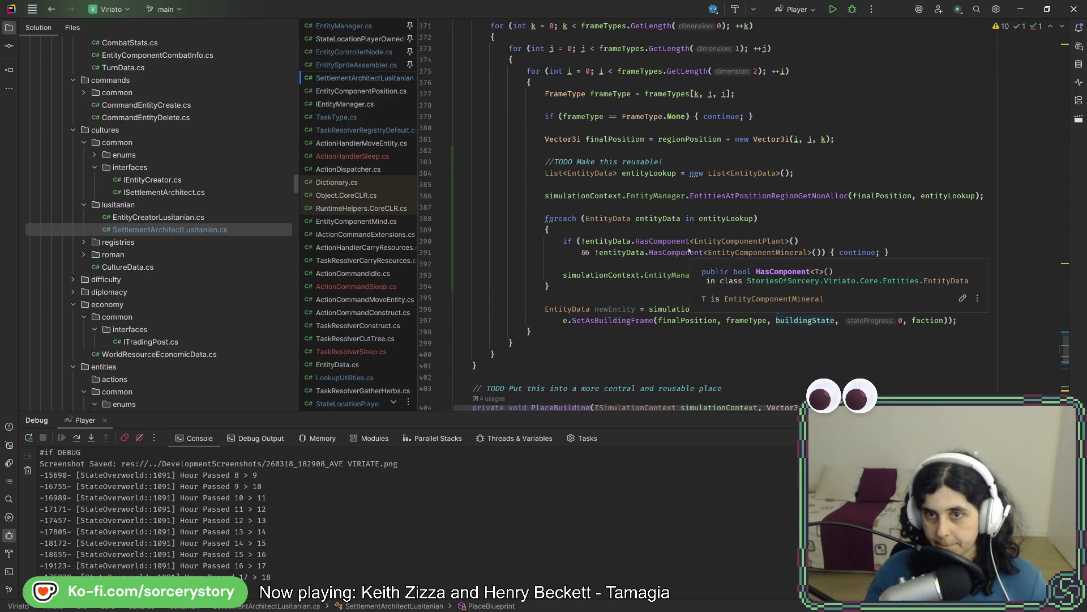
{"action": "scroll", "coordinate": [685, 242], "scroll_direction": "up", "scroll_amount": 2}
{"action": "scroll", "coordinate": [680, 235], "scroll_direction": "down", "scroll_amount": 2}
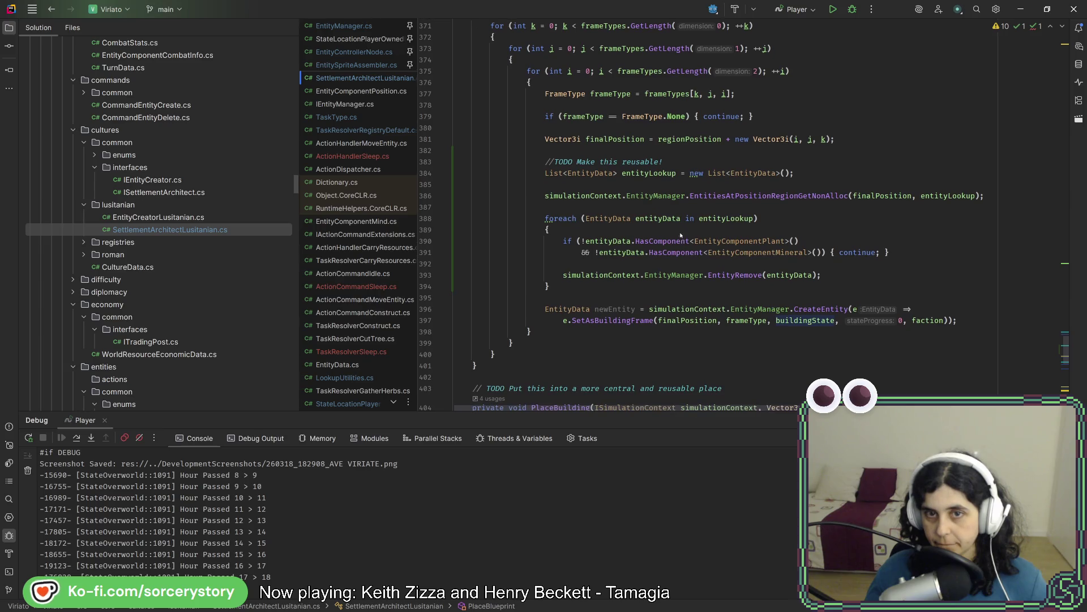
{"action": "left_click", "coordinate": [644, 151]}
- Add an if condition checking buildingState == BuildingState.Built above the entity removal loop
{"action": "key", "text": "Return"}
{"action": "type", "text": "if"}
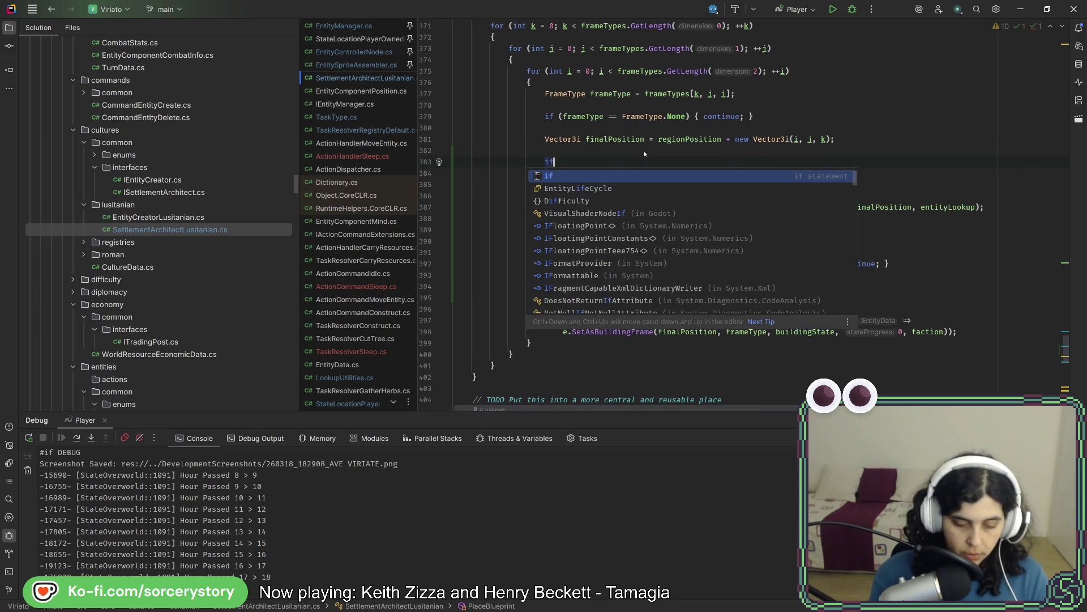
{"action": "type", "text": "(bui"}
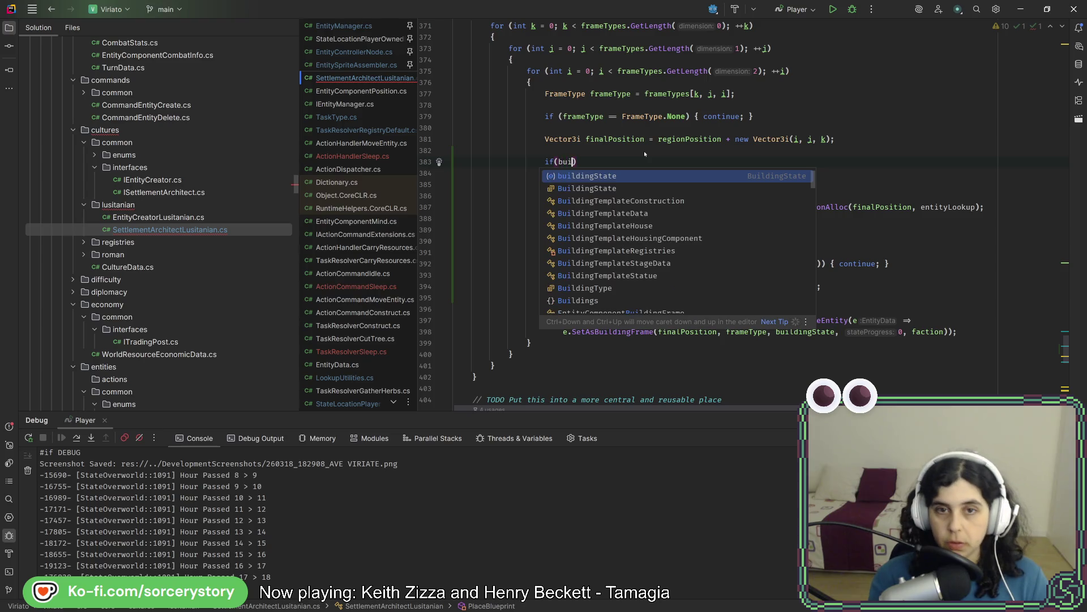
{"action": "key", "text": "Return"}
{"action": "type", "text": "="}
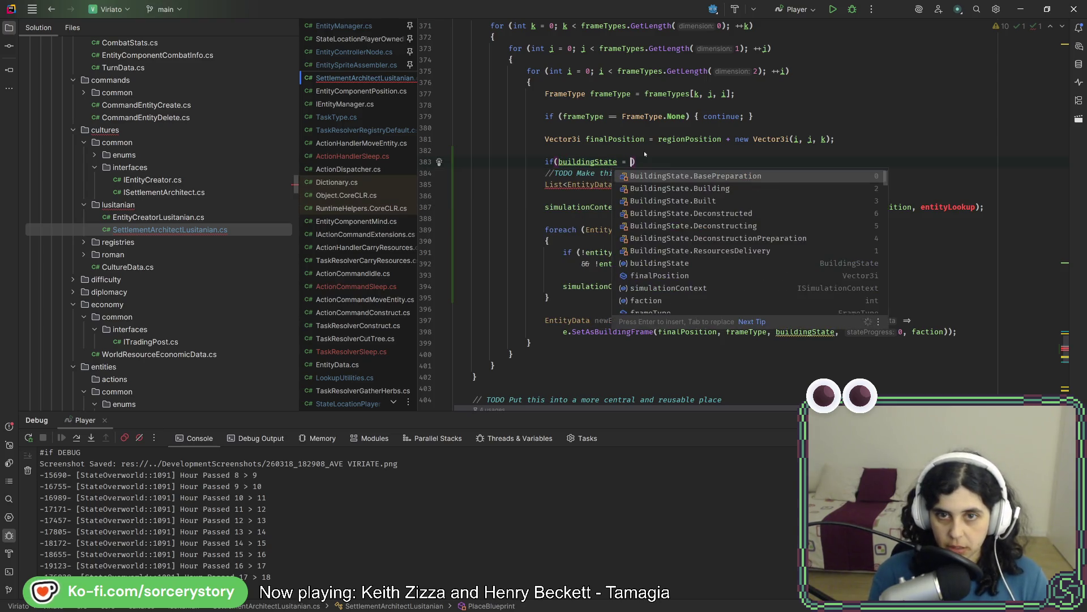
{"action": "key", "text": "BackSpace"}
{"action": "type", "text": "="}
{"action": "key", "text": "Down"}
{"action": "key", "text": "Down"}
{"action": "key", "text": "Return"}
{"action": "type", "text": ")"}
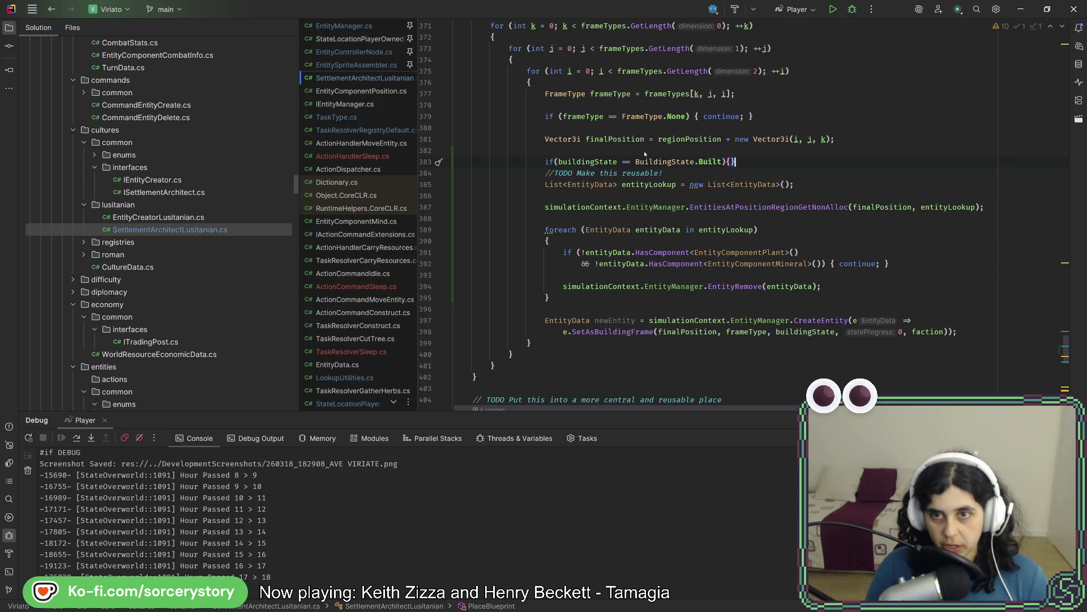
- Close the if block after the removal loop and reformat the PlaceBlueprint code
{"action": "key", "text": "Down"}
{"action": "key", "text": "Down"}
{"action": "key", "text": "Down"}
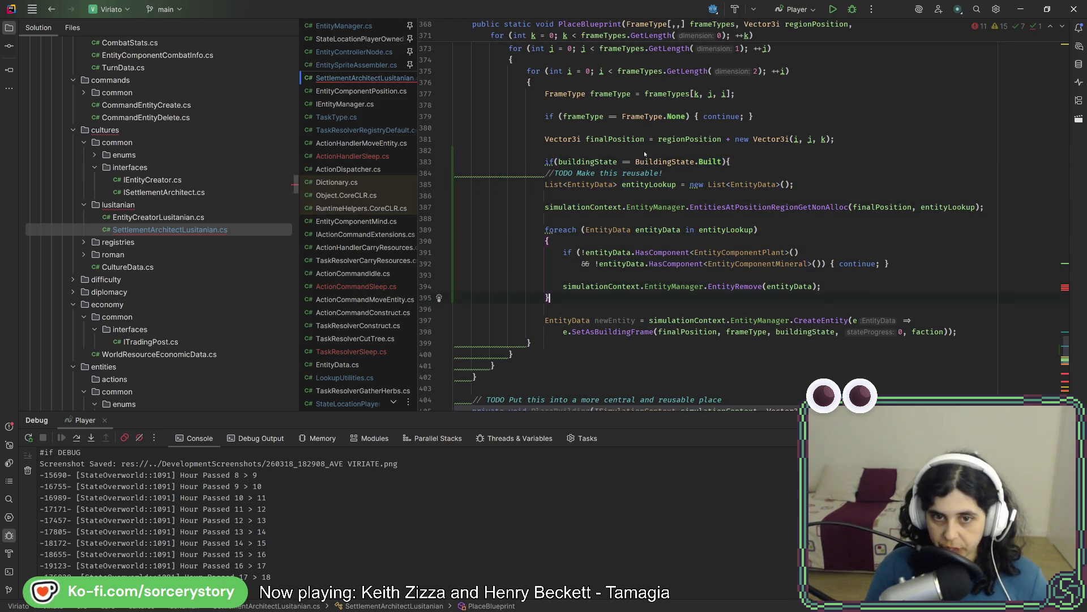
{"action": "key", "text": "Down"}
{"action": "key", "text": "Down"}
{"action": "key", "text": "Down"}
{"action": "type", "text": "}"}
{"action": "key", "text": "Left"}
{"action": "key", "text": "Return"}
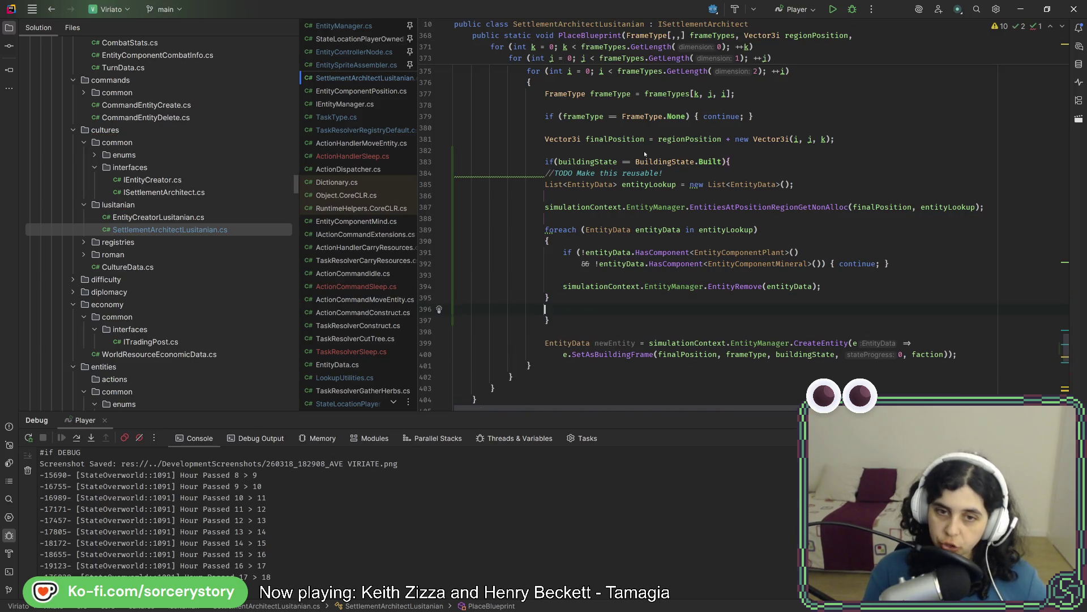
{"action": "key", "text": "BackSpace"}
{"action": "key", "text": "ctrl+alt+shift+l"}
{"action": "key", "text": "Return"}
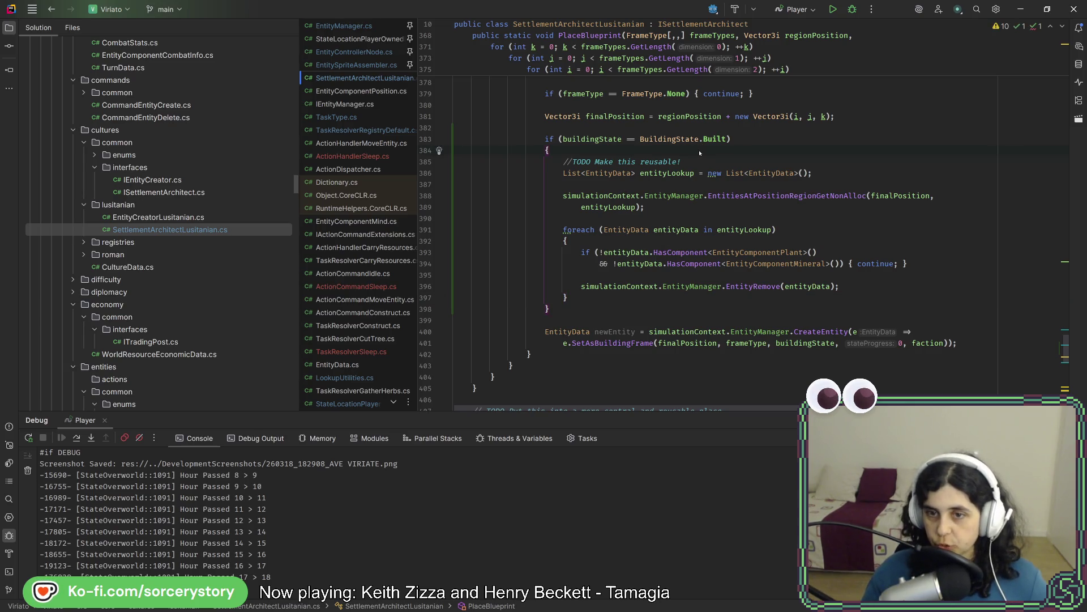
{"action": "scroll", "coordinate": [634, 299], "scroll_direction": "up", "scroll_amount": 2}
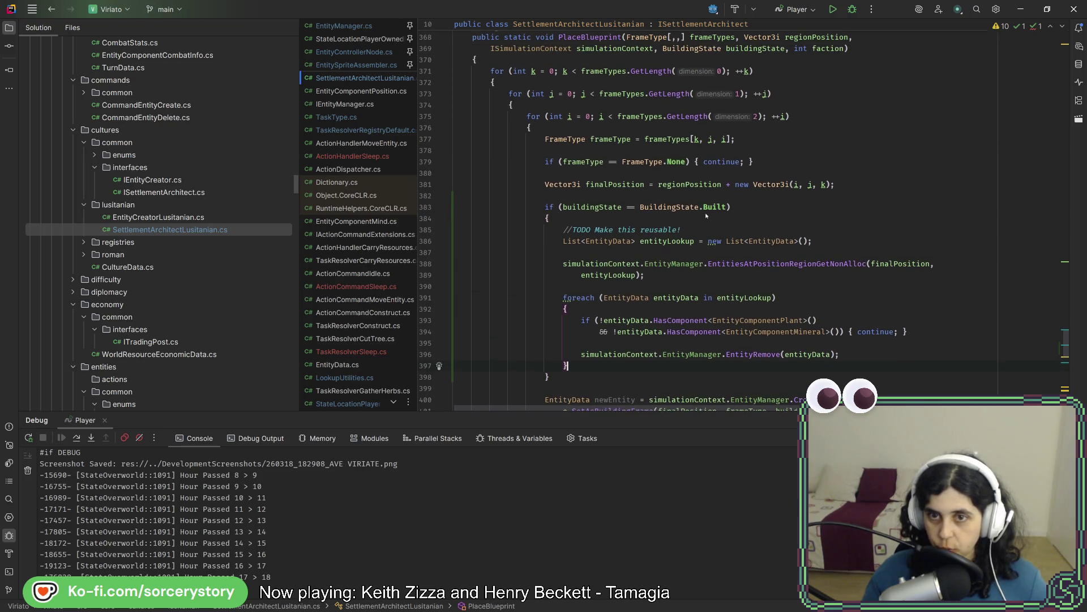
{"action": "key", "text": "alt+Tab"}
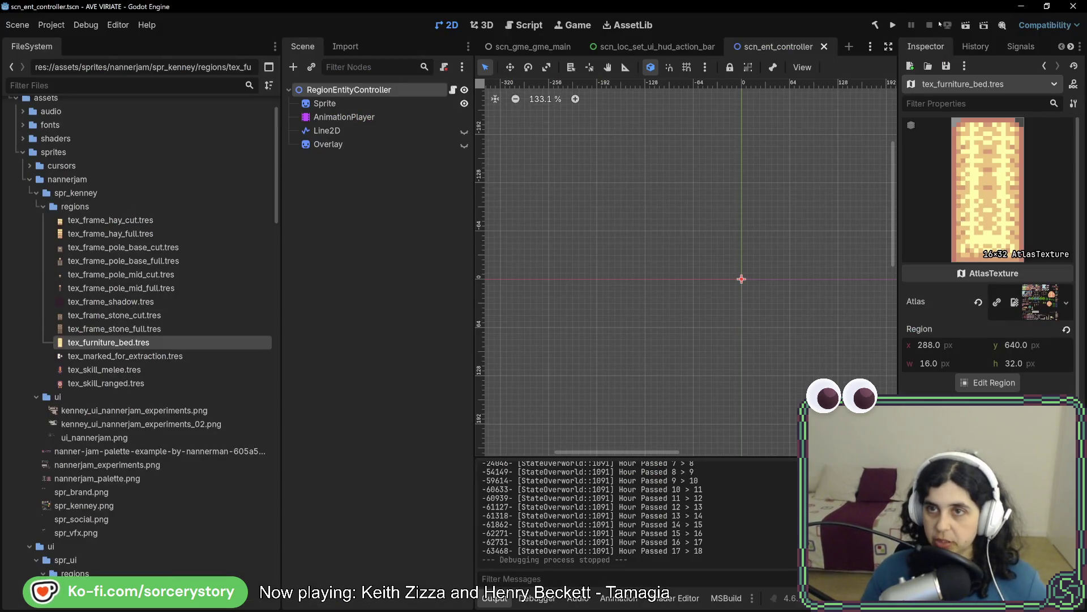
- Build and run the game, start a new game and visit the player settlement
{"action": "left_click", "coordinate": [893, 24]}
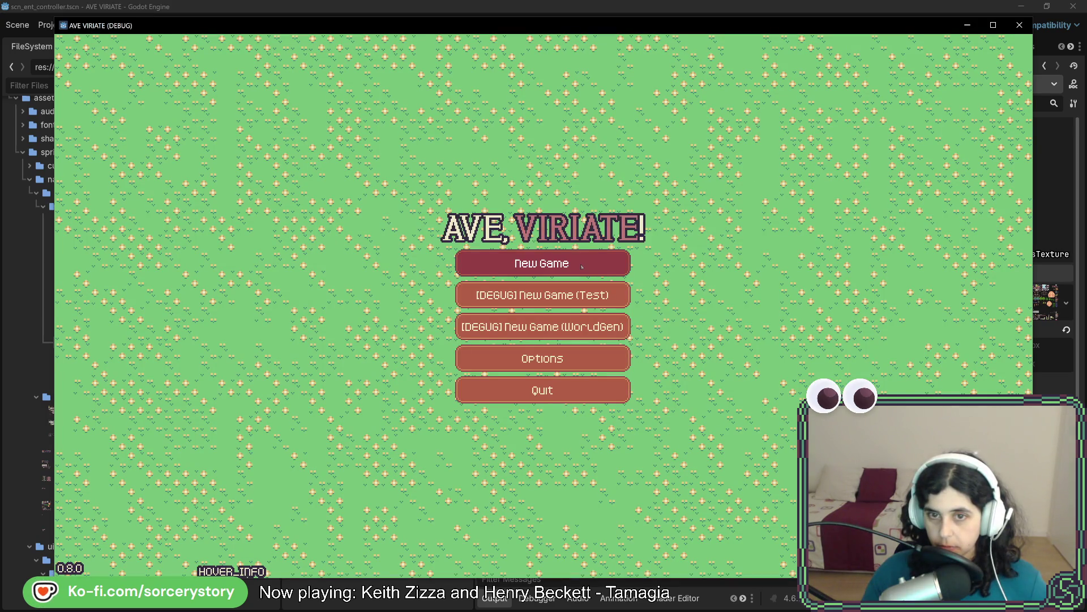
{"action": "left_click", "coordinate": [582, 265]}
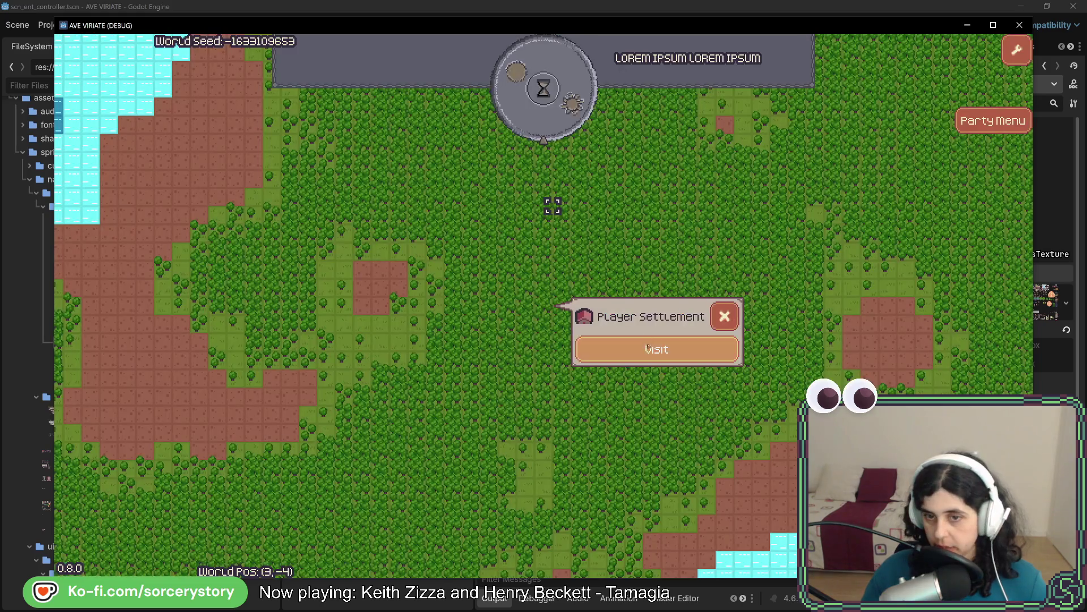
{"action": "left_click", "coordinate": [655, 349]}
{"action": "key", "text": "Right"}
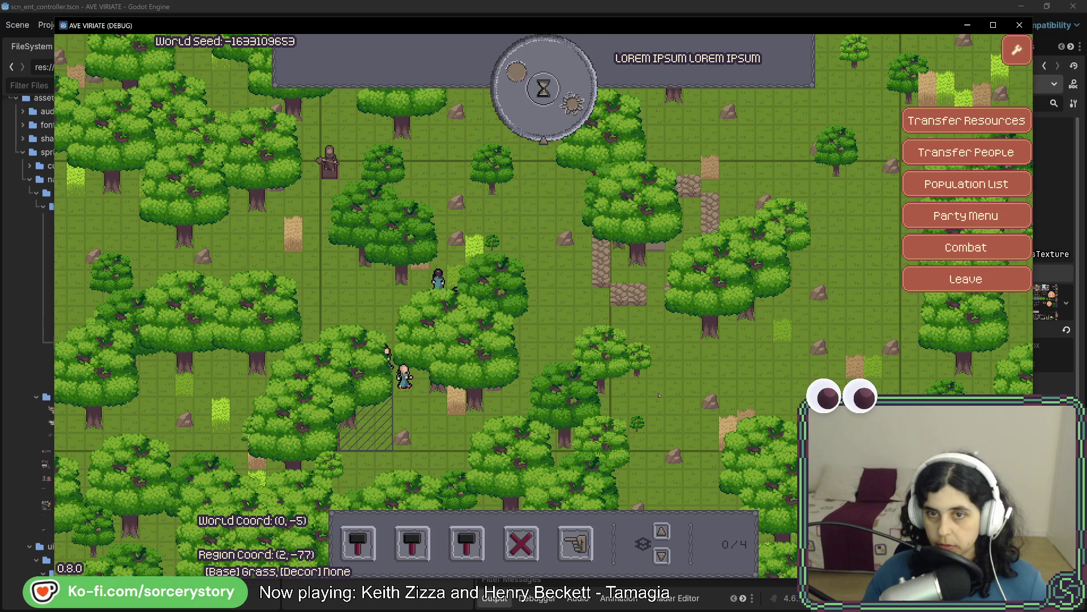
{"action": "key", "text": "Up"}
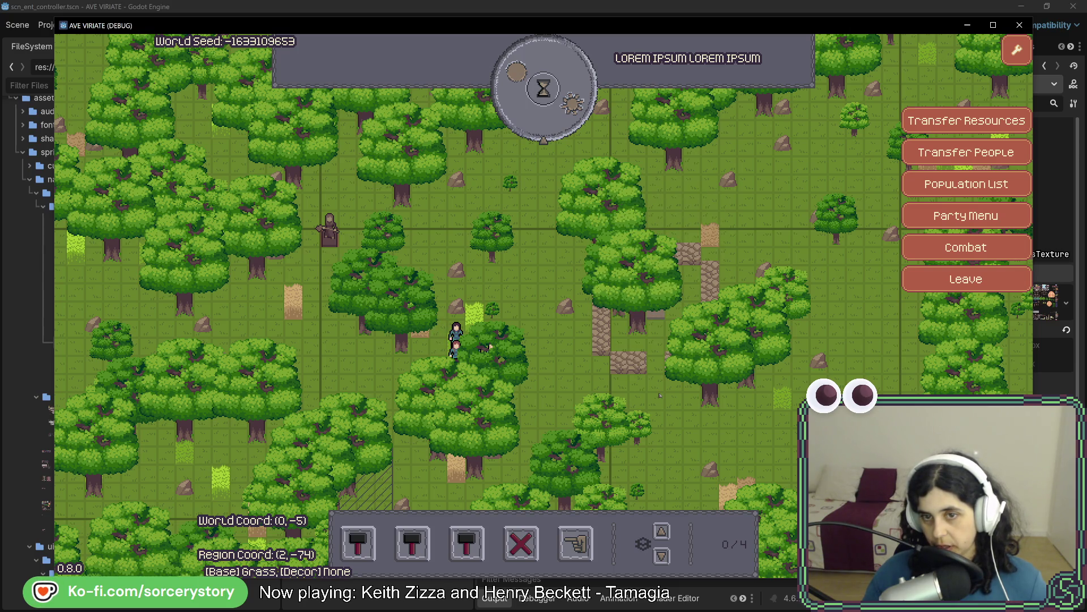
- Remove the oak inside the stone enclosure, then close the game and rebuild
{"action": "left_click", "coordinate": [722, 395]}
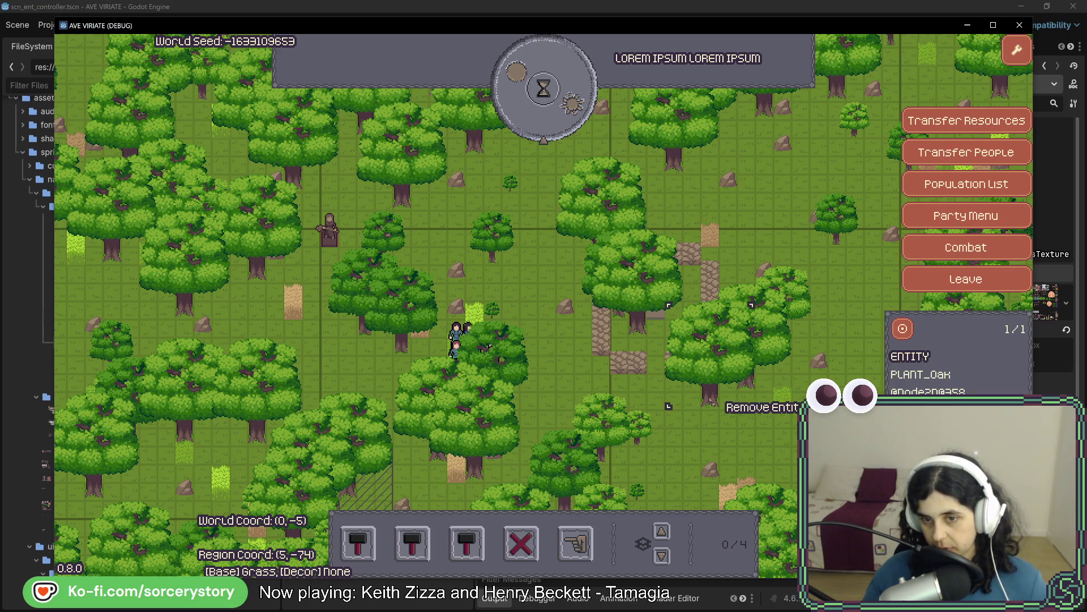
{"action": "left_click", "coordinate": [635, 331]}
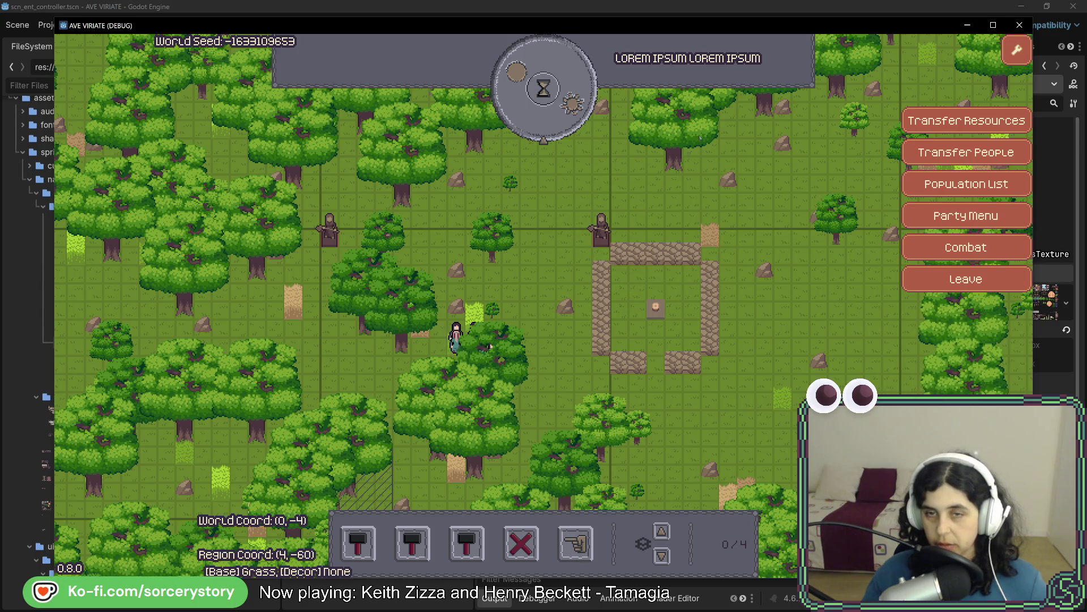
{"action": "key", "text": "F8"}
{"action": "left_click", "coordinate": [893, 26]}
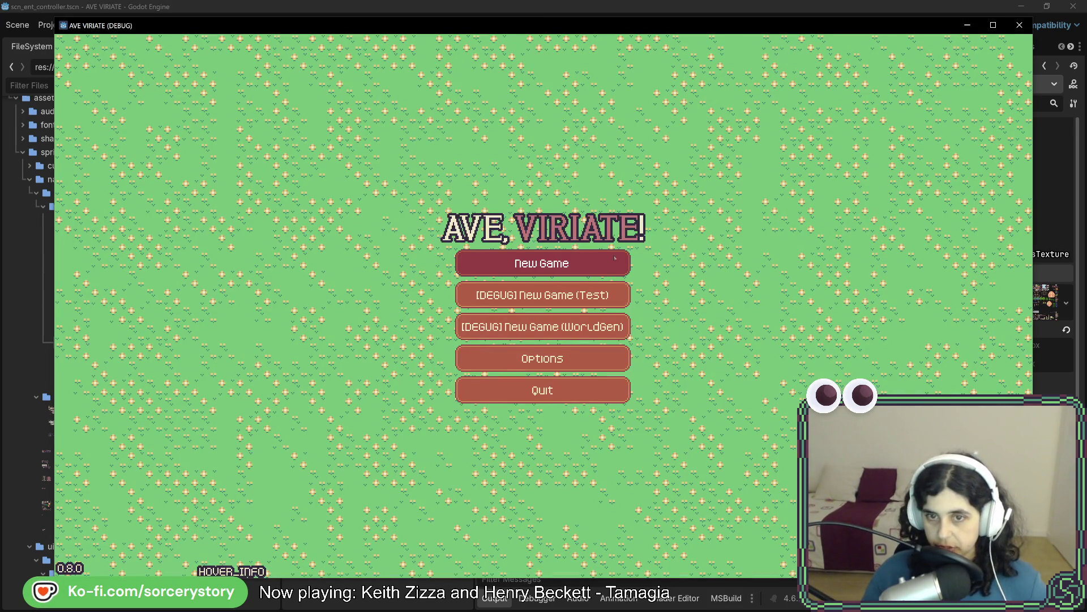
- Start a new game, visit the settlement, restart the run and pan to the enclosure
{"action": "left_click", "coordinate": [615, 259]}
{"action": "left_click", "coordinate": [606, 345]}
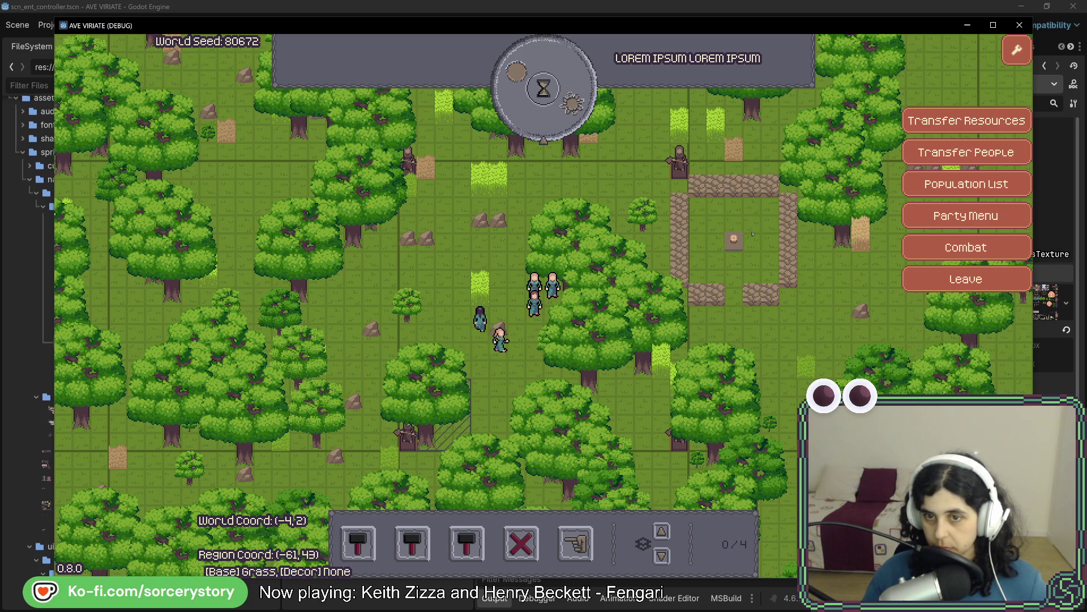
{"action": "left_click", "coordinate": [1020, 25]}
{"action": "left_click", "coordinate": [892, 26]}
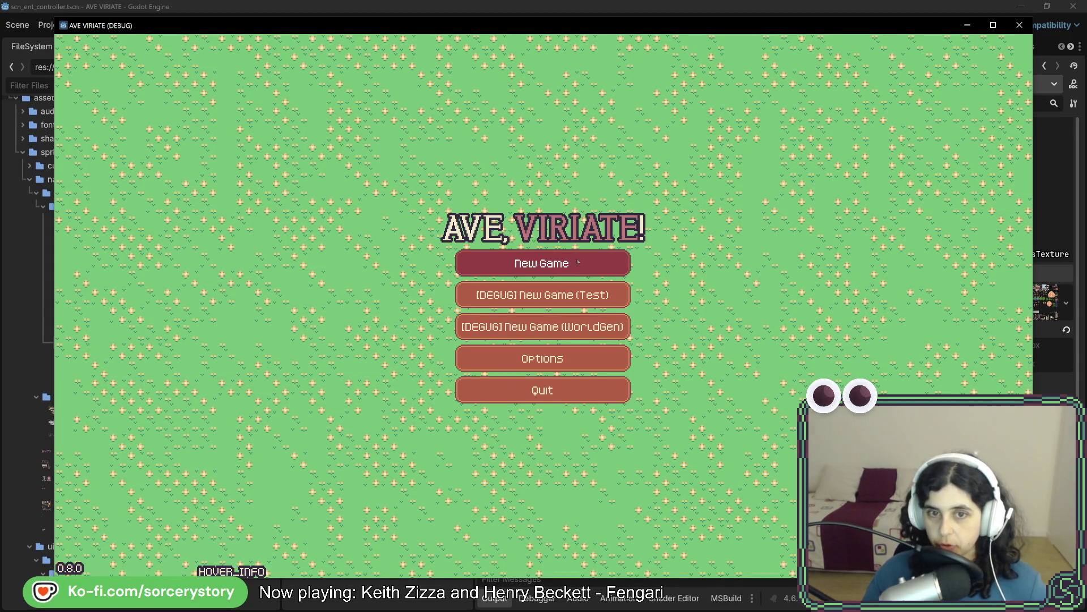
{"action": "left_click", "coordinate": [578, 263]}
{"action": "left_click", "coordinate": [536, 350]}
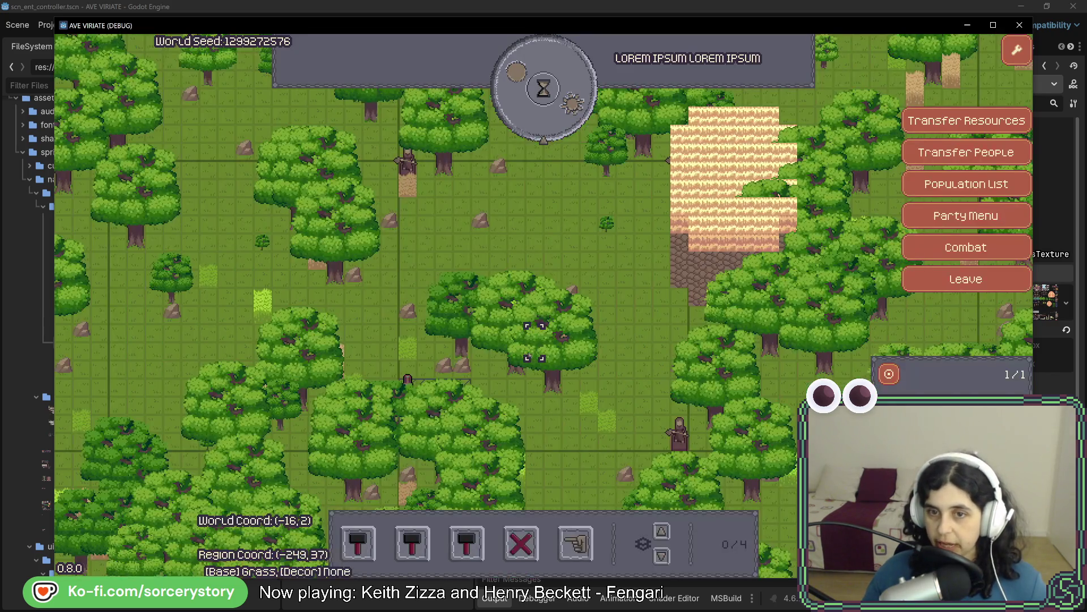
{"action": "key", "text": "d"}
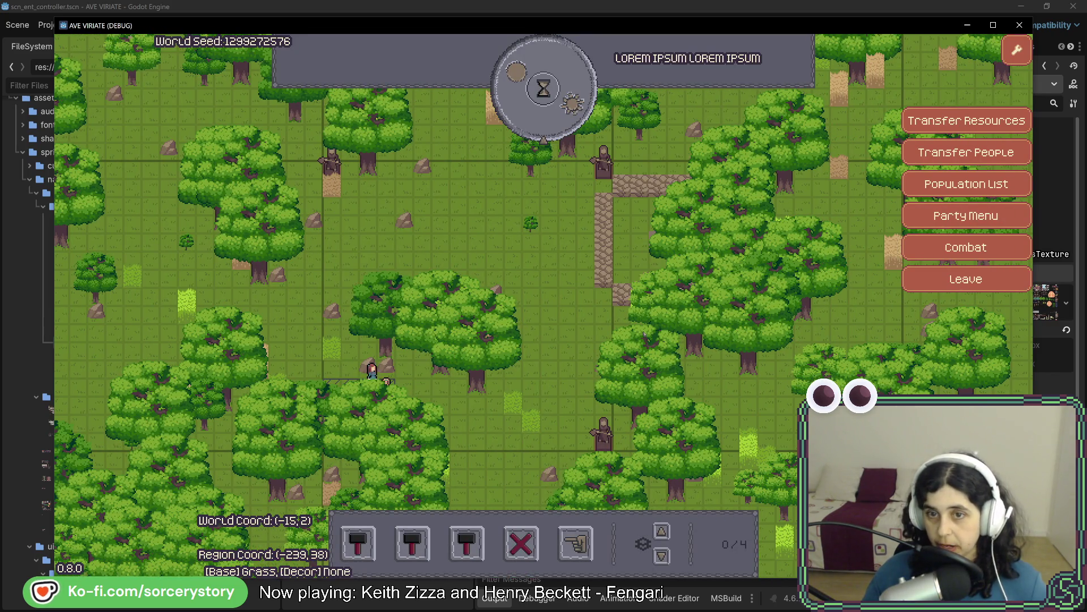
{"action": "key", "text": "d"}
- Remove the oaks around the centre and over the stone enclosure, then stop and rebuild the game
{"action": "left_click", "coordinate": [705, 365]}
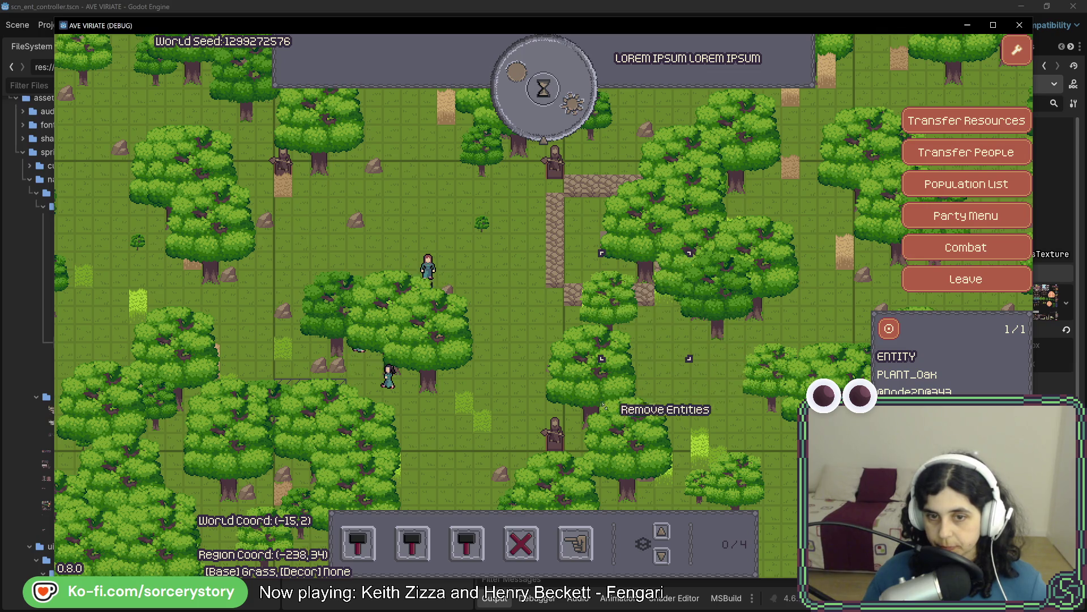
{"action": "left_click", "coordinate": [607, 325]}
{"action": "left_click", "coordinate": [593, 398]}
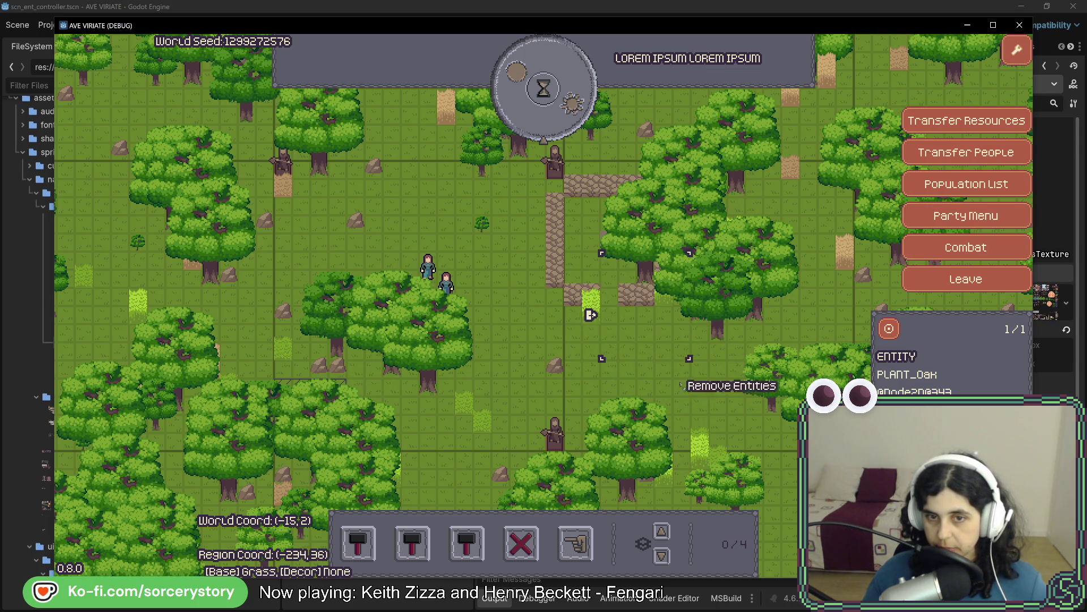
{"action": "left_click", "coordinate": [705, 280]}
{"action": "left_click", "coordinate": [730, 246]}
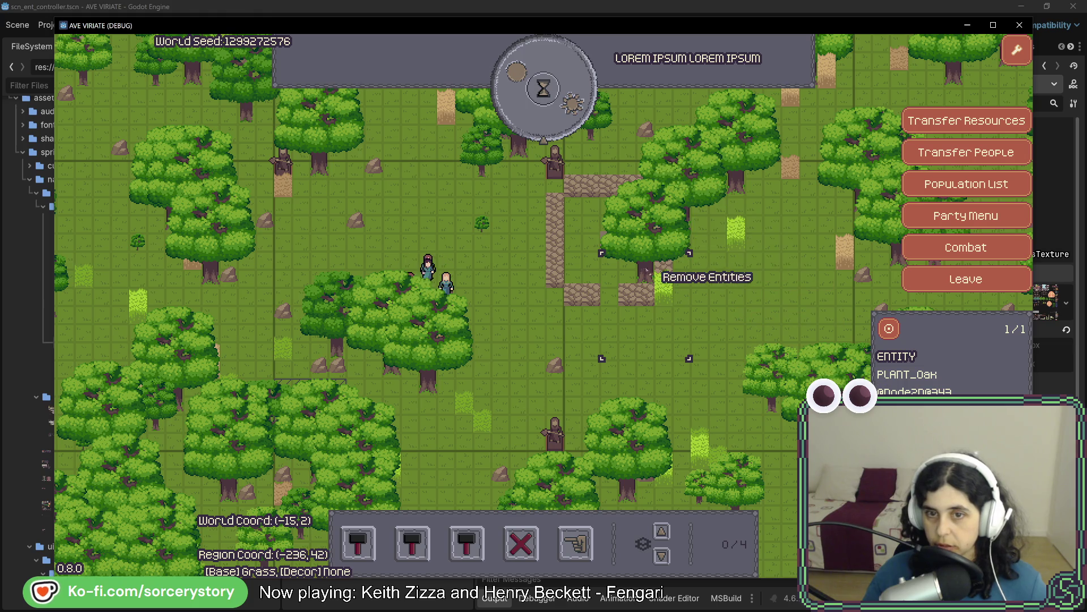
{"action": "left_click", "coordinate": [648, 271]}
{"action": "left_click", "coordinate": [694, 217]}
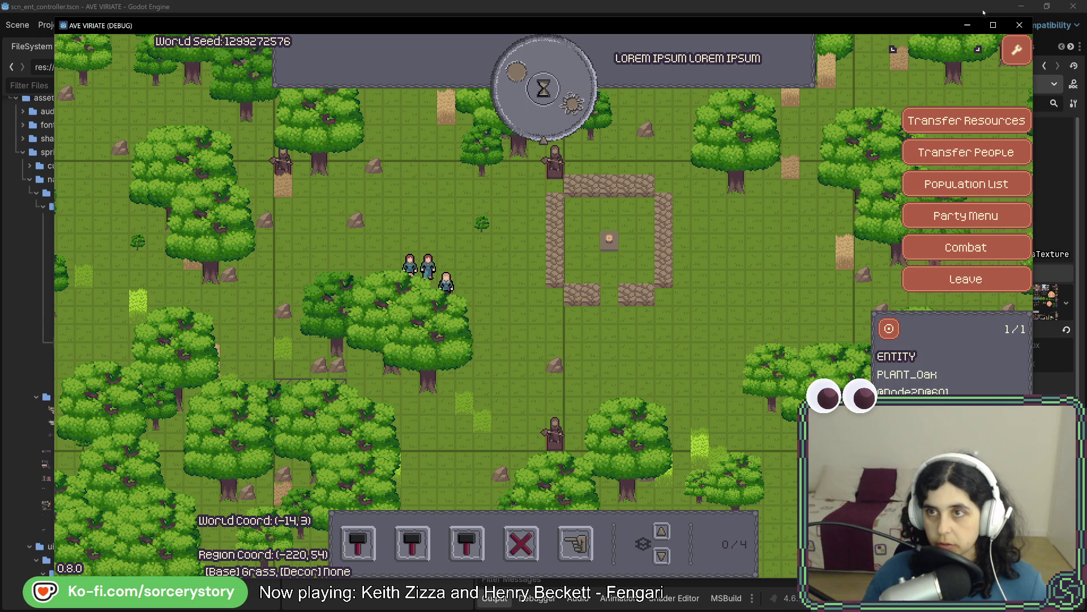
{"action": "left_click", "coordinate": [1019, 25]}
{"action": "left_click", "coordinate": [893, 25]}
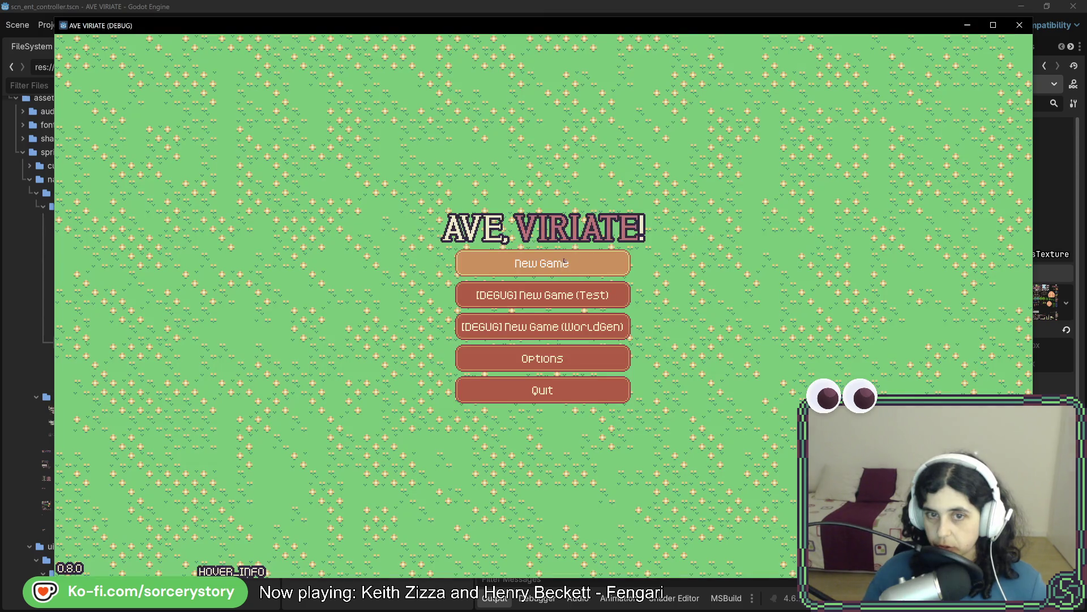
- In a new settlement, remove an oak near the building, inspect a tree's info, then rerun the game
{"action": "left_click", "coordinate": [565, 261]}
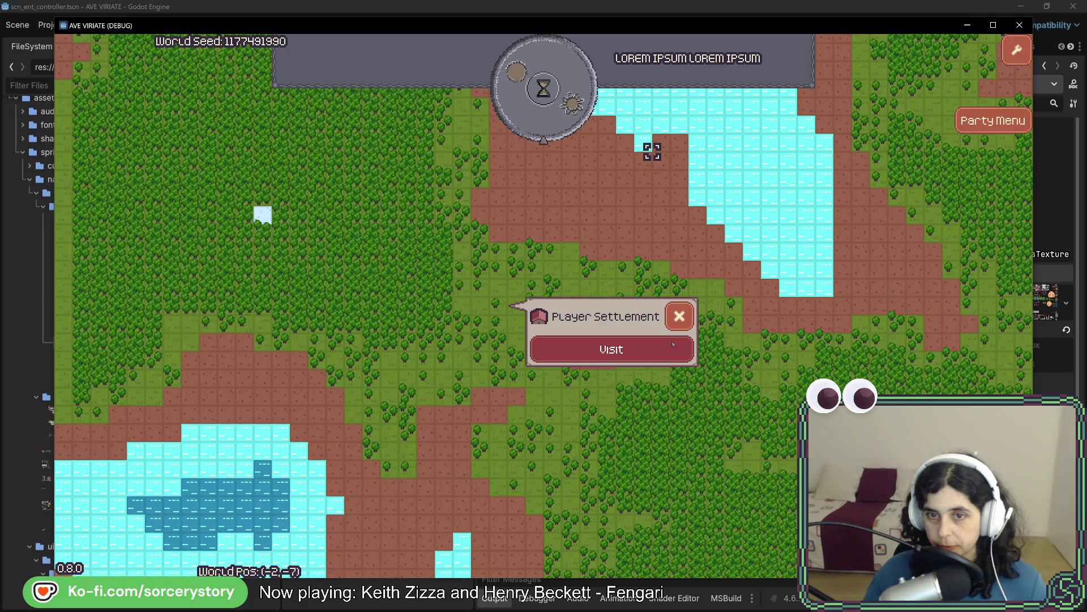
{"action": "left_click", "coordinate": [612, 347]}
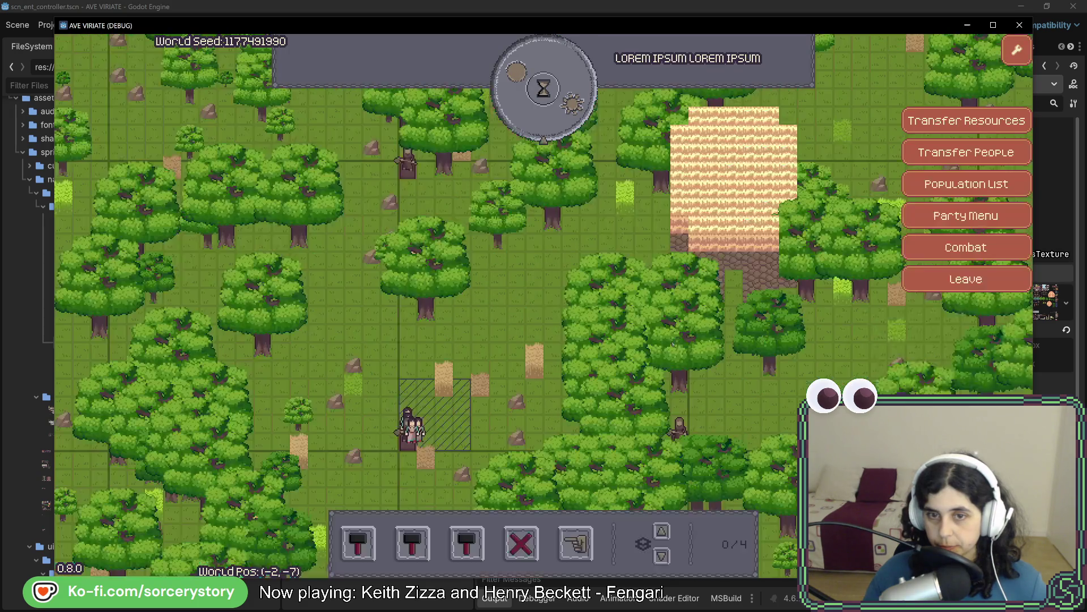
{"action": "left_click", "coordinate": [782, 374]}
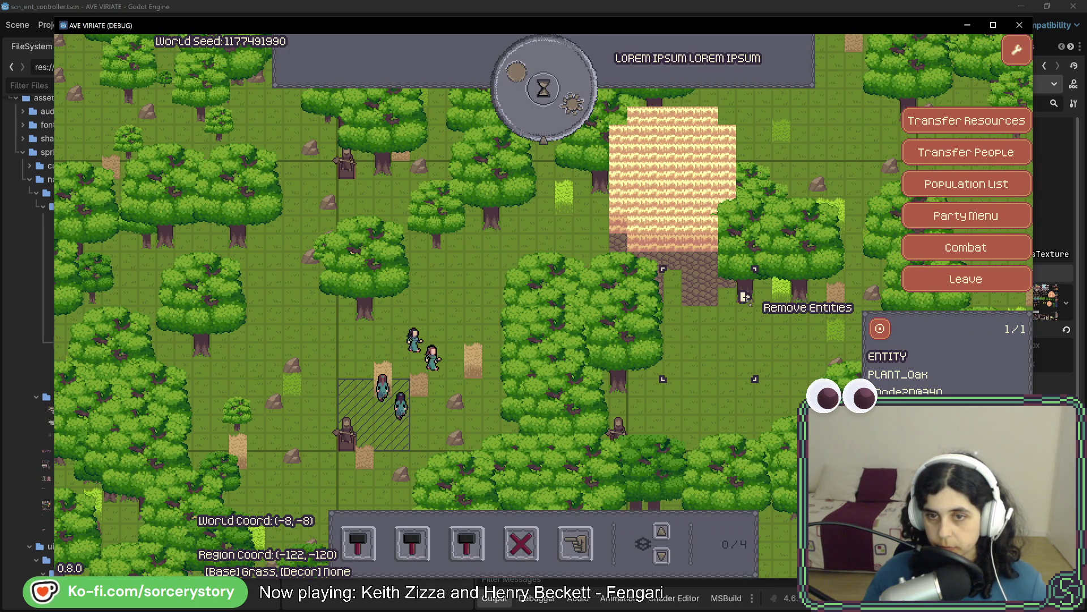
{"action": "left_click", "coordinate": [799, 296]}
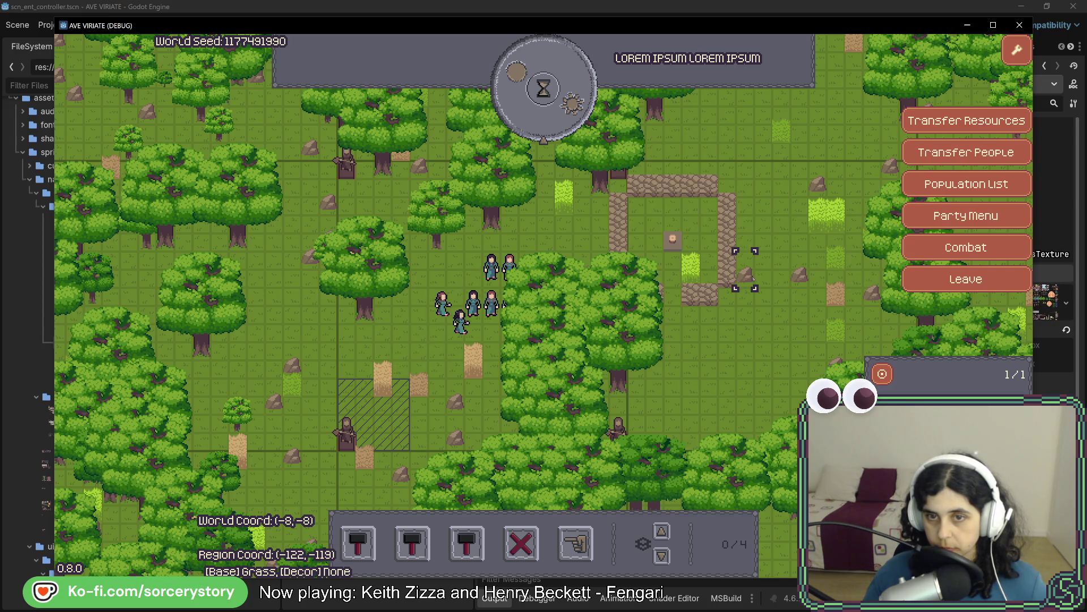
{"action": "left_click", "coordinate": [702, 302]}
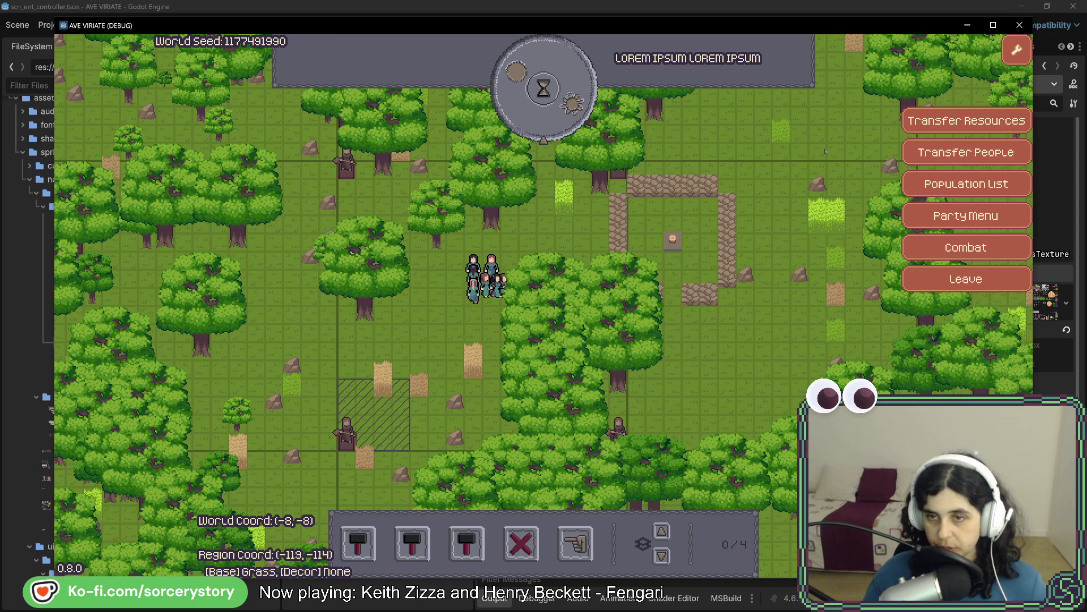
{"action": "key", "text": "F8"}
{"action": "left_click", "coordinate": [896, 29]}
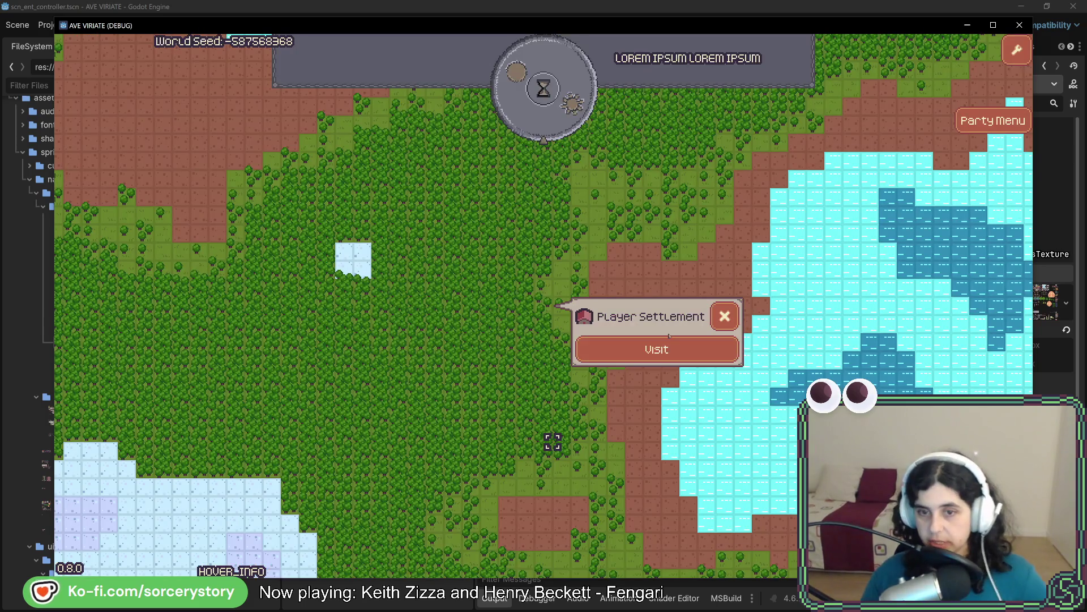
- Visit the settlement, try and cancel tree removals, close the debug game and return to Rider
{"action": "left_click", "coordinate": [656, 350]}
{"action": "left_click", "coordinate": [697, 339]}
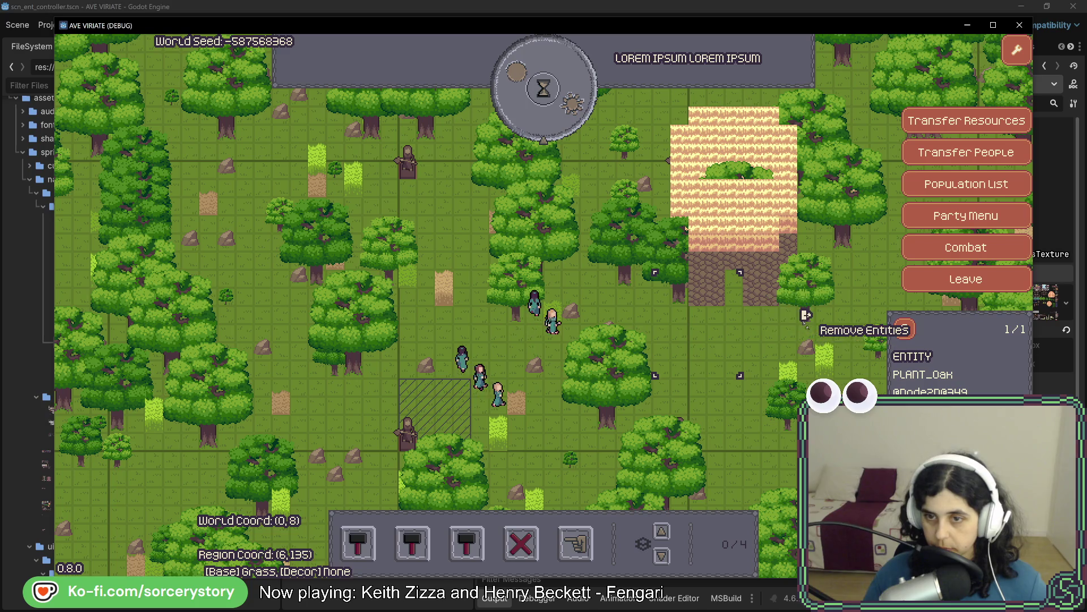
{"action": "right_click", "coordinate": [712, 326]}
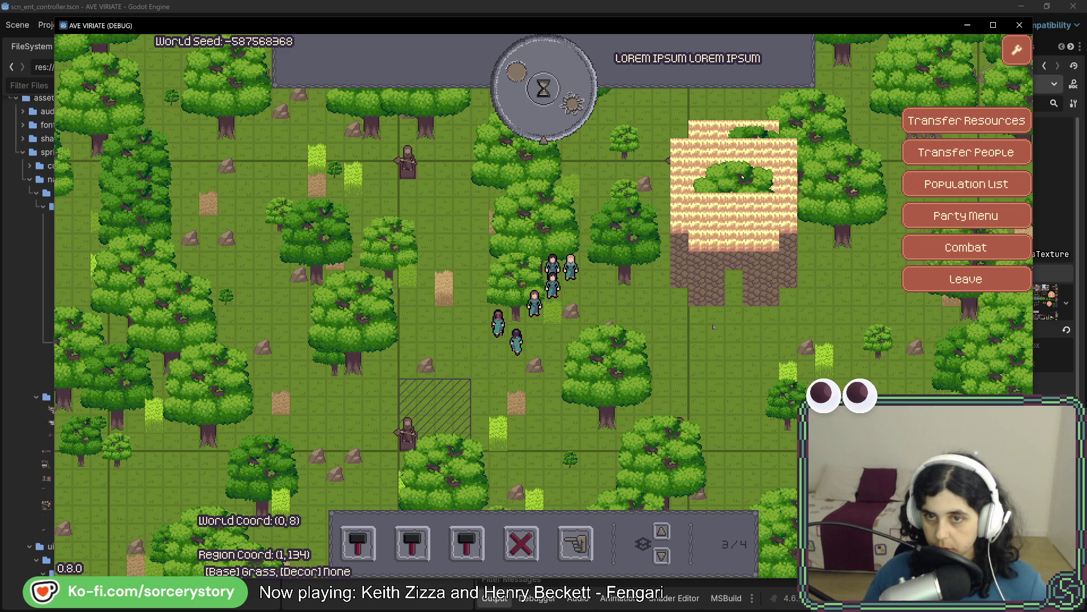
{"action": "left_click", "coordinate": [742, 259]}
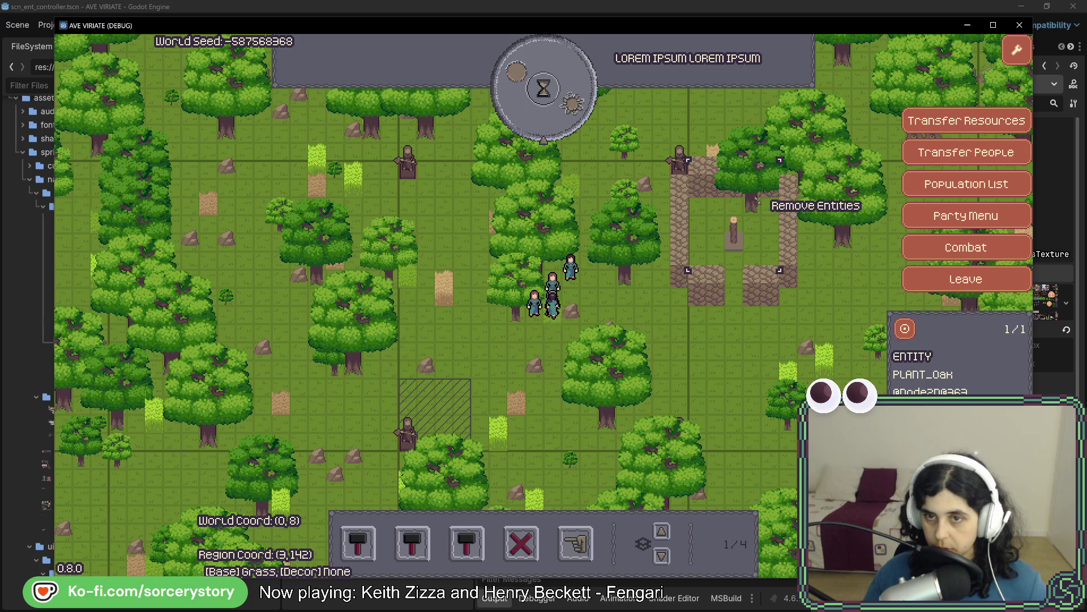
{"action": "right_click", "coordinate": [756, 194]}
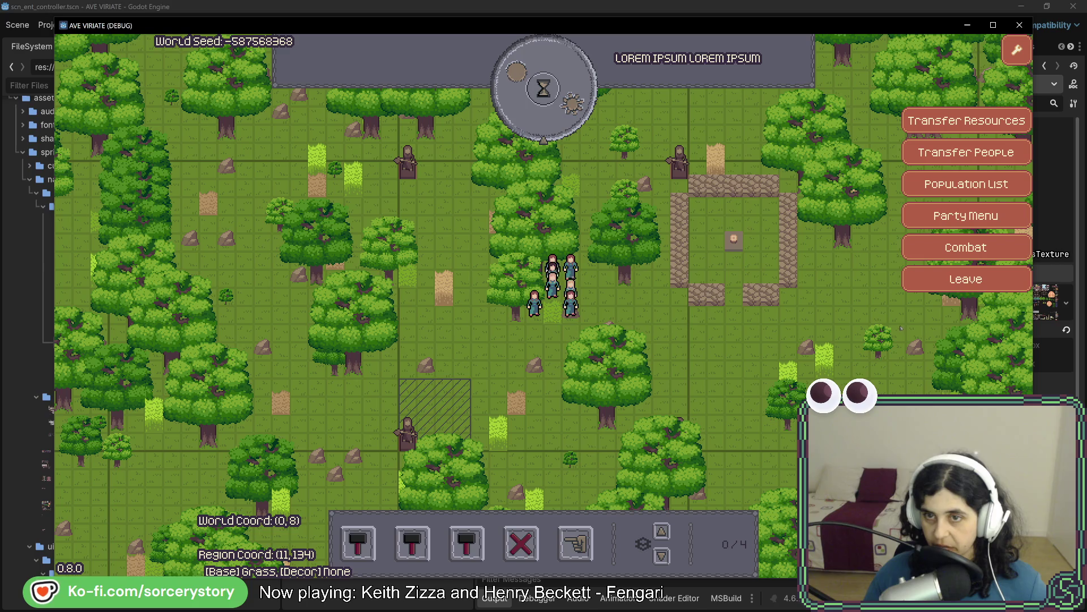
{"action": "left_click", "coordinate": [1019, 25]}
{"action": "key", "text": "alt+Tab"}
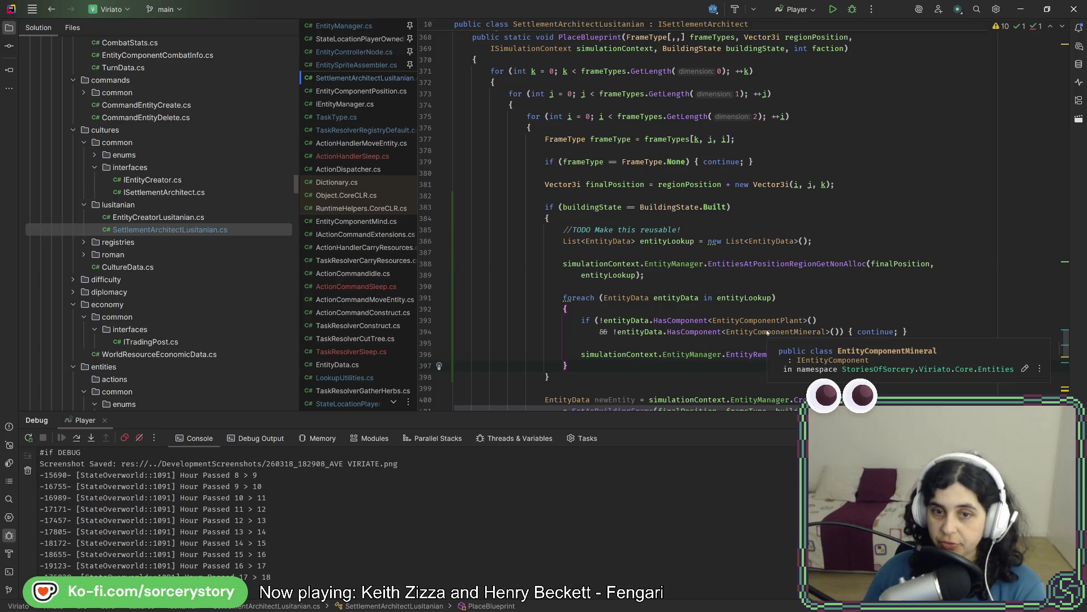
{"action": "mouse_move", "coordinate": [766, 320]}
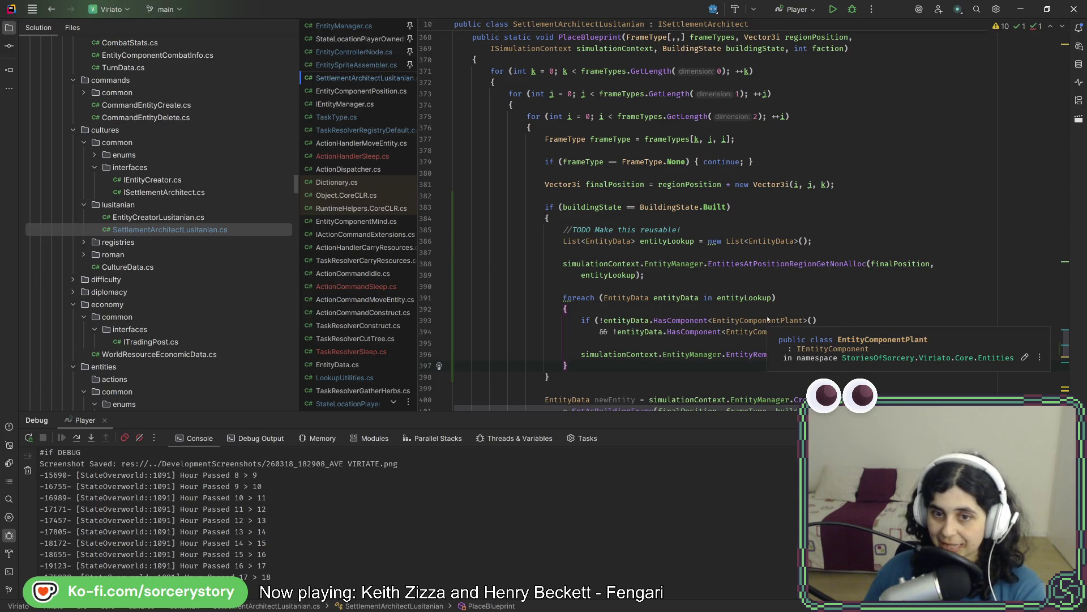
{"action": "scroll", "coordinate": [586, 310], "scroll_direction": "down", "scroll_amount": 3}
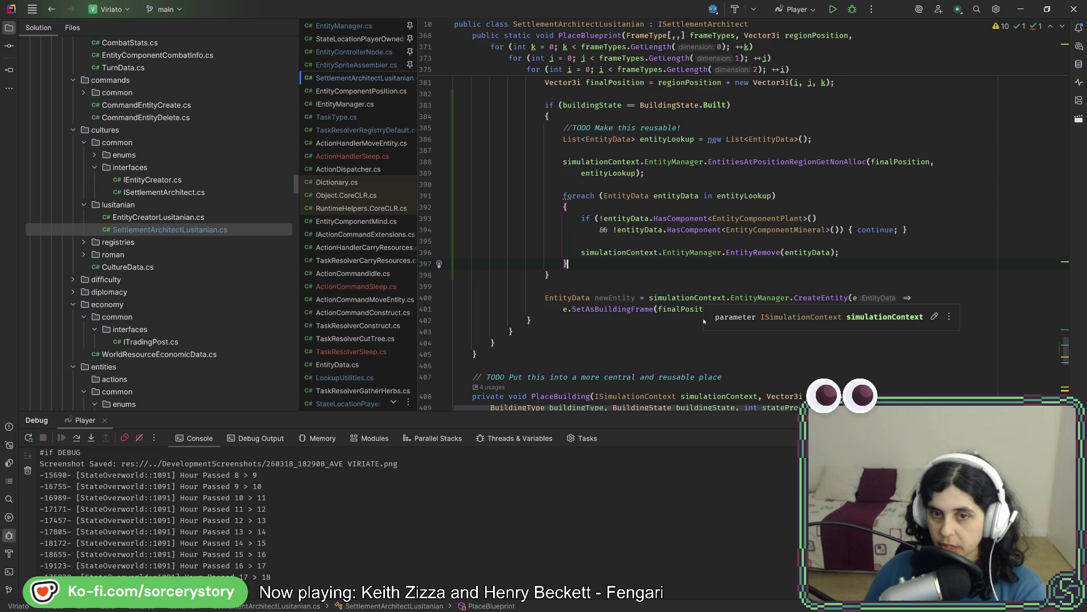
- Find all usages of SetAsBuildingFrame and preview the placement-state usage at 146:23
{"action": "right_click", "coordinate": [617, 309]}
{"action": "left_click", "coordinate": [663, 301]}
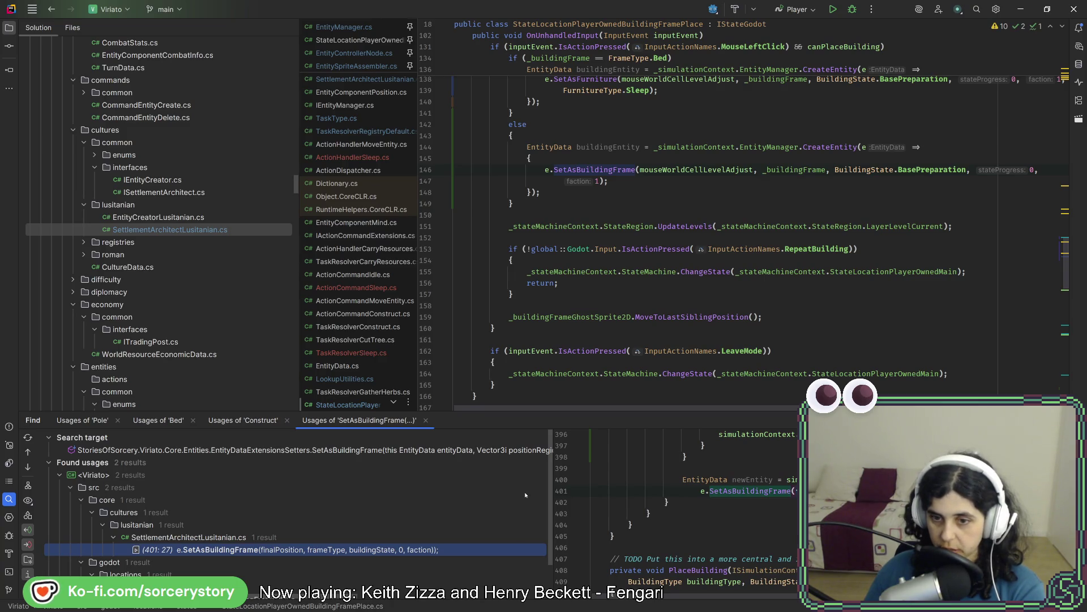
{"action": "scroll", "coordinate": [375, 485], "scroll_direction": "down", "scroll_amount": 3}
{"action": "left_click", "coordinate": [314, 570]}
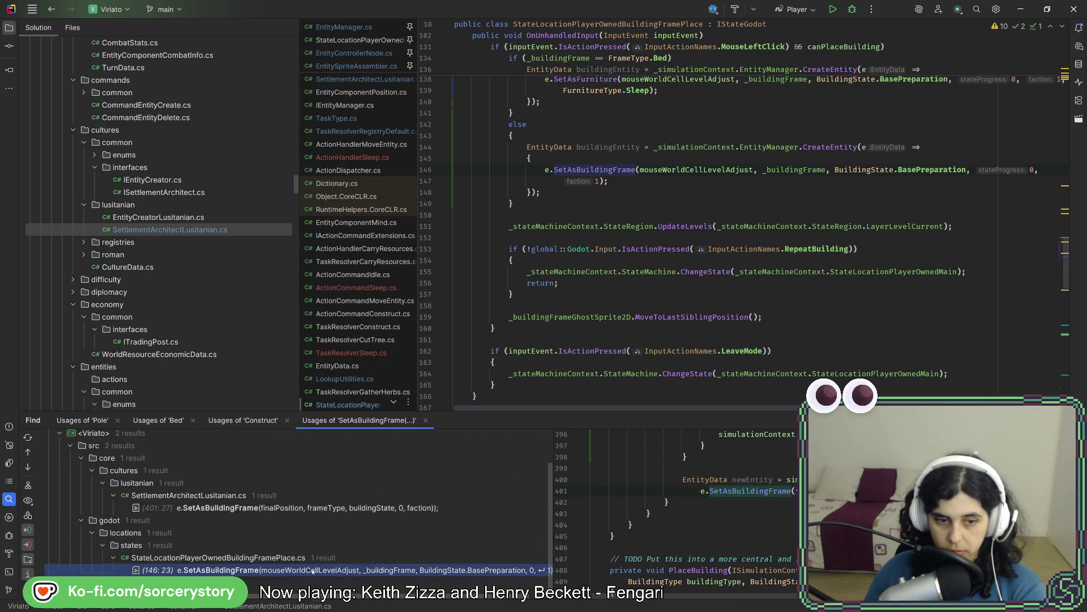
{"action": "scroll", "coordinate": [779, 512], "scroll_direction": "down", "scroll_amount": 1}
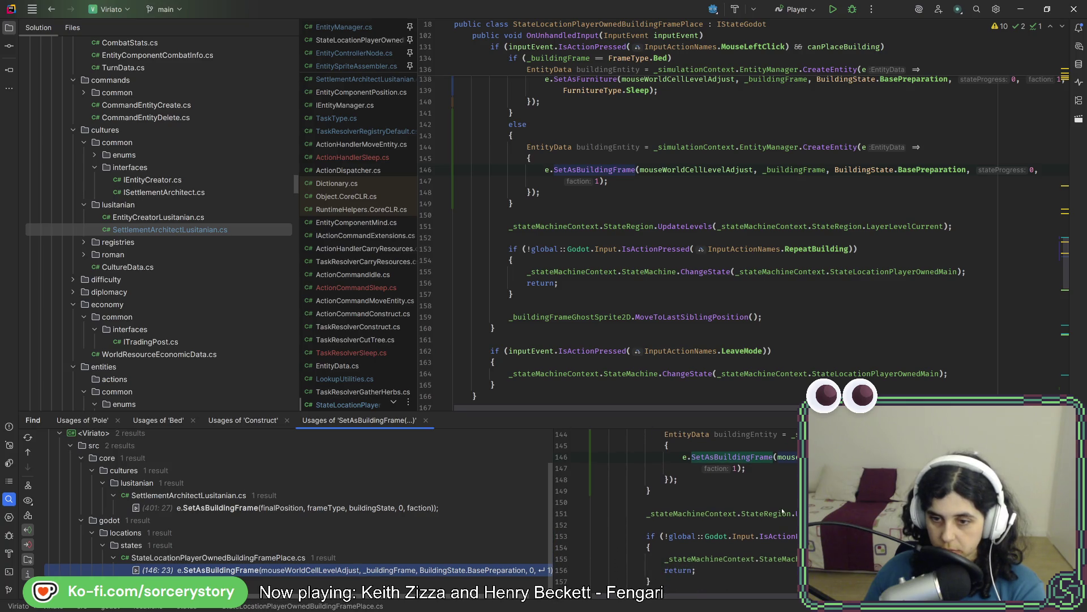
{"action": "scroll", "coordinate": [782, 510], "scroll_direction": "down", "scroll_amount": 1}
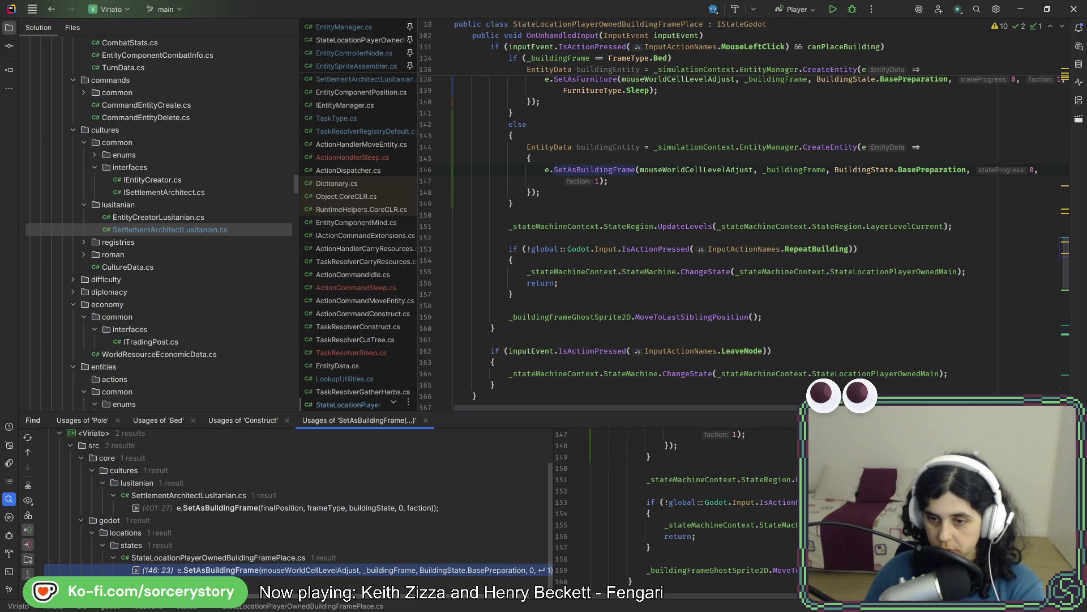
{"action": "scroll", "coordinate": [697, 509], "scroll_direction": "down", "scroll_amount": 2}
{"action": "scroll", "coordinate": [697, 509], "scroll_direction": "down", "scroll_amount": 1}
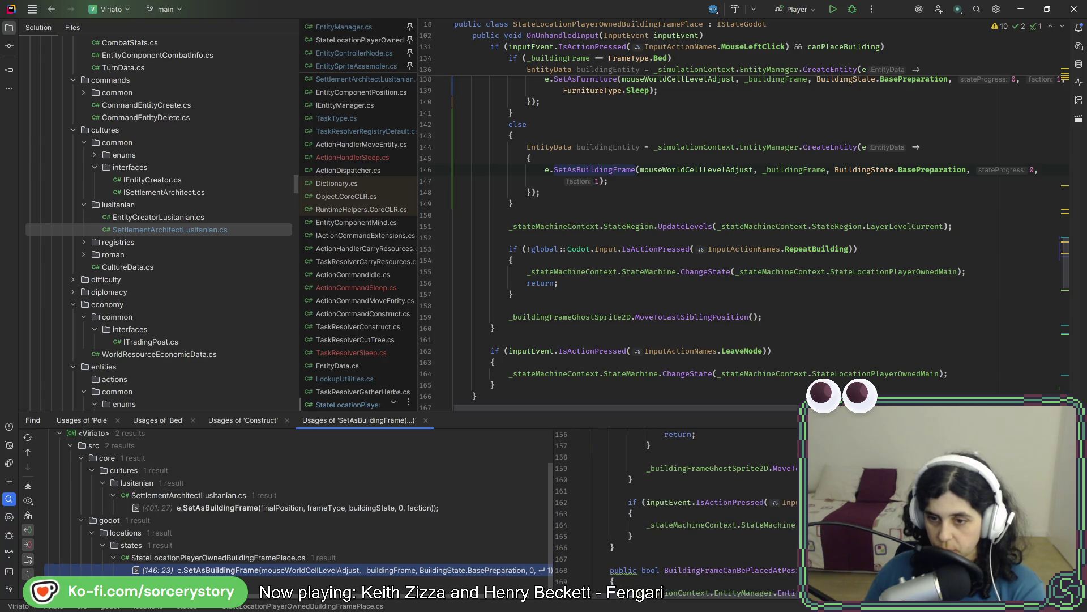
{"action": "scroll", "coordinate": [697, 510], "scroll_direction": "up", "scroll_amount": 2}
{"action": "scroll", "coordinate": [697, 509], "scroll_direction": "up", "scroll_amount": 1}
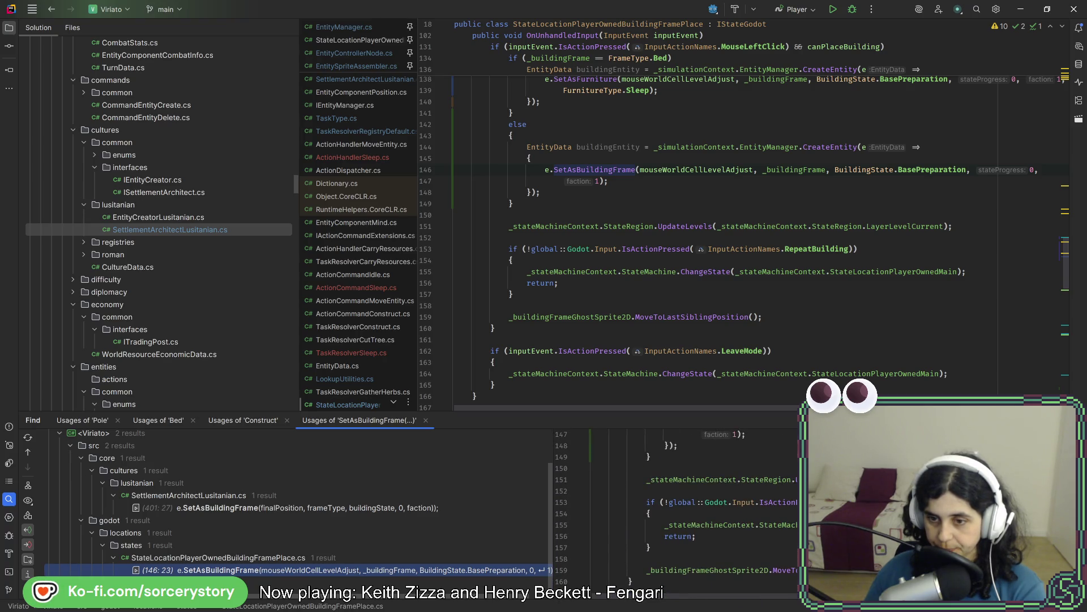
- Jump to the UpdateLevels definition in StateRegion.cs
{"action": "left_click", "coordinate": [722, 480]}
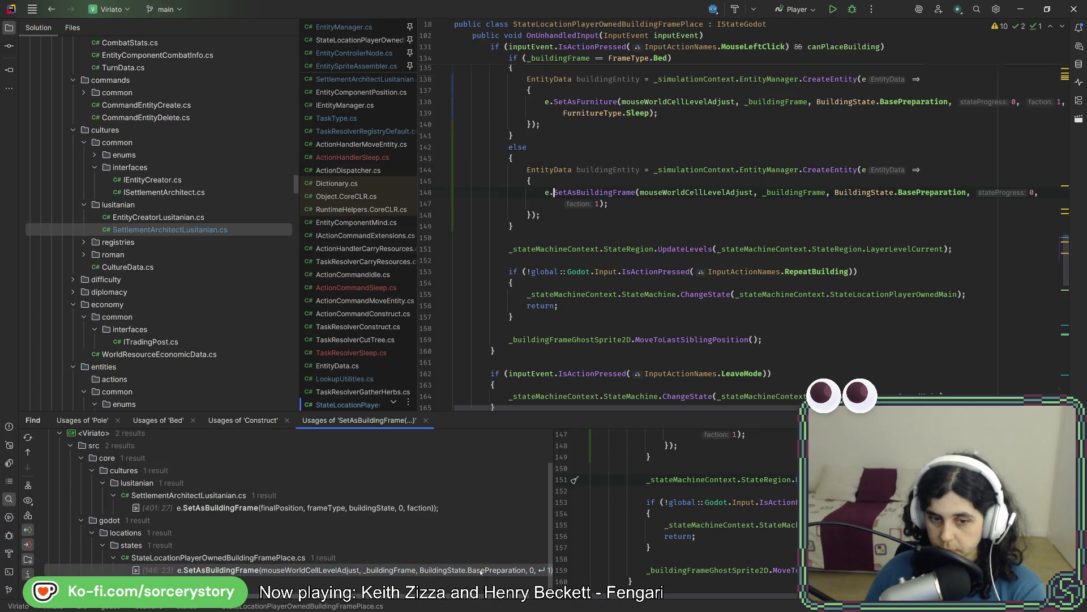
{"action": "key", "text": "ctrl+Tab"}
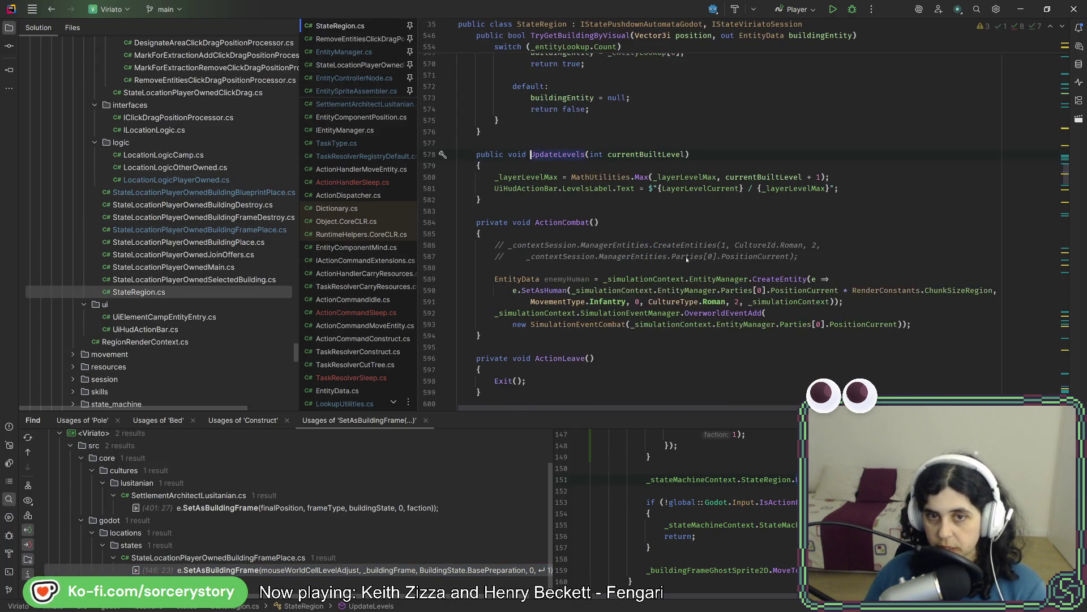
- Return to the placement code, then navigate to the EntityInsert method in EntityManager.cs
{"action": "left_click", "coordinate": [51, 9]}
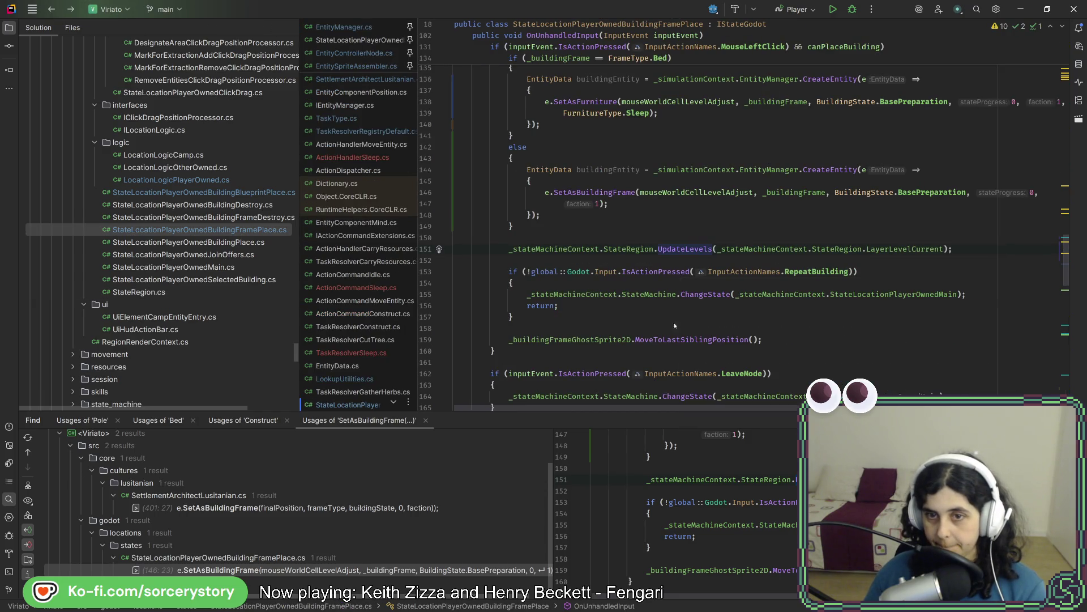
{"action": "scroll", "coordinate": [677, 294], "scroll_direction": "up", "scroll_amount": 3}
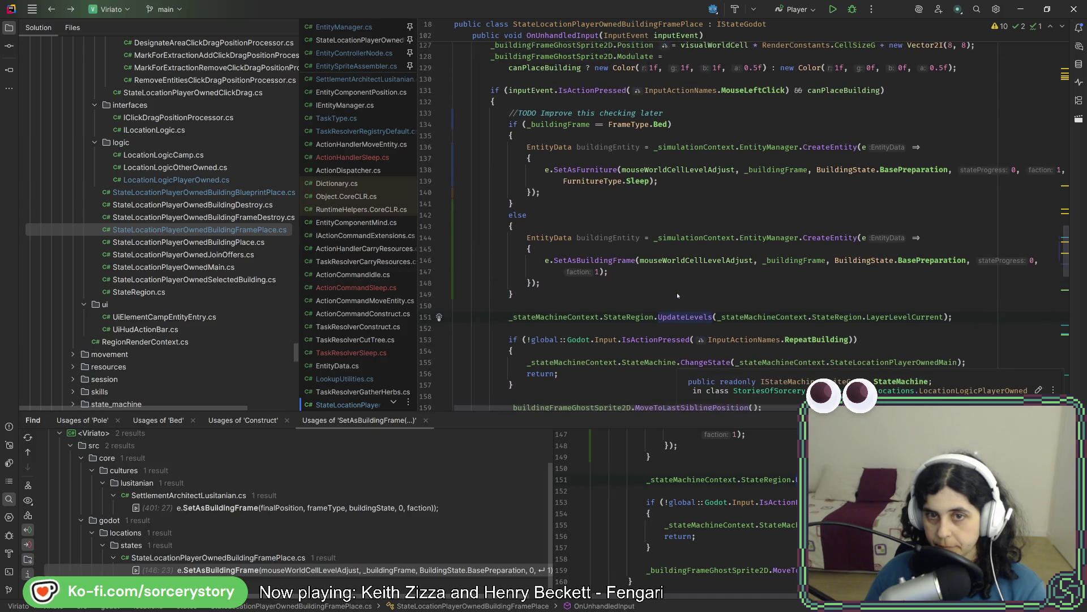
{"action": "scroll", "coordinate": [676, 293], "scroll_direction": "up", "scroll_amount": 2}
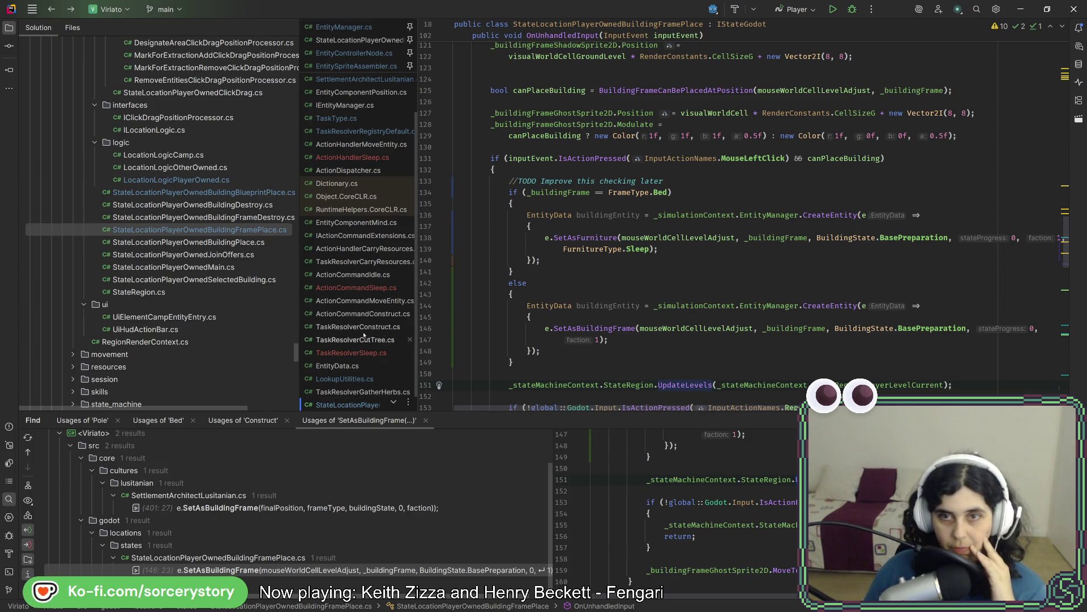
{"action": "scroll", "coordinate": [244, 262], "scroll_direction": "up", "scroll_amount": 2}
{"action": "scroll", "coordinate": [230, 253], "scroll_direction": "up", "scroll_amount": 4}
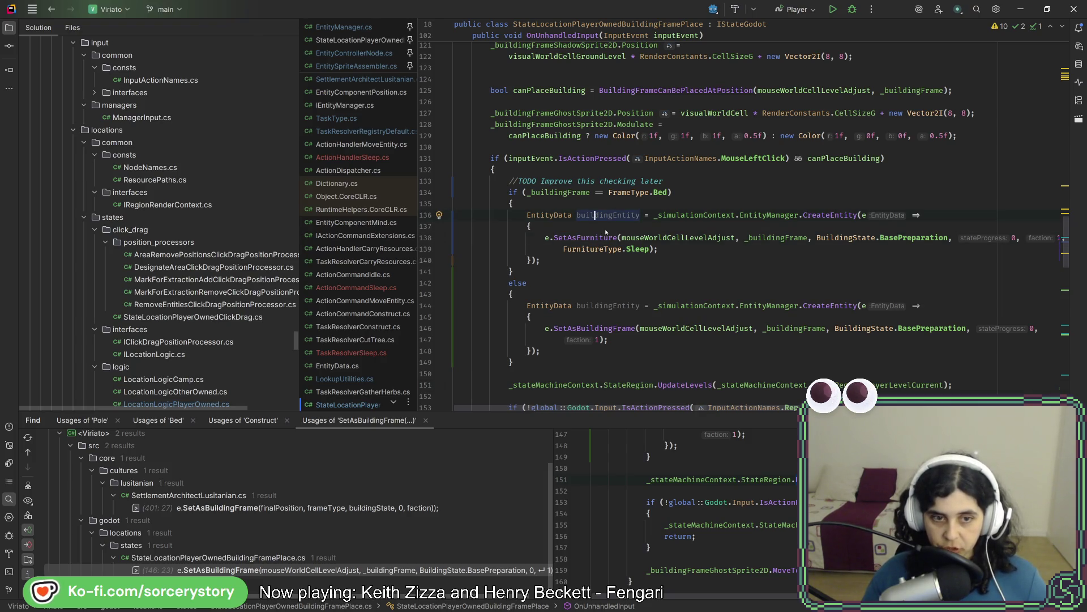
{"action": "left_click", "coordinate": [574, 261]}
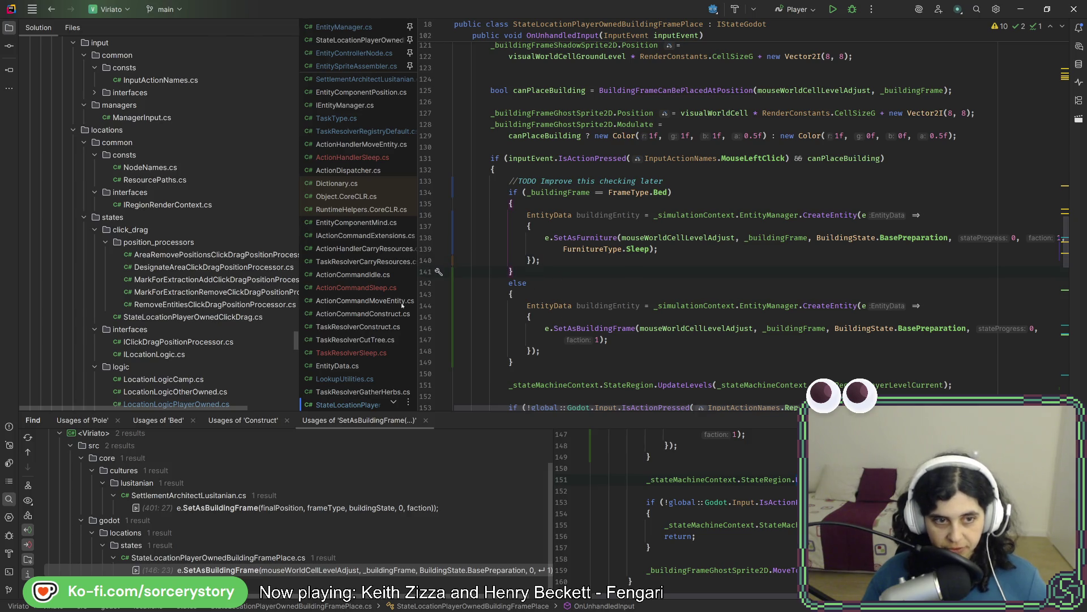
{"action": "scroll", "coordinate": [261, 288], "scroll_direction": "up", "scroll_amount": 3}
{"action": "scroll", "coordinate": [261, 288], "scroll_direction": "up", "scroll_amount": 3}
{"action": "scroll", "coordinate": [261, 288], "scroll_direction": "up", "scroll_amount": 3}
{"action": "scroll", "coordinate": [261, 288], "scroll_direction": "up", "scroll_amount": 3}
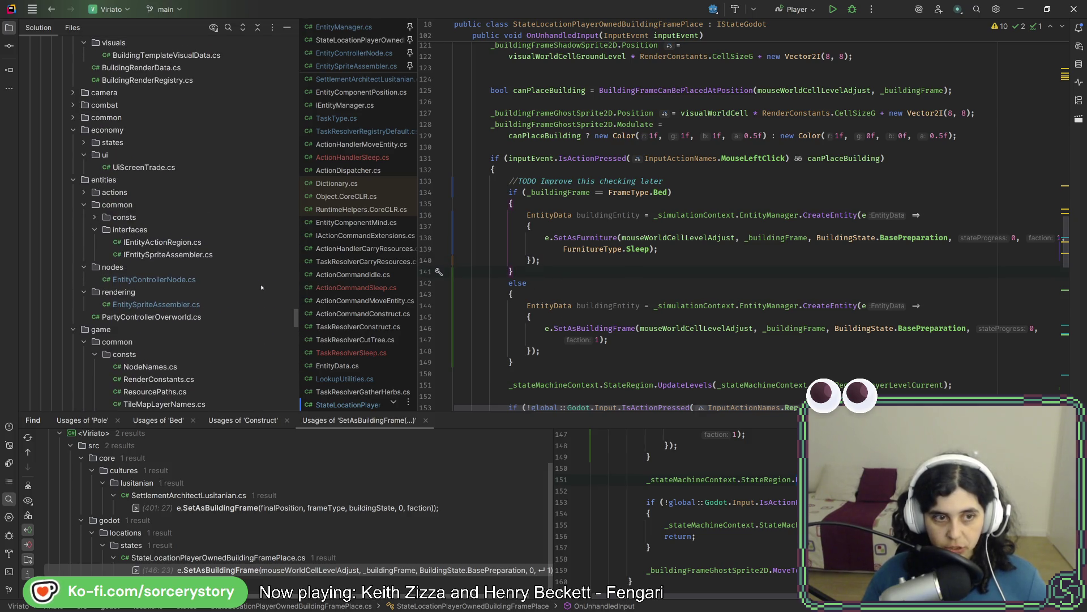
{"action": "scroll", "coordinate": [718, 293], "scroll_direction": "up", "scroll_amount": 2}
{"action": "scroll", "coordinate": [377, 248], "scroll_direction": "up", "scroll_amount": 3}
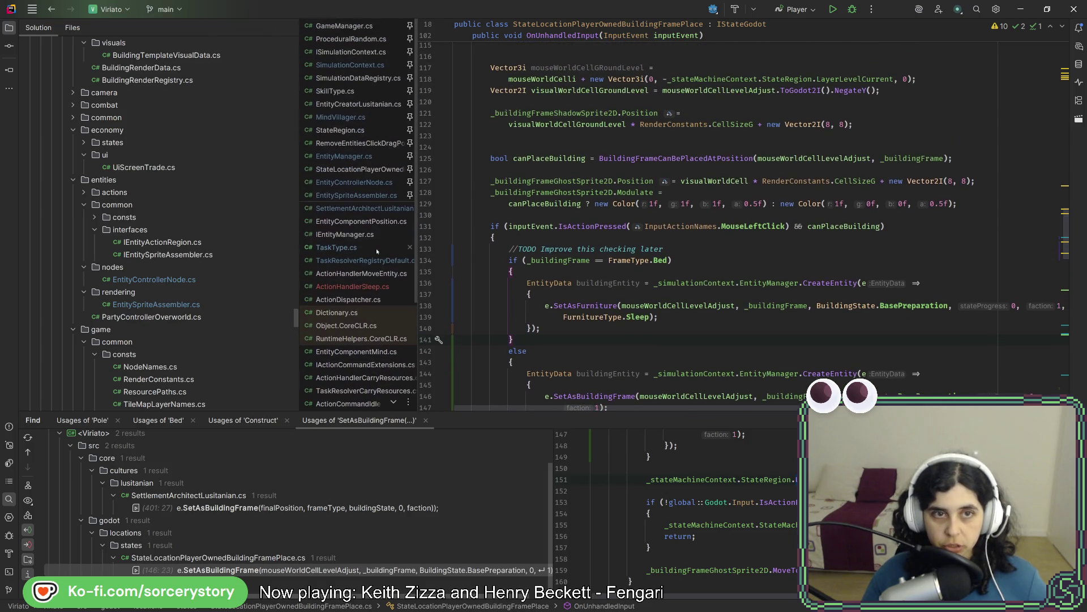
{"action": "left_click", "coordinate": [344, 155]}
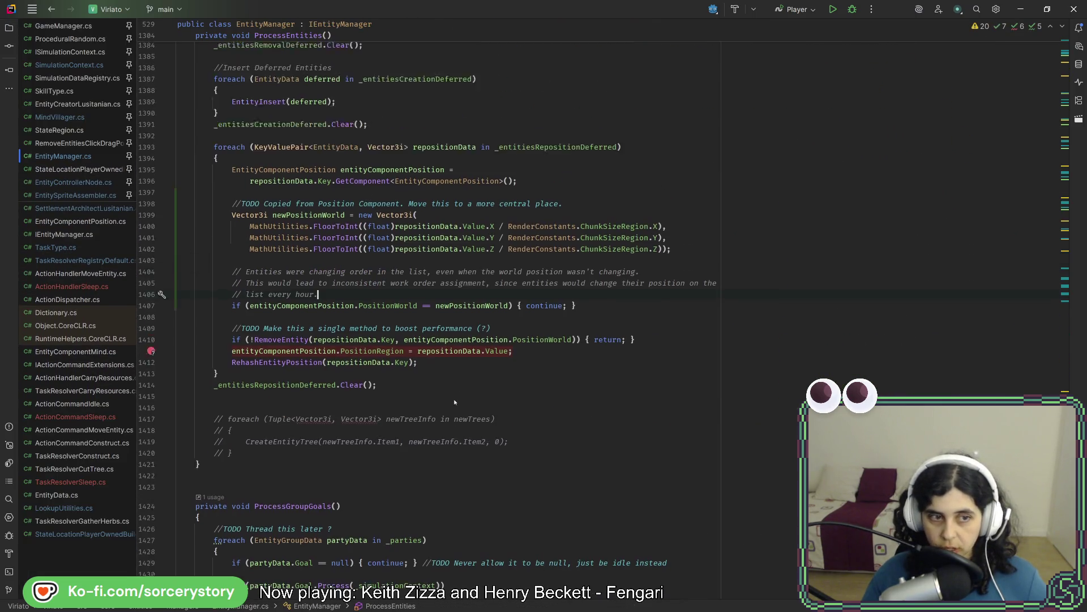
{"action": "scroll", "coordinate": [455, 390], "scroll_direction": "up", "scroll_amount": 2}
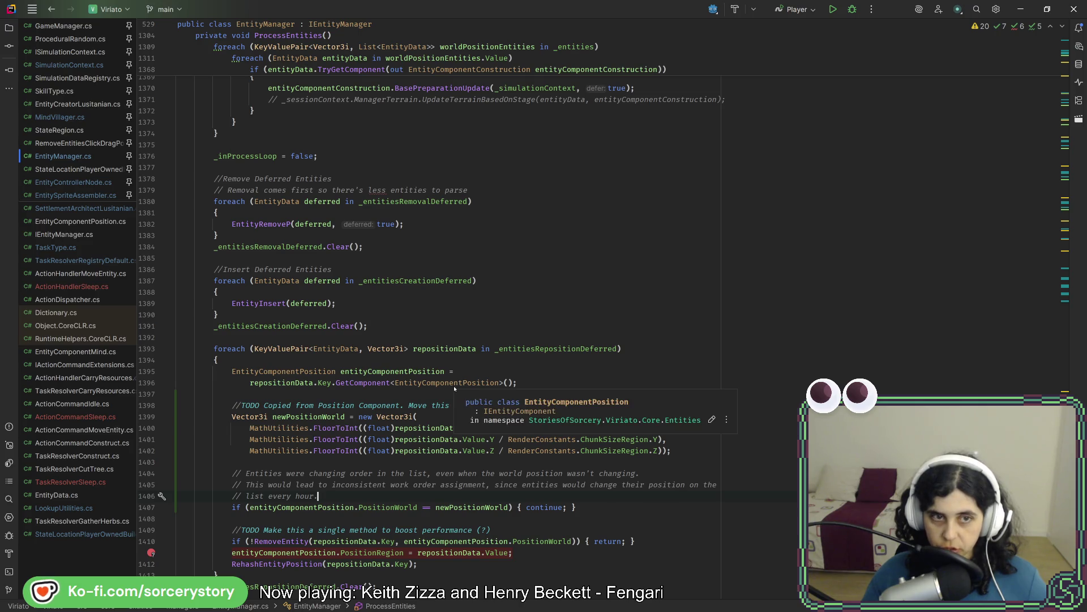
{"action": "left_click", "coordinate": [1079, 100]}
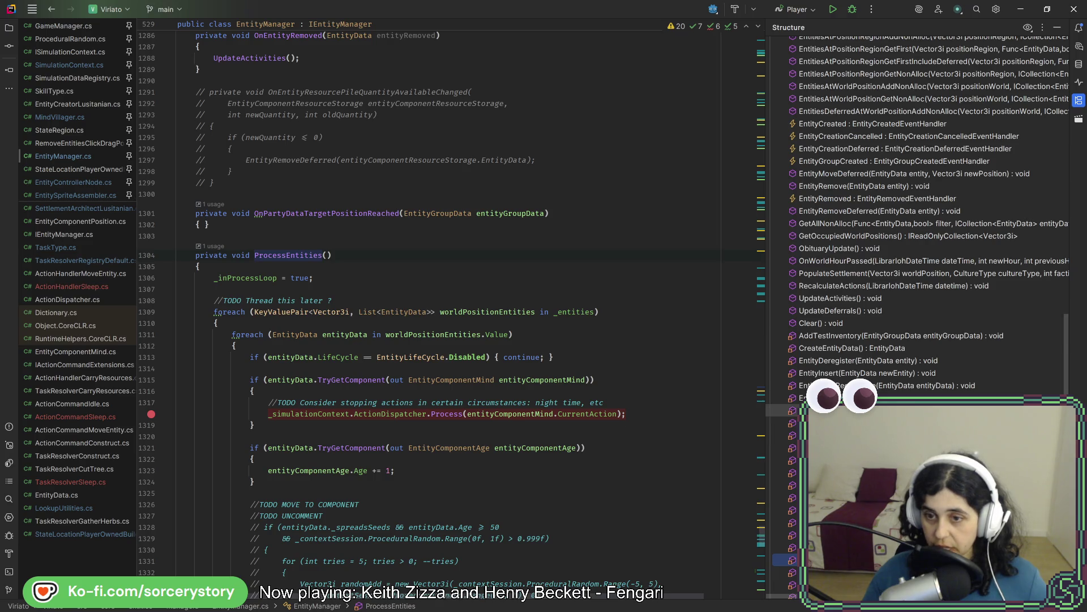
{"action": "left_click", "coordinate": [853, 373]}
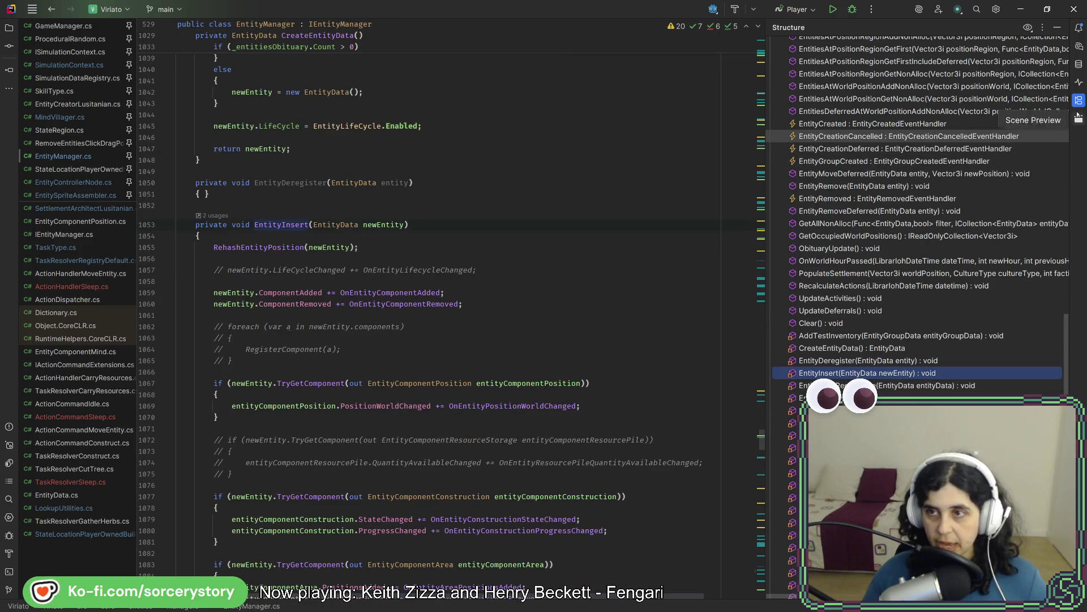
{"action": "left_click", "coordinate": [1074, 103]}
{"action": "scroll", "coordinate": [412, 349], "scroll_direction": "down", "scroll_amount": 6}
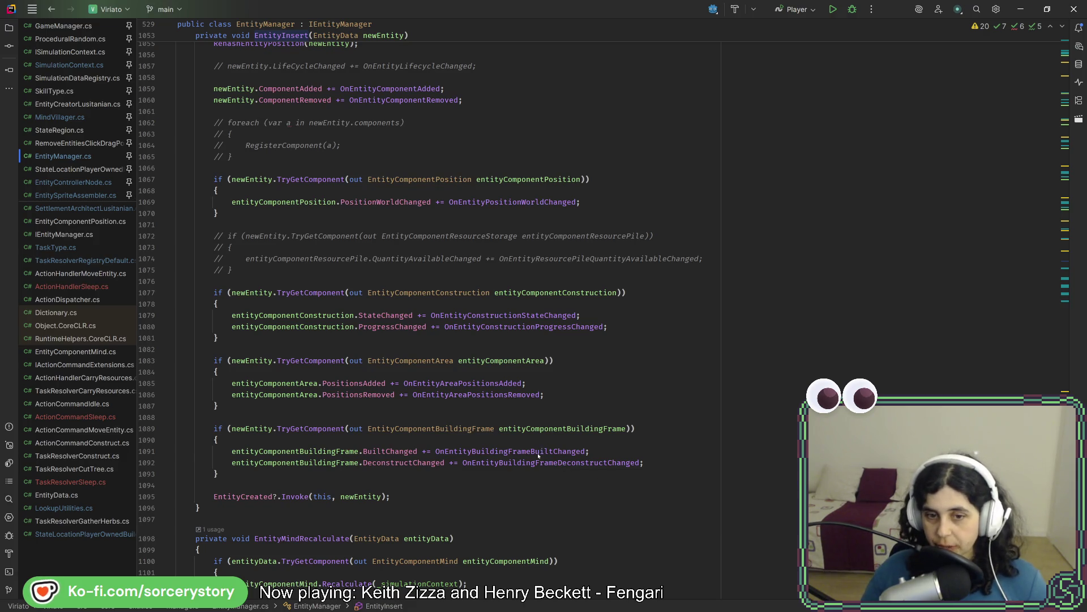
- Inspect the OnEntityBuildingFrameBuiltChanged handler and return to its BuiltChanged subscription in EntityInsert
{"action": "left_click", "coordinate": [538, 451]}
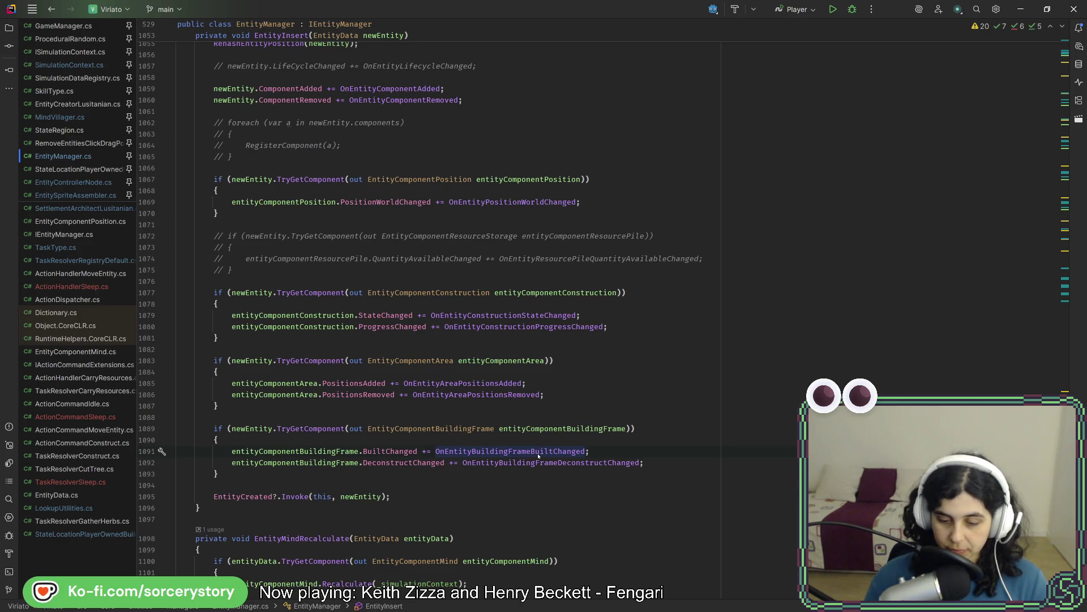
{"action": "left_click", "coordinate": [539, 451], "text": "ctrl"}
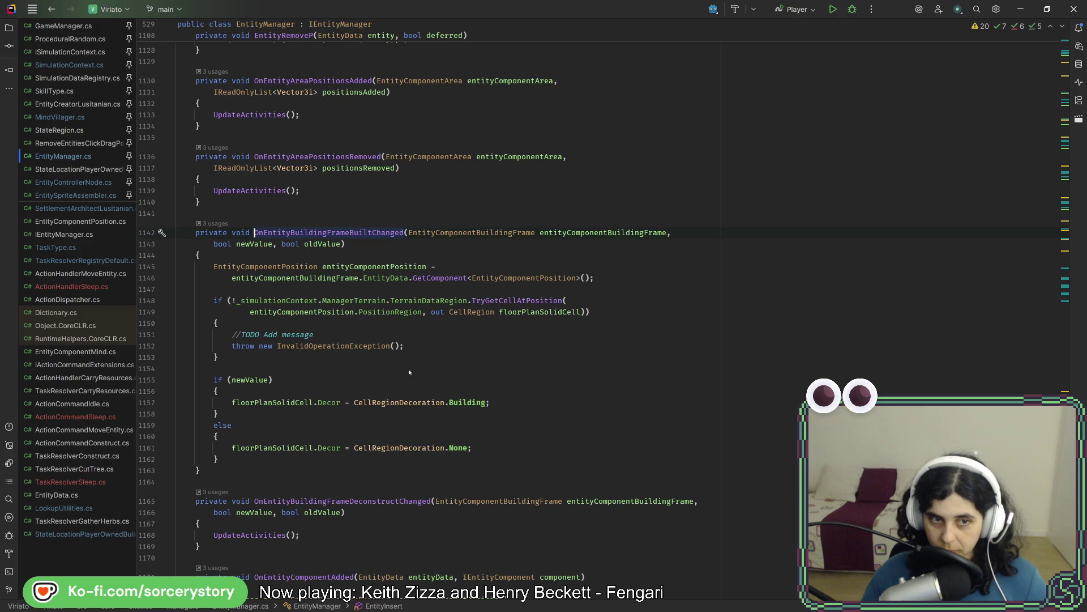
{"action": "left_click_drag", "start_coordinate": [255, 268], "coordinate": [487, 460]}
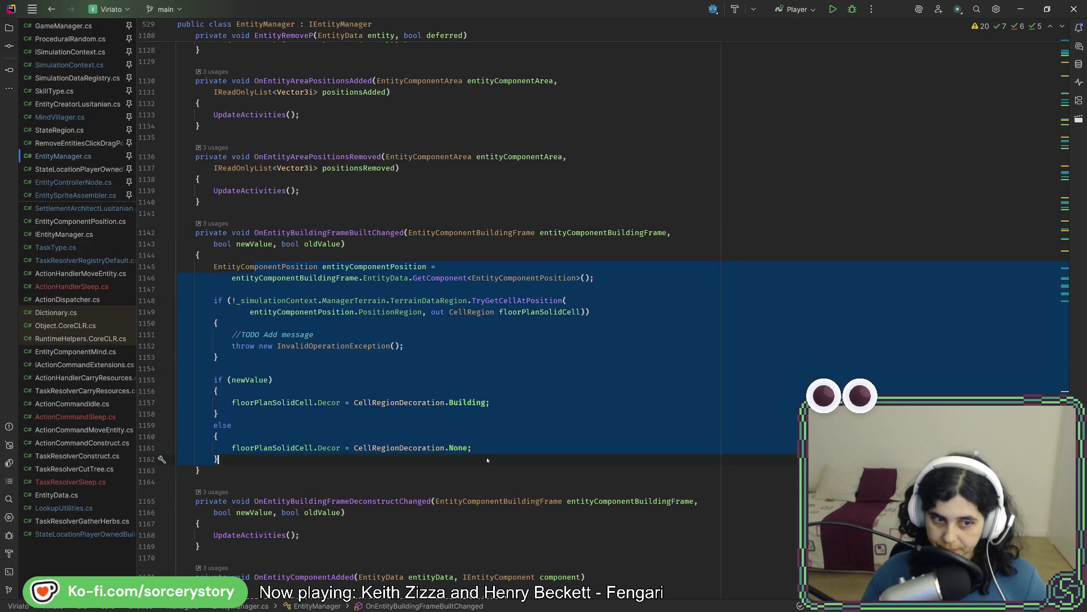
{"action": "left_click", "coordinate": [487, 459]}
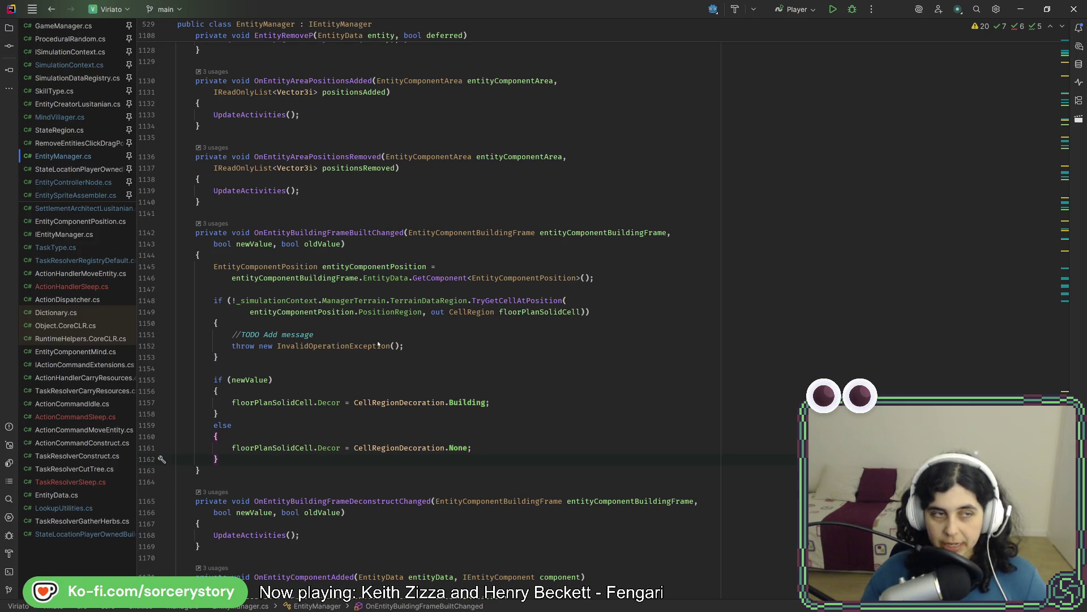
{"action": "left_click", "coordinate": [51, 9]}
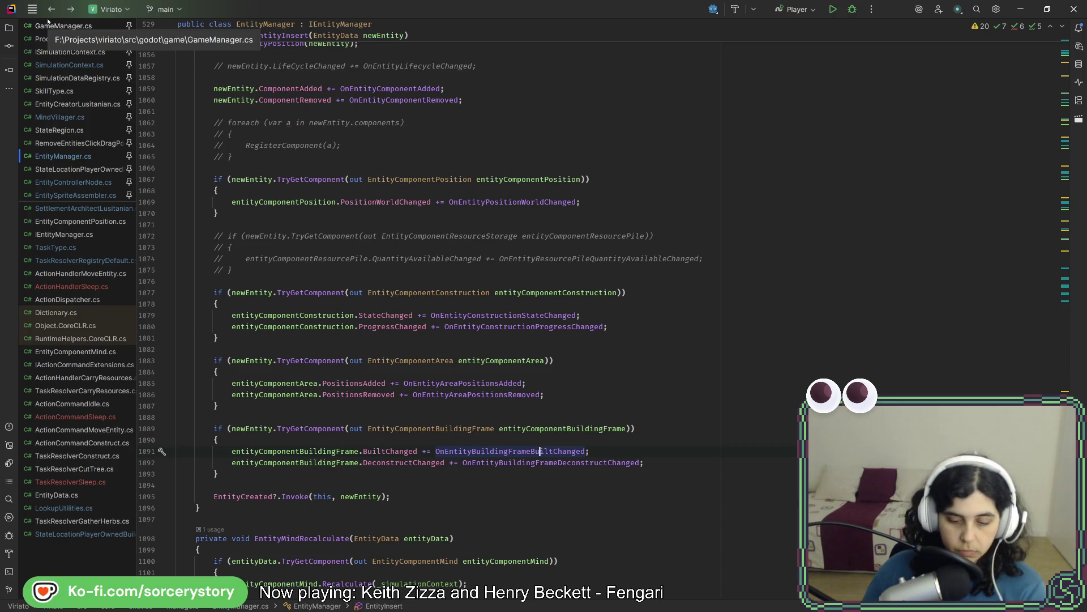
{"action": "key", "text": "ctrl+b"}
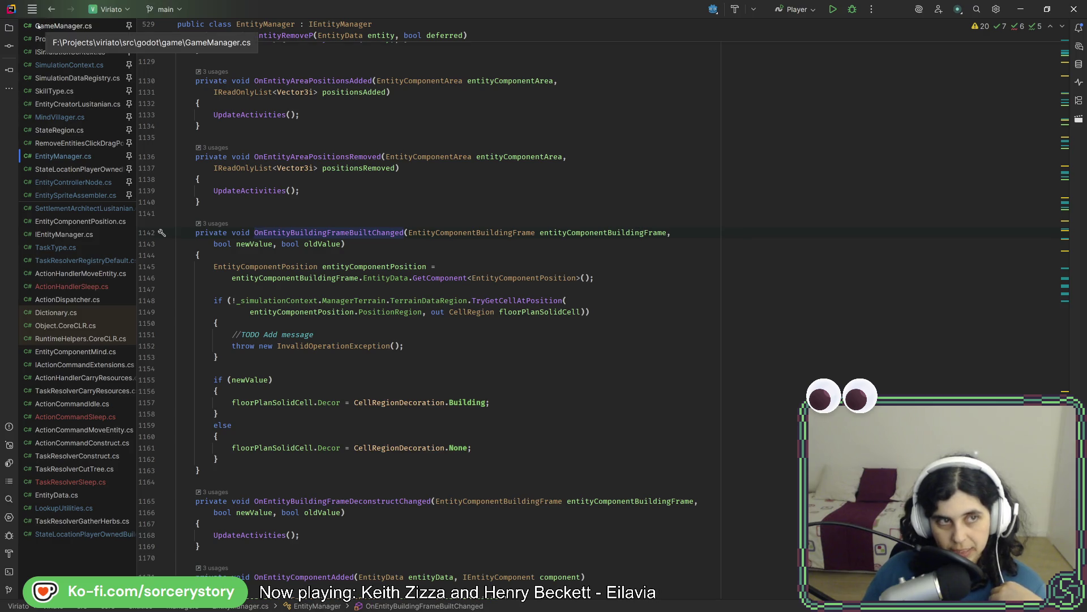
{"action": "left_click", "coordinate": [51, 9]}
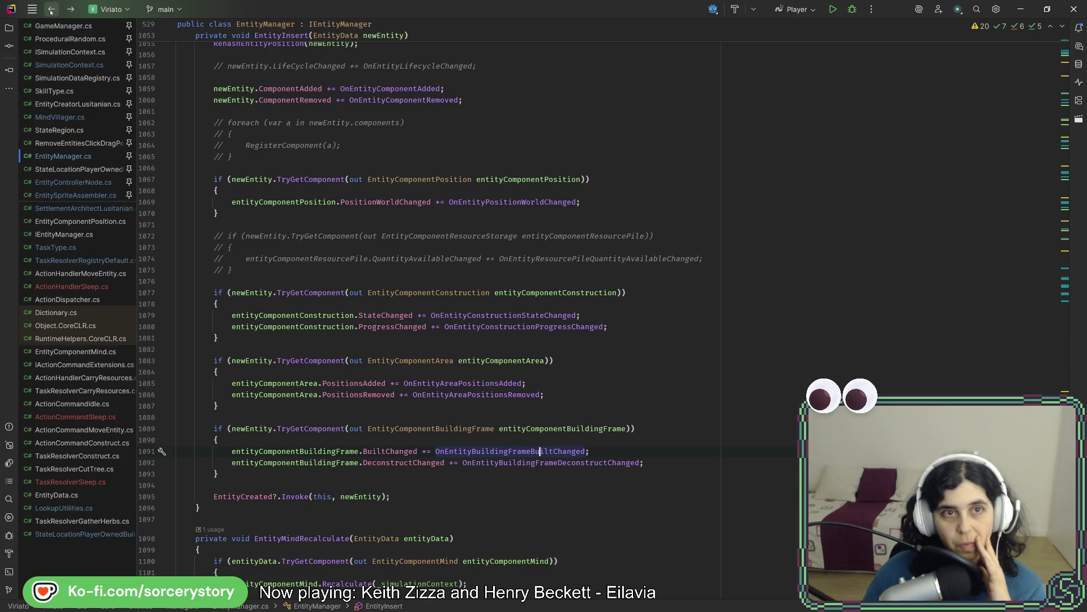
{"action": "right_click", "coordinate": [399, 455]}
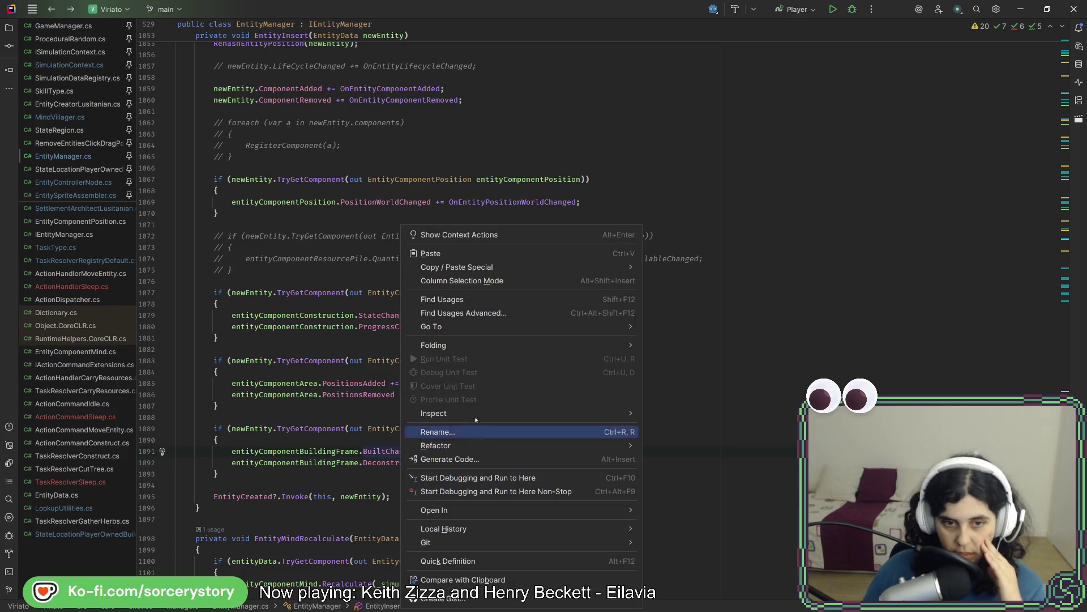
- Find usages of BuiltChanged, preview those at lines 1205 and 1091, and close the results
{"action": "left_click", "coordinate": [442, 298]}
{"action": "scroll", "coordinate": [475, 507], "scroll_direction": "down", "scroll_amount": 3}
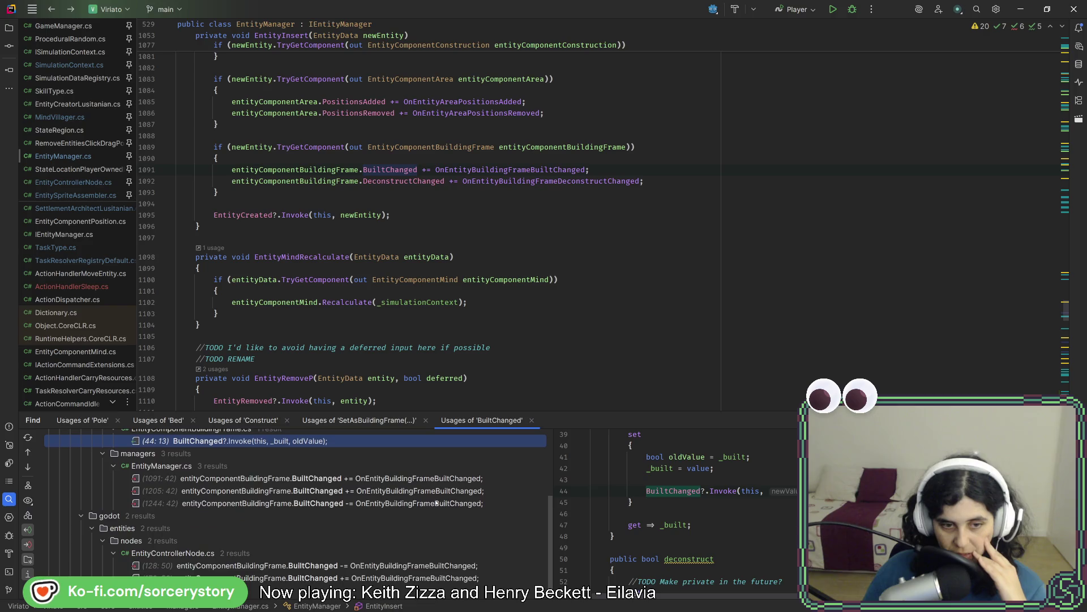
{"action": "left_click", "coordinate": [380, 491]}
{"action": "scroll", "coordinate": [771, 487], "scroll_direction": "up", "scroll_amount": 3}
{"action": "scroll", "coordinate": [771, 487], "scroll_direction": "up", "scroll_amount": 3}
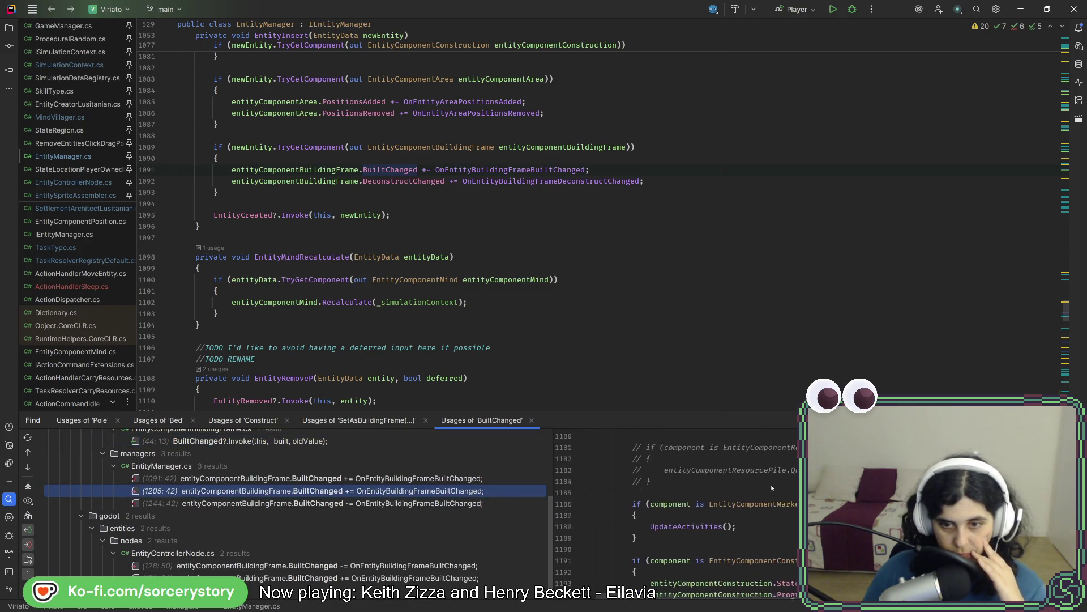
{"action": "scroll", "coordinate": [771, 488], "scroll_direction": "up", "scroll_amount": 5}
{"action": "scroll", "coordinate": [774, 533], "scroll_direction": "down", "scroll_amount": 3}
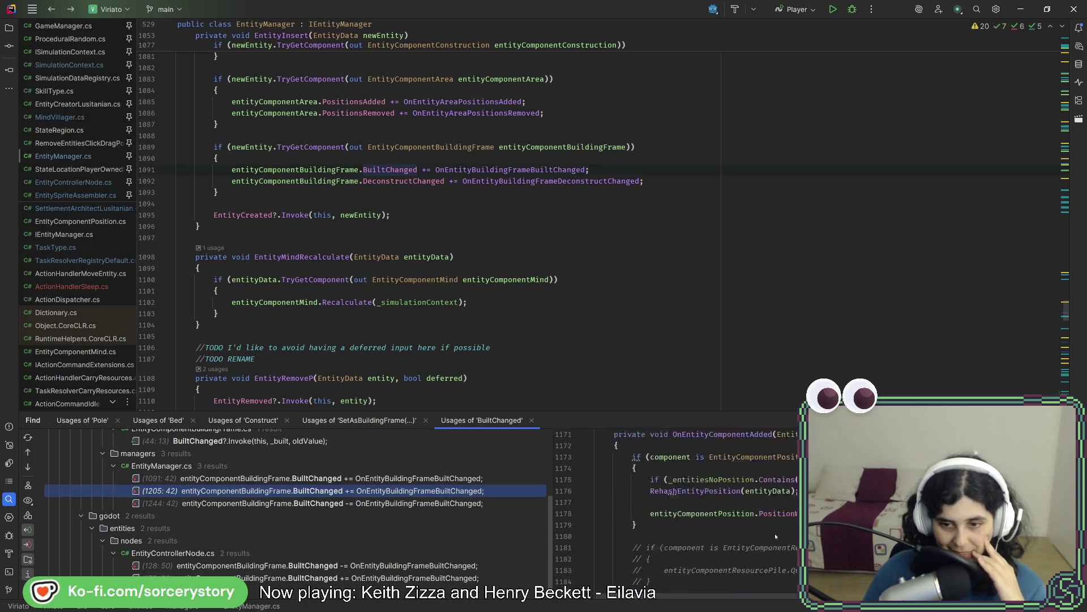
{"action": "scroll", "coordinate": [775, 533], "scroll_direction": "down", "scroll_amount": 3}
{"action": "scroll", "coordinate": [774, 533], "scroll_direction": "down", "scroll_amount": 4}
{"action": "scroll", "coordinate": [775, 533], "scroll_direction": "down", "scroll_amount": 4}
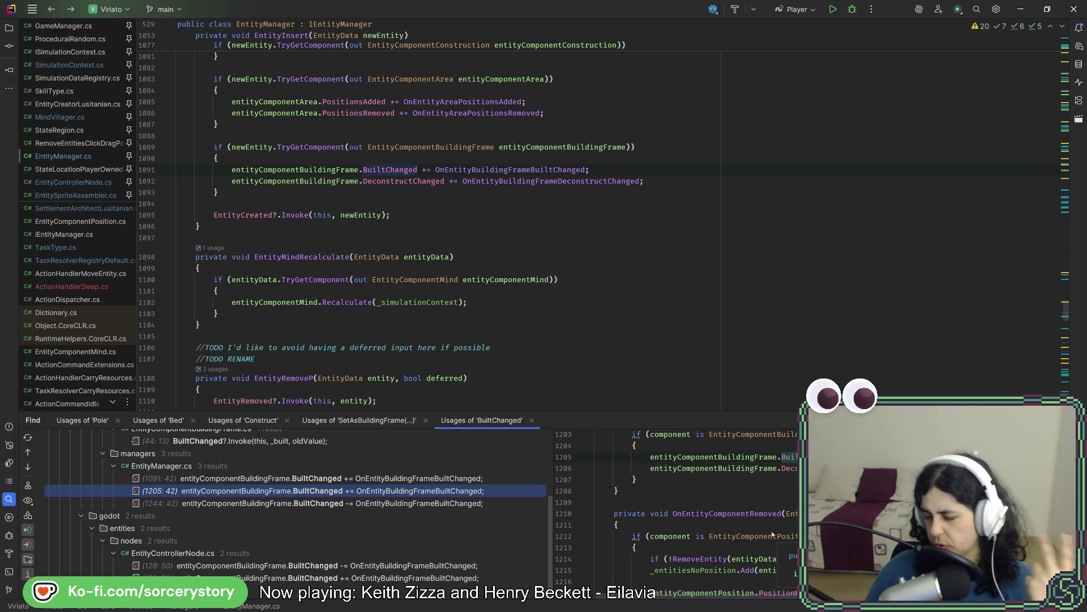
{"action": "left_click", "coordinate": [339, 478]}
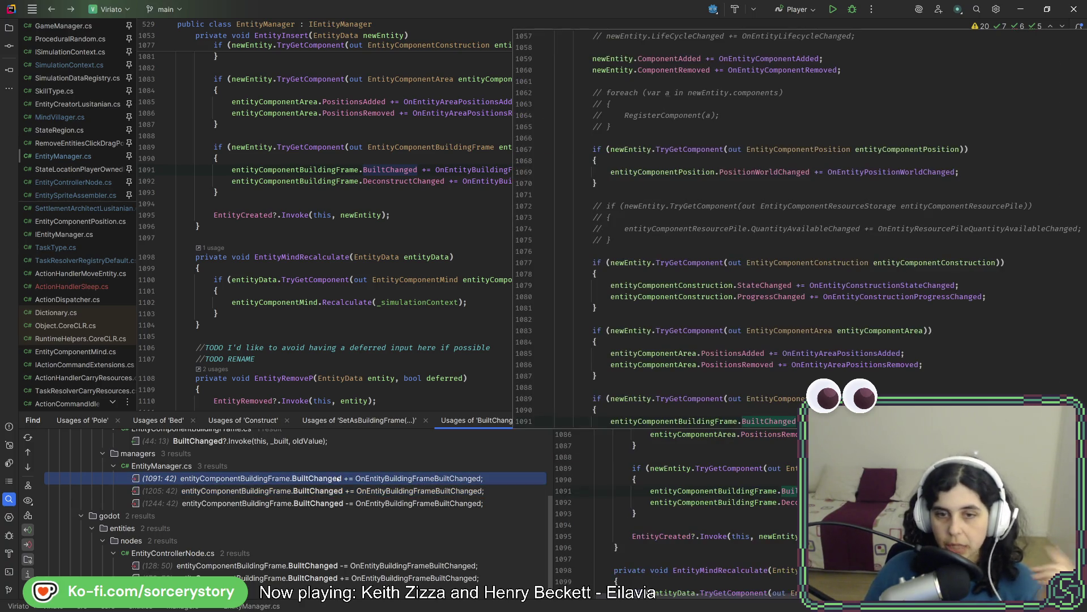
{"action": "left_click", "coordinate": [515, 347]}
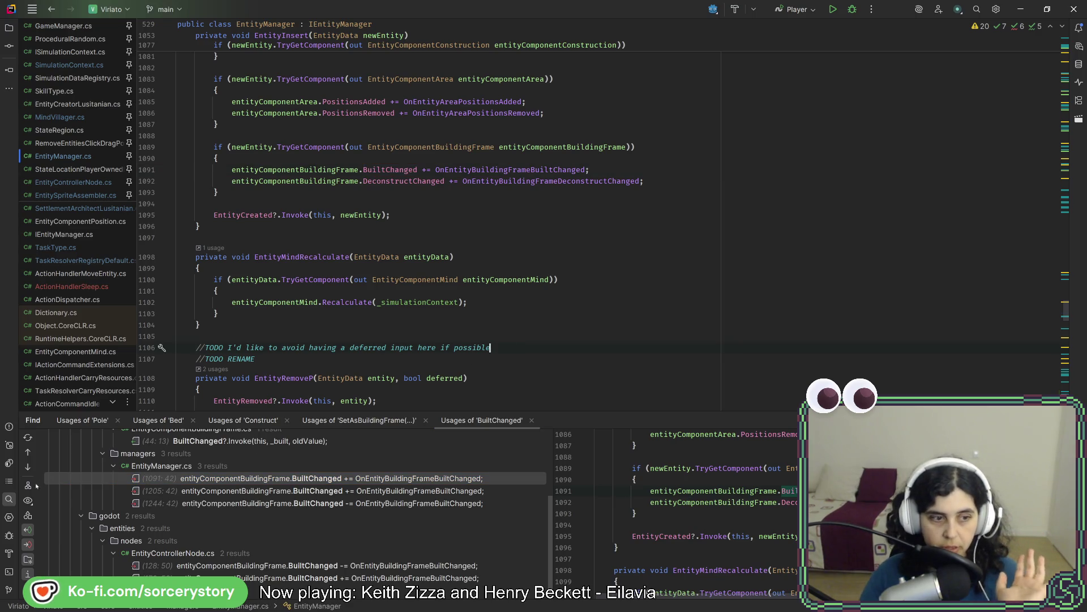
{"action": "key", "text": "shift+Escape"}
{"action": "scroll", "coordinate": [408, 417], "scroll_direction": "down", "scroll_amount": 8}
{"action": "scroll", "coordinate": [408, 417], "scroll_direction": "down", "scroll_amount": 5}
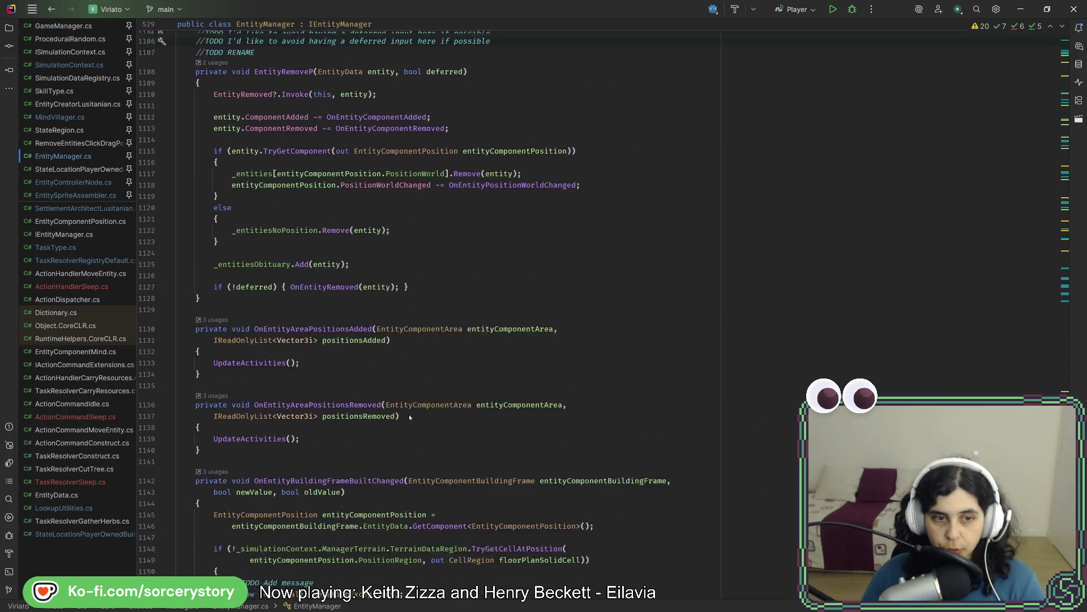
{"action": "scroll", "coordinate": [407, 413], "scroll_direction": "up", "scroll_amount": 6}
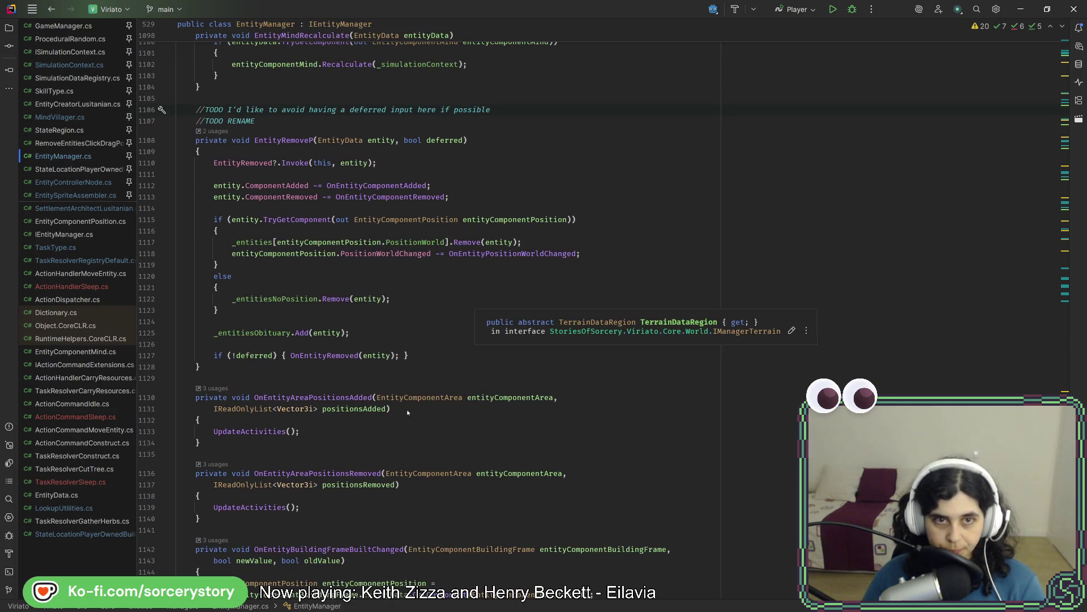
{"action": "scroll", "coordinate": [408, 412], "scroll_direction": "down", "scroll_amount": 5}
{"action": "scroll", "coordinate": [408, 413], "scroll_direction": "down", "scroll_amount": 4}
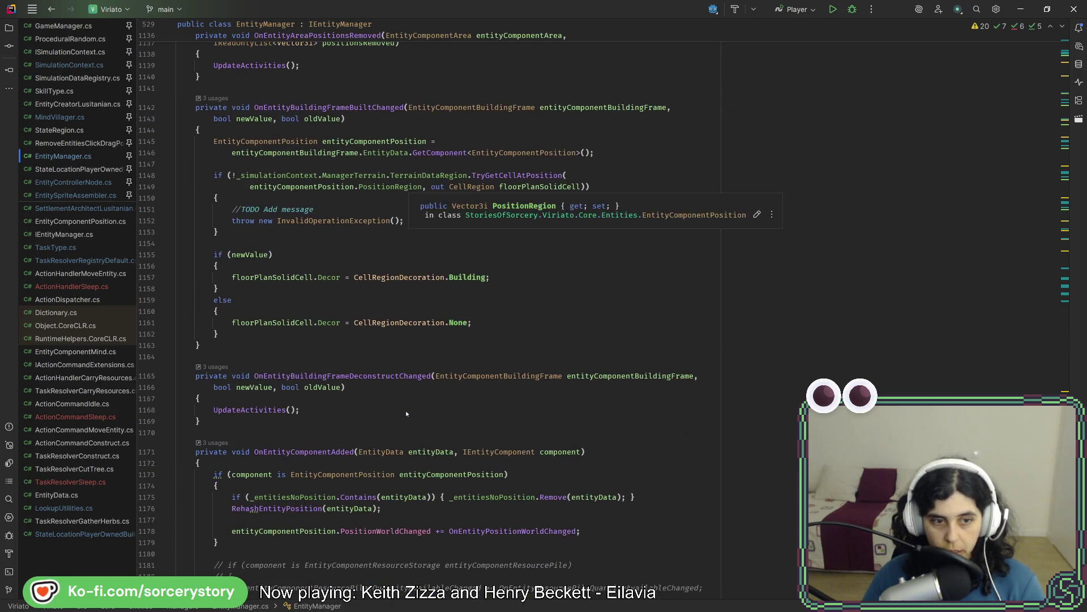
{"action": "scroll", "coordinate": [411, 405], "scroll_direction": "up", "scroll_amount": 5}
{"action": "scroll", "coordinate": [412, 406], "scroll_direction": "up", "scroll_amount": 6}
{"action": "scroll", "coordinate": [410, 408], "scroll_direction": "up", "scroll_amount": 5}
{"action": "scroll", "coordinate": [410, 407], "scroll_direction": "up", "scroll_amount": 6}
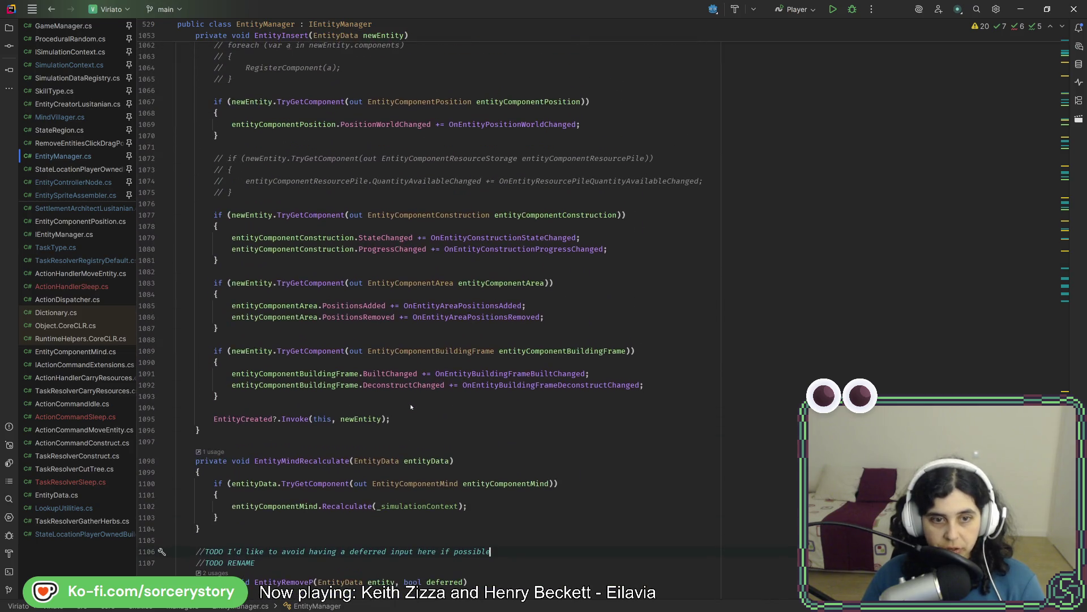
{"action": "scroll", "coordinate": [375, 406], "scroll_direction": "up", "scroll_amount": 5}
{"action": "scroll", "coordinate": [384, 431], "scroll_direction": "up", "scroll_amount": 5}
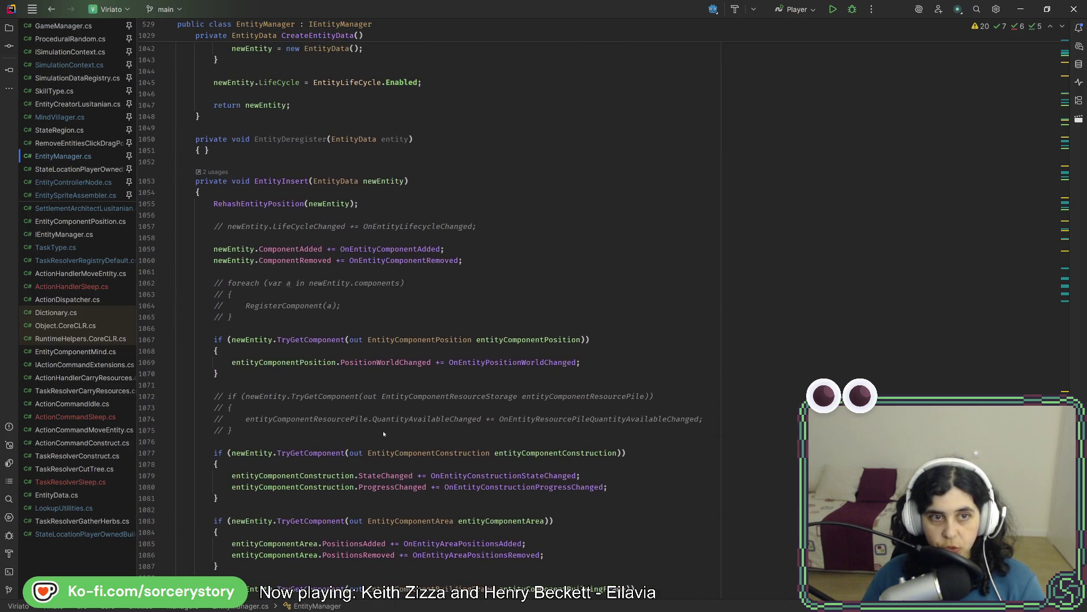
{"action": "scroll", "coordinate": [384, 431], "scroll_direction": "down", "scroll_amount": 8}
- Start a new OnEntityBuildingFrameBuiltChanged call on a blank line in the building frame block
{"action": "key", "text": "Return"}
{"action": "key", "text": "Return"}
{"action": "double_click", "coordinate": [484, 462]}
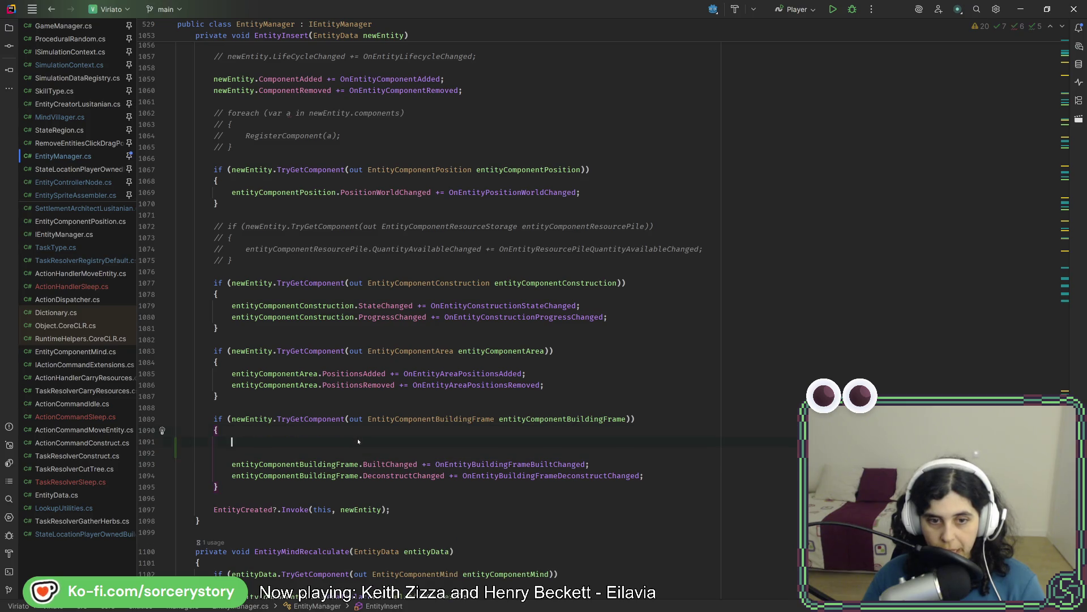
{"action": "key", "text": "ctrl+c"}
{"action": "left_click", "coordinate": [477, 443]}
{"action": "key", "text": "ctrl+v"}
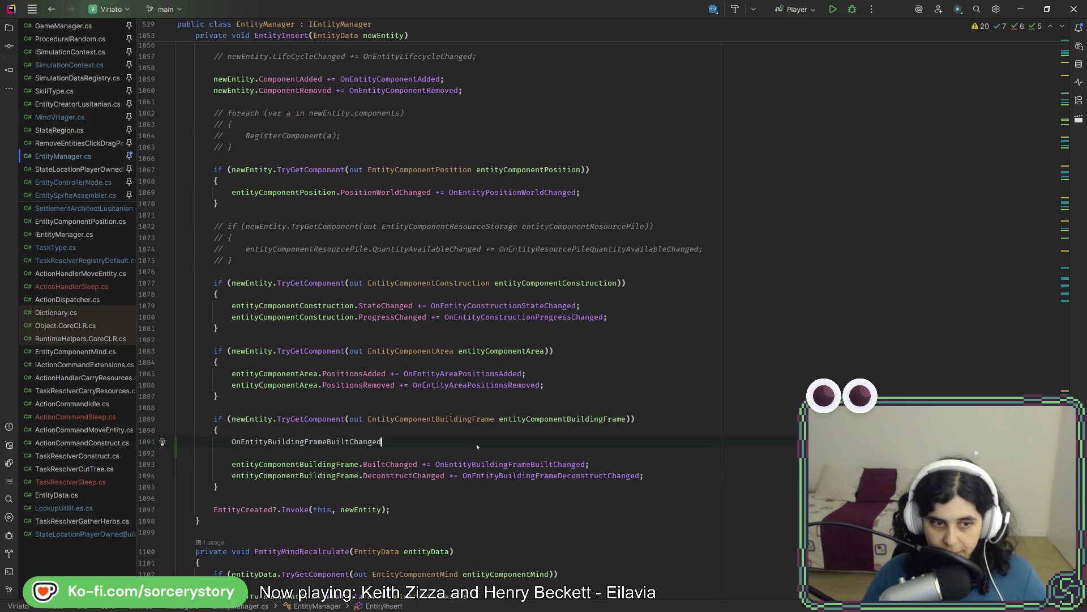
{"action": "type", "text": "("}
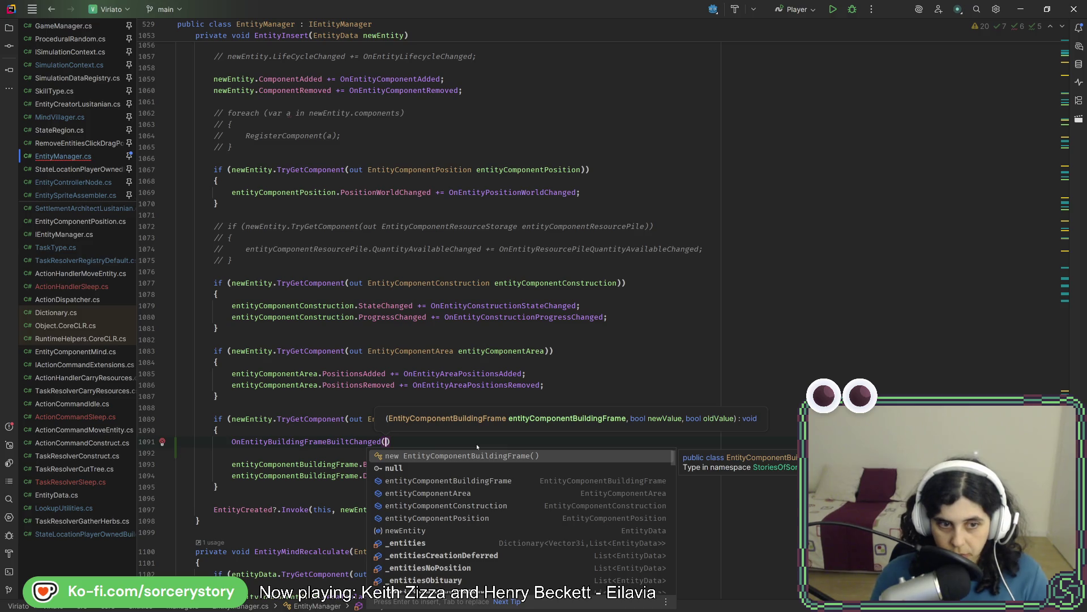
{"action": "left_click", "coordinate": [503, 436]}
- Pass entityComponentBuildingFrame, its built value and false as arguments, then build and launch the game from Godot
{"action": "double_click", "coordinate": [530, 419]}
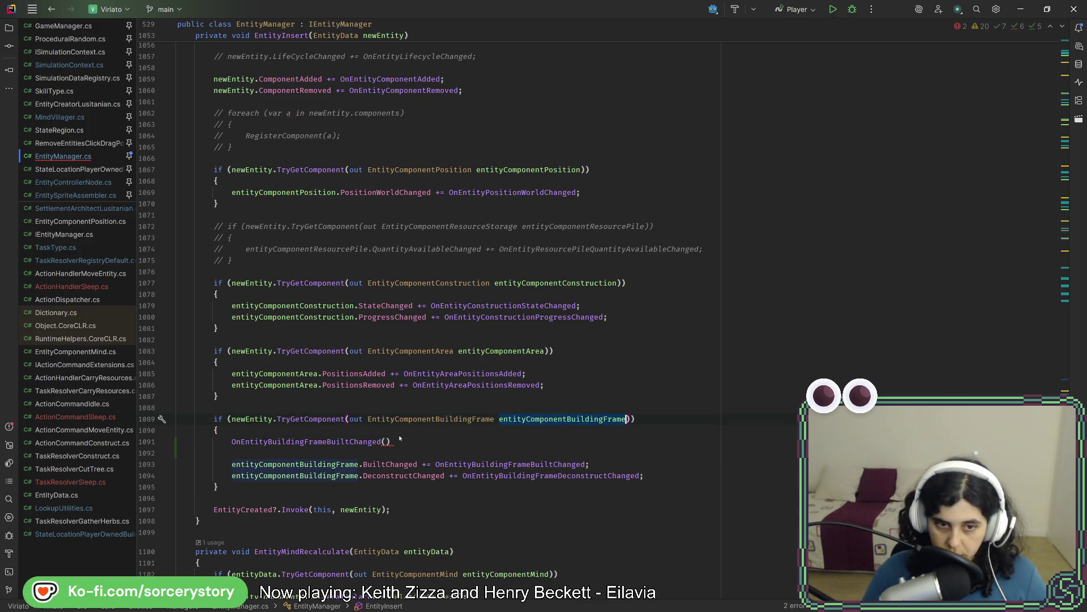
{"action": "key", "text": "ctrl+c"}
{"action": "left_click", "coordinate": [385, 441]}
{"action": "key", "text": "ctrl+v"}
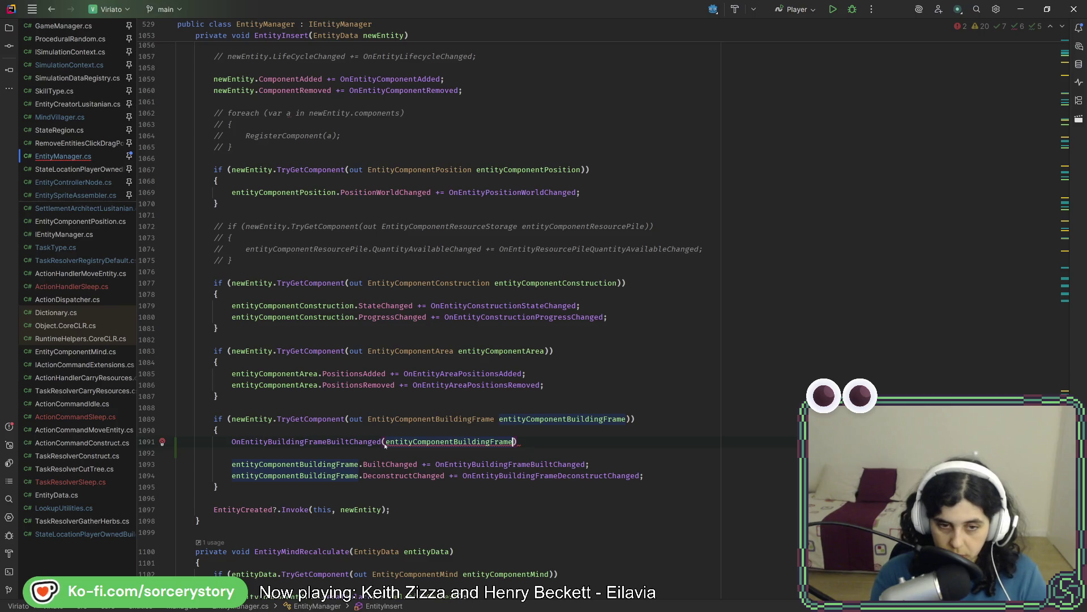
{"action": "type", "text": ","}
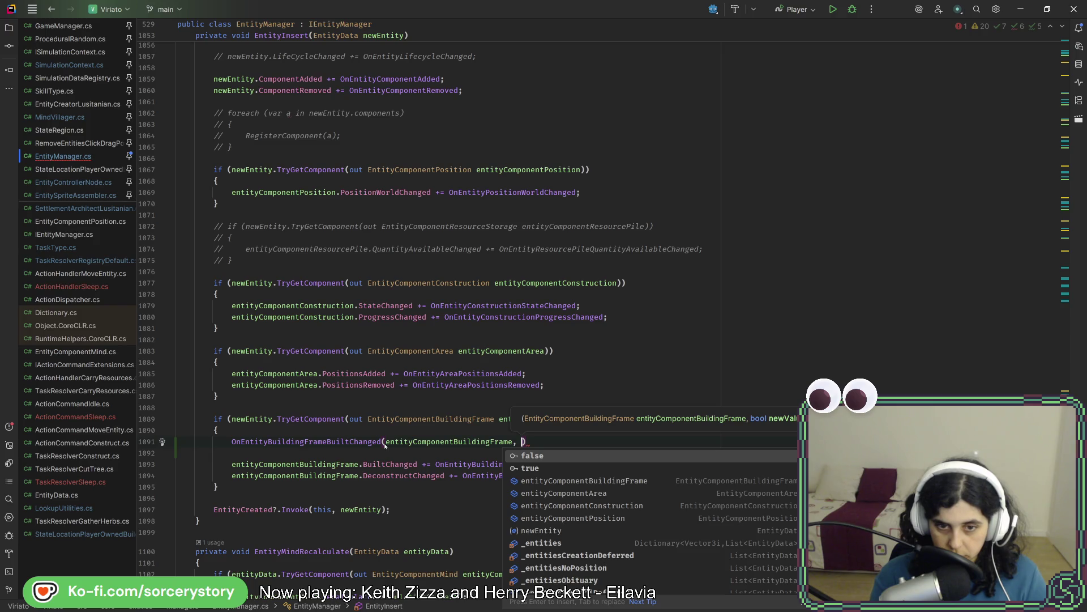
{"action": "type", "text": "entityComponentBuildingFrame"}
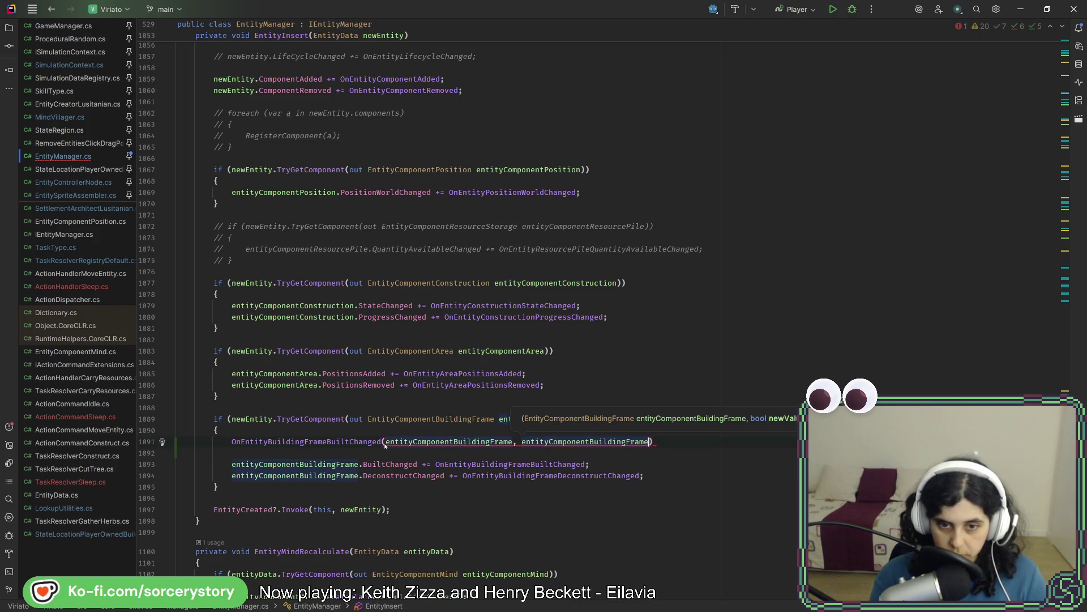
{"action": "type", "text": ".built"}
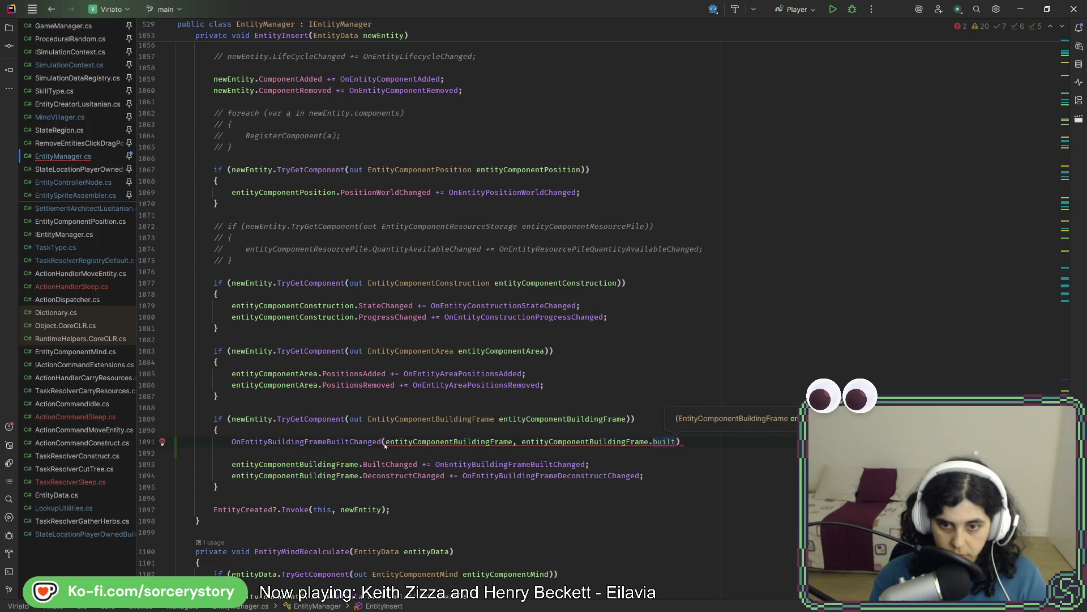
{"action": "type", "text": ", false);"}
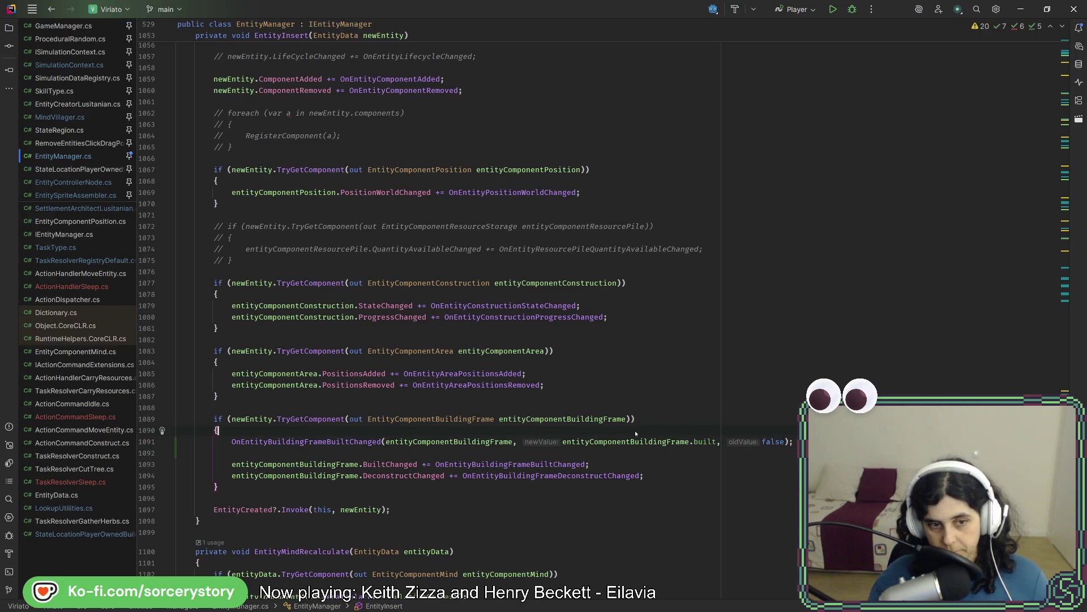
{"action": "key", "text": "alt+Tab"}
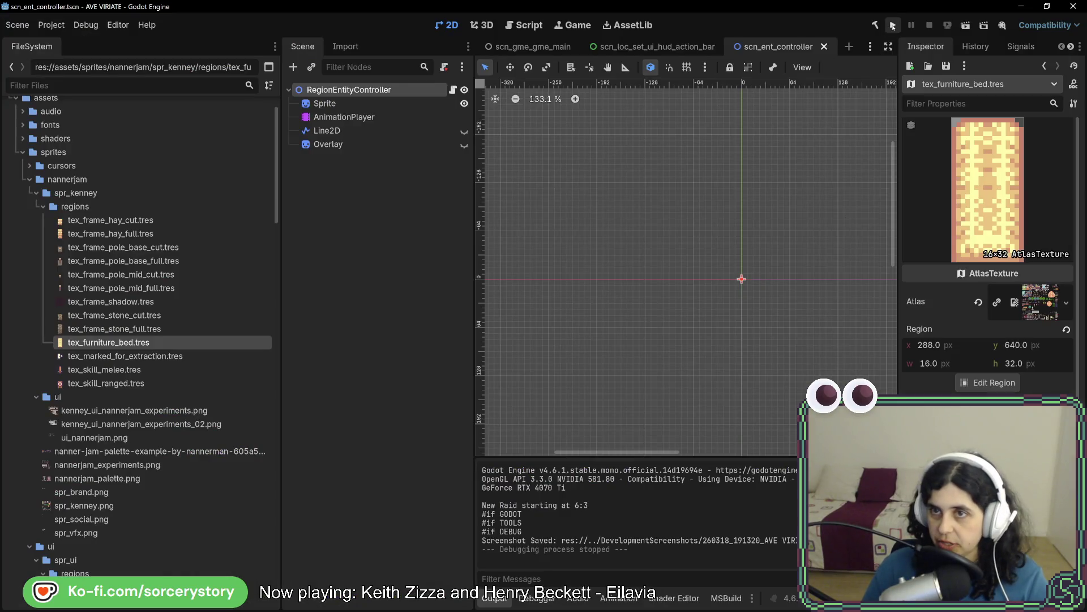
{"action": "left_click", "coordinate": [892, 24]}
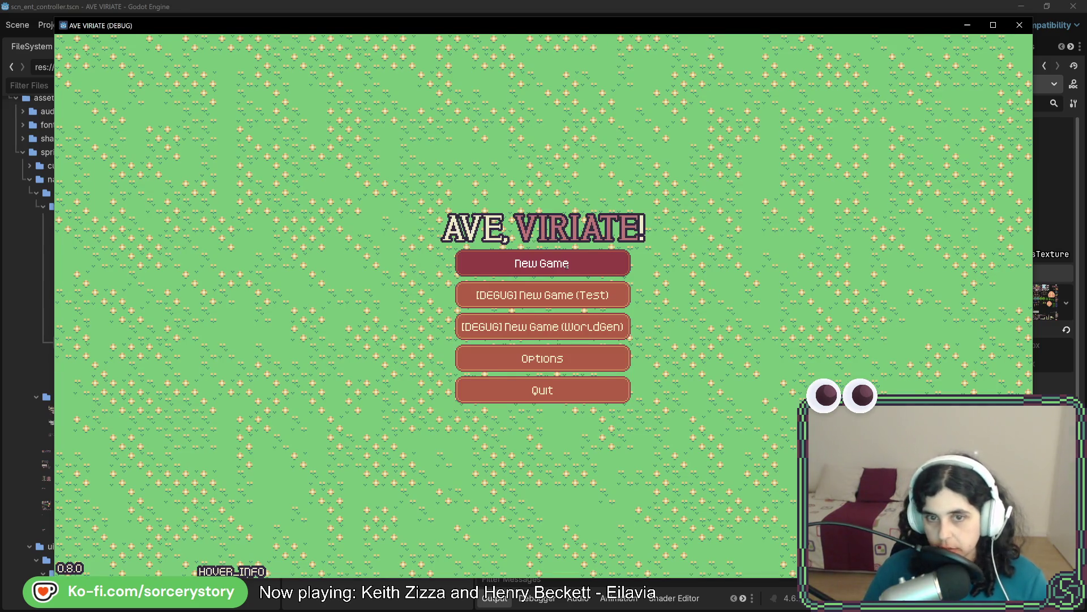
- Start the game, visit the Player Settlement and select the furniture piece to build
{"action": "left_click", "coordinate": [568, 267]}
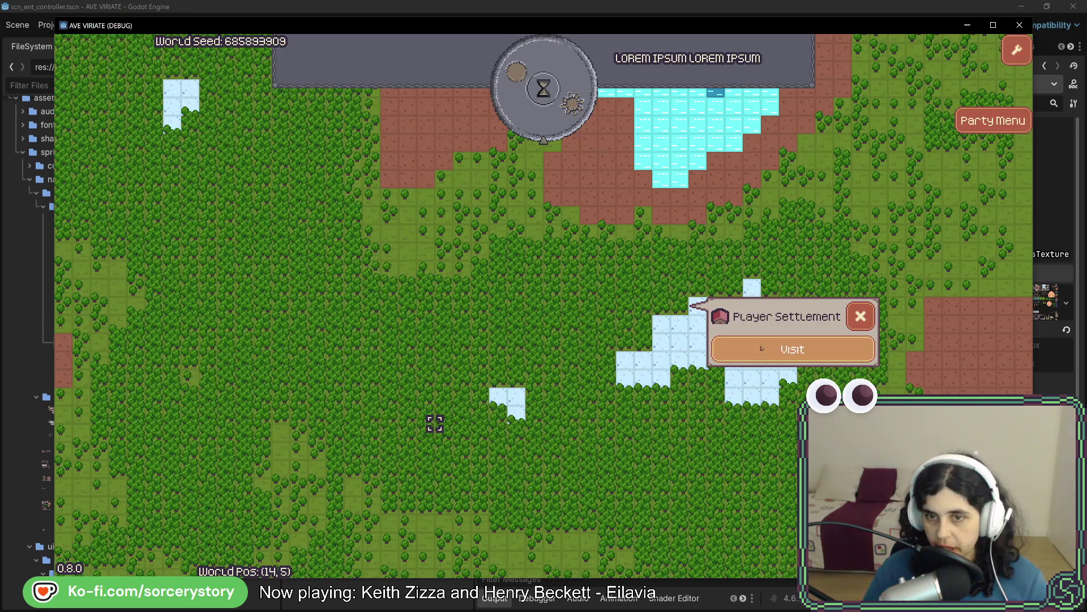
{"action": "left_click", "coordinate": [756, 348]}
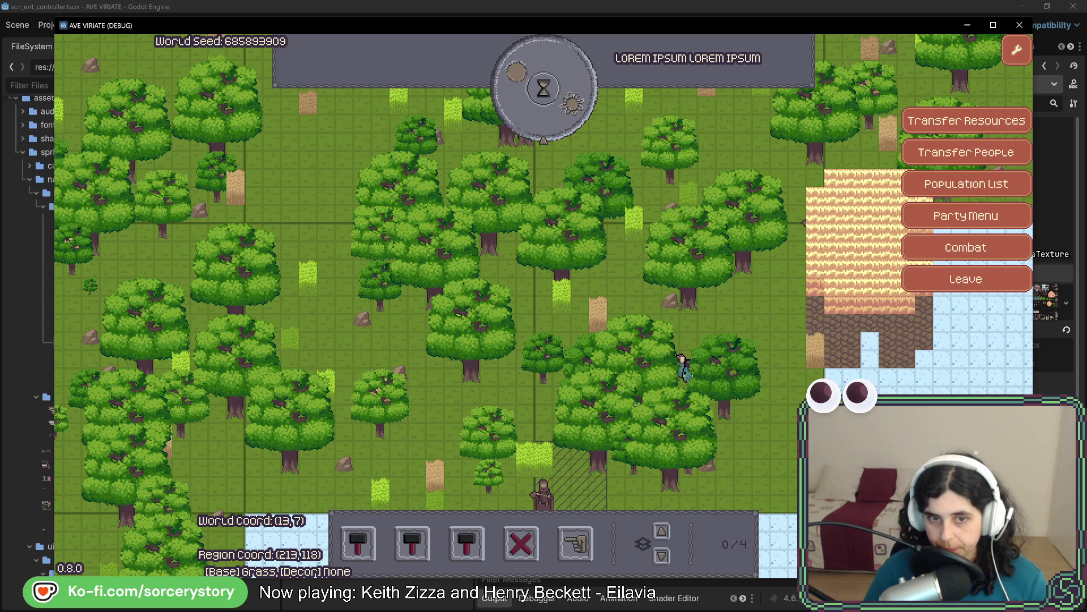
{"action": "key", "text": "d"}
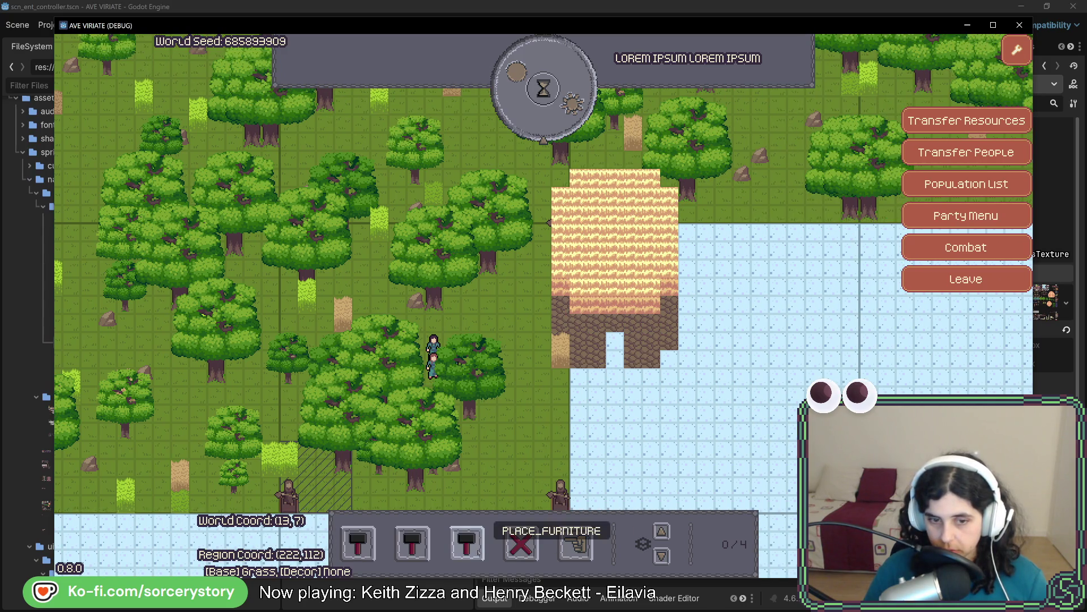
{"action": "left_click", "coordinate": [466, 544]}
{"action": "left_click", "coordinate": [466, 476]}
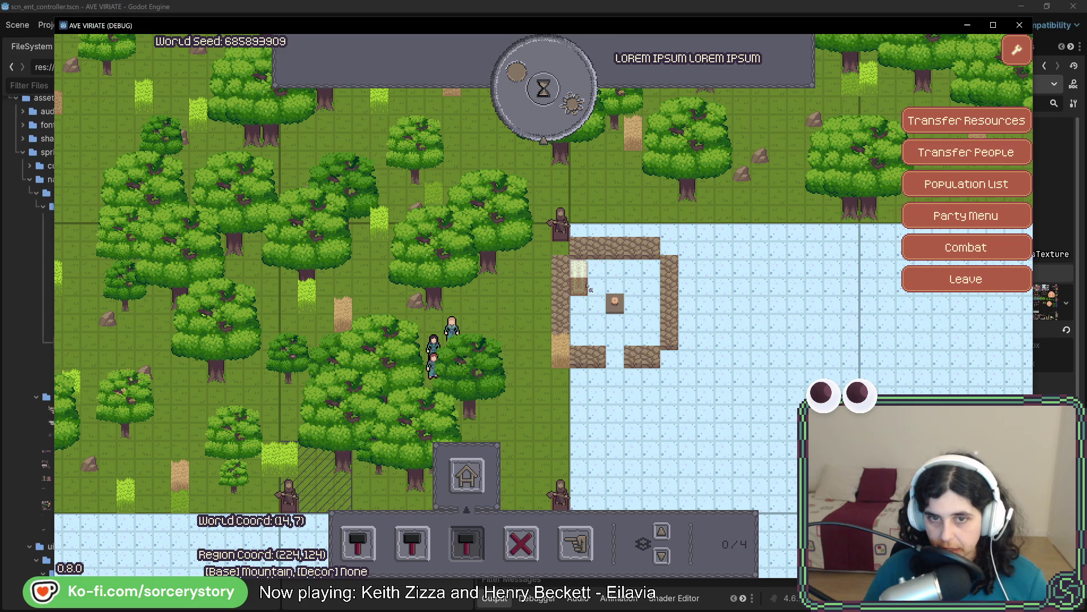
- Place three furniture pieces in a row inside the settlement building
{"action": "left_click", "coordinate": [578, 277]}
{"action": "left_click", "coordinate": [614, 277]}
{"action": "left_click", "coordinate": [653, 277]}
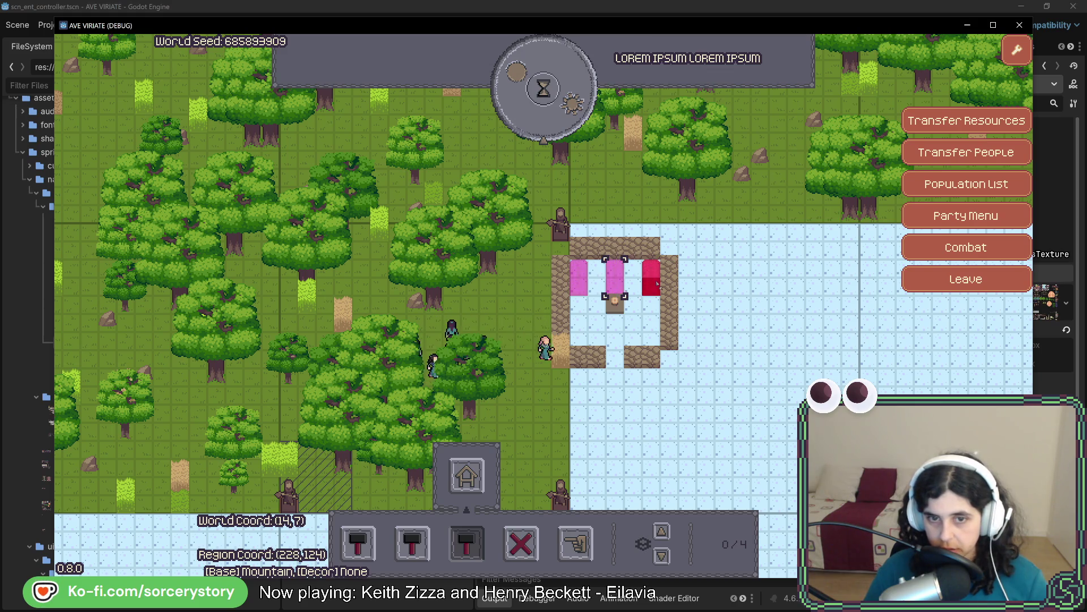
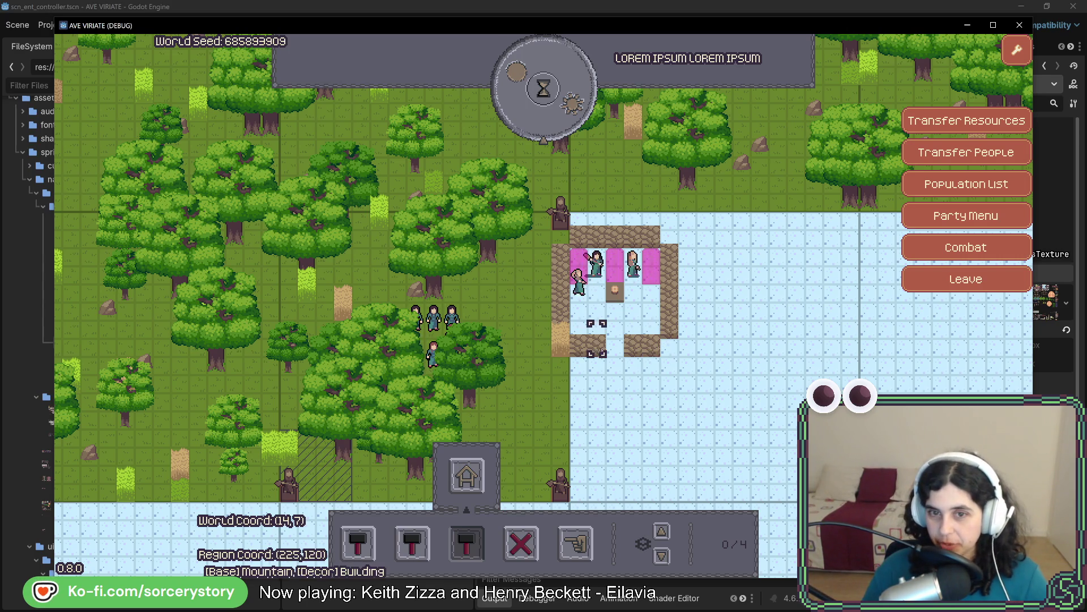
- Switch from the running game to Rider showing EntityManager.cs
{"action": "key", "text": "alt+Tab"}
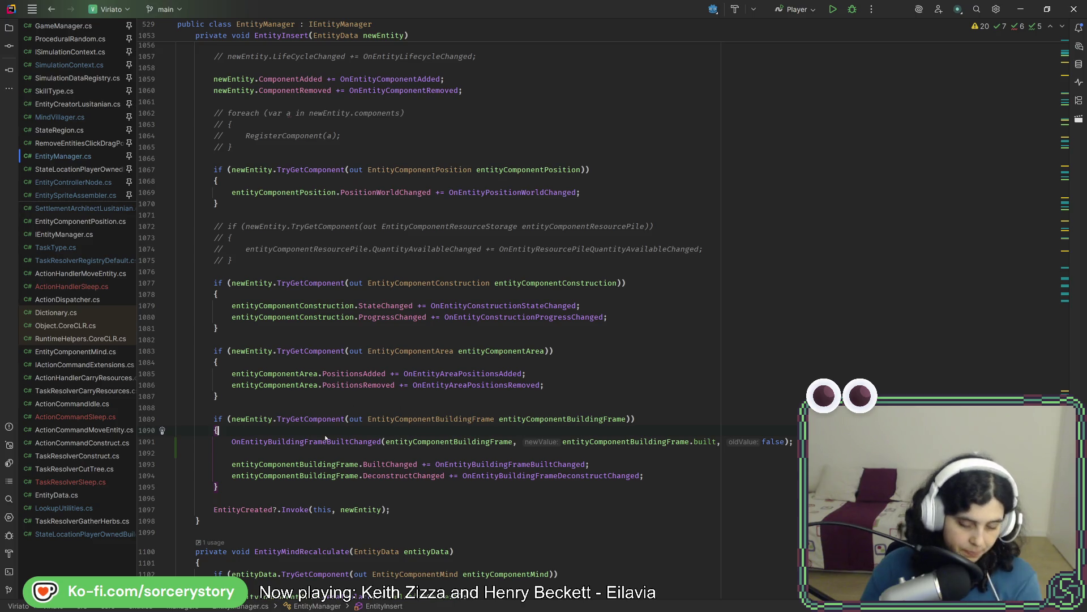
- Write the TODO comment above the built-frame pathfinding call, save, and return to the game
{"action": "key", "text": "Return"}
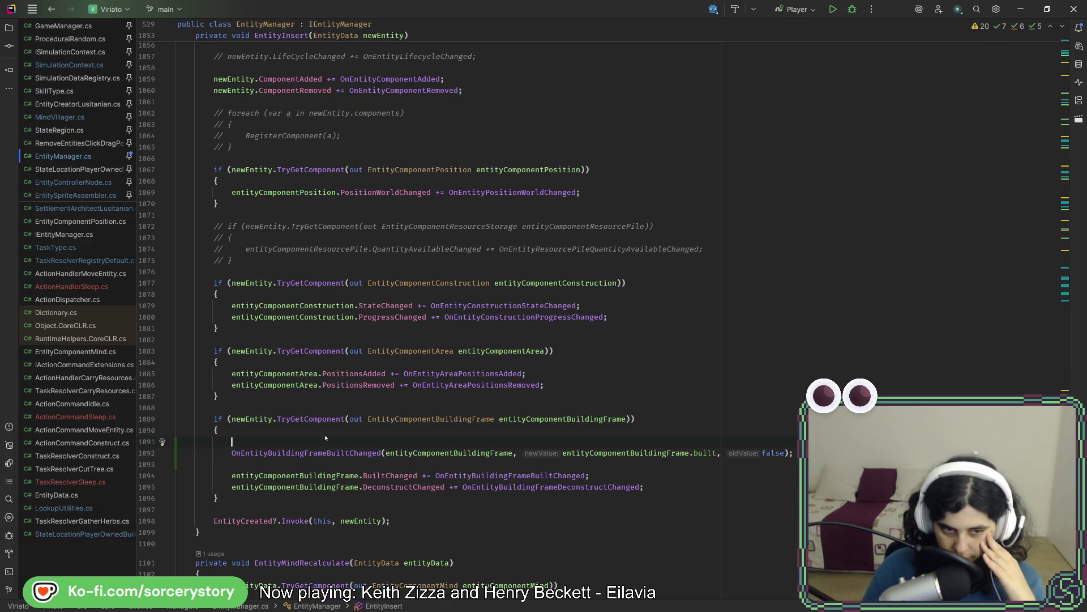
{"action": "type", "text": "//TO"}
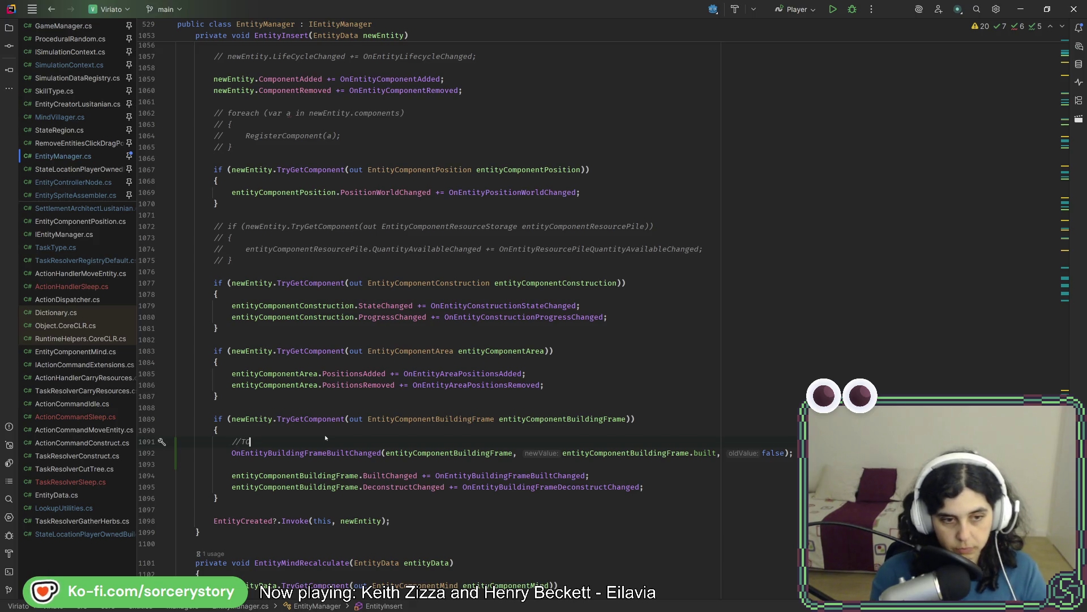
{"action": "type", "text": "DO Calling thi"}
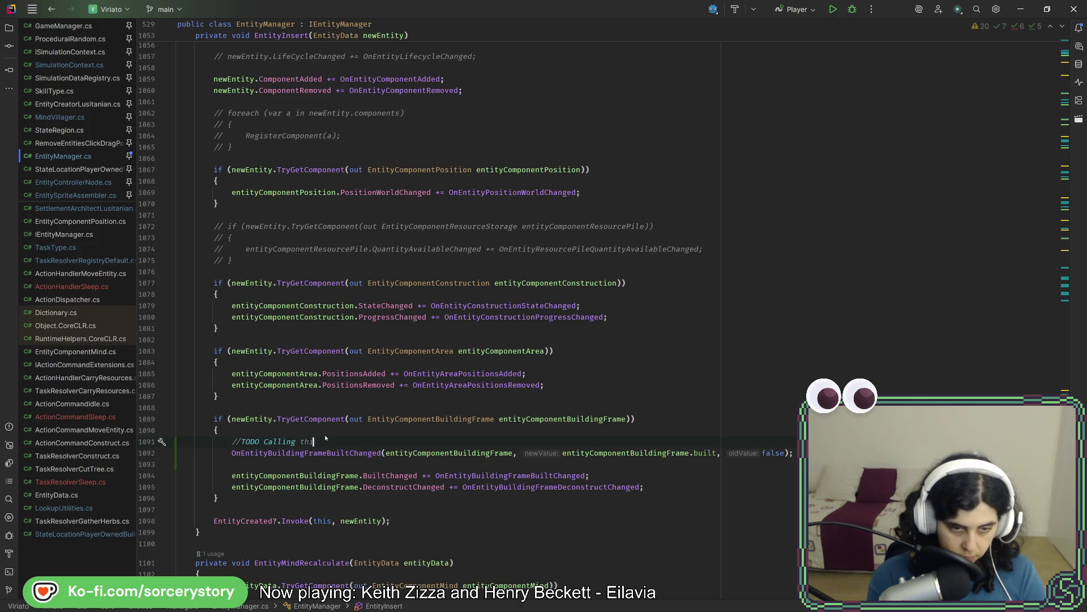
{"action": "type", "text": "s for ful"}
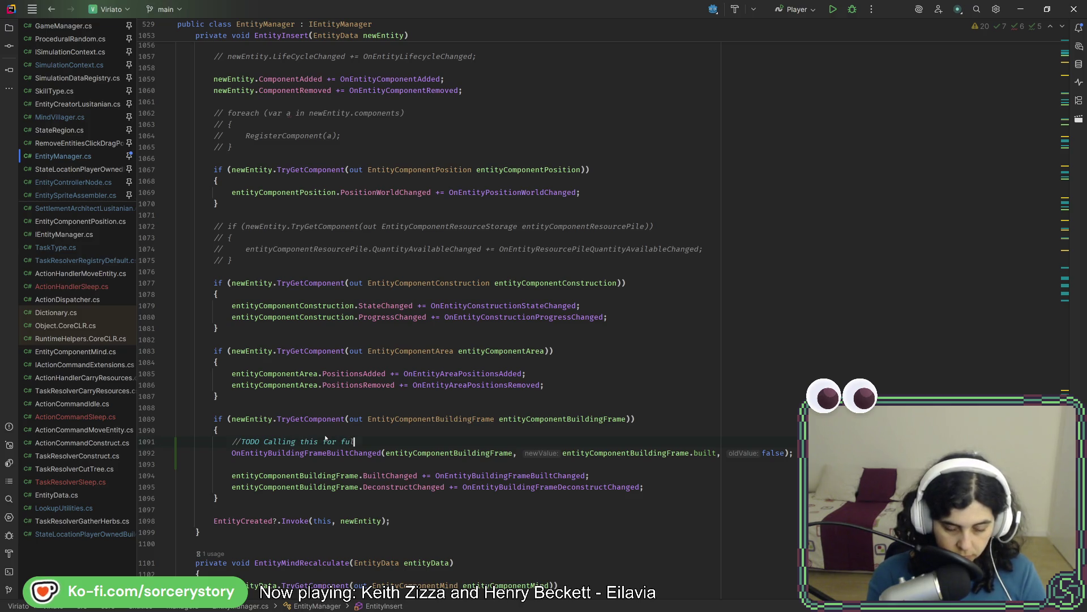
{"action": "type", "text": "ly yu"}
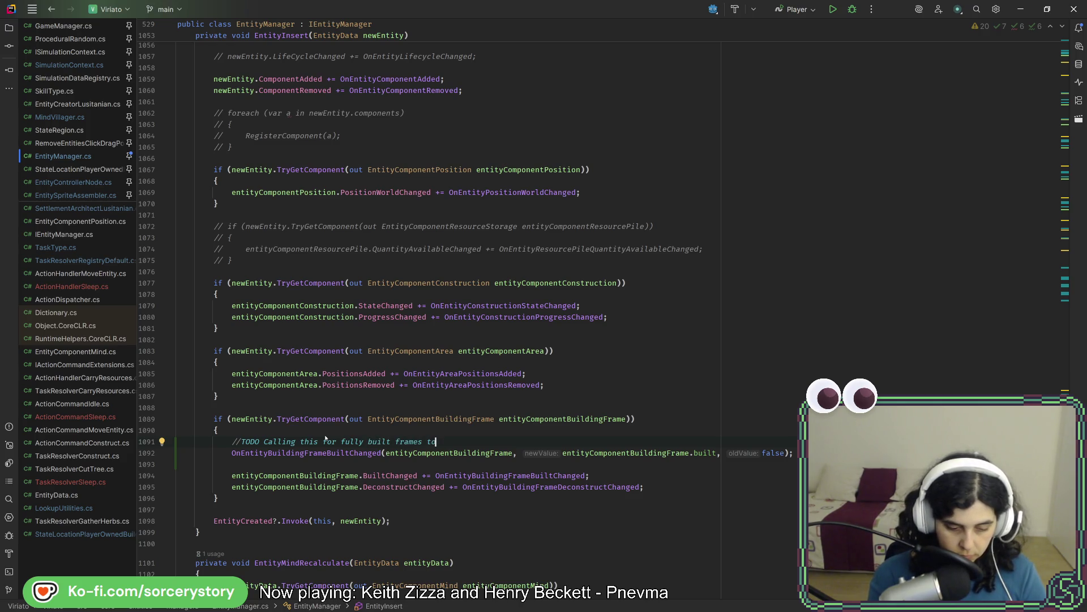
{"action": "type", "text": "o update p"}
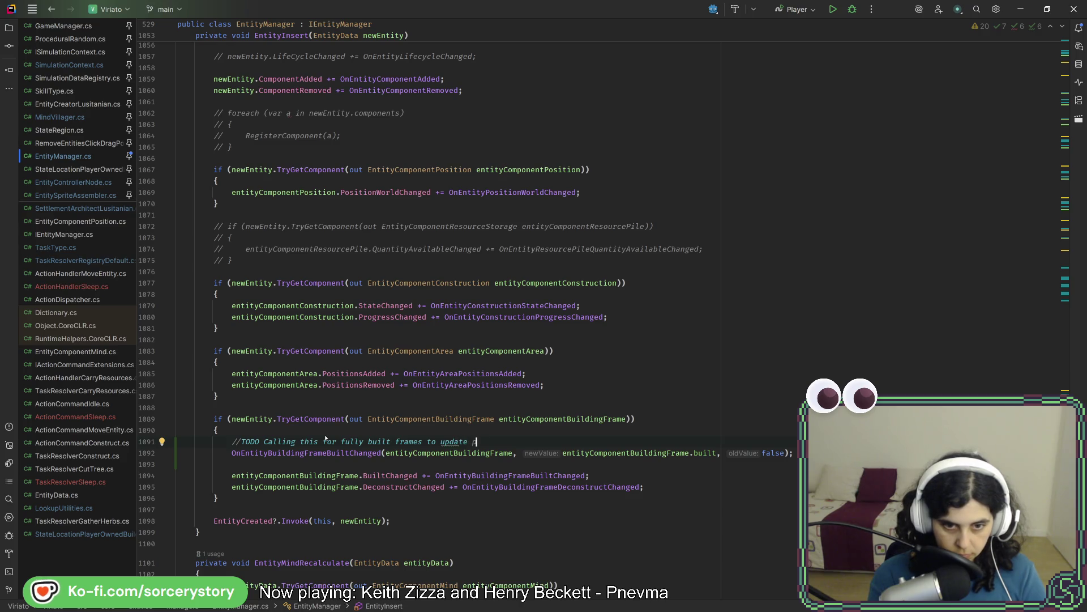
{"action": "type", "text": "athfin"}
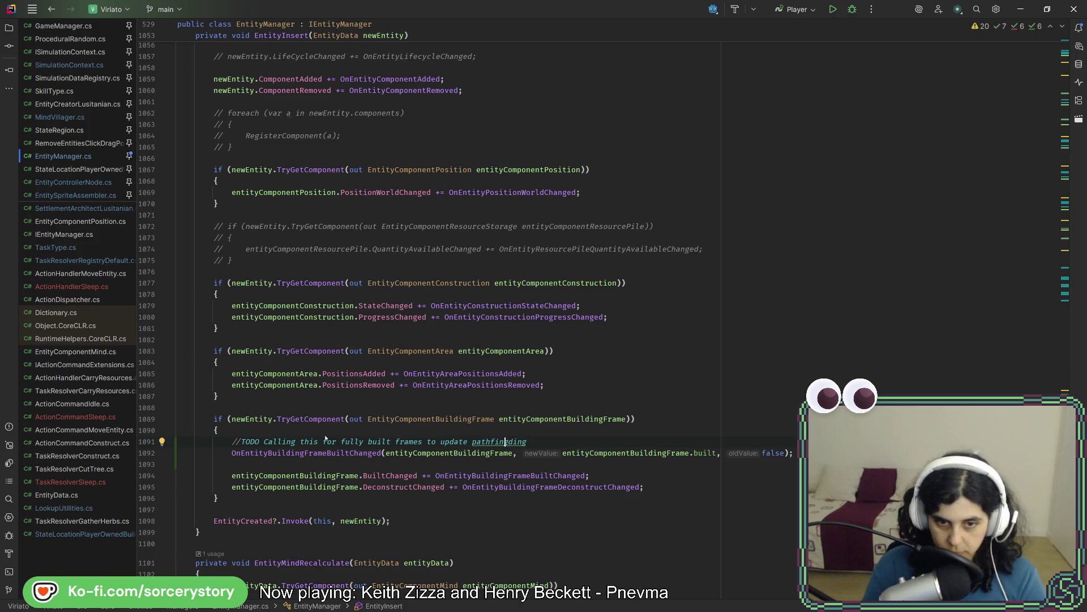
{"action": "type", "text": "ding"}
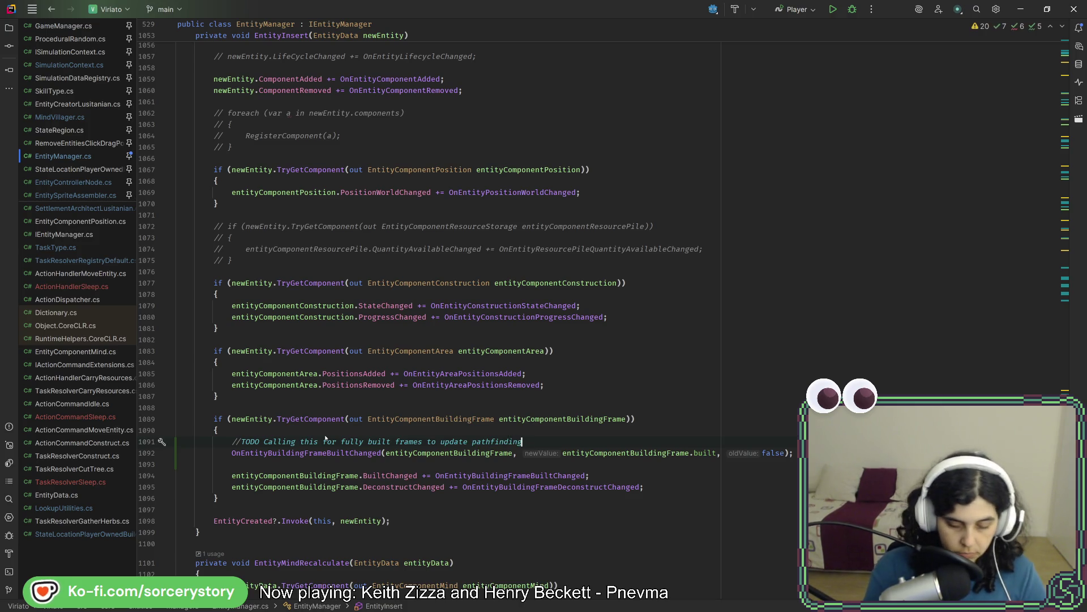
{"action": "type", "text": ", but this wh"}
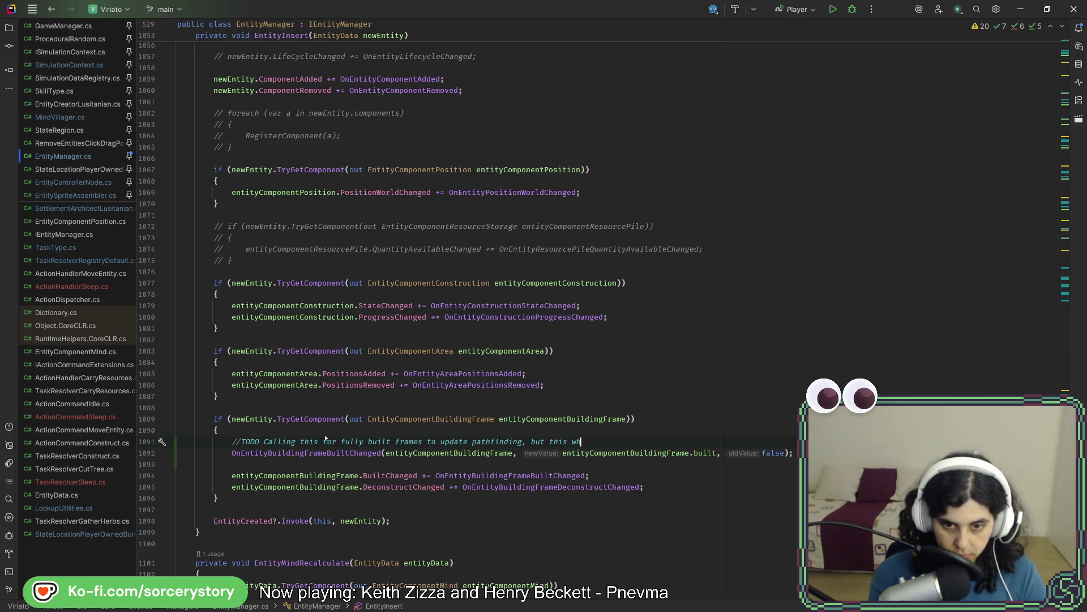
{"action": "key", "text": "BackSpace"}
{"action": "key", "text": "BackSpace"}
{"action": "type", "text": "should"}
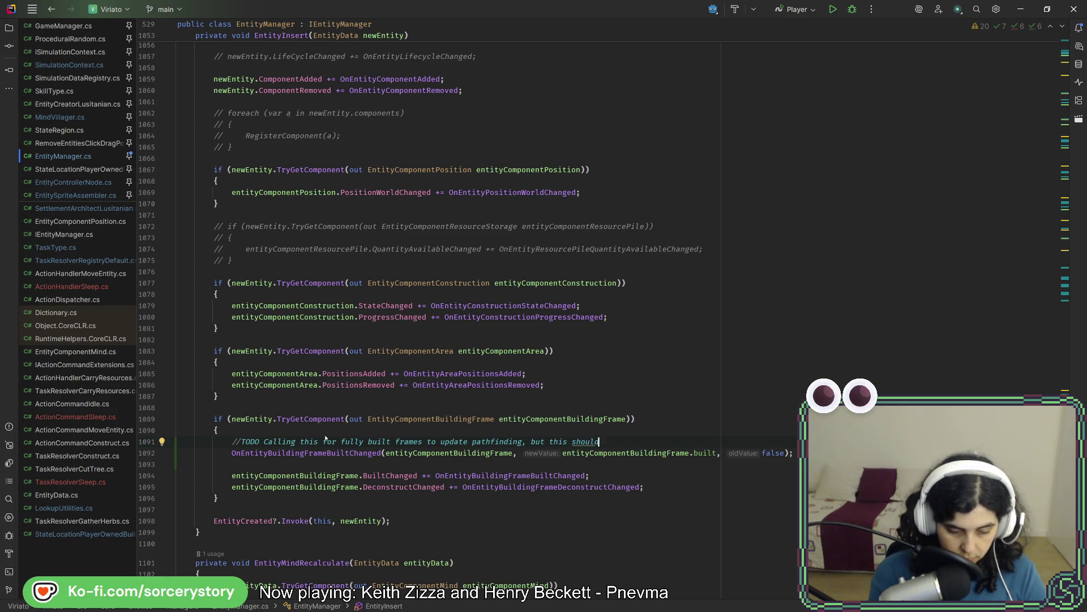
{"action": "type", "text": " not be c"}
{"action": "type", "text": "done here"}
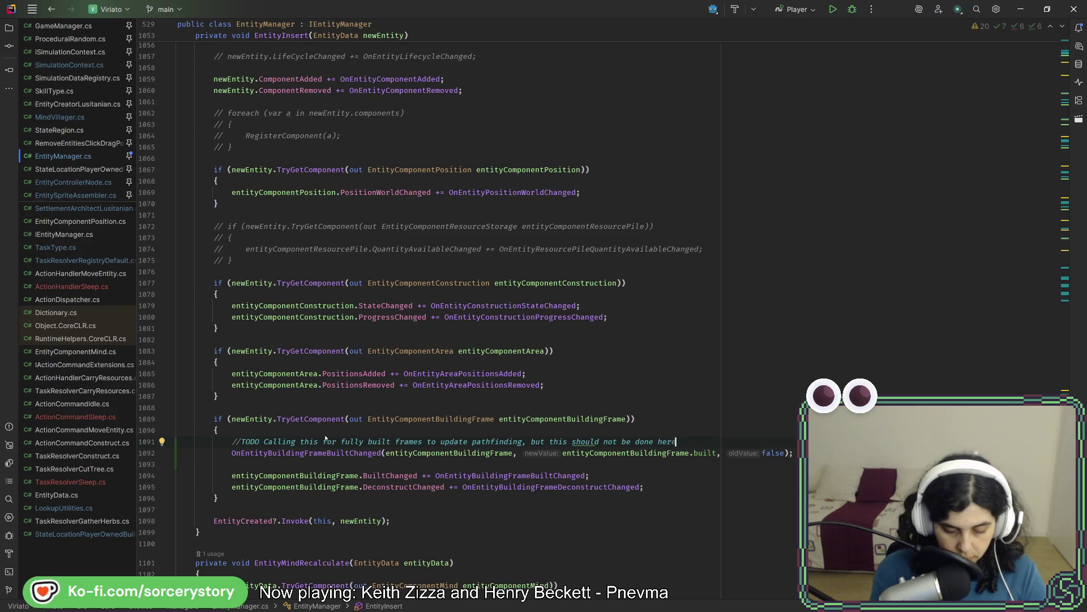
{"action": "type", "text": " ("}
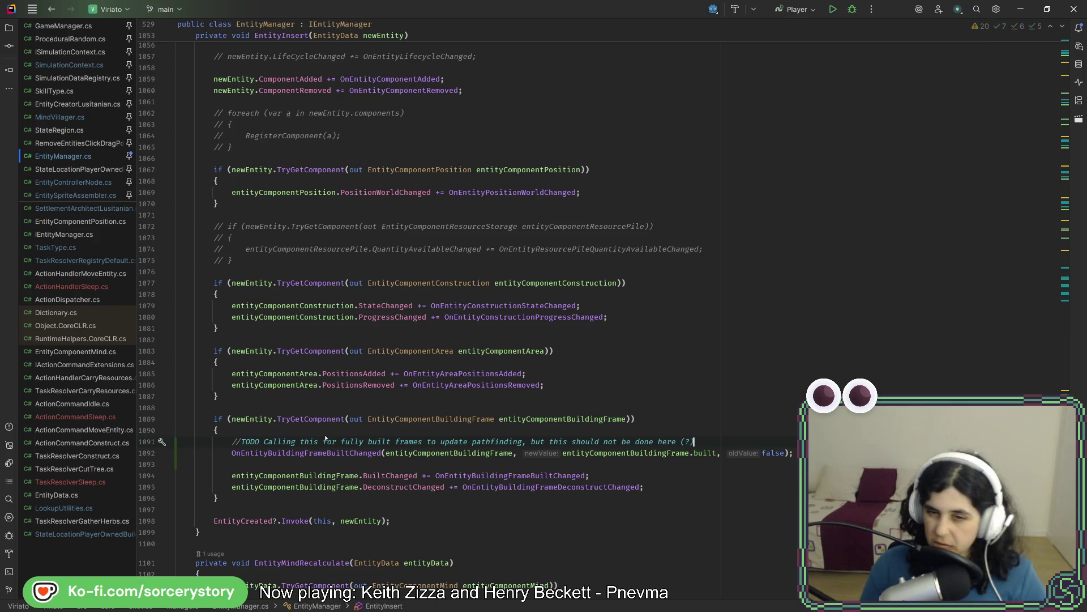
{"action": "key", "text": "alt+Tab"}
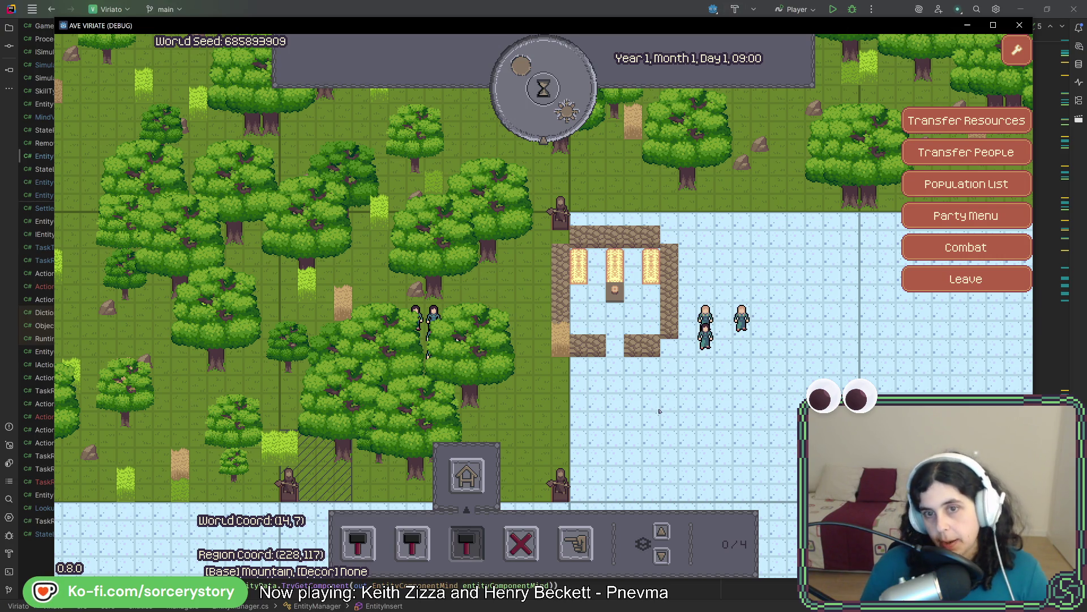
- Relaunch the game, start a DEBUG New Game (Test) and visit the player settlement
{"action": "left_click", "coordinate": [1020, 25]}
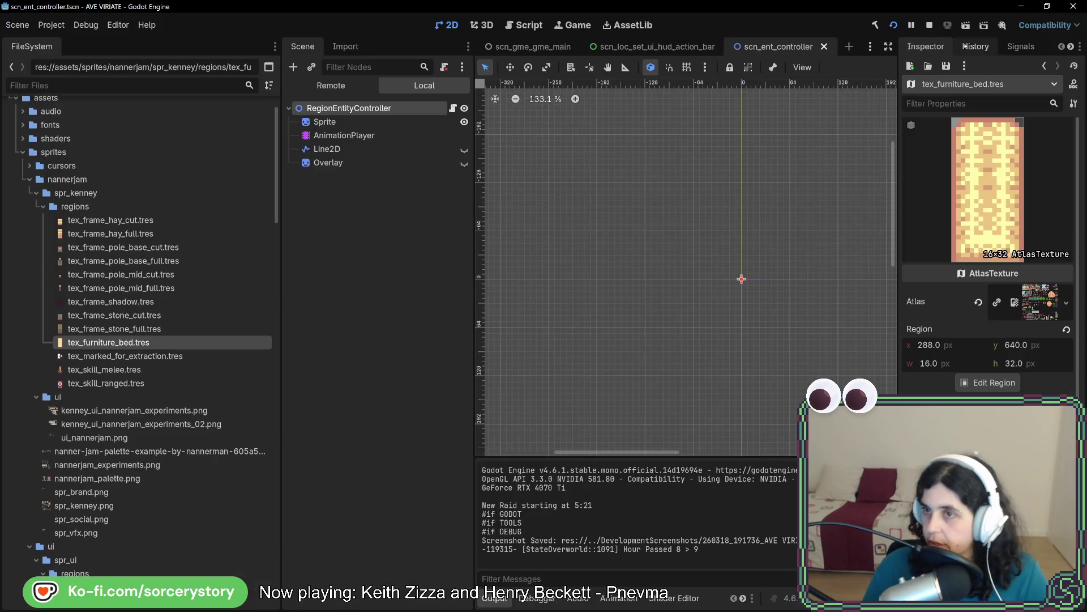
{"action": "left_click", "coordinate": [893, 25]}
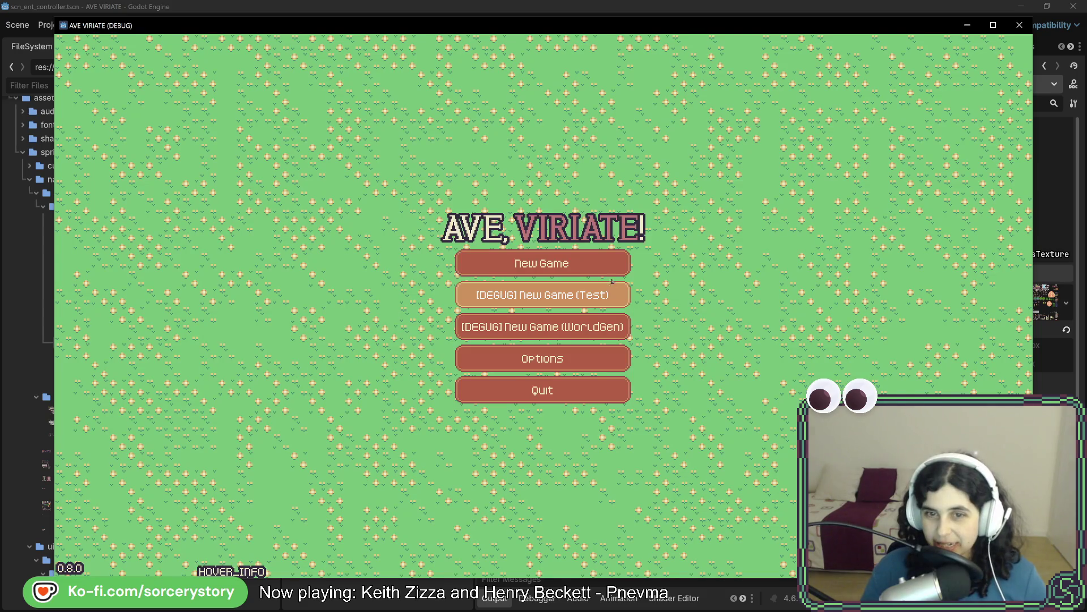
{"action": "key", "text": "Return"}
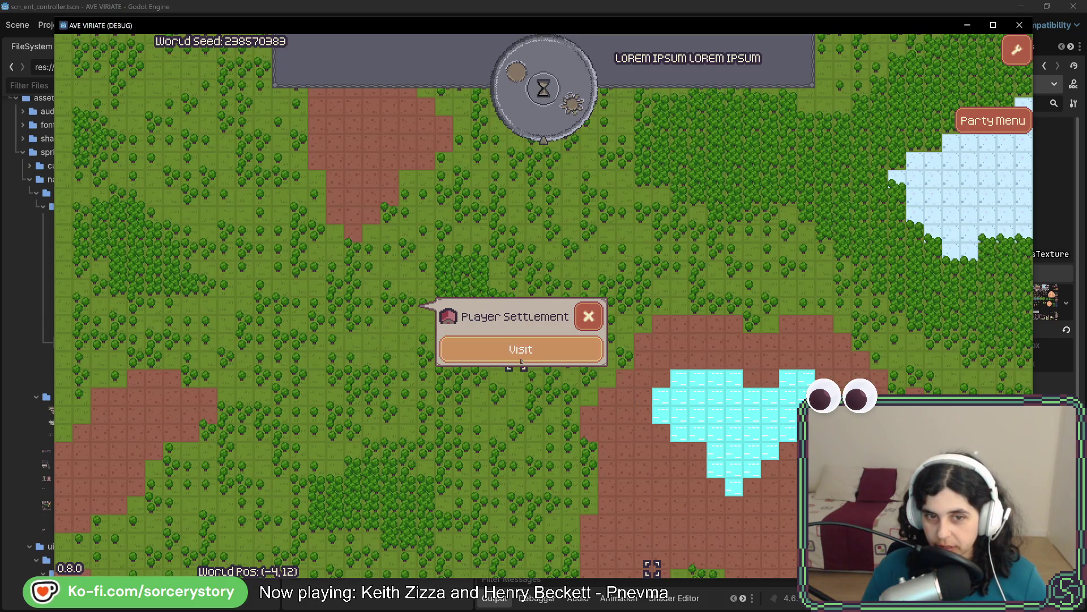
{"action": "left_click", "coordinate": [521, 355]}
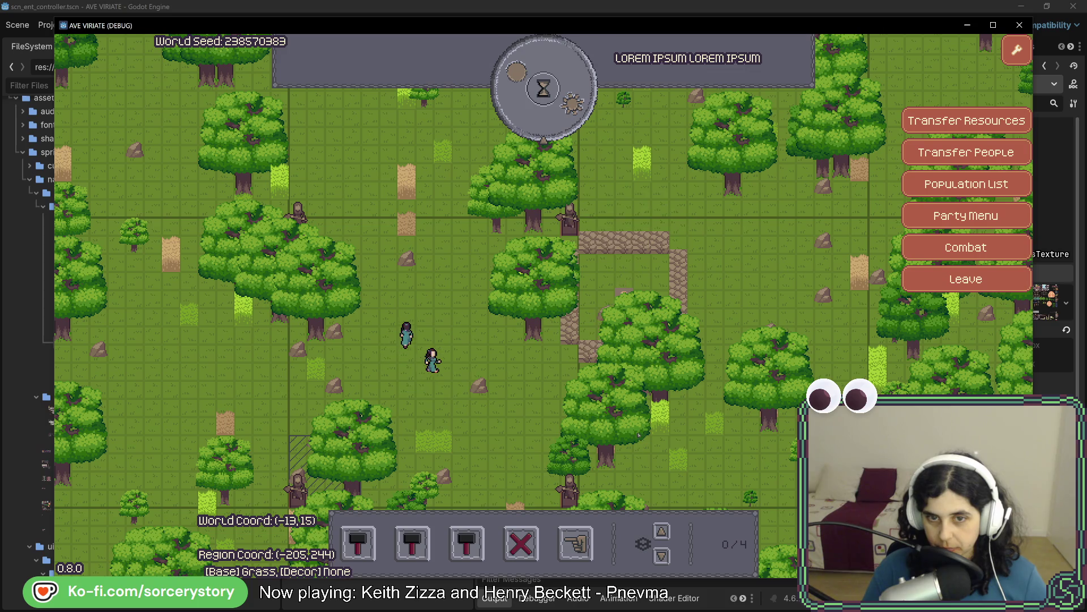
{"action": "mouse_move", "coordinate": [660, 407]}
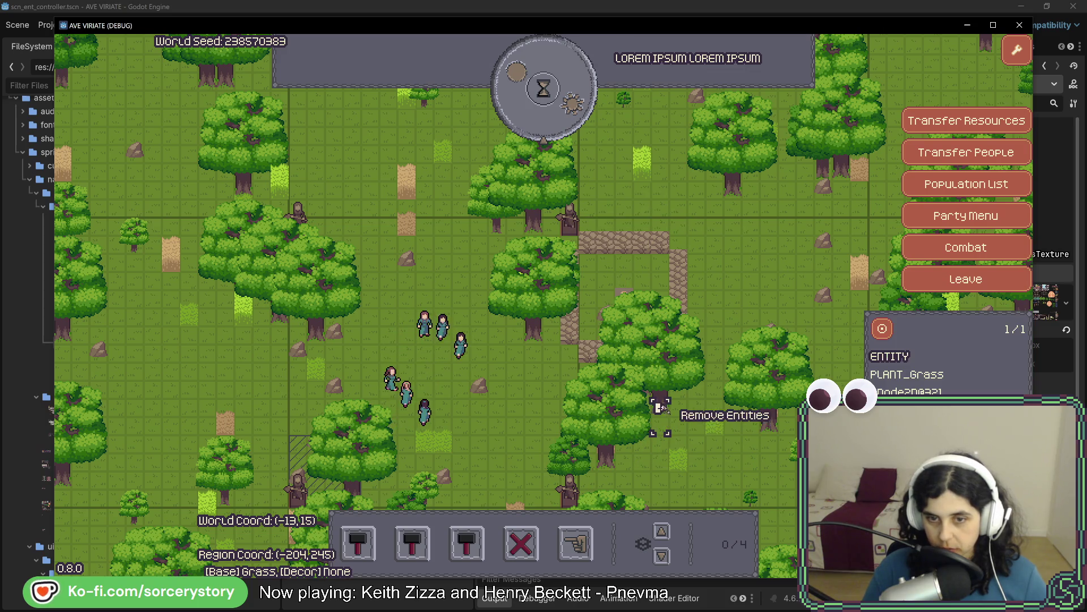
- Remove the trees beside and left of the stone building and centre the view on it
{"action": "left_click", "coordinate": [663, 419]}
{"action": "left_click", "coordinate": [653, 459]}
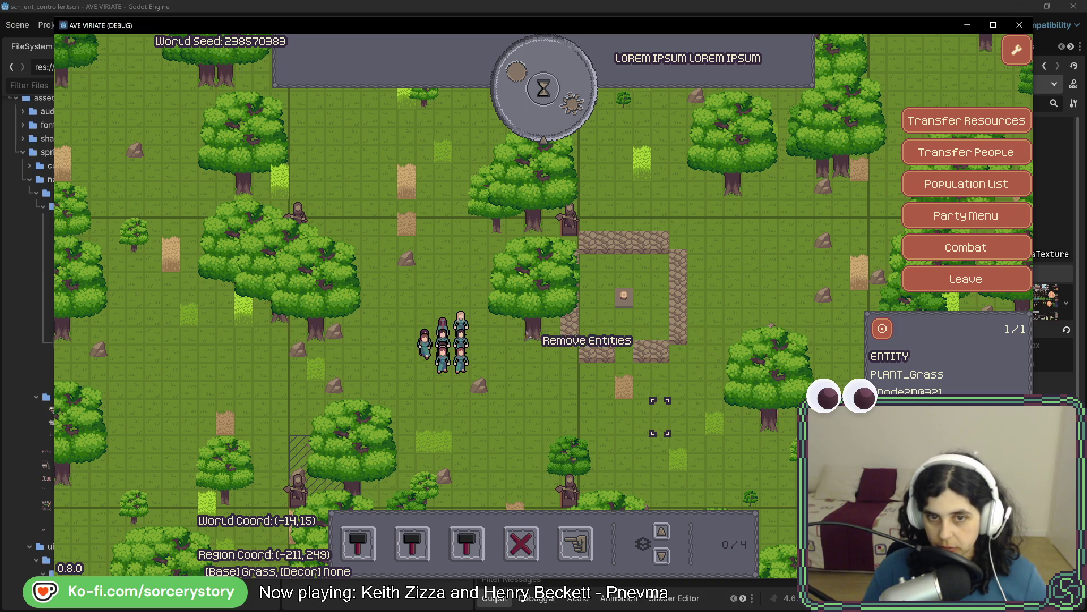
{"action": "left_click", "coordinate": [522, 323]}
{"action": "key", "text": "Escape"}
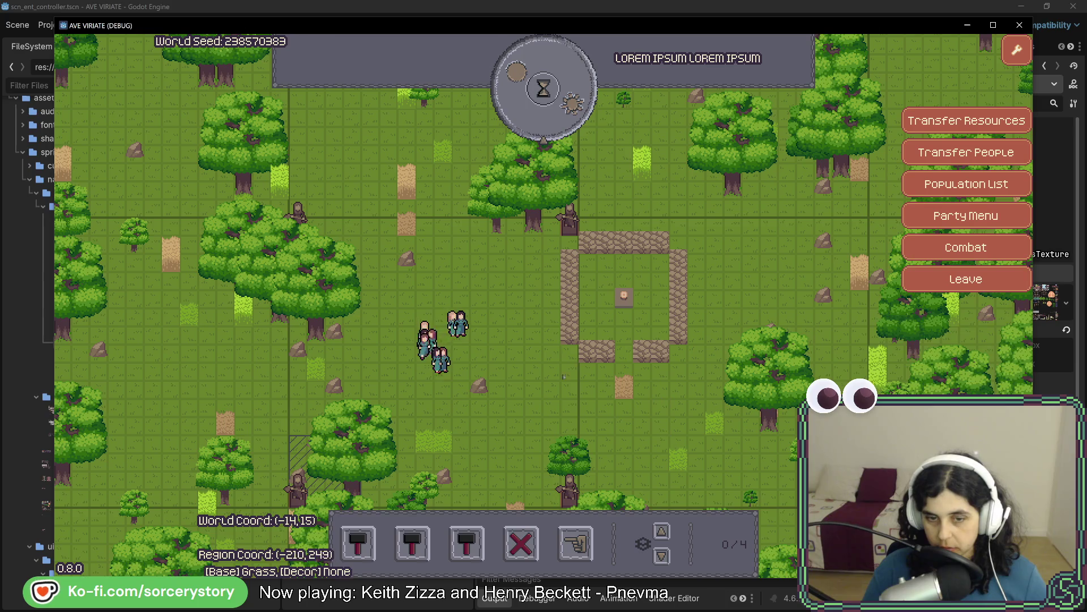
{"action": "key", "text": "w"}
{"action": "key", "text": "d"}
- Place five beds inside the stone building: three in the top row, two in the lower corners
{"action": "key", "text": "3"}
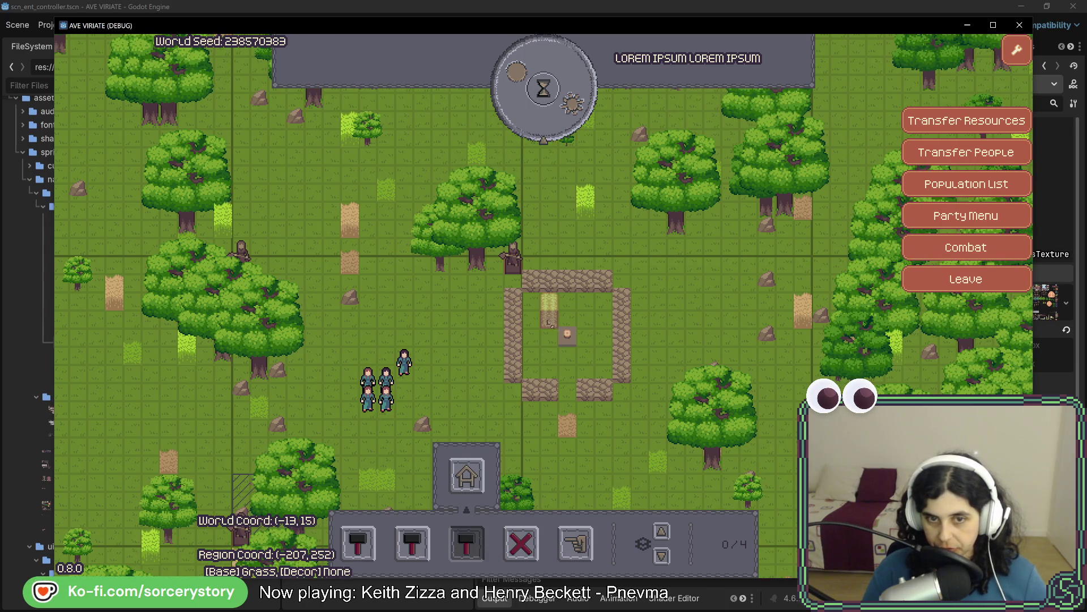
{"action": "left_click", "coordinate": [530, 310]}
{"action": "left_click", "coordinate": [568, 309]}
{"action": "left_click", "coordinate": [604, 310]}
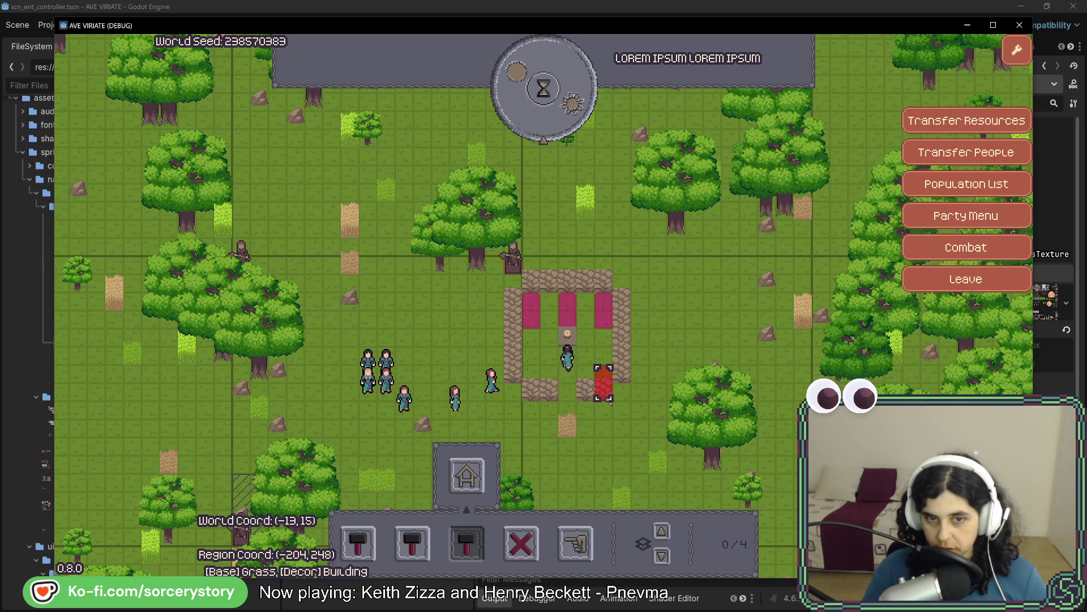
{"action": "left_click", "coordinate": [530, 361]}
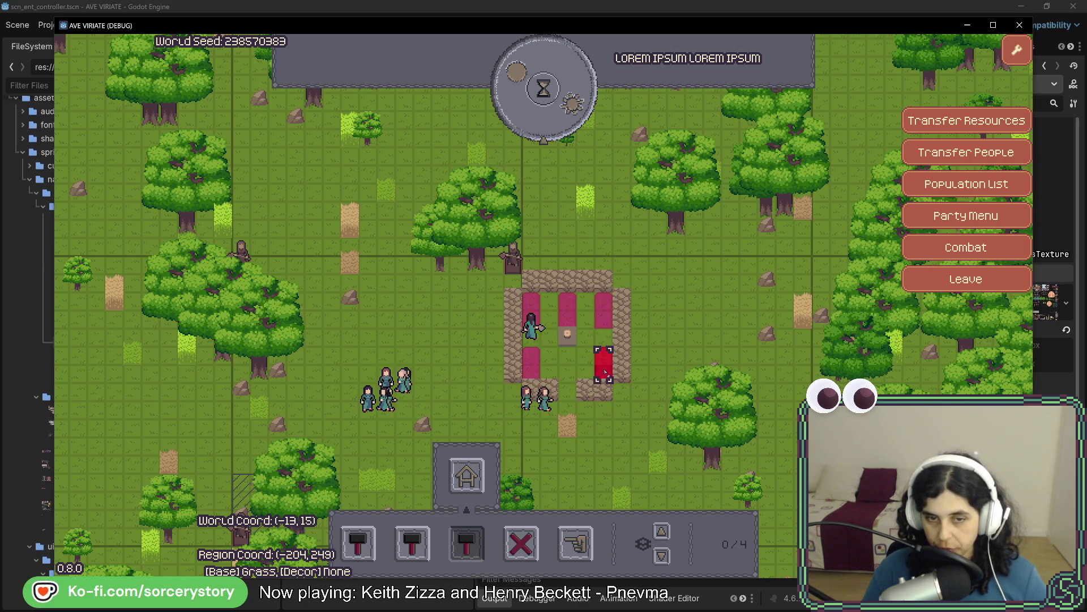
{"action": "left_click", "coordinate": [603, 361]}
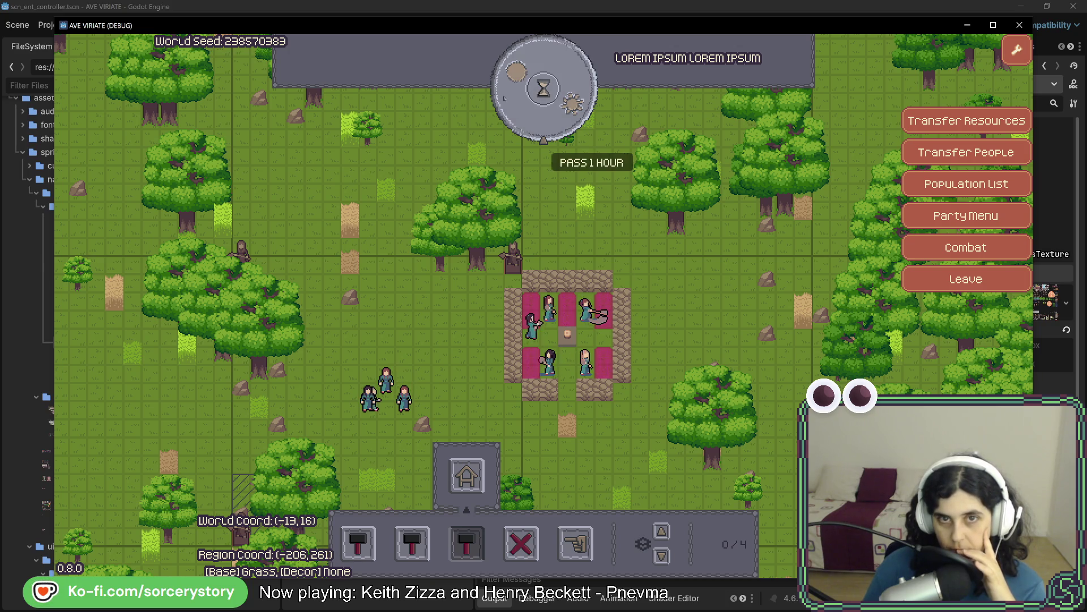
- Pass one hour so the beds get built, then return to the code
{"action": "left_click", "coordinate": [546, 111]}
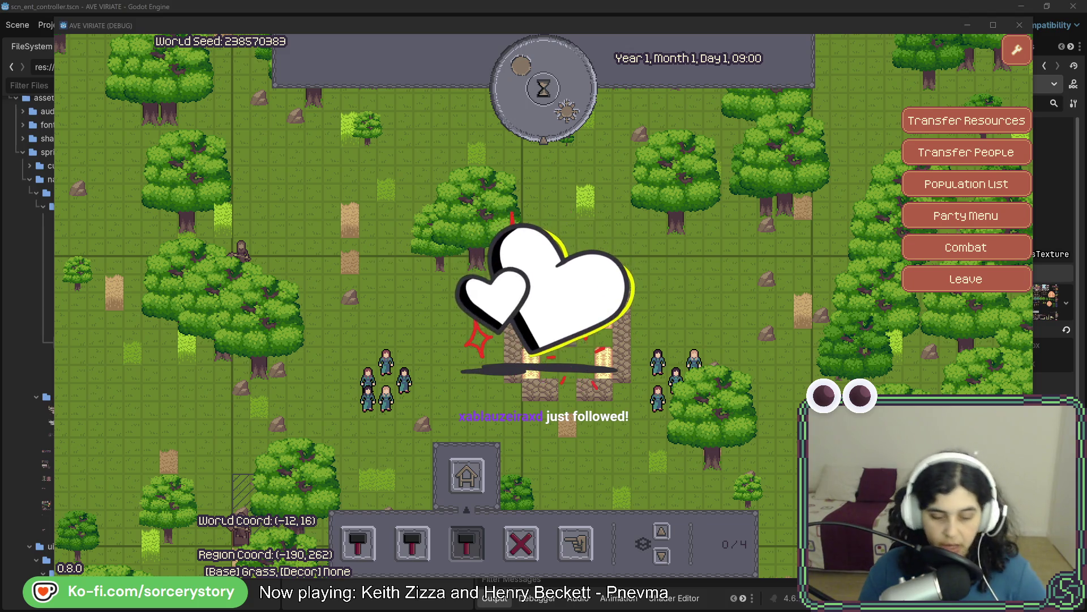
{"action": "key", "text": "alt+Tab"}
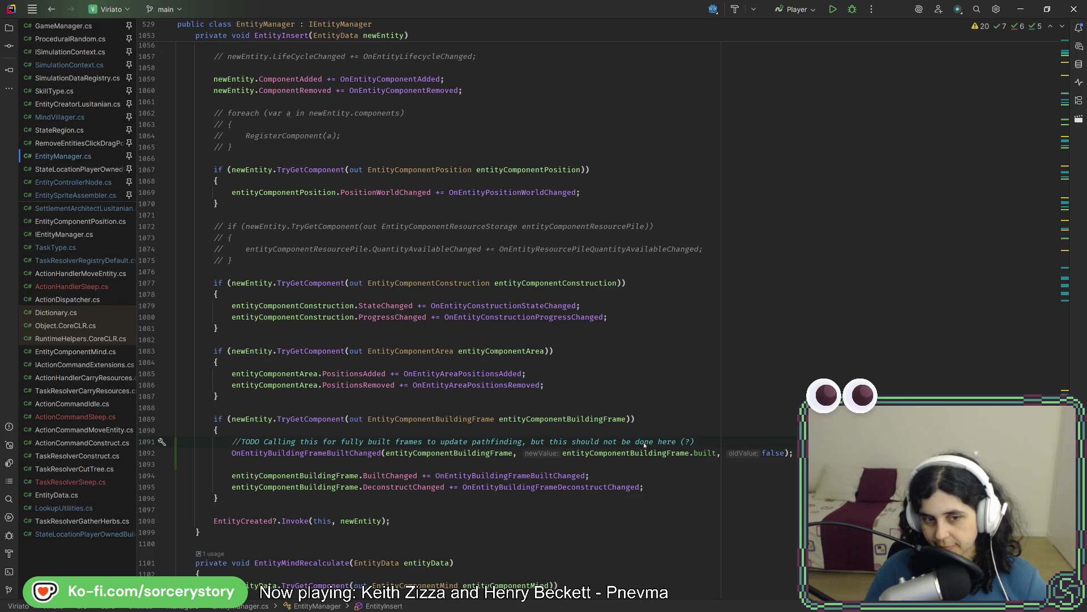
- Inspect the built-changed event handler line, then bring the running game back to the front
{"action": "left_click", "coordinate": [581, 477]}
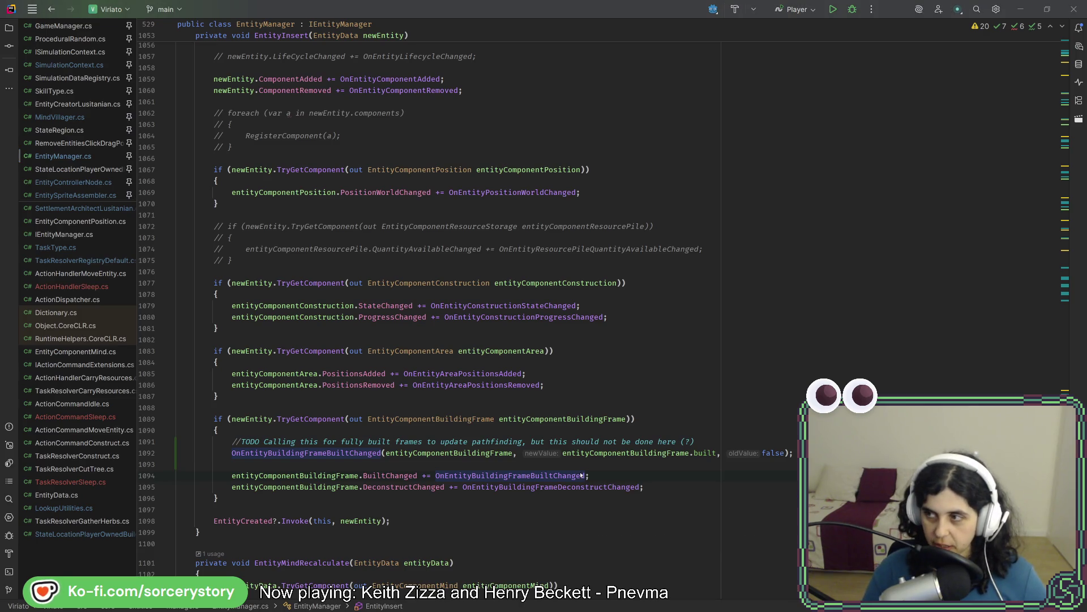
{"action": "key", "text": "alt+Tab"}
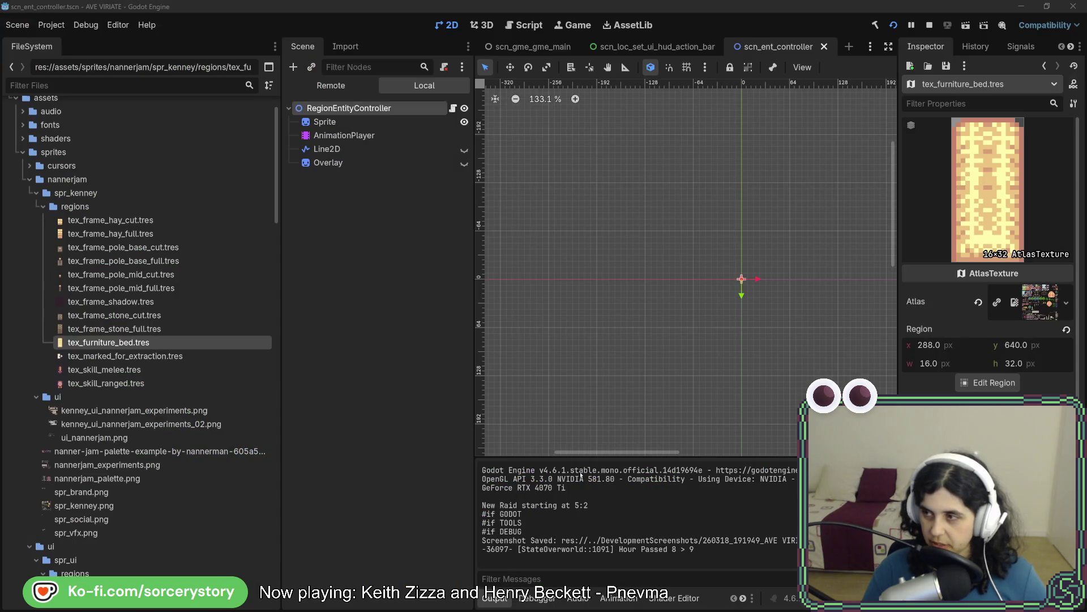
{"action": "key", "text": "alt+Tab"}
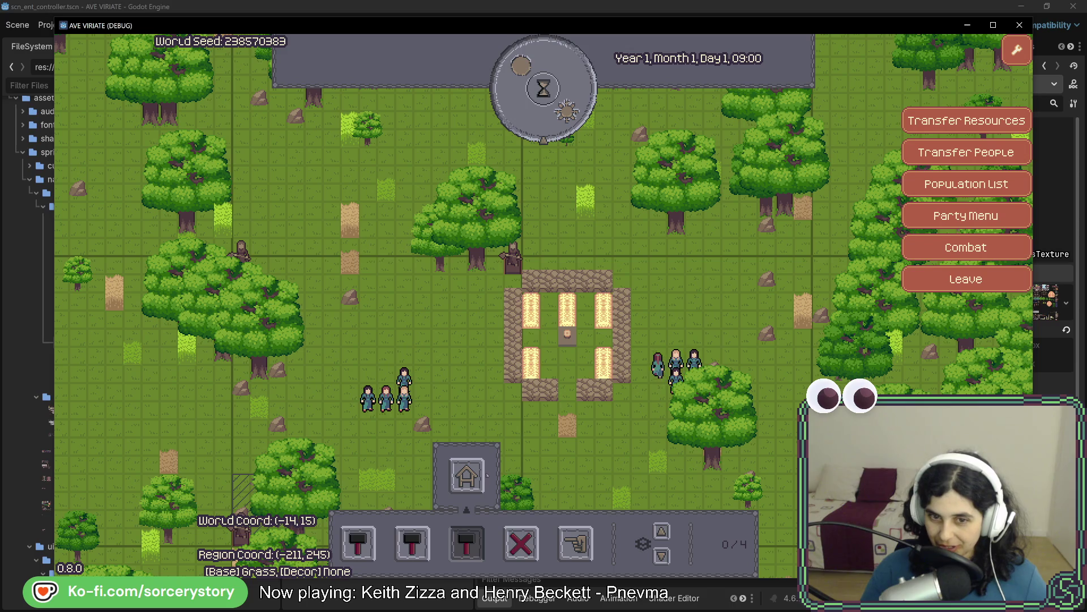
- Close the house build options, check usages of the building frame variable, and return to the game
{"action": "left_click", "coordinate": [467, 545]}
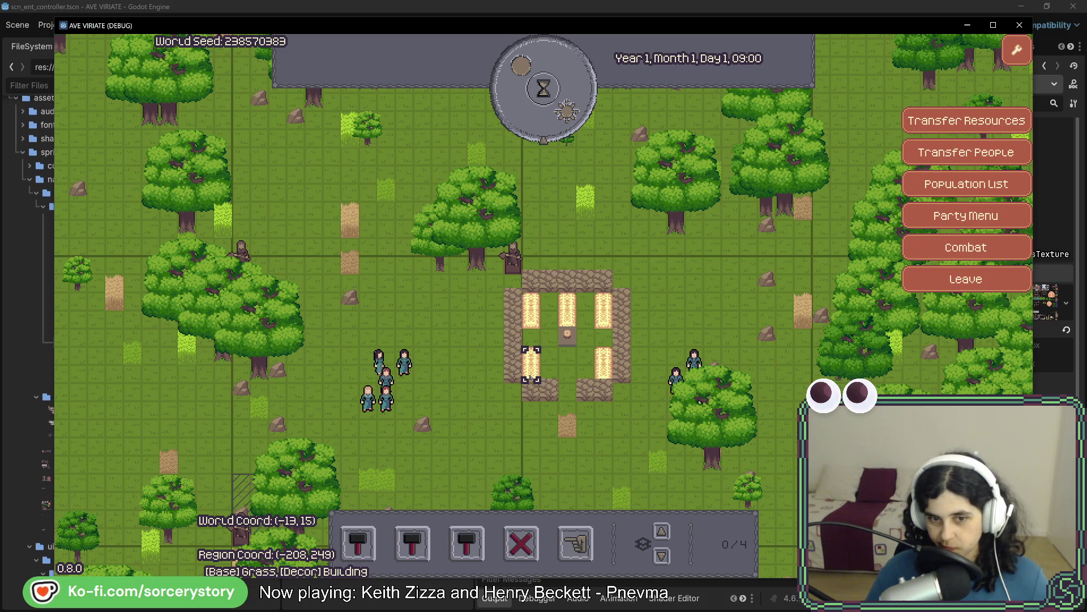
{"action": "key", "text": "alt+Tab"}
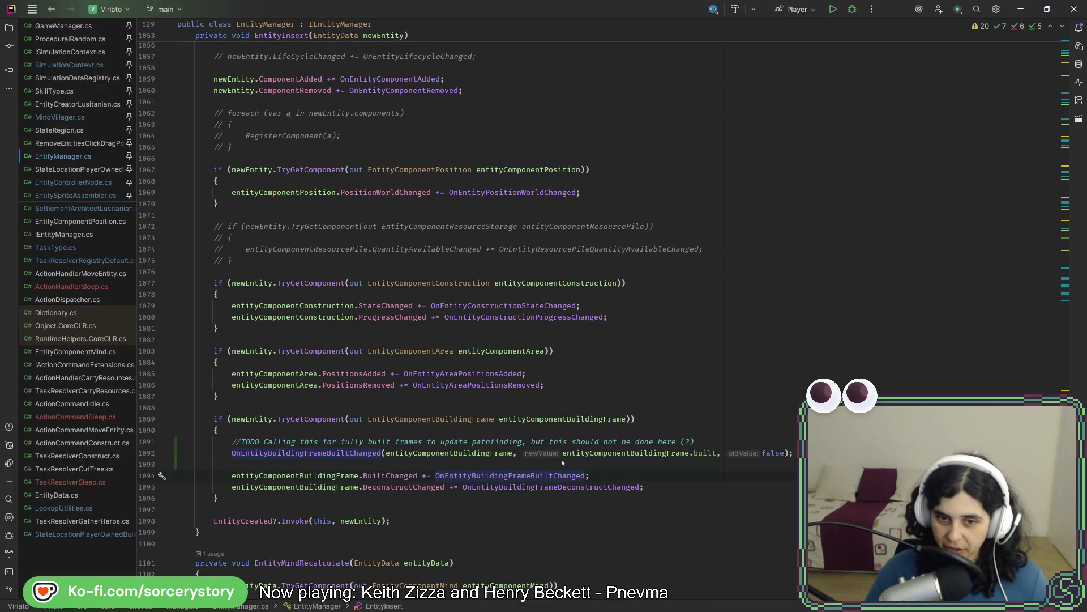
{"action": "left_click", "coordinate": [636, 453]}
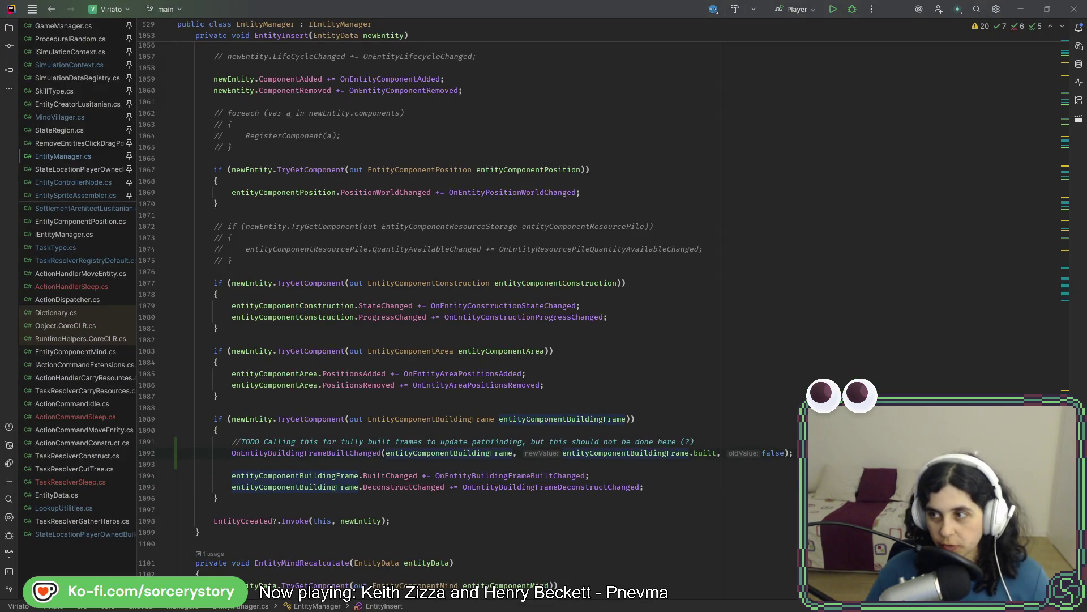
{"action": "key", "text": "alt+Tab"}
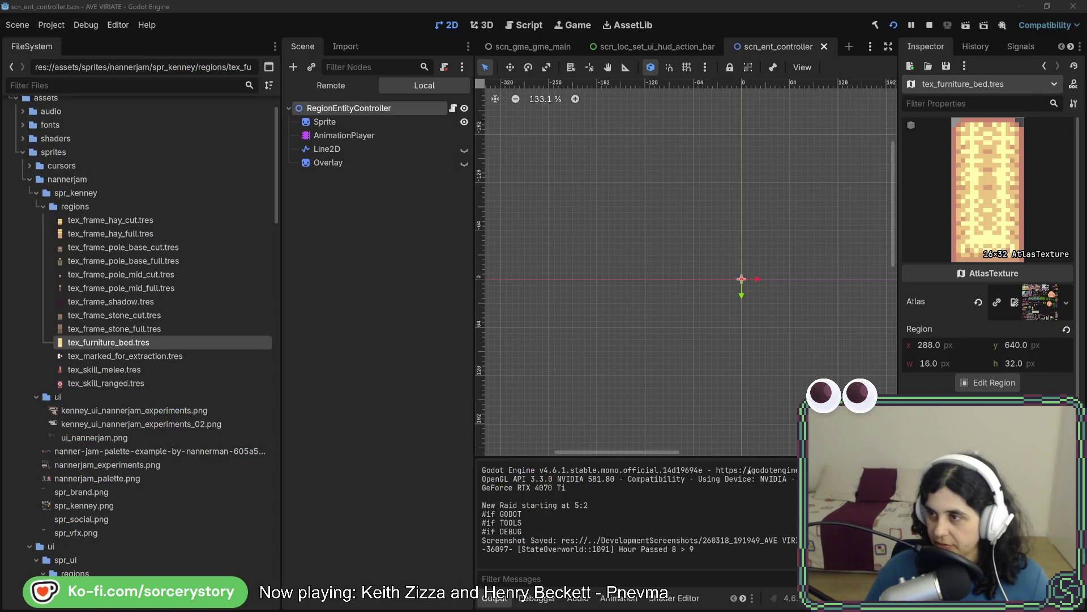
{"action": "key", "text": "alt+Tab"}
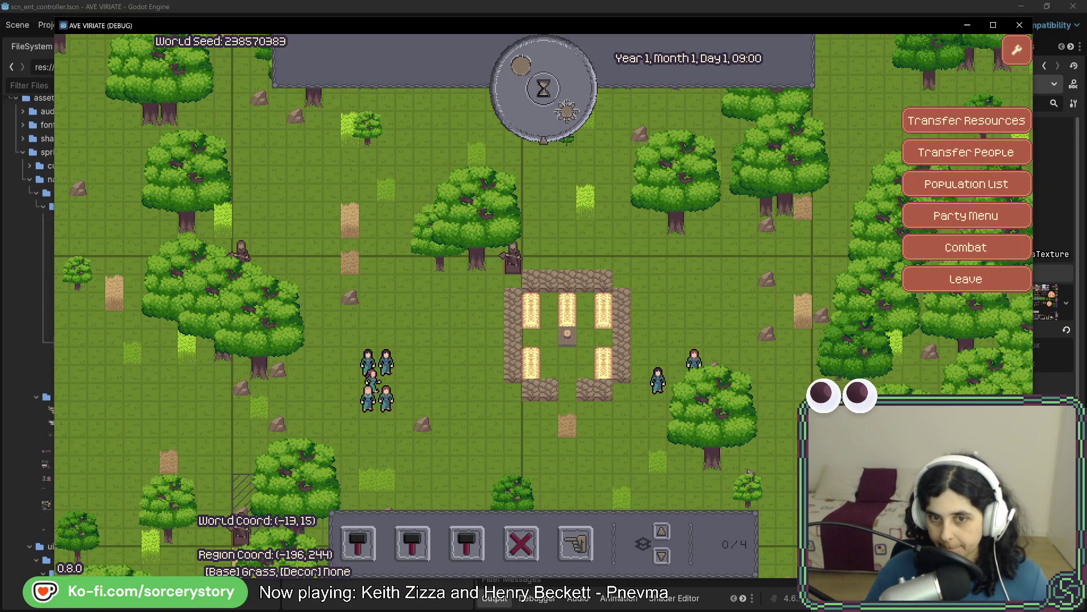
- Pass hours until 19:00 so settlers lie down, then inspect an oak south of the settlement
{"action": "left_click", "coordinate": [552, 127]}
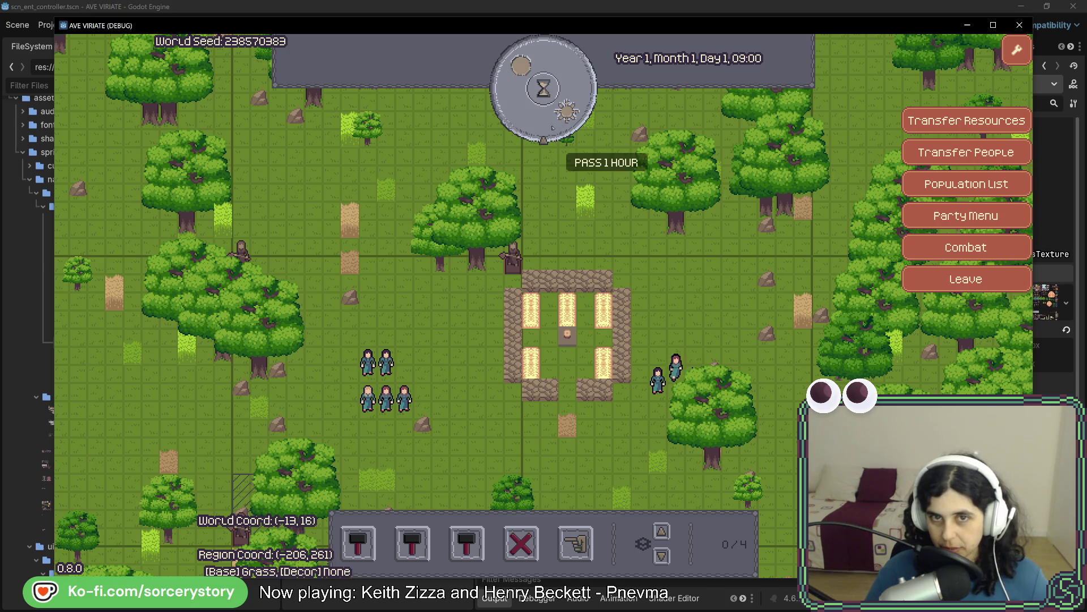
{"action": "left_click", "coordinate": [552, 126]}
{"action": "left_click", "coordinate": [552, 127]}
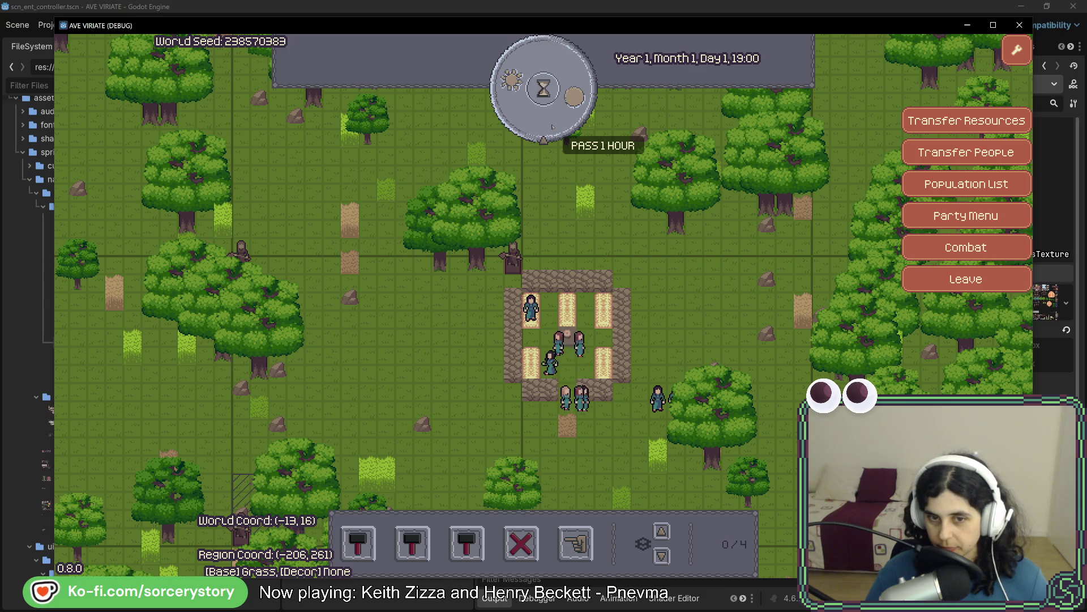
{"action": "left_click", "coordinate": [803, 311]}
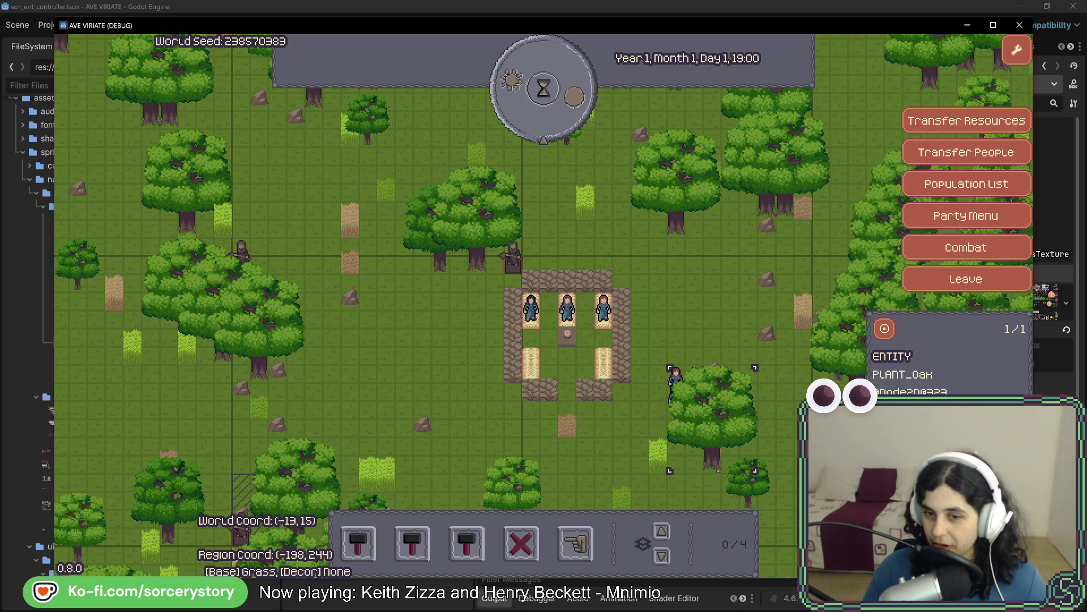
{"action": "key", "text": "s"}
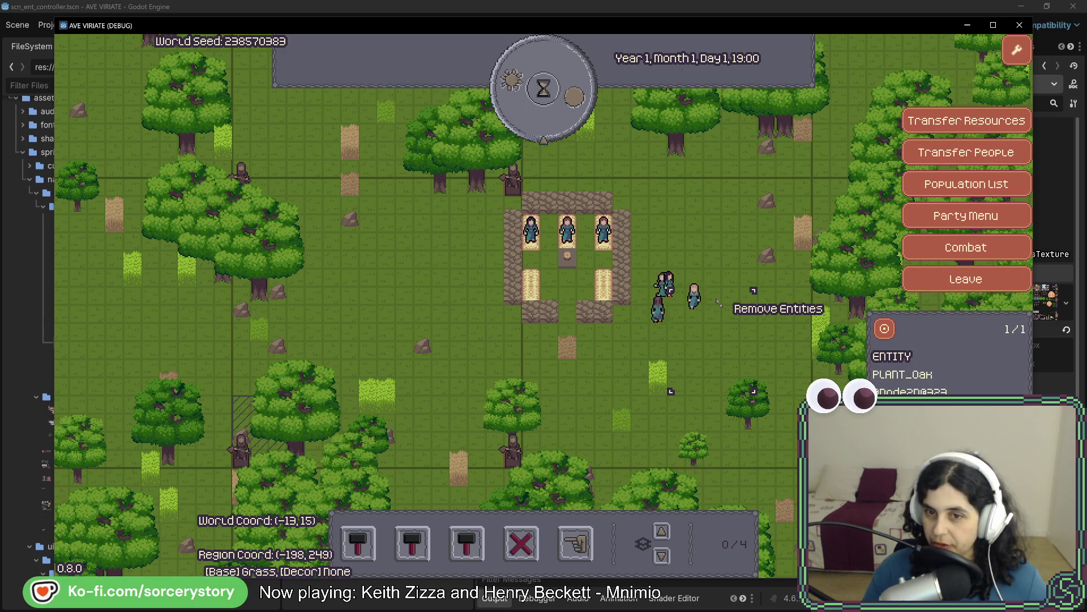
- Pan the map to recentre the evening settlement with the oak panel dismissed
{"action": "key", "text": "w"}
{"action": "key", "text": "d"}
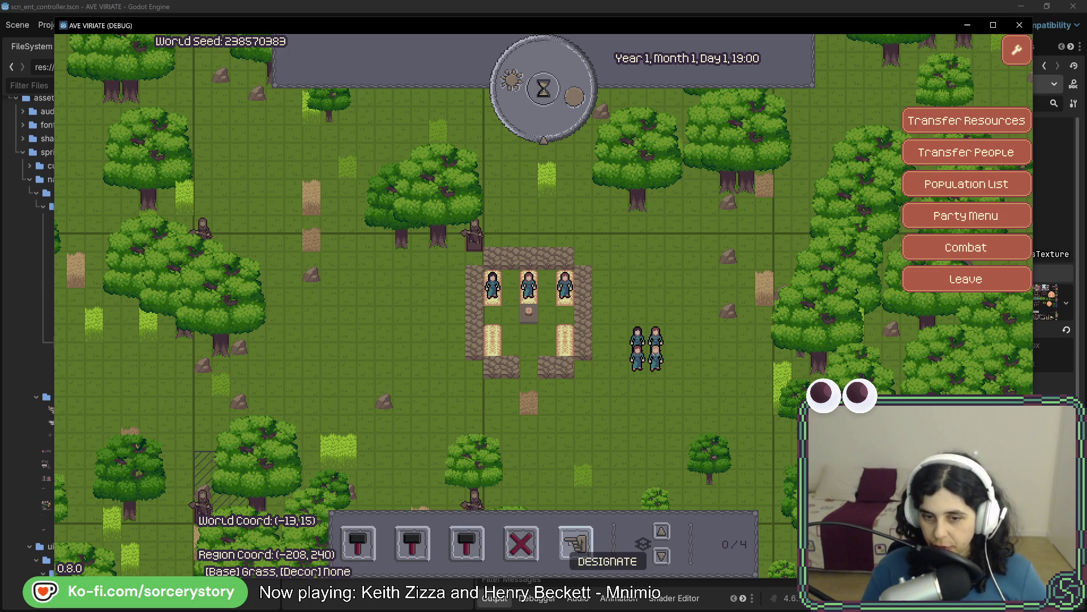
- Designate Extraction over the two trees west of the bed enclosure, then switch to the code editor
{"action": "left_click", "coordinate": [575, 544]}
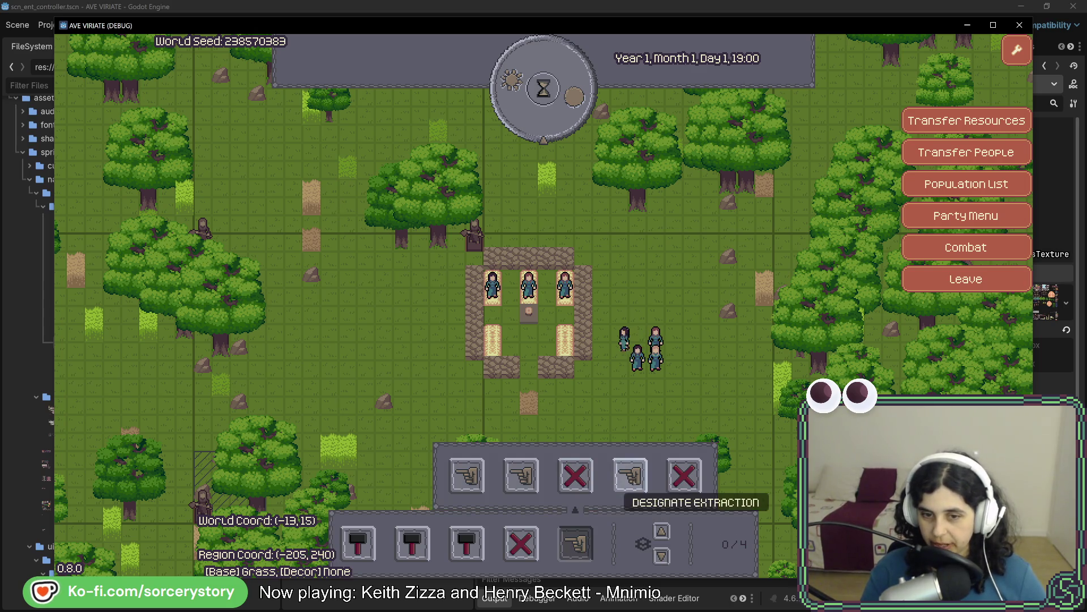
{"action": "left_click", "coordinate": [630, 474]}
{"action": "left_click_drag", "start_coordinate": [340, 217], "coordinate": [446, 306]}
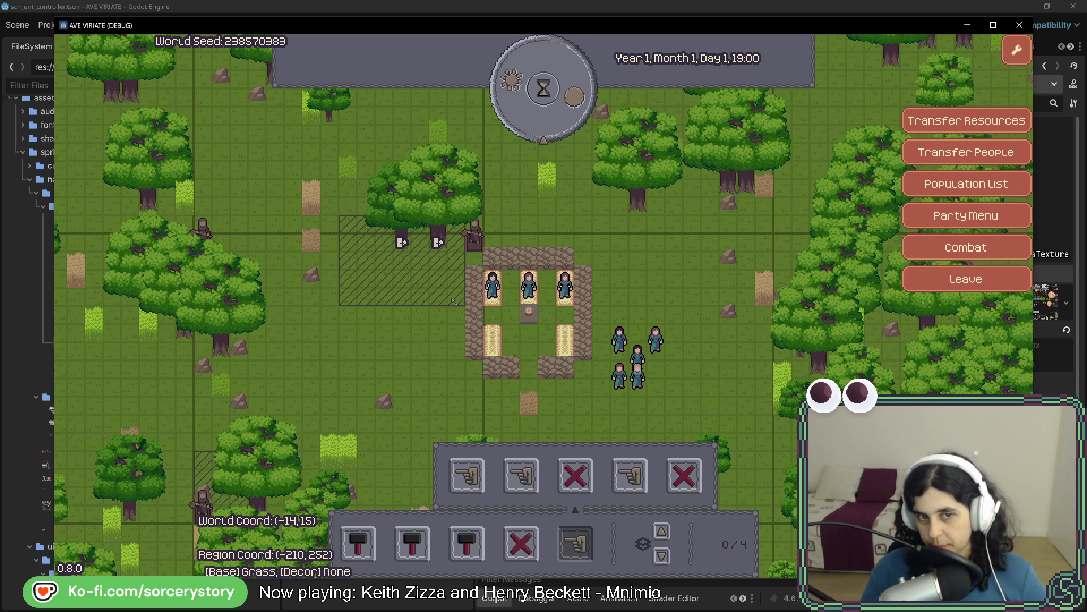
{"action": "left_click_drag", "start_coordinate": [443, 302], "coordinate": [409, 381]}
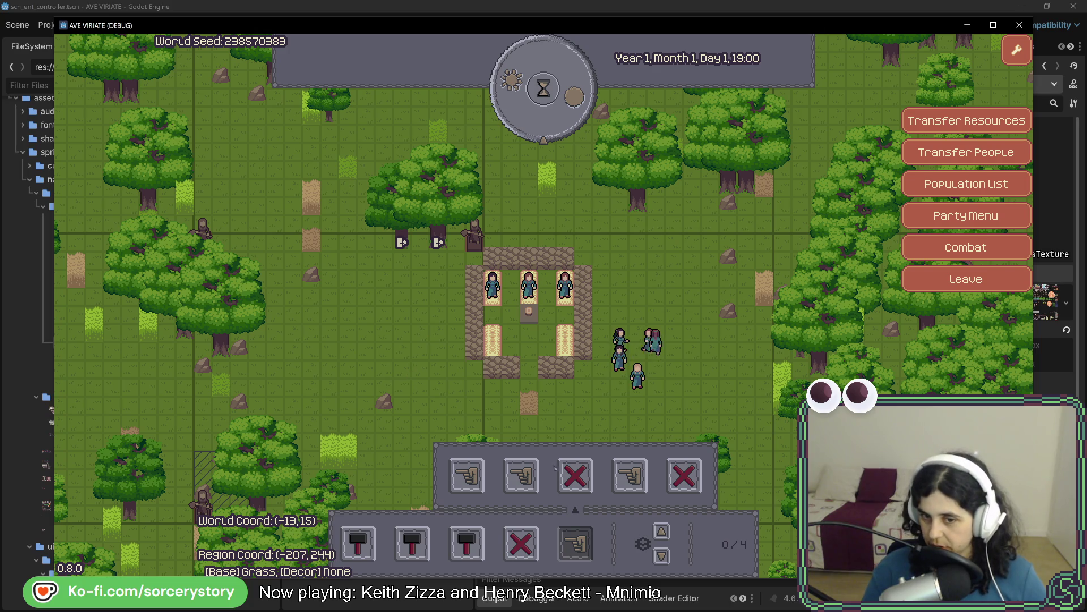
{"action": "left_click_drag", "start_coordinate": [364, 221], "coordinate": [456, 308]}
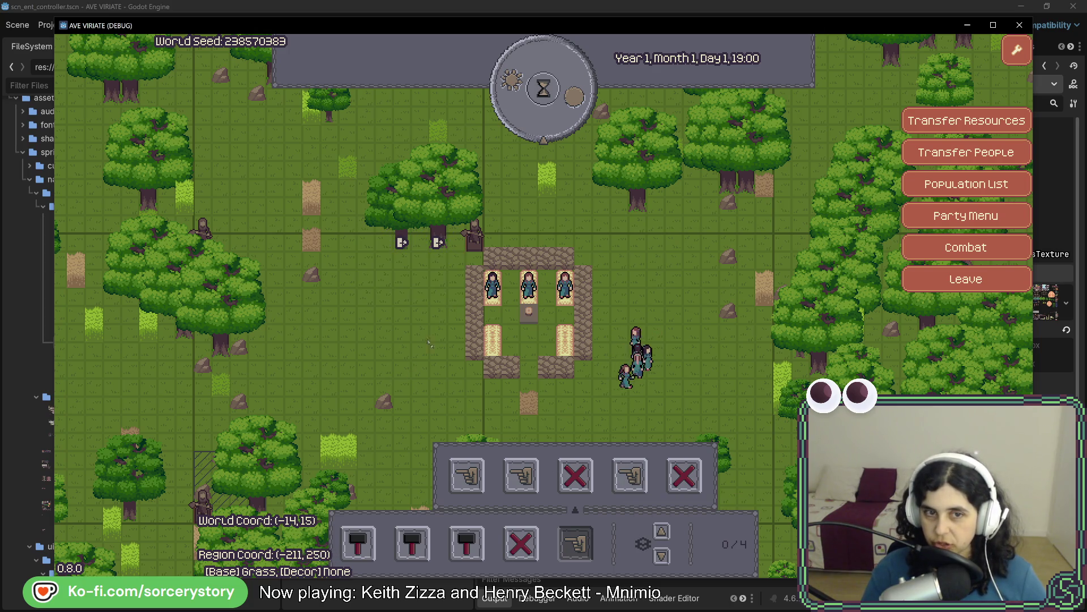
{"action": "key", "text": "alt+Tab"}
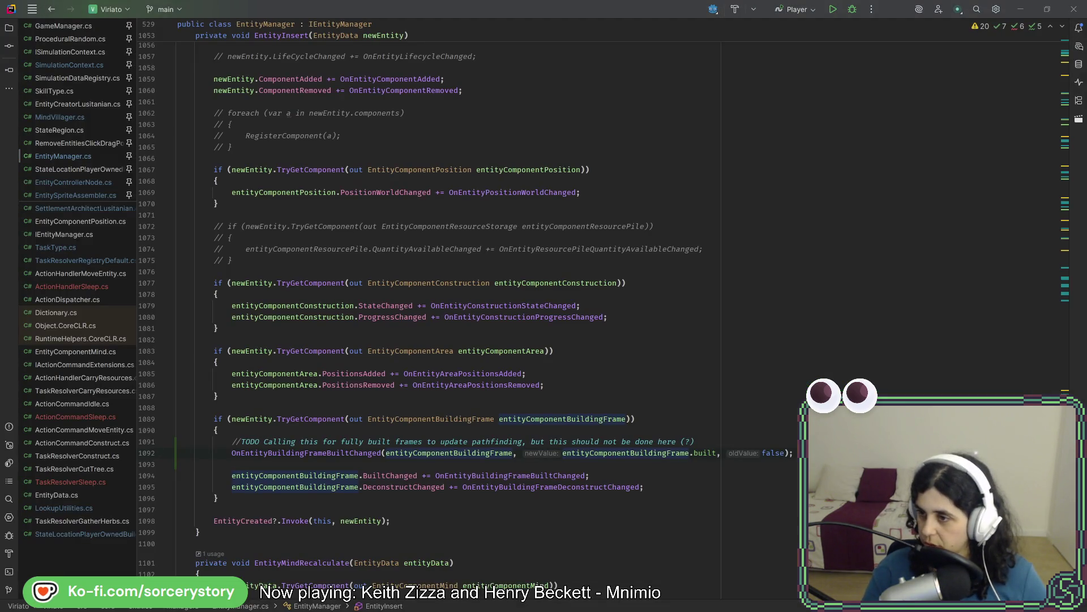
- Pan around the Aseprite sprite sheet's tree sprites and close the game mockup screenshot
{"action": "key", "text": "alt+Tab"}
{"action": "scroll", "coordinate": [718, 281], "scroll_direction": "up", "scroll_amount": 2}
{"action": "scroll", "coordinate": [717, 280], "scroll_direction": "down", "scroll_amount": 3}
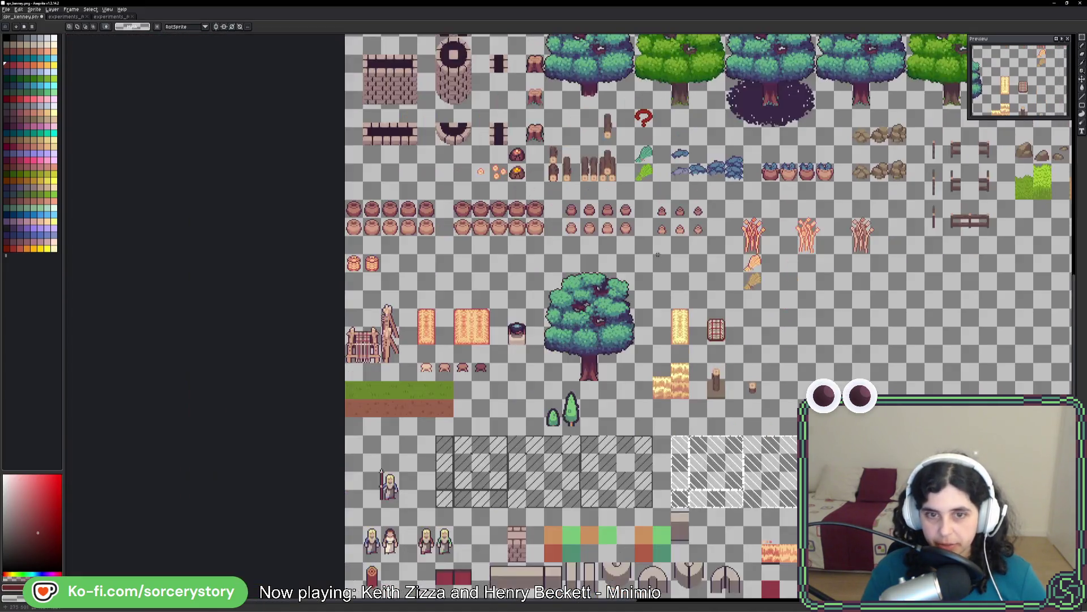
{"action": "mouse_move", "coordinate": [722, 229]}
{"action": "left_mouse_down"}
{"action": "mouse_move", "coordinate": [497, 299]}
{"action": "mouse_move", "coordinate": [477, 348]}
{"action": "left_mouse_up"}
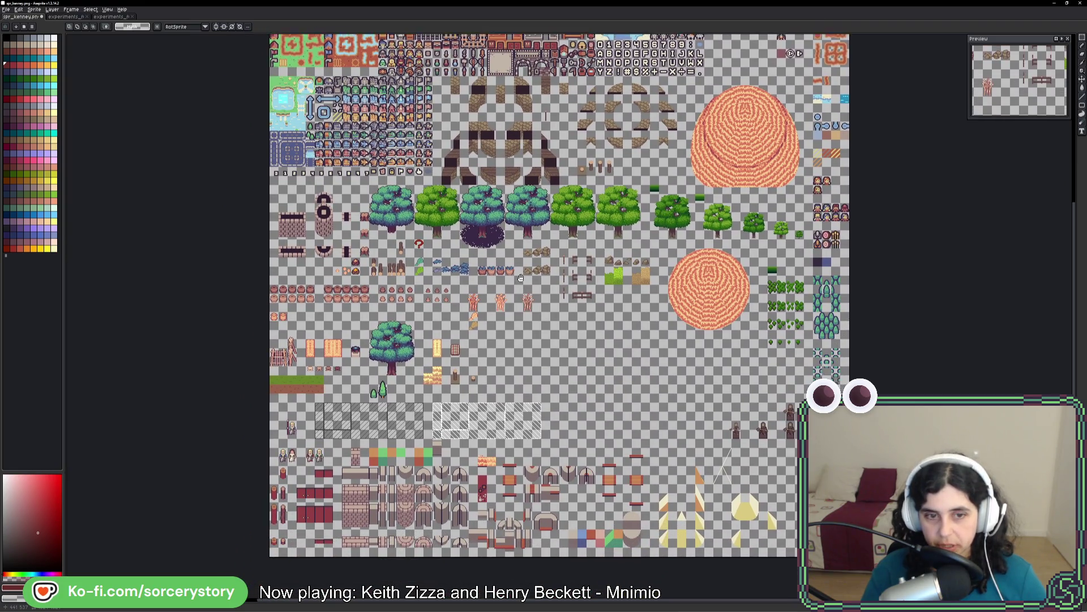
{"action": "left_click_drag", "start_coordinate": [476, 348], "coordinate": [505, 300]}
{"action": "scroll", "coordinate": [506, 278], "scroll_direction": "up", "scroll_amount": 3}
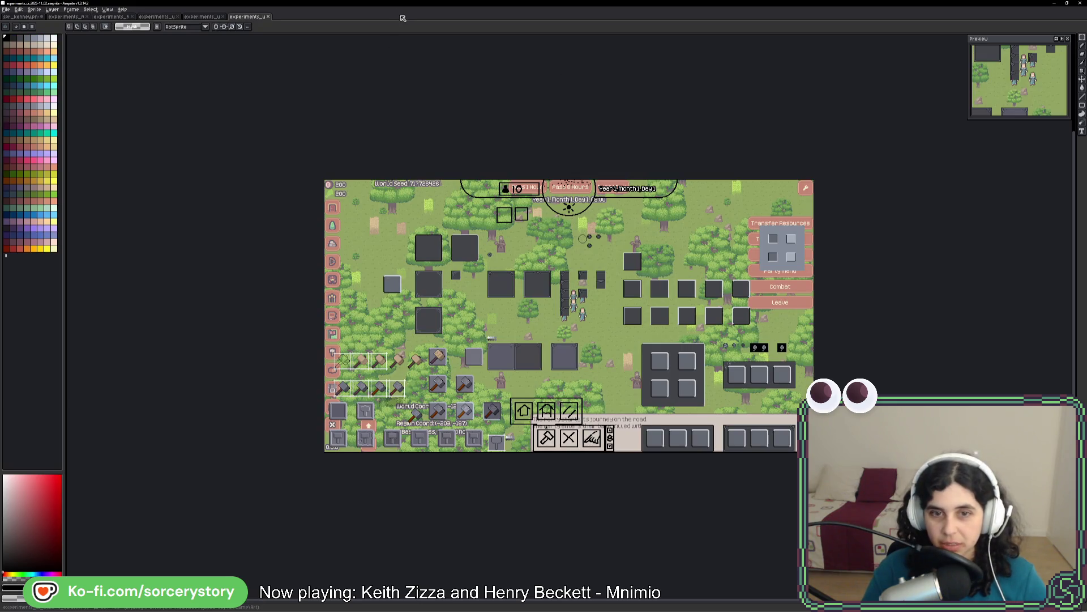
{"action": "left_click", "coordinate": [268, 16]}
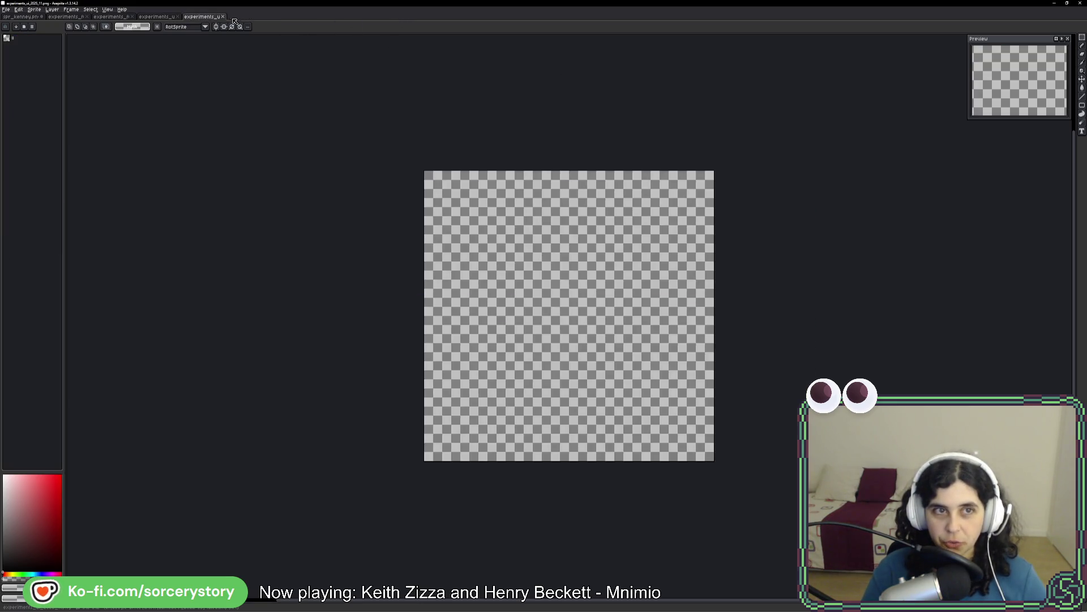
- Close the blank canvas, view the Zz sleep icons on experiments_ui with the eyedropper, then return to the game
{"action": "left_click", "coordinate": [222, 16]}
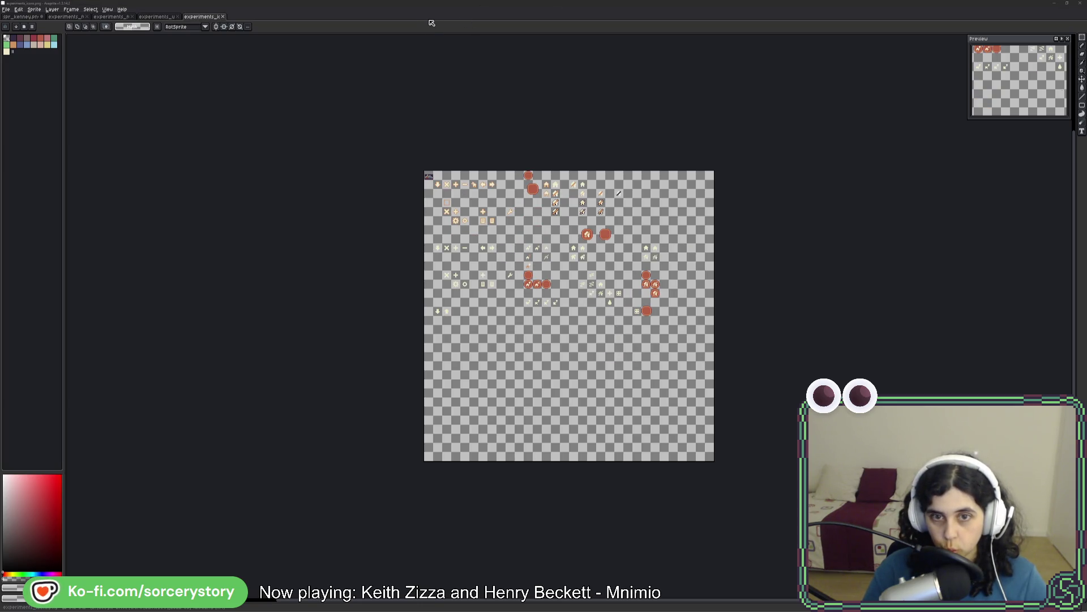
{"action": "scroll", "coordinate": [620, 336], "scroll_direction": "up", "scroll_amount": 3}
{"action": "scroll", "coordinate": [595, 356], "scroll_direction": "up", "scroll_amount": 1}
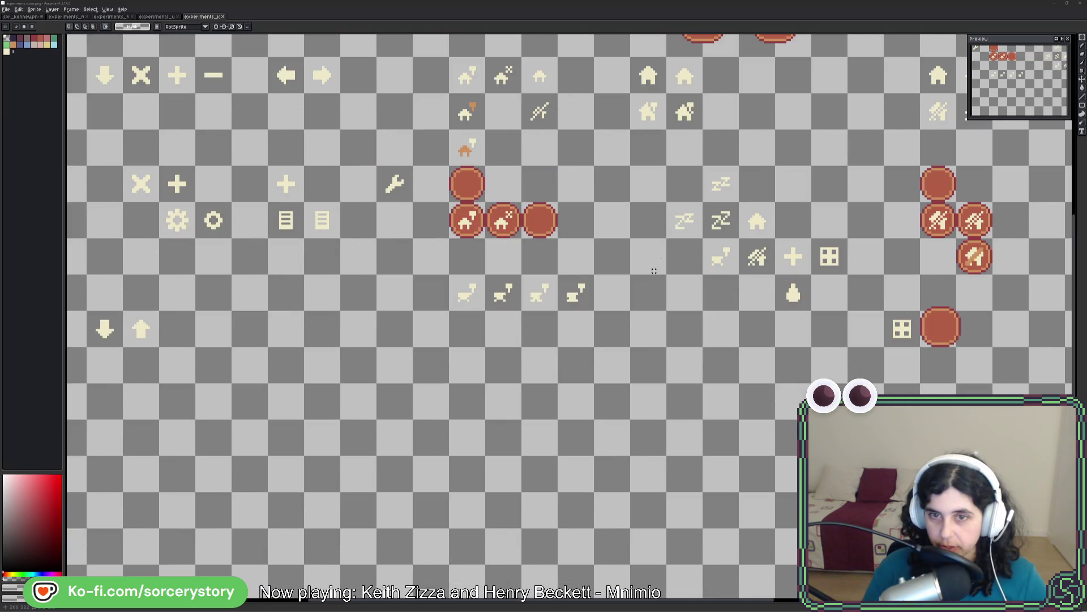
{"action": "scroll", "coordinate": [571, 378], "scroll_direction": "up", "scroll_amount": 1}
{"action": "scroll", "coordinate": [522, 420], "scroll_direction": "up", "scroll_amount": 1}
{"action": "scroll", "coordinate": [522, 420], "scroll_direction": "up", "scroll_amount": 3}
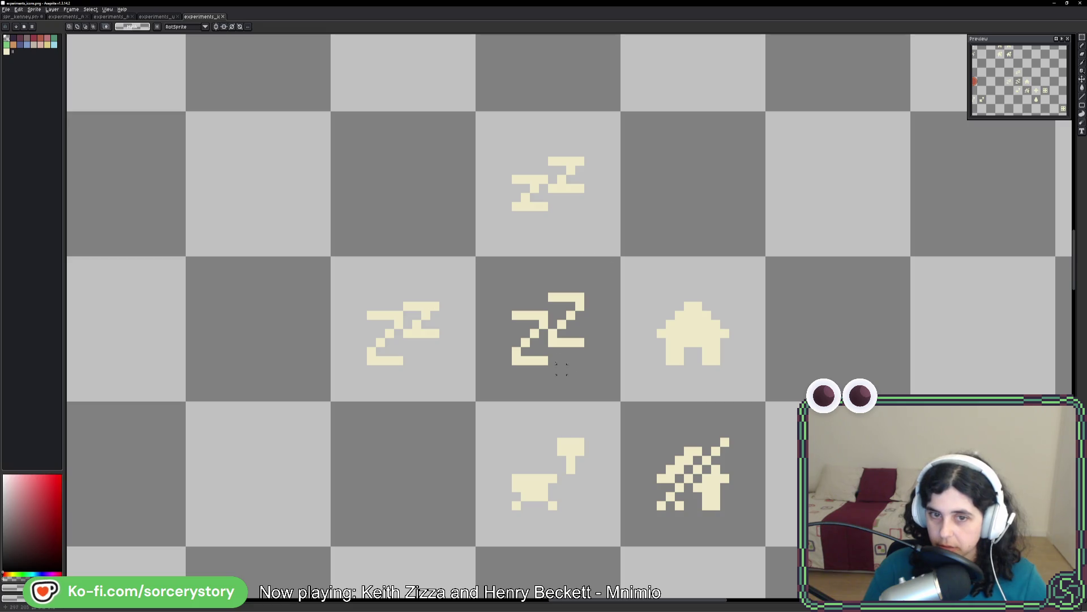
{"action": "scroll", "coordinate": [606, 388], "scroll_direction": "down", "scroll_amount": 1}
{"action": "scroll", "coordinate": [560, 358], "scroll_direction": "down", "scroll_amount": 2}
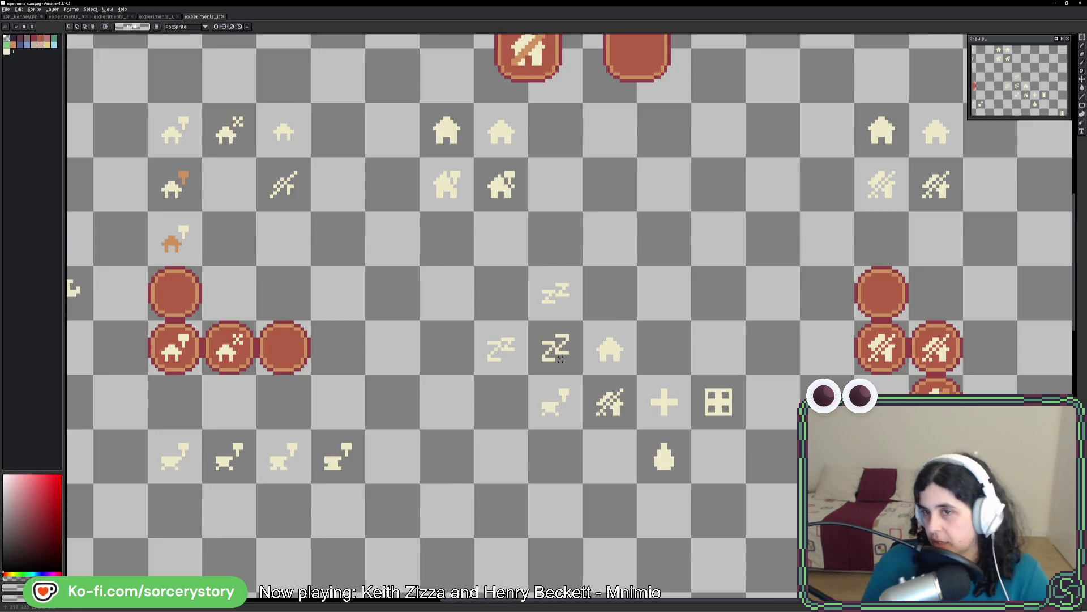
{"action": "scroll", "coordinate": [560, 359], "scroll_direction": "down", "scroll_amount": 1}
{"action": "scroll", "coordinate": [503, 336], "scroll_direction": "down", "scroll_amount": 1}
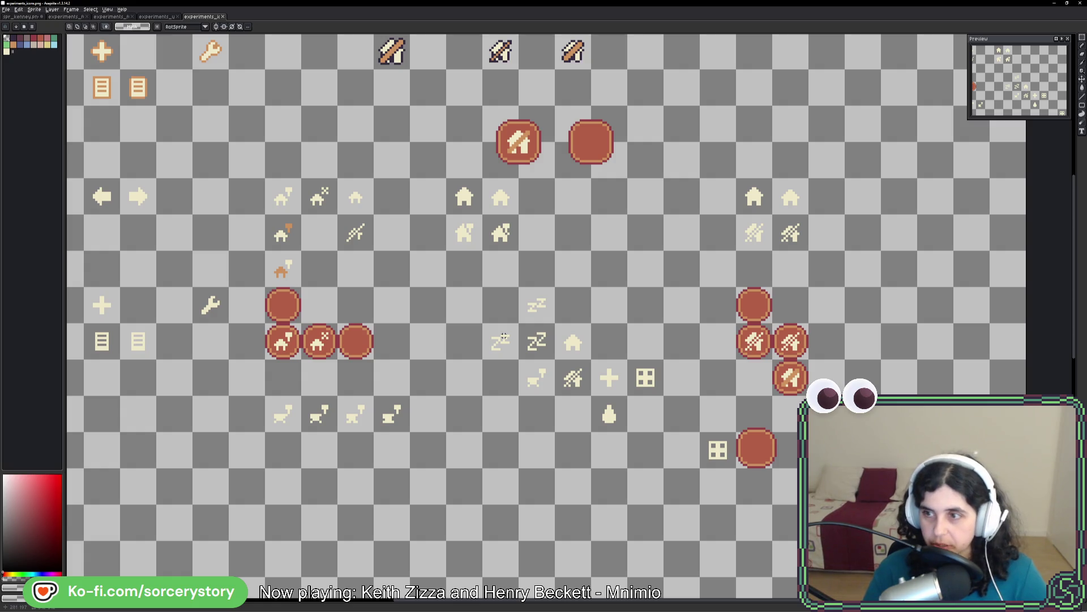
{"action": "mouse_move", "coordinate": [503, 337]}
{"action": "left_mouse_down"}
{"action": "mouse_move", "coordinate": [678, 360]}
{"action": "mouse_move", "coordinate": [394, 313]}
{"action": "left_mouse_up"}
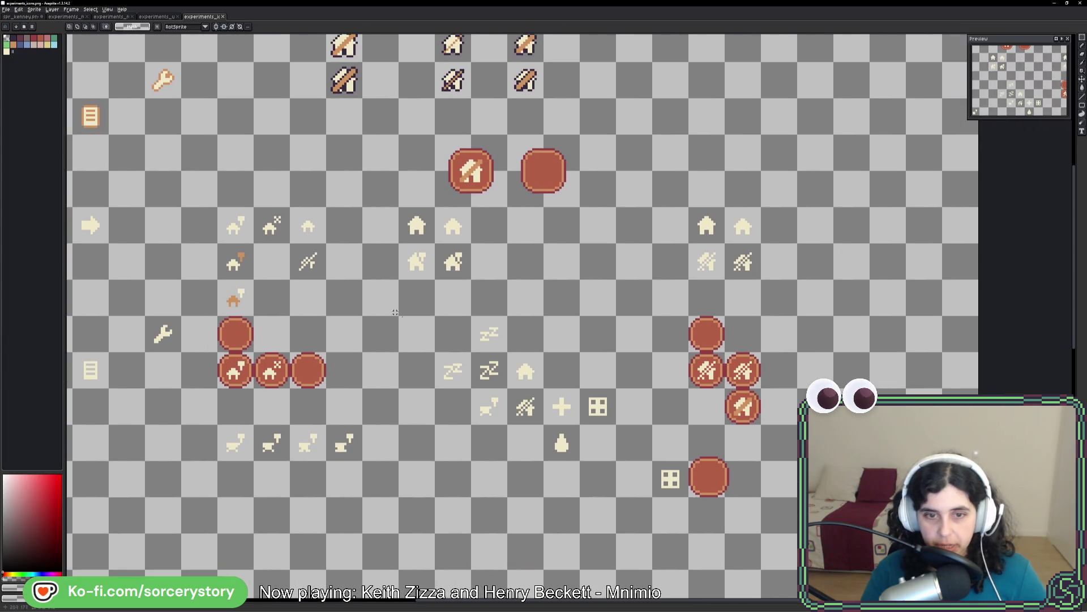
{"action": "key", "text": "i"}
{"action": "key", "text": "alt+Tab"}
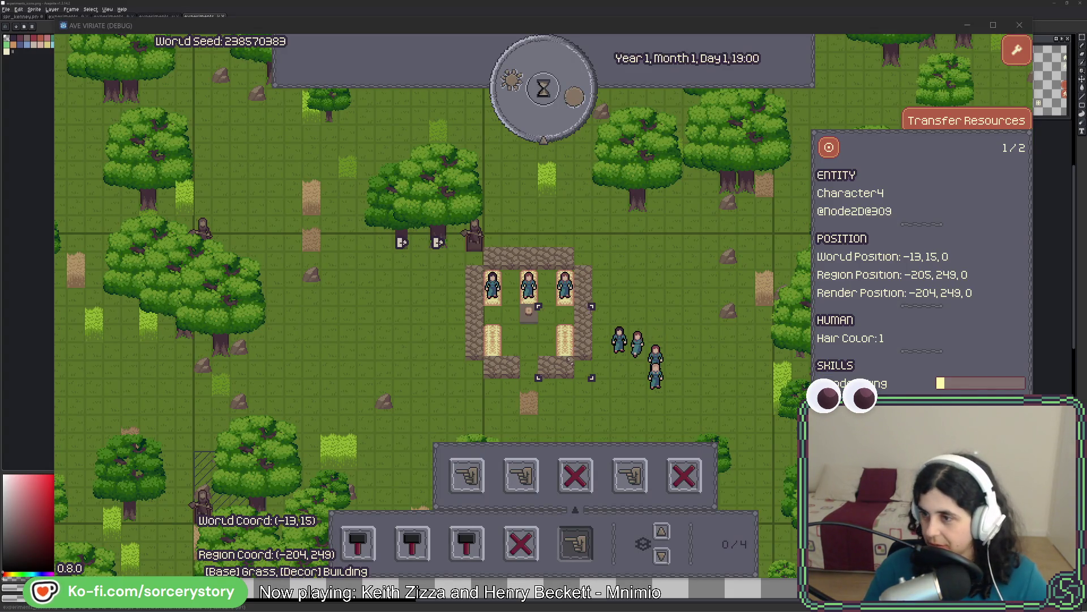
- Close the Character4 panel and mark the two trees east of the settlement for extraction
{"action": "key", "text": "Escape"}
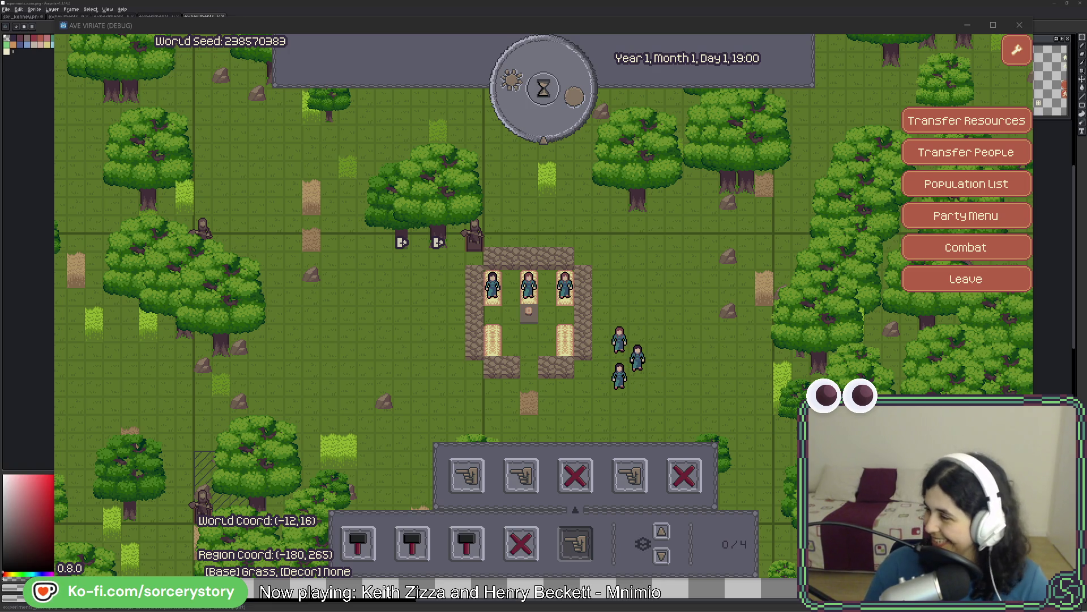
{"action": "left_click", "coordinate": [666, 272]}
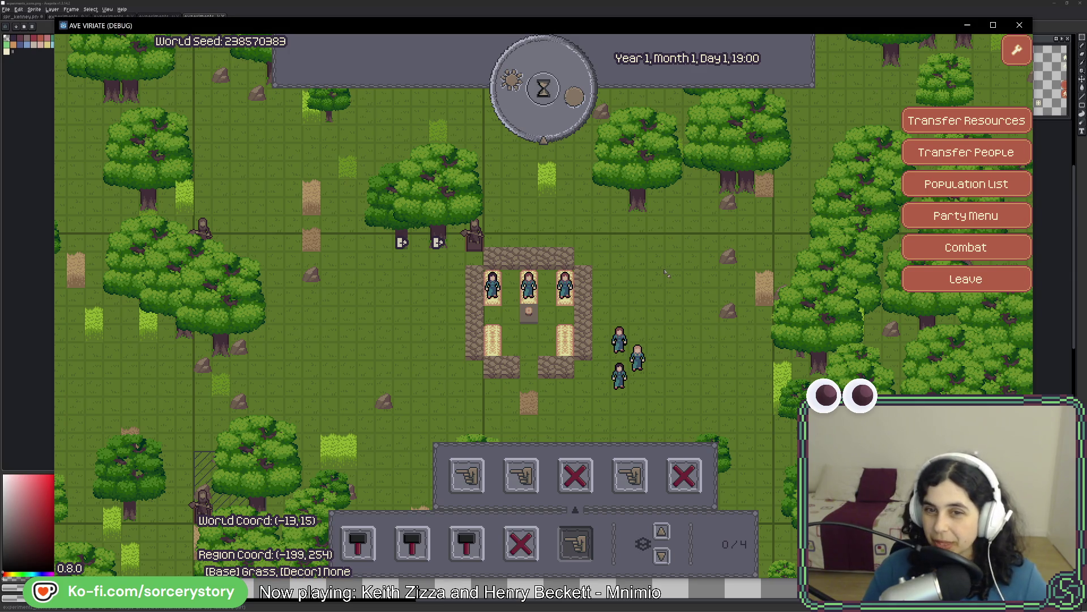
{"action": "left_click_drag", "start_coordinate": [667, 272], "coordinate": [753, 323]}
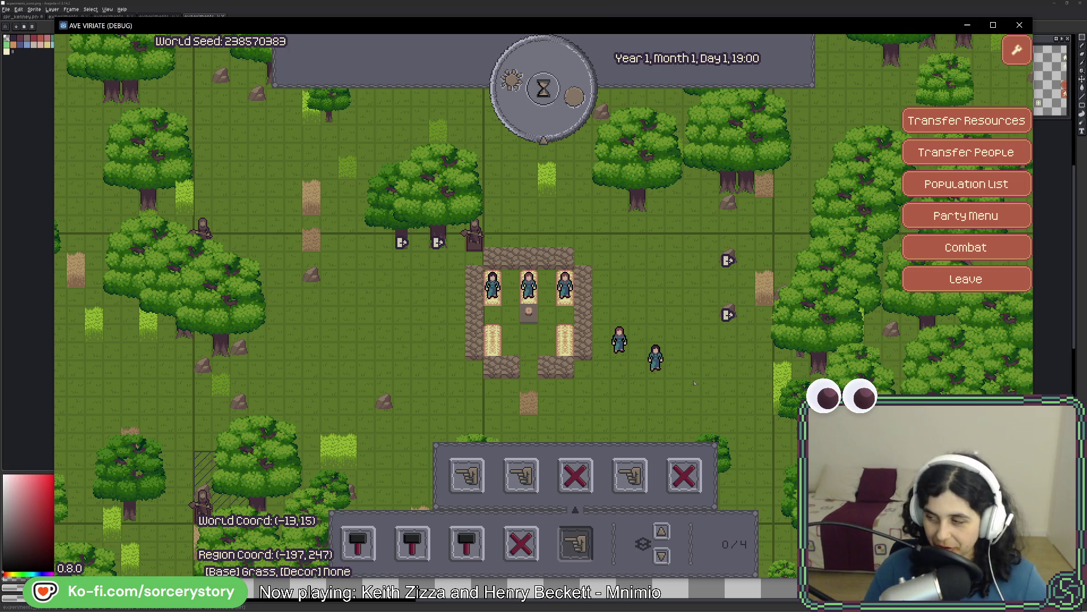
{"action": "key", "text": "w"}
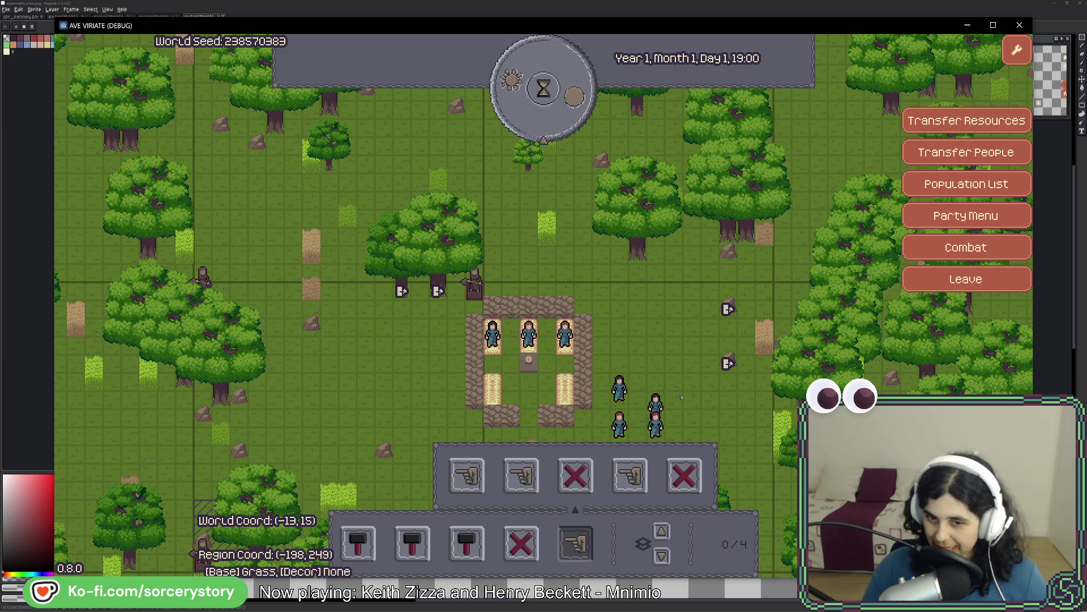
{"action": "key", "text": "s"}
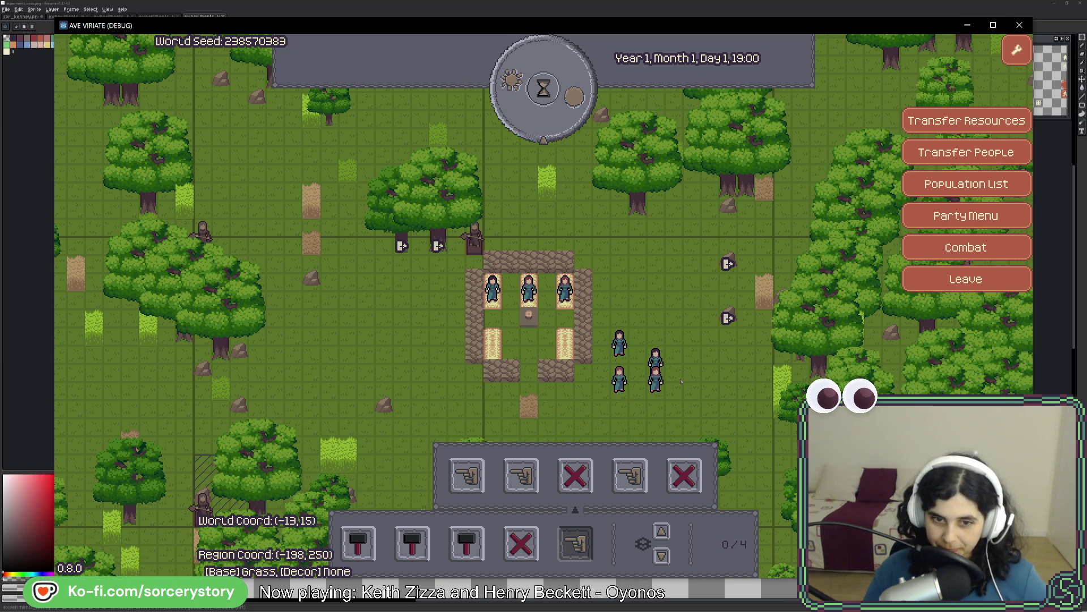
{"action": "key", "text": "s"}
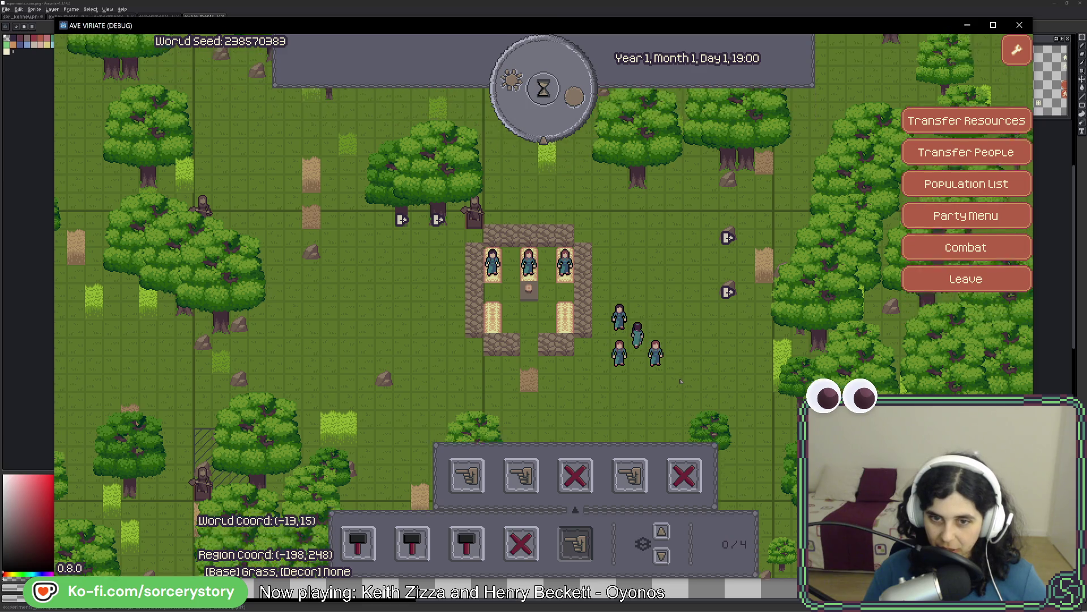
{"action": "key", "text": "w"}
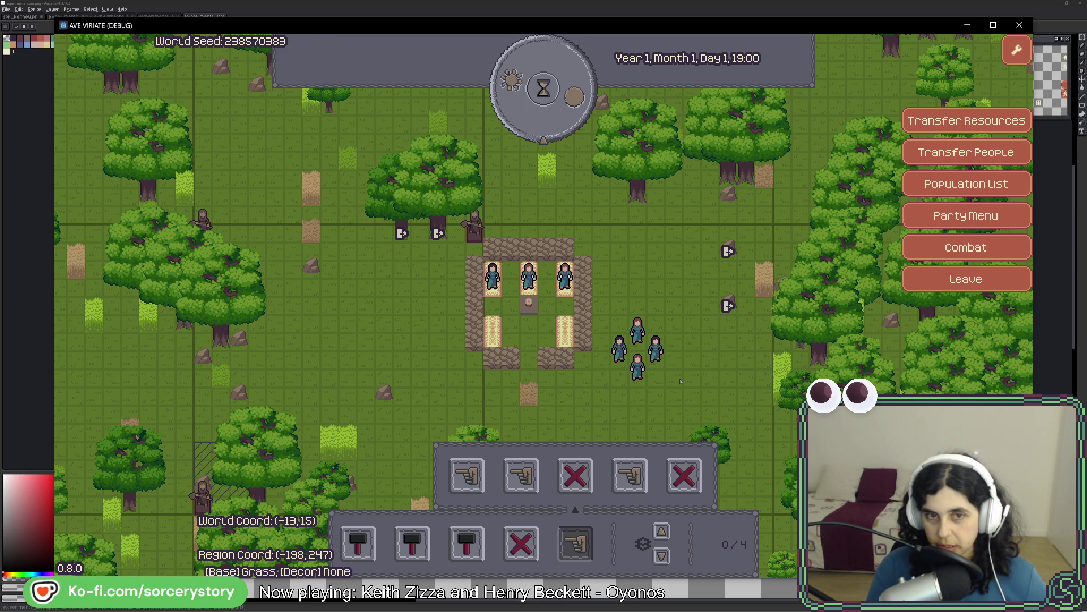
- Glance at the right-hand bed's settler, then quit the running game back to Aseprite
{"action": "left_click", "coordinate": [566, 277]}
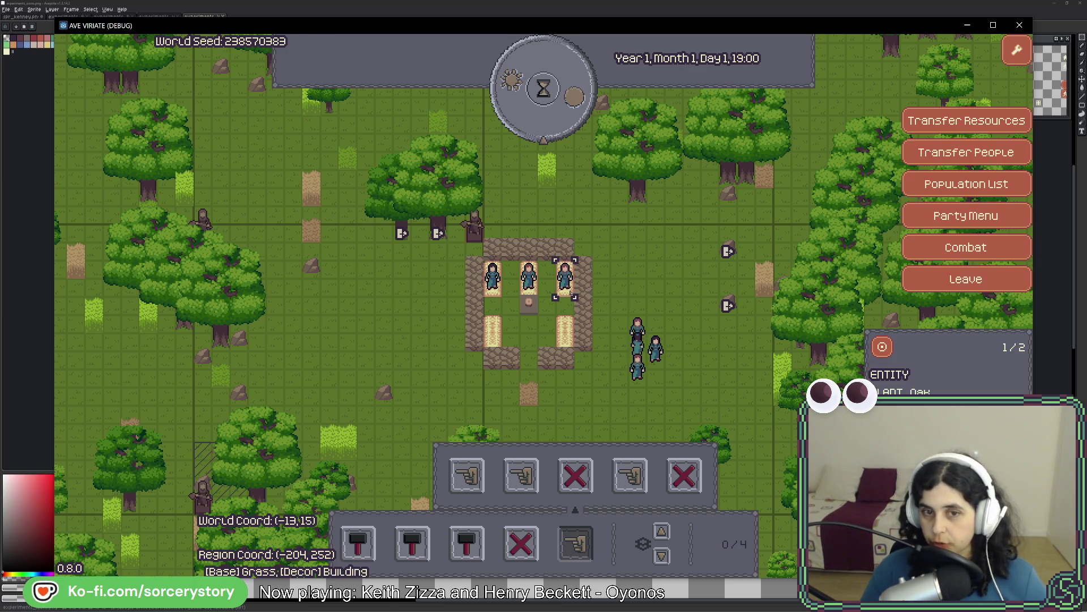
{"action": "key", "text": "Escape"}
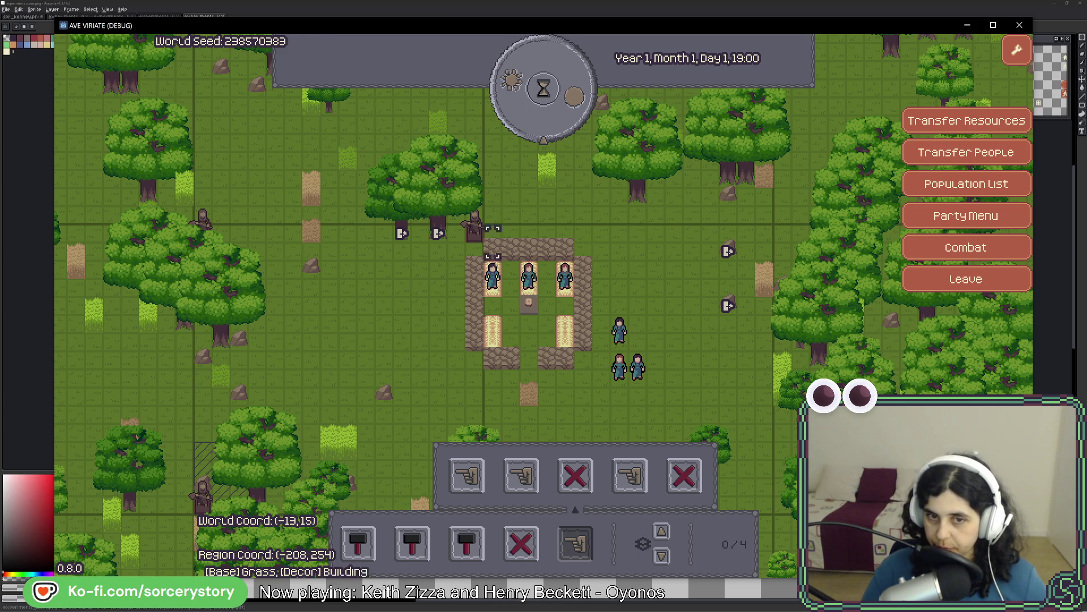
{"action": "key", "text": "alt+F4"}
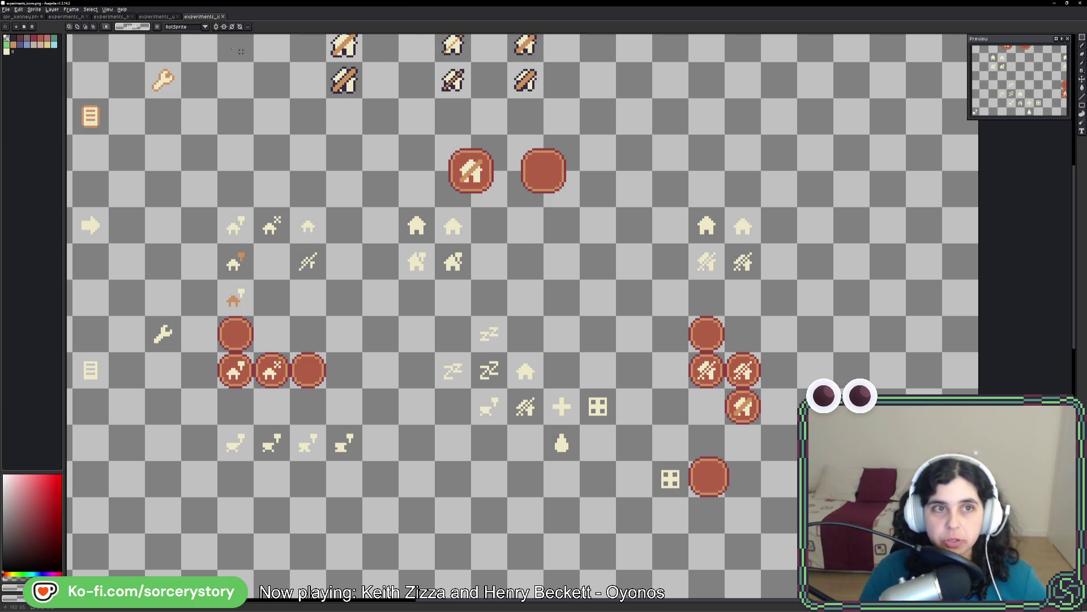
- Switch through the experiment tabs to the furniture sprite sheet, then return to Godot
{"action": "left_click", "coordinate": [156, 17]}
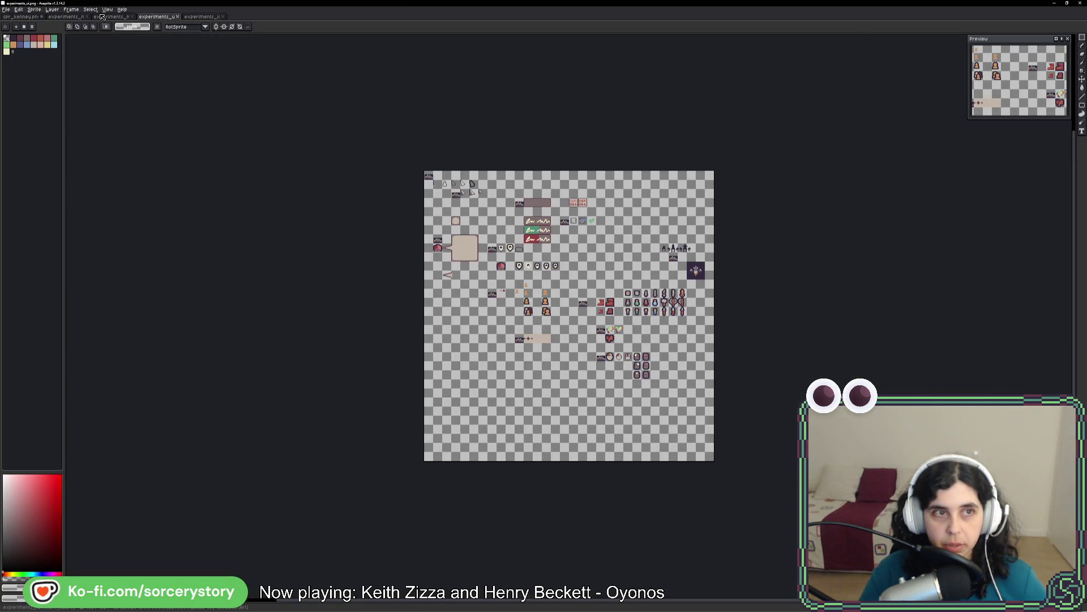
{"action": "left_click", "coordinate": [117, 17]}
{"action": "left_click", "coordinate": [68, 17]}
{"action": "scroll", "coordinate": [532, 243], "scroll_direction": "down", "scroll_amount": 2}
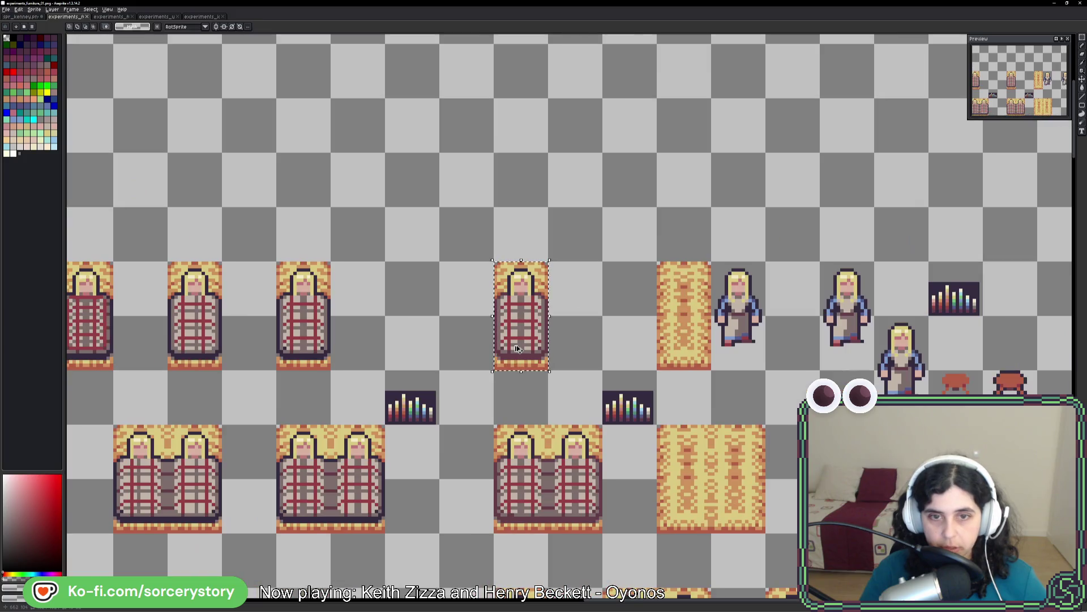
{"action": "scroll", "coordinate": [532, 243], "scroll_direction": "down", "scroll_amount": 1}
{"action": "scroll", "coordinate": [533, 243], "scroll_direction": "down", "scroll_amount": 1}
{"action": "scroll", "coordinate": [532, 243], "scroll_direction": "up", "scroll_amount": 1}
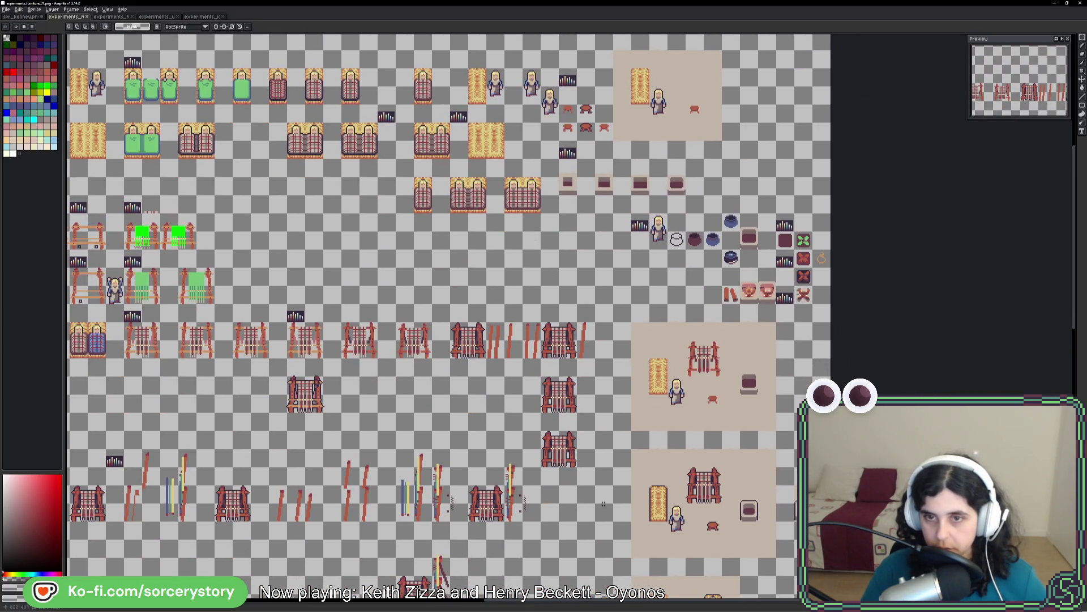
{"action": "scroll", "coordinate": [602, 504], "scroll_direction": "down", "scroll_amount": 2}
{"action": "scroll", "coordinate": [620, 459], "scroll_direction": "down", "scroll_amount": 1}
{"action": "scroll", "coordinate": [645, 382], "scroll_direction": "down", "scroll_amount": 2}
{"action": "scroll", "coordinate": [663, 342], "scroll_direction": "down", "scroll_amount": 1}
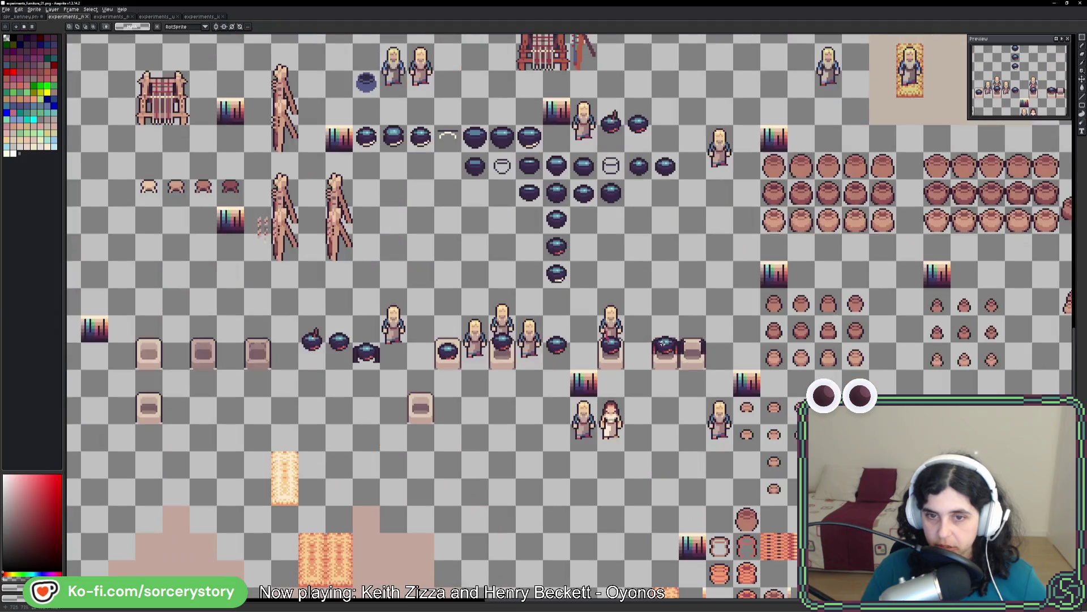
{"action": "scroll", "coordinate": [664, 342], "scroll_direction": "up", "scroll_amount": 1}
{"action": "scroll", "coordinate": [646, 343], "scroll_direction": "up", "scroll_amount": 1}
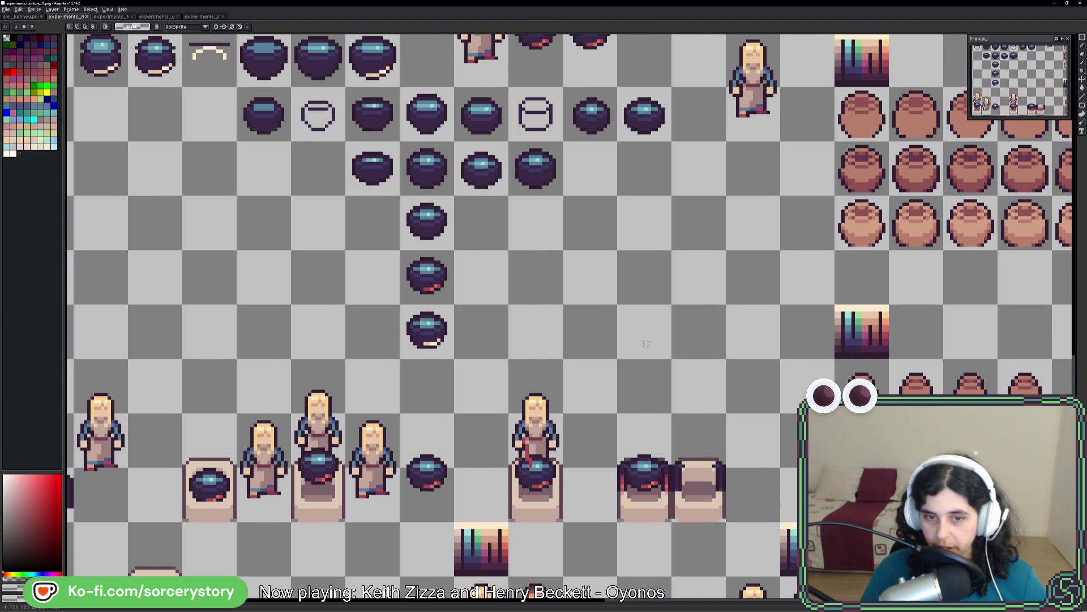
{"action": "scroll", "coordinate": [594, 407], "scroll_direction": "down", "scroll_amount": 3}
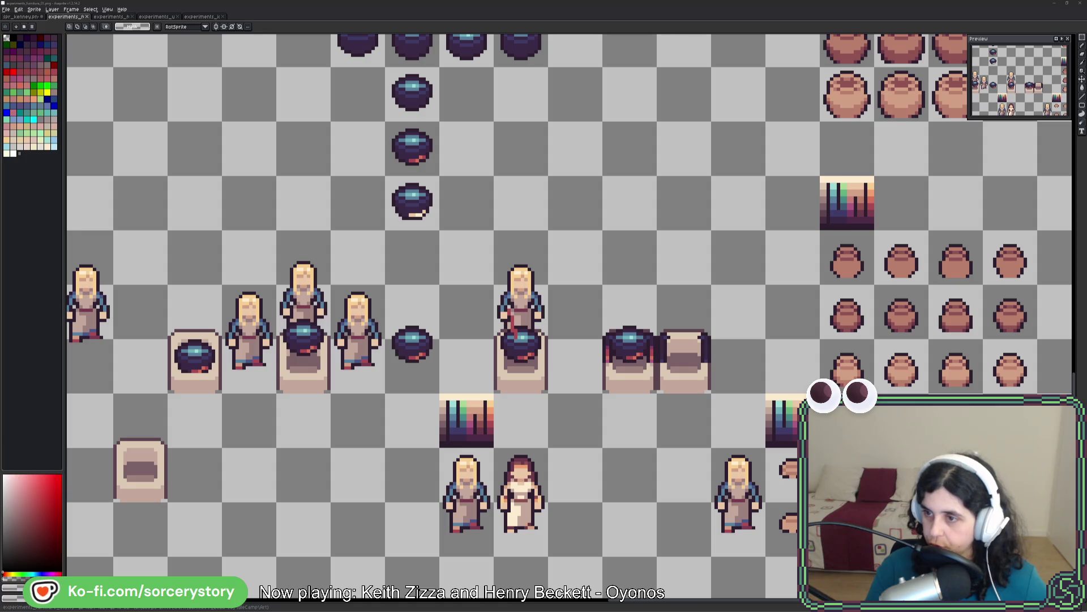
{"action": "key", "text": "alt+Tab"}
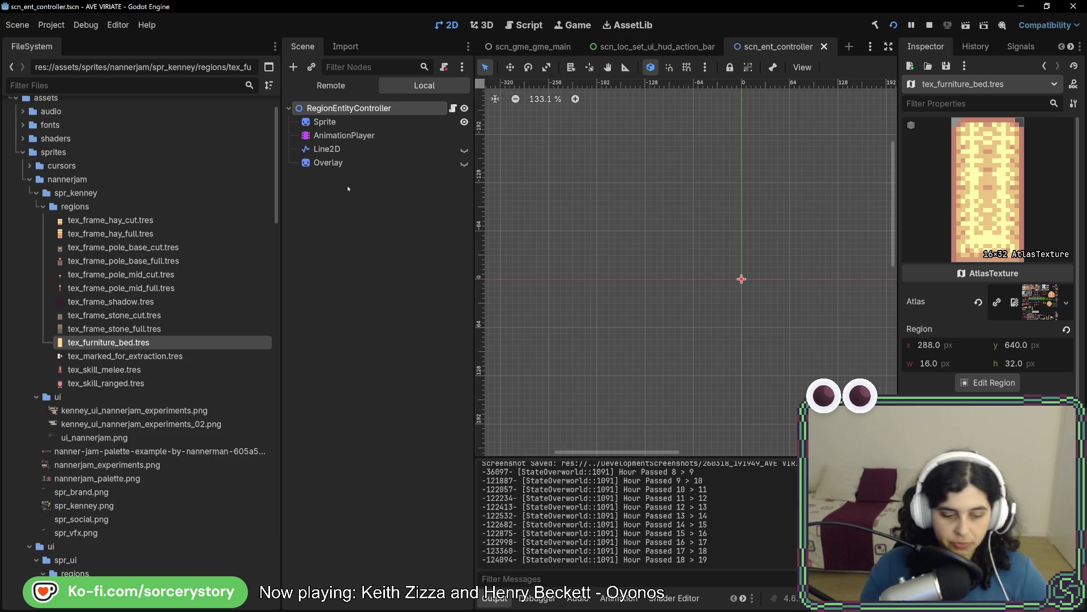
- Pan around the settlement, then bring the itch.io profile page over the game and highlight the third-game sentence
{"action": "key", "text": "Up"}
{"action": "key", "text": "Left"}
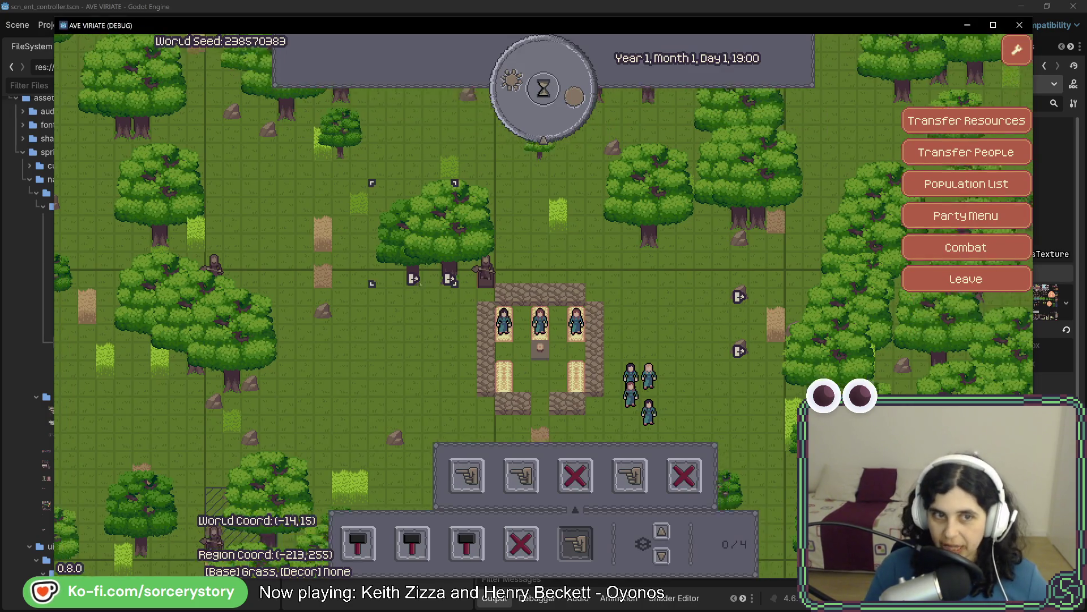
{"action": "key", "text": "Down"}
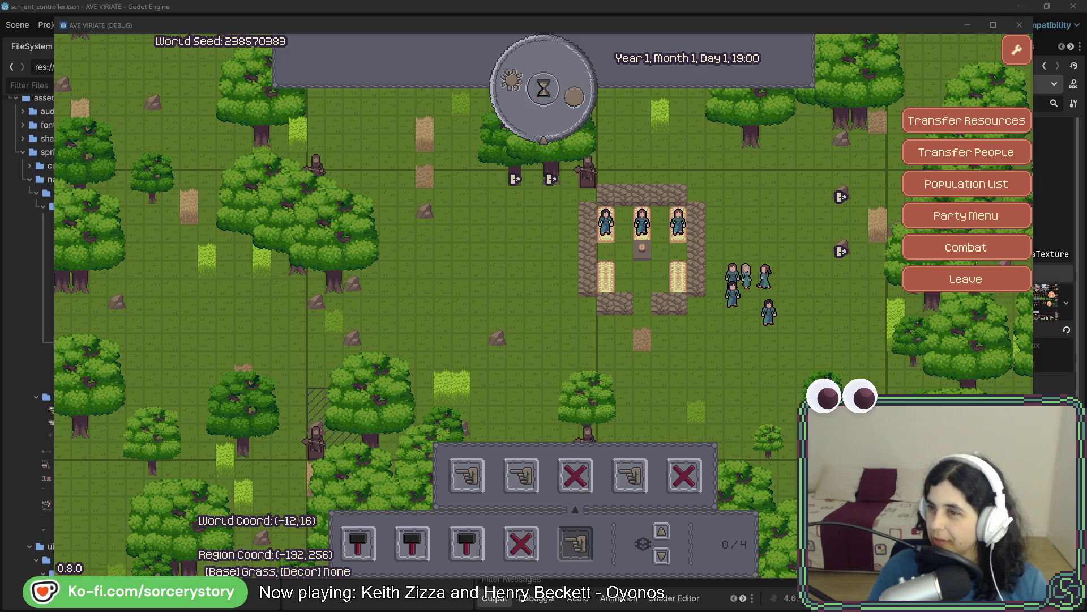
{"action": "left_click_drag", "start_coordinate": [1083, 43], "coordinate": [363, 45]}
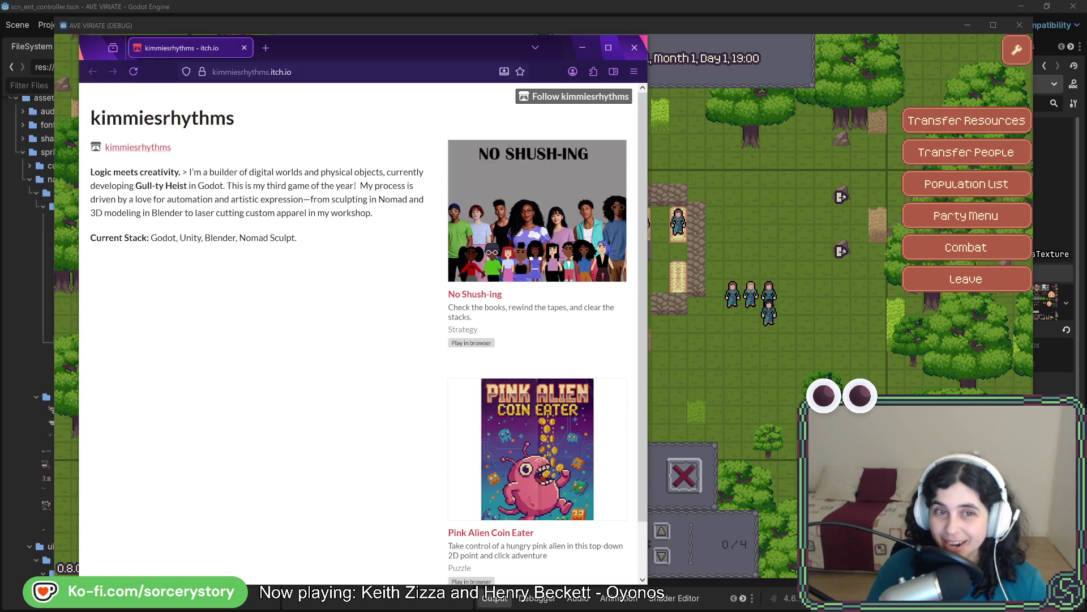
{"action": "left_click_drag", "start_coordinate": [356, 185], "coordinate": [226, 185]}
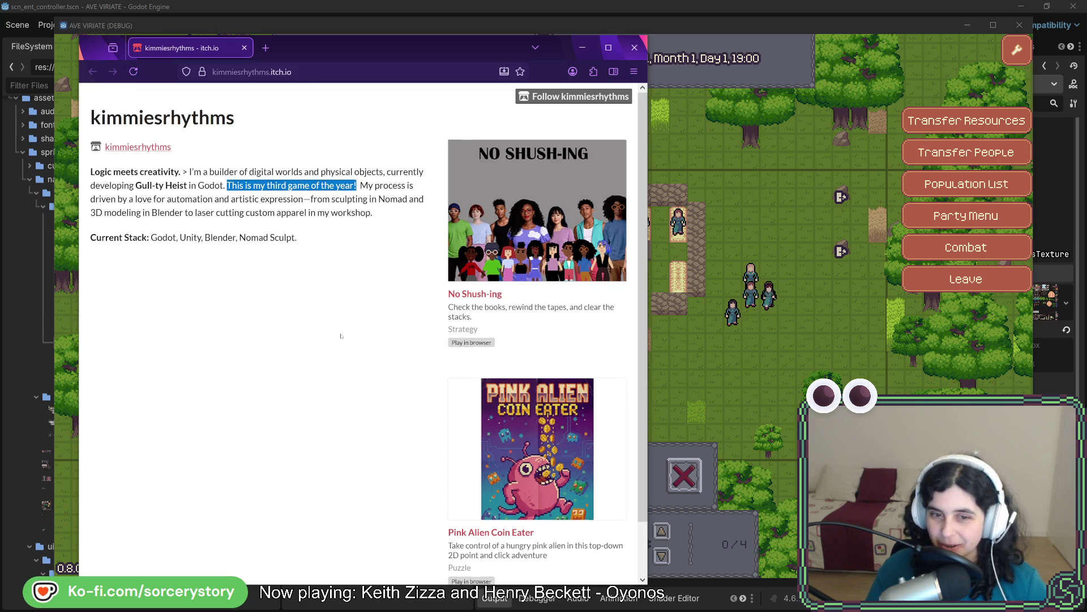
{"action": "scroll", "coordinate": [341, 336], "scroll_direction": "down", "scroll_amount": 1}
{"action": "scroll", "coordinate": [330, 322], "scroll_direction": "up", "scroll_amount": 1}
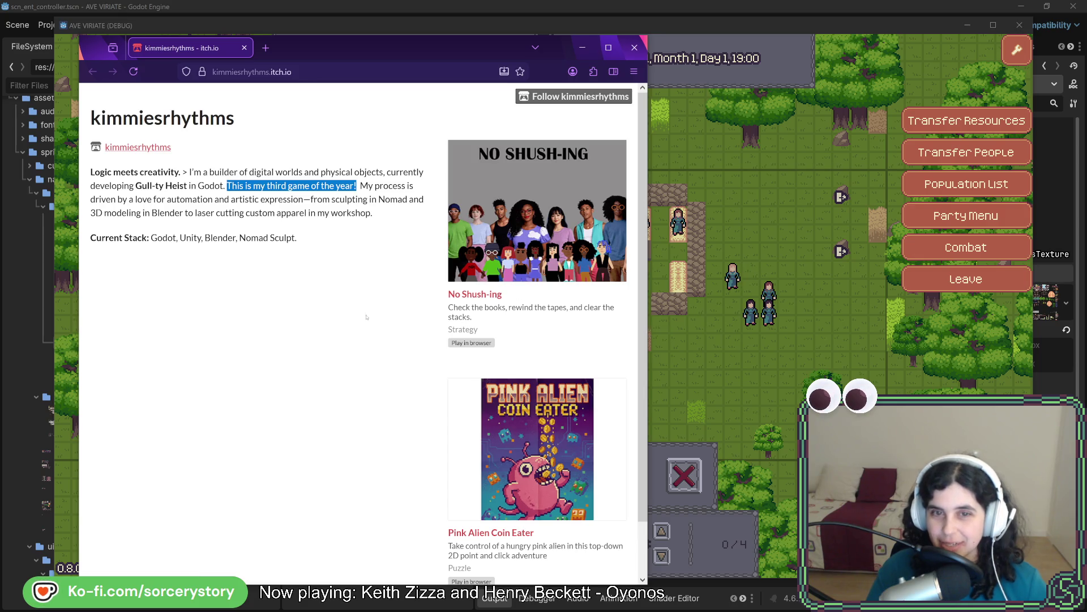
{"action": "scroll", "coordinate": [354, 327], "scroll_direction": "down", "scroll_amount": 1}
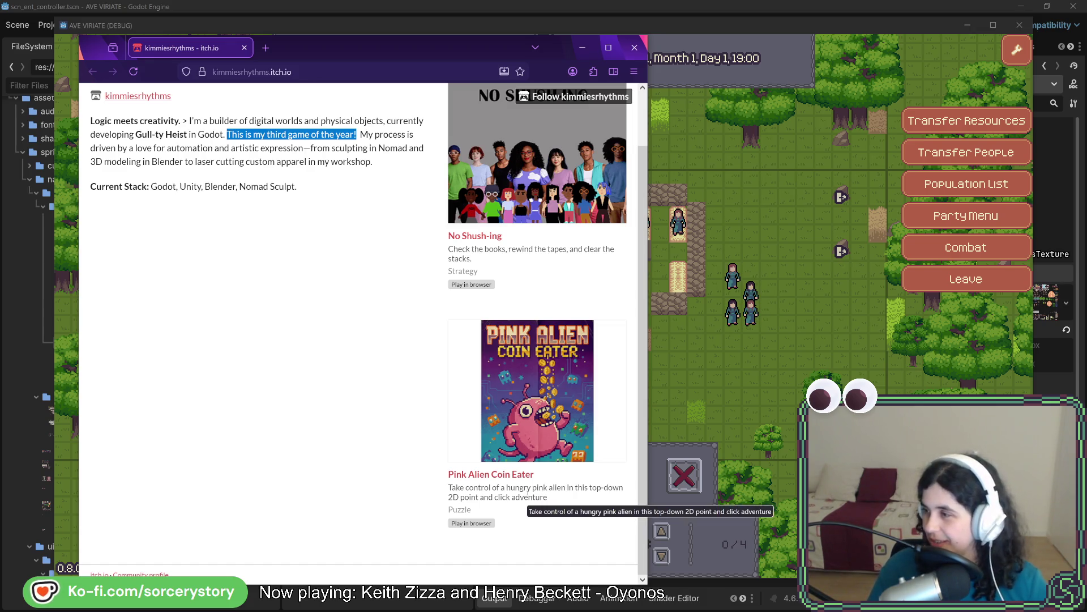
- Open Pink Alien Coin Eater in a new tab and launch its browser game
{"action": "middle_click", "coordinate": [476, 474]}
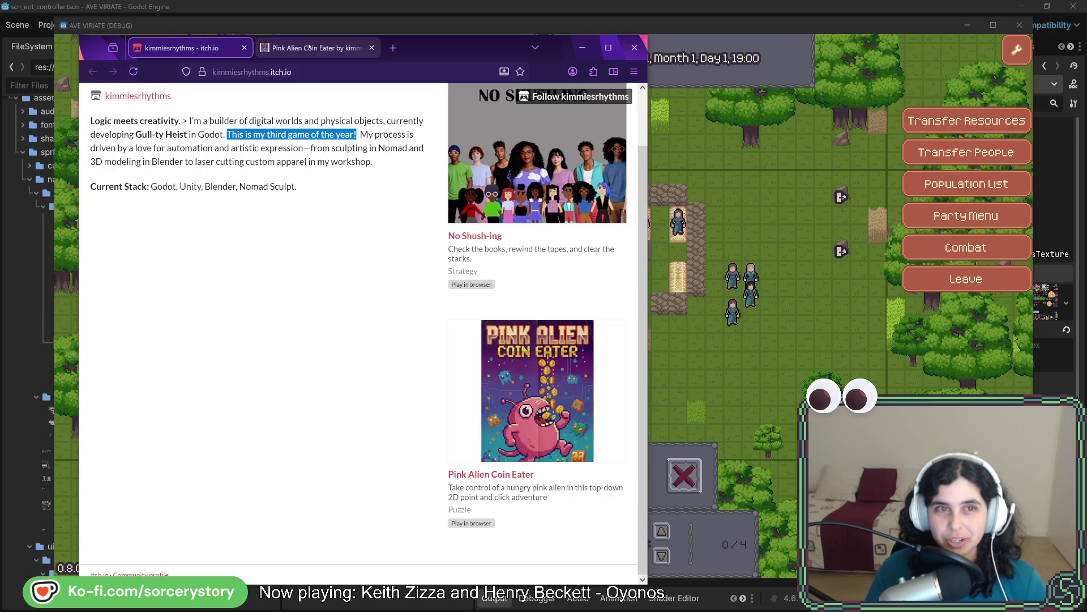
{"action": "left_click", "coordinate": [308, 48]}
{"action": "scroll", "coordinate": [445, 427], "scroll_direction": "down", "scroll_amount": 3}
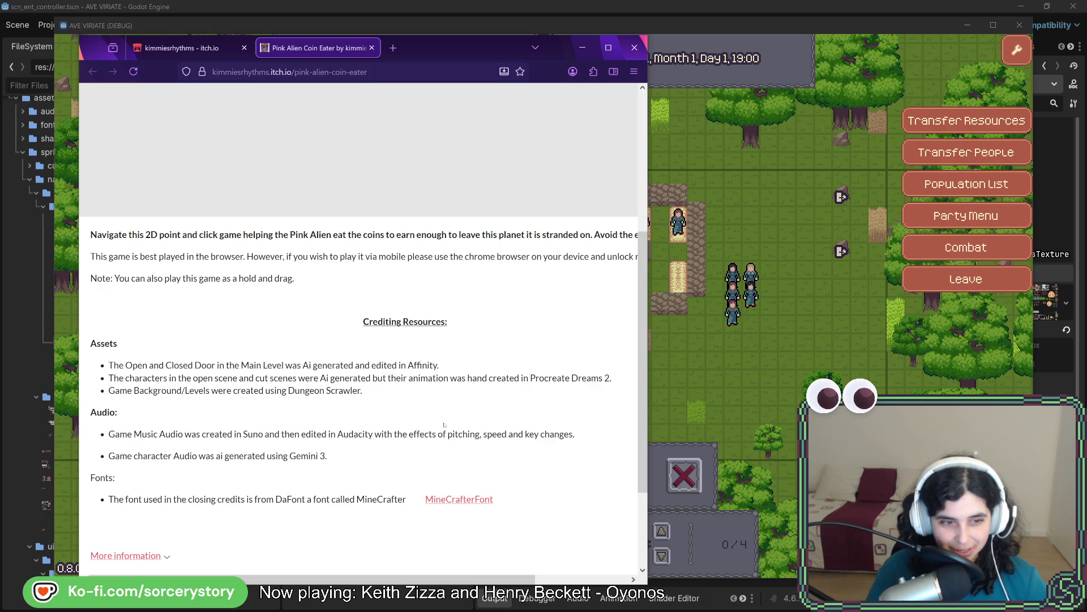
{"action": "scroll", "coordinate": [444, 425], "scroll_direction": "up", "scroll_amount": 3}
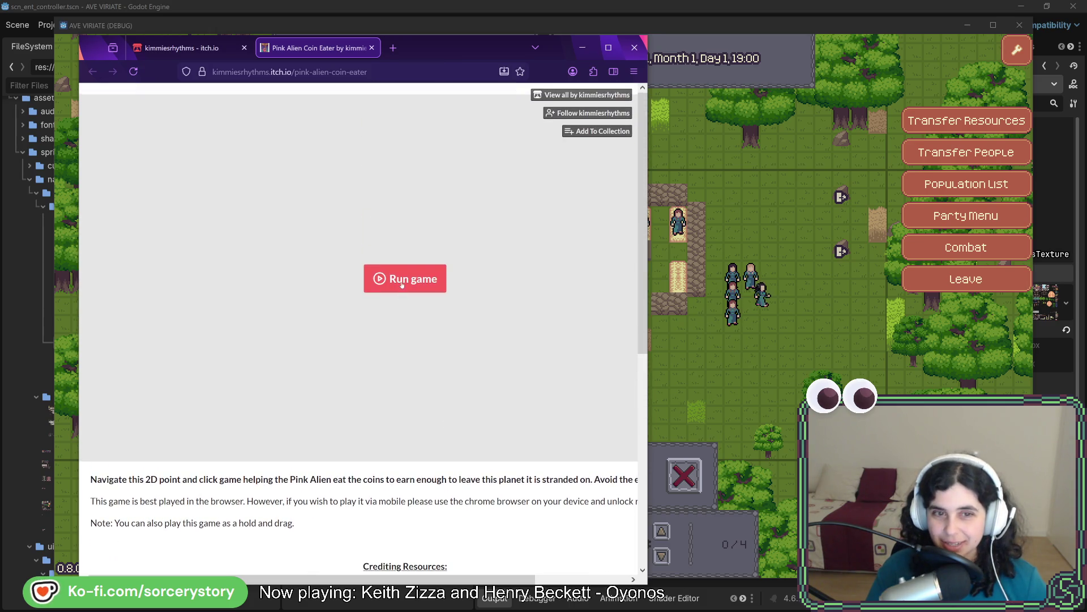
{"action": "left_click", "coordinate": [402, 285]}
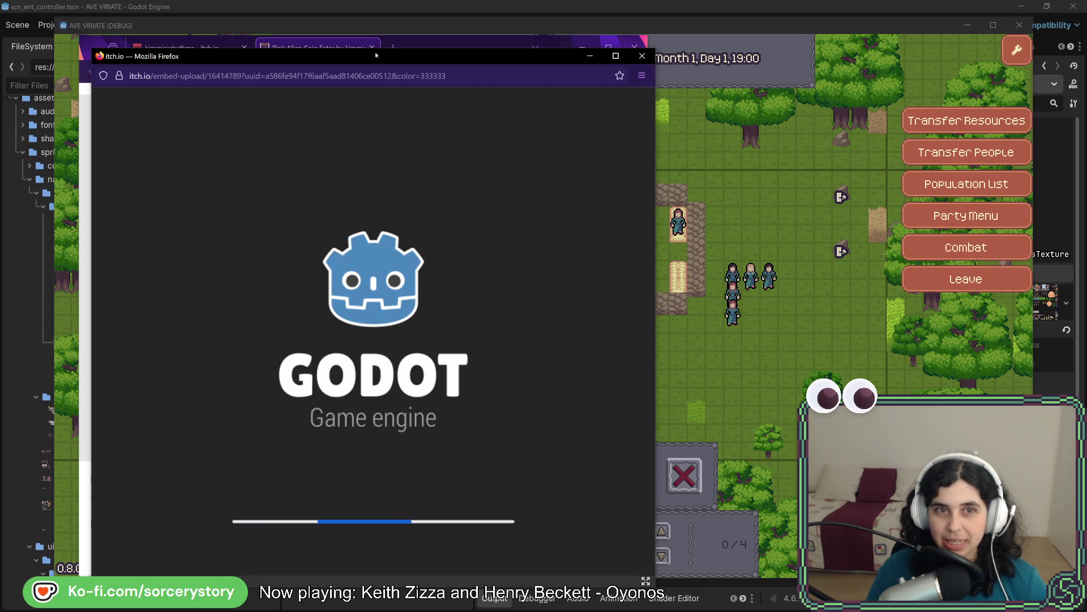
- Move the game popup aside, start a new game and walk the alien into the first level
{"action": "left_click_drag", "start_coordinate": [376, 53], "coordinate": [568, 47]}
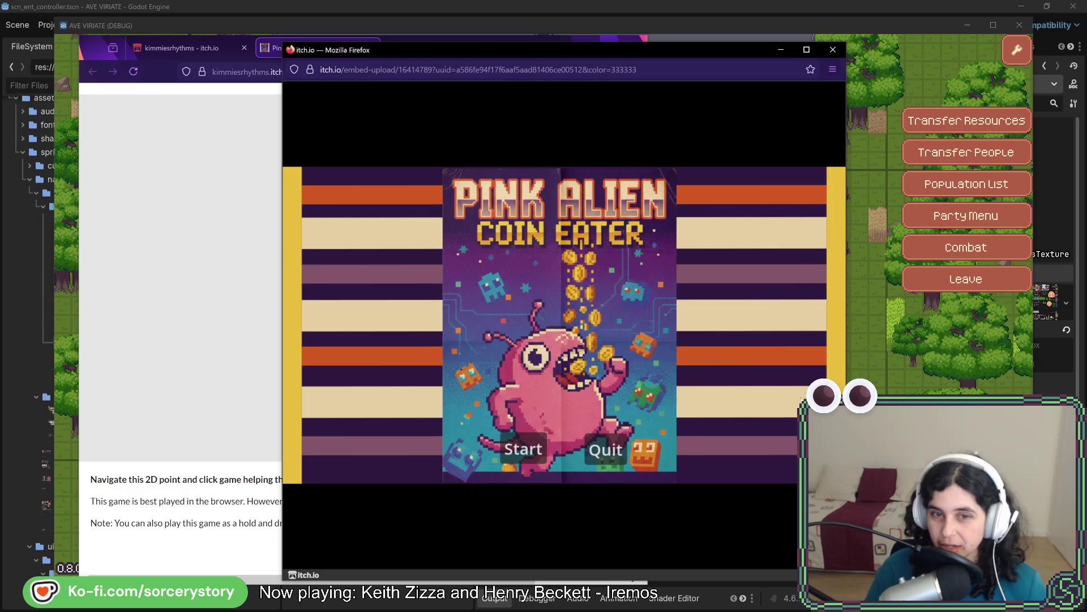
{"action": "left_click", "coordinate": [518, 463]}
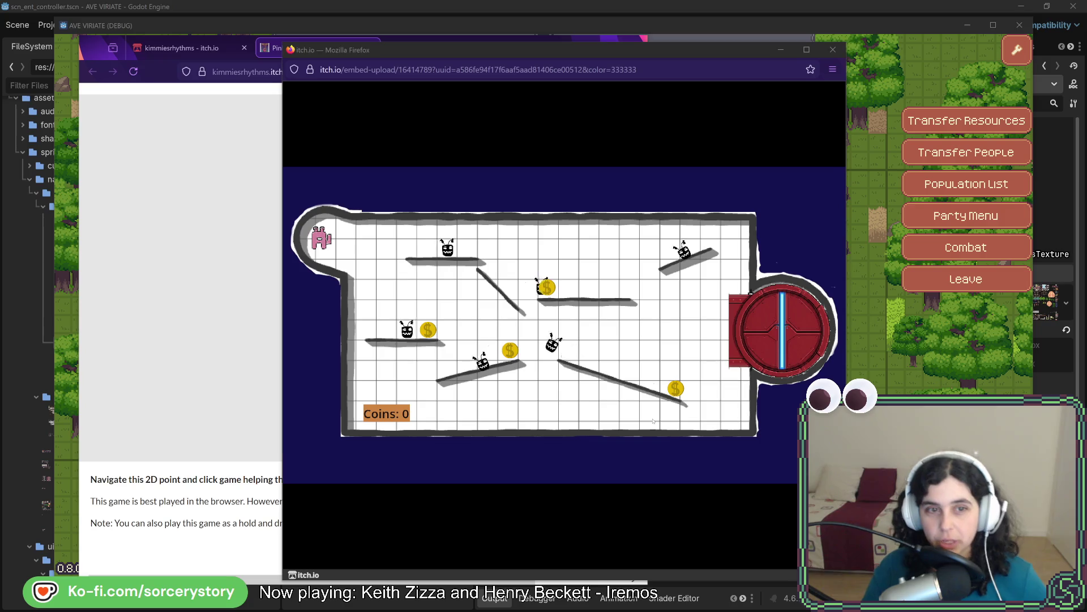
{"action": "left_click", "coordinate": [385, 272]}
- Walk the alien through the first room collecting coins and on into the round room
{"action": "left_click", "coordinate": [385, 272]}
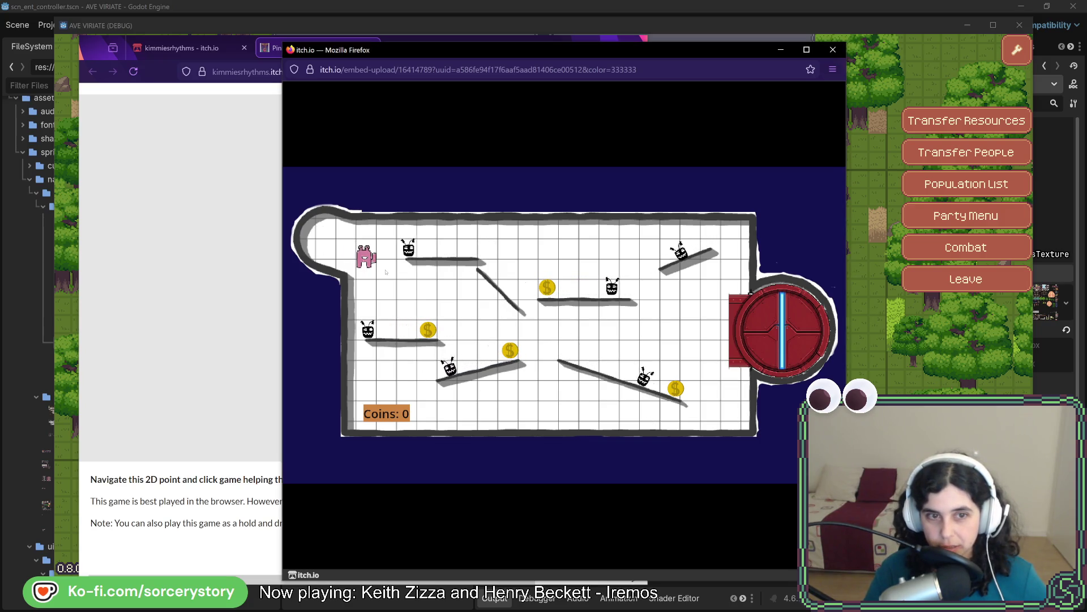
{"action": "left_click_drag", "start_coordinate": [386, 272], "coordinate": [441, 299]}
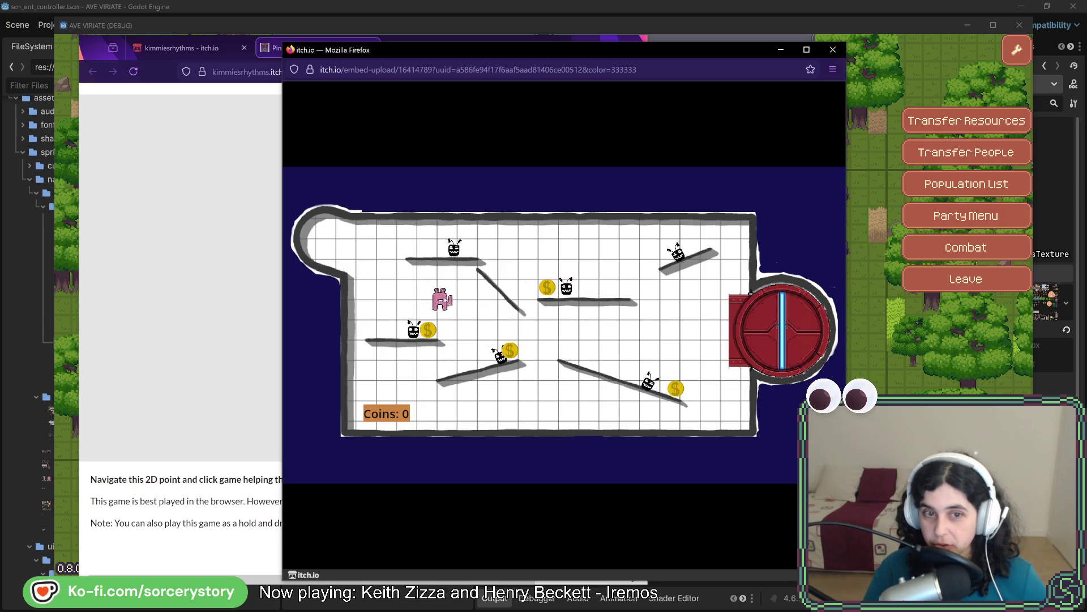
{"action": "mouse_move", "coordinate": [443, 299]}
{"action": "left_mouse_down"}
{"action": "mouse_move", "coordinate": [549, 248]}
{"action": "mouse_move", "coordinate": [801, 333]}
{"action": "left_mouse_up"}
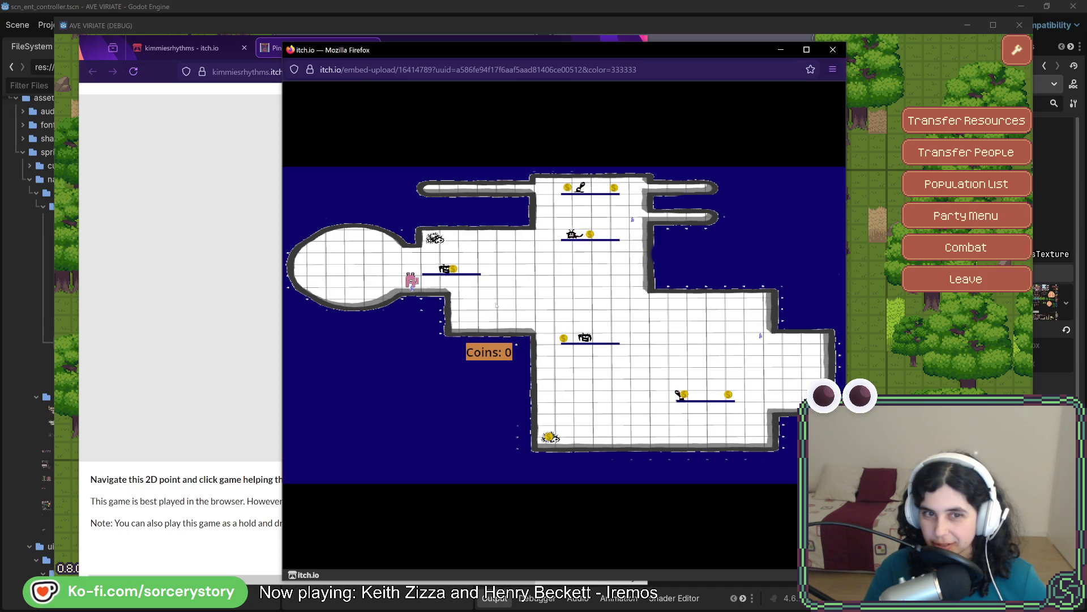
{"action": "left_click", "coordinate": [476, 295]}
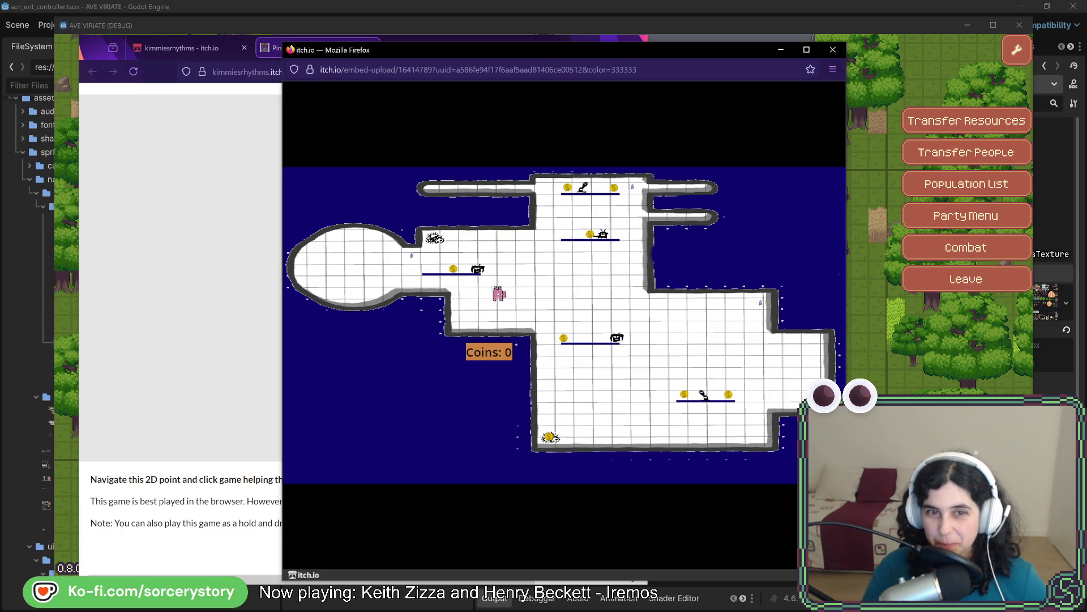
{"action": "left_click", "coordinate": [455, 270]}
{"action": "left_click", "coordinate": [544, 316]}
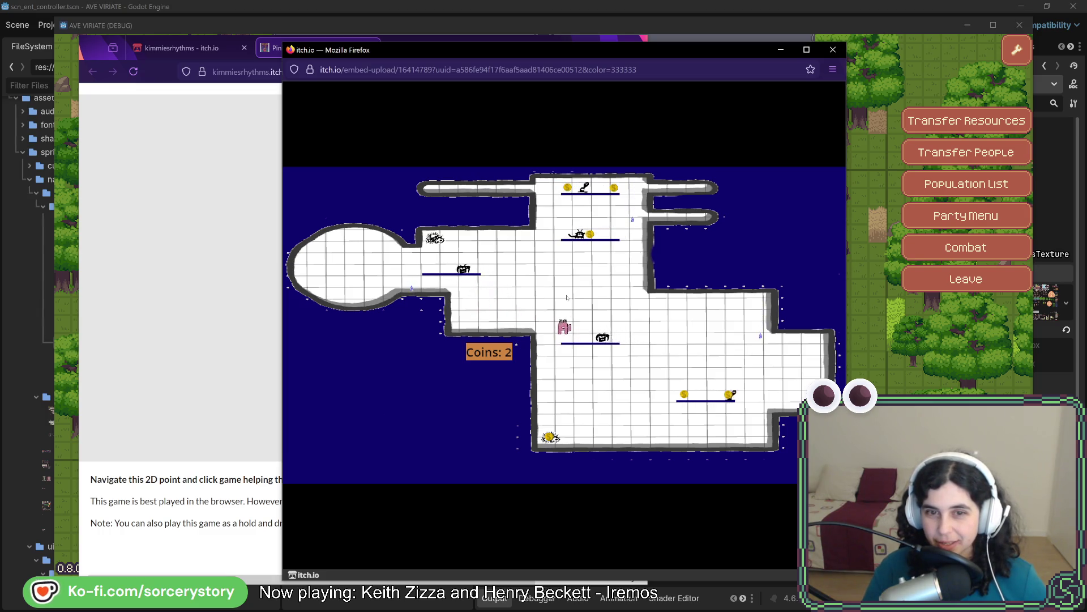
{"action": "left_click", "coordinate": [363, 268]}
{"action": "left_click", "coordinate": [597, 258]}
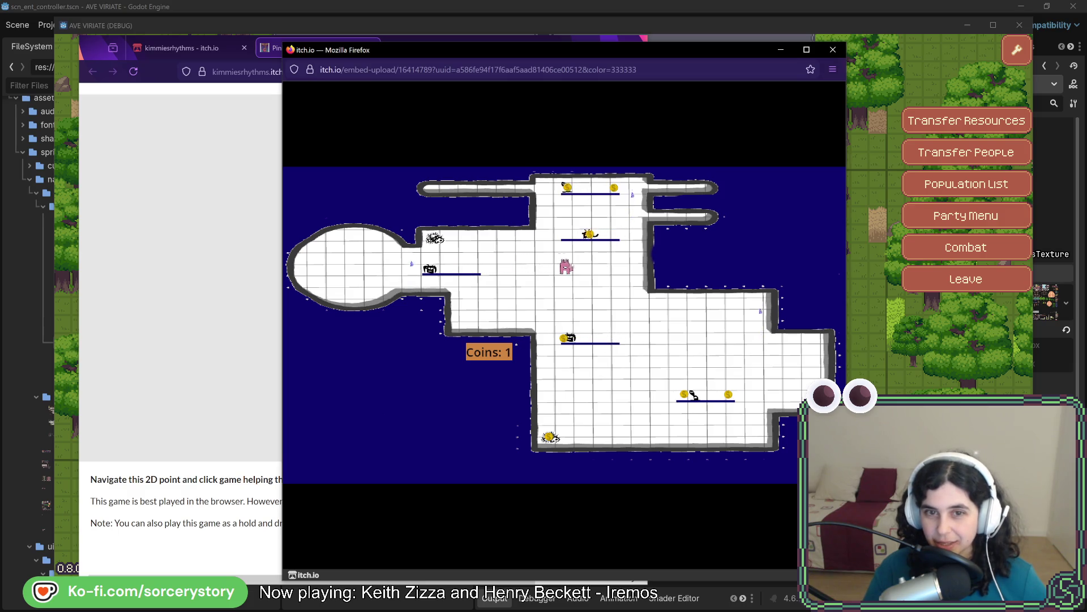
- Collect the upper-corridor and lower-right coins, reach the exit, then close the game window
{"action": "left_click", "coordinate": [589, 236]}
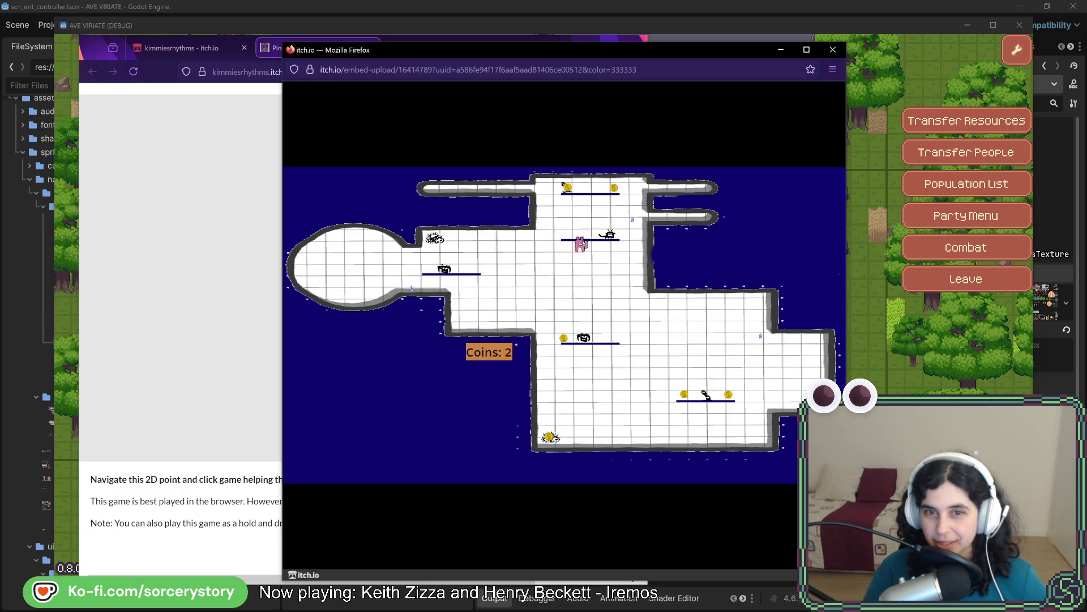
{"action": "left_click", "coordinate": [567, 189]}
{"action": "left_click", "coordinate": [602, 222]}
{"action": "left_click", "coordinate": [615, 189]}
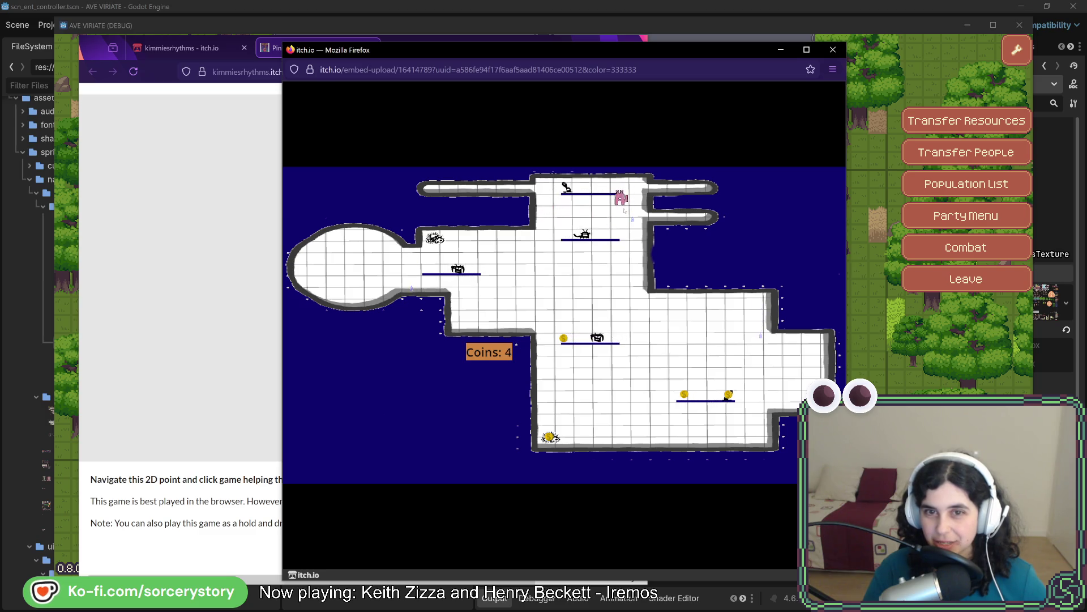
{"action": "left_click", "coordinate": [563, 323]}
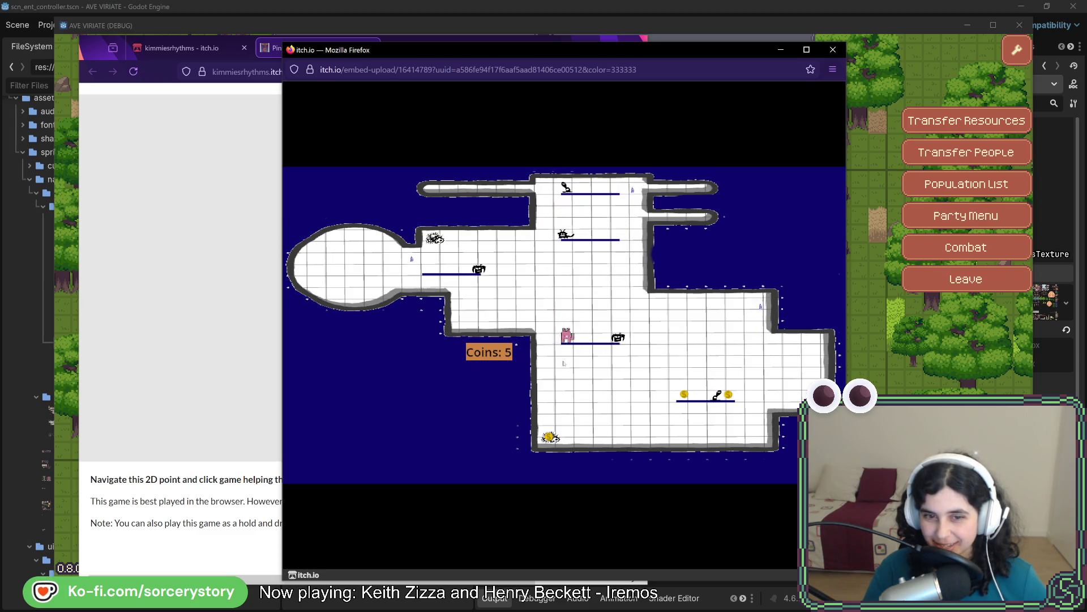
{"action": "left_click", "coordinate": [555, 412]}
{"action": "left_click", "coordinate": [697, 428]}
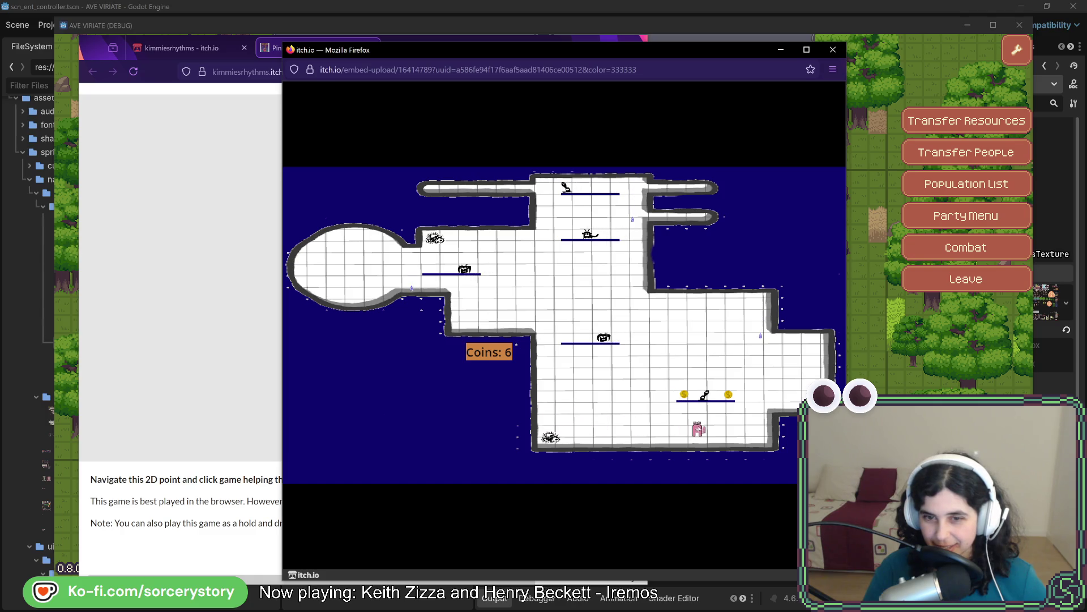
{"action": "left_click", "coordinate": [685, 398]}
{"action": "left_click", "coordinate": [682, 424]}
{"action": "left_click", "coordinate": [794, 395]}
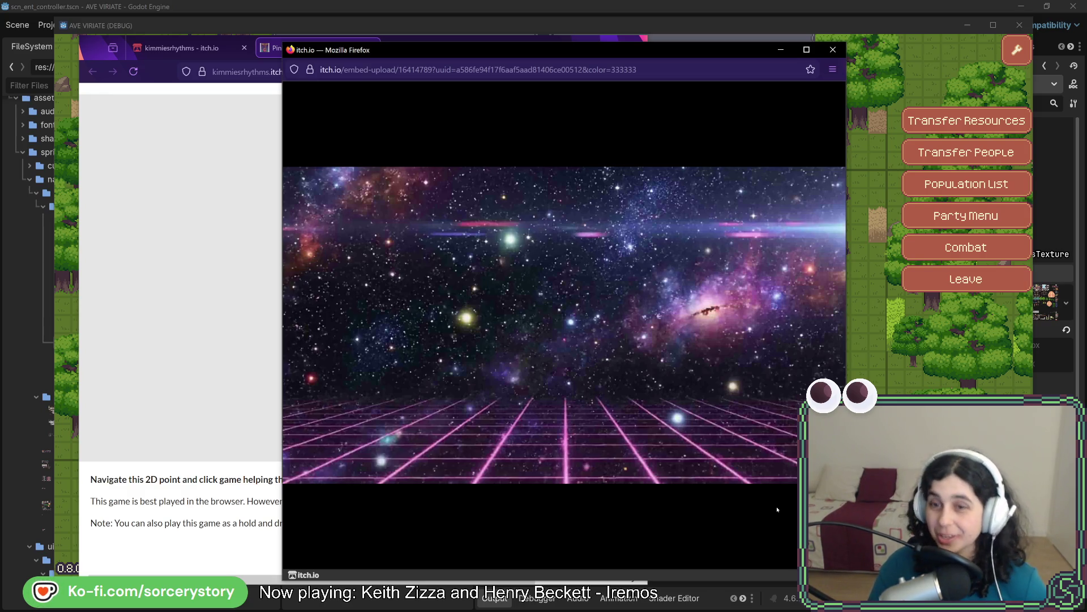
{"action": "left_click", "coordinate": [834, 49]}
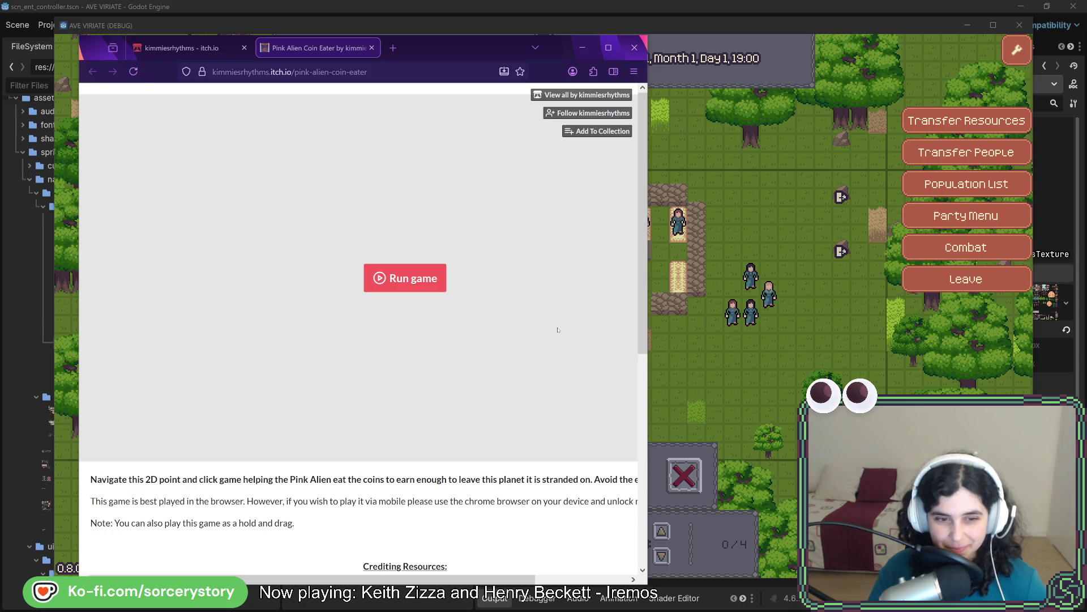
{"action": "scroll", "coordinate": [557, 330], "scroll_direction": "down", "scroll_amount": 2}
{"action": "scroll", "coordinate": [558, 330], "scroll_direction": "up", "scroll_amount": 2}
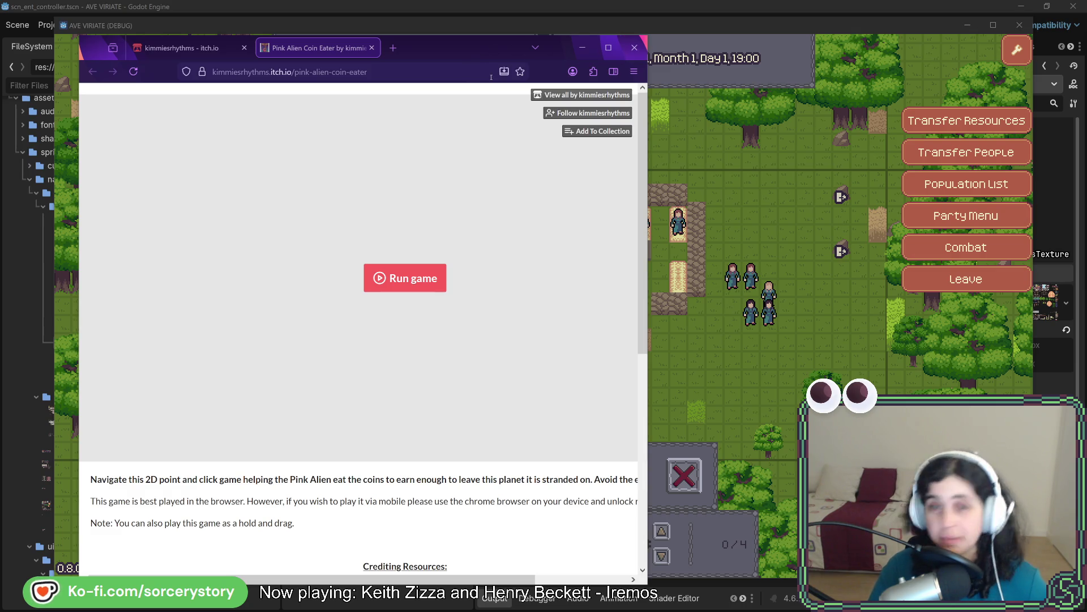
- Drag the Firefox window off to the right so the colony game with three settlers abed shows
{"action": "left_click_drag", "start_coordinate": [459, 48], "coordinate": [1083, 51]}
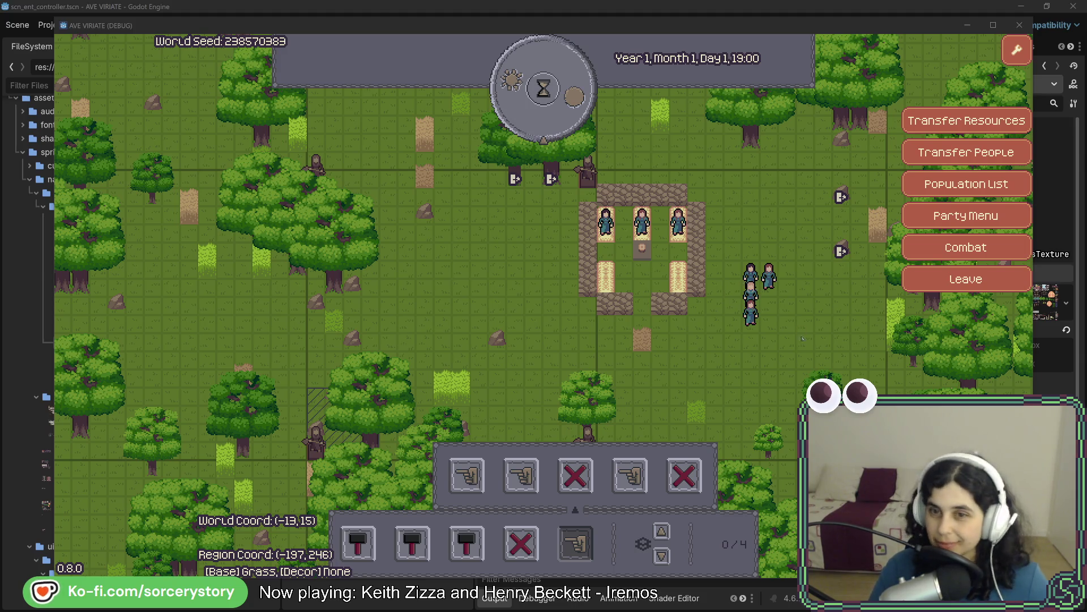
{"action": "key", "text": "w"}
{"action": "key", "text": "d"}
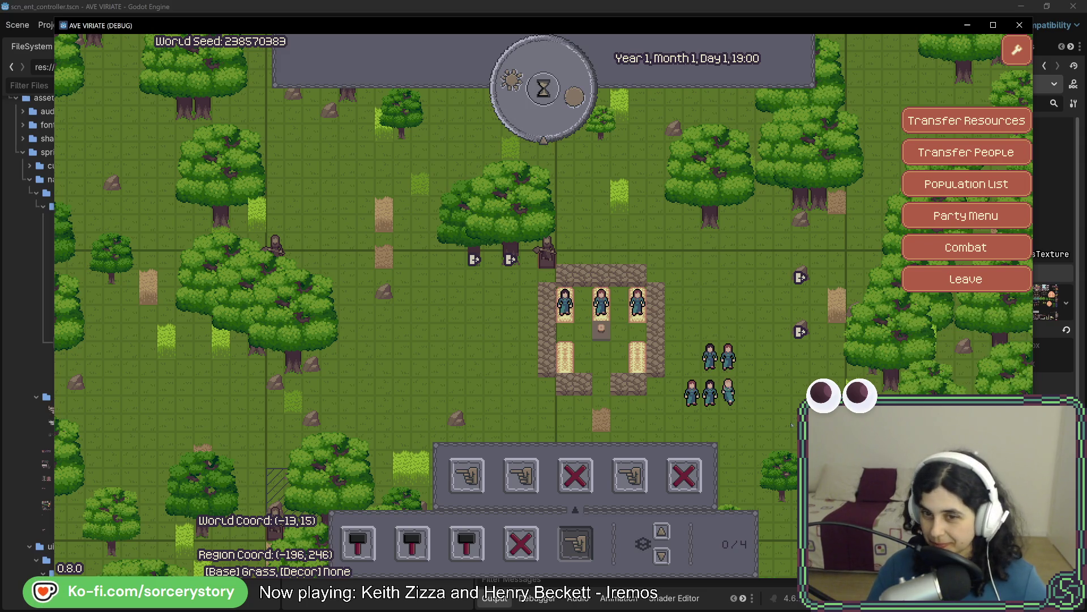
{"action": "key", "text": "s"}
{"action": "key", "text": "w"}
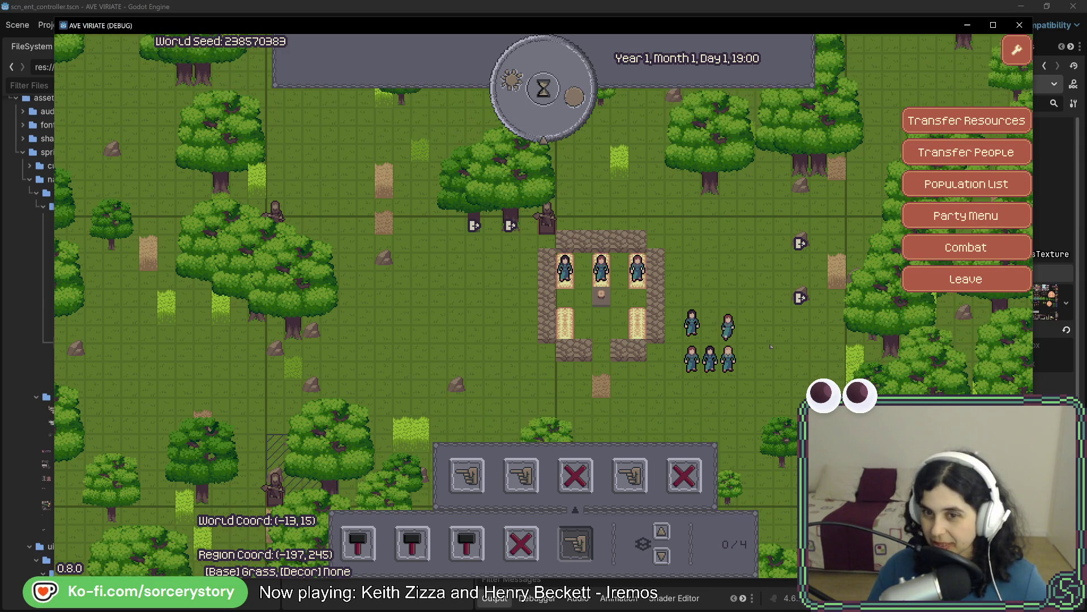
{"action": "key", "text": "w"}
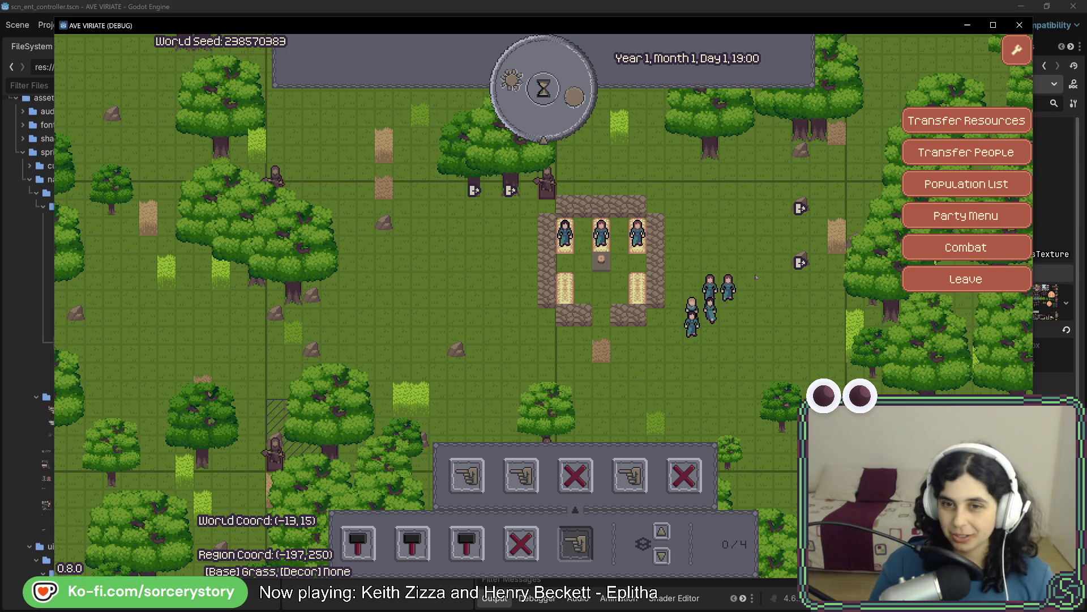
{"action": "left_click_drag", "start_coordinate": [733, 196], "coordinate": [662, 273]}
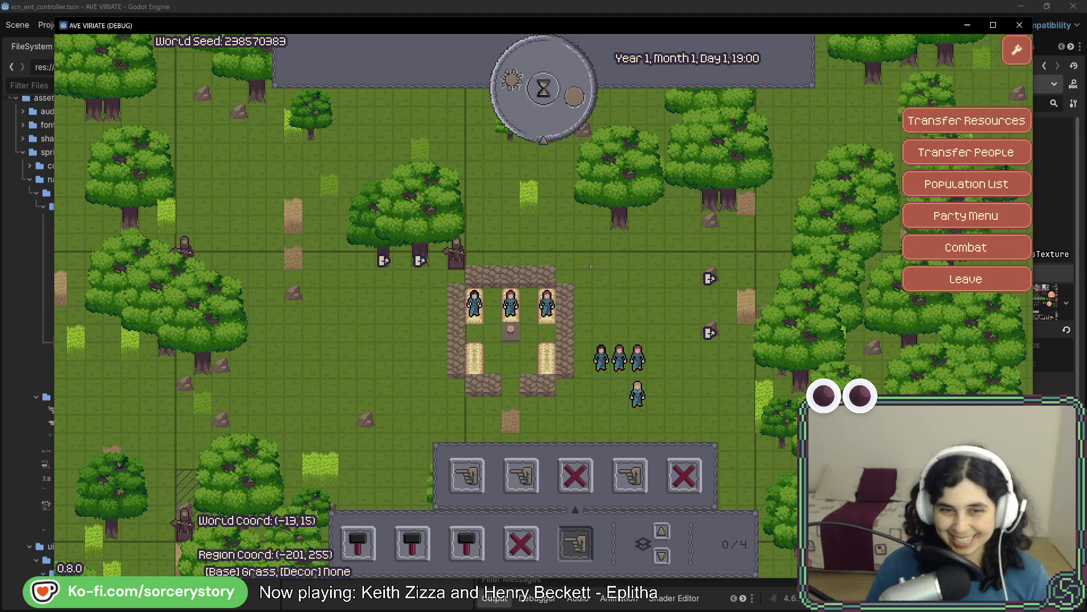
{"action": "key", "text": "s"}
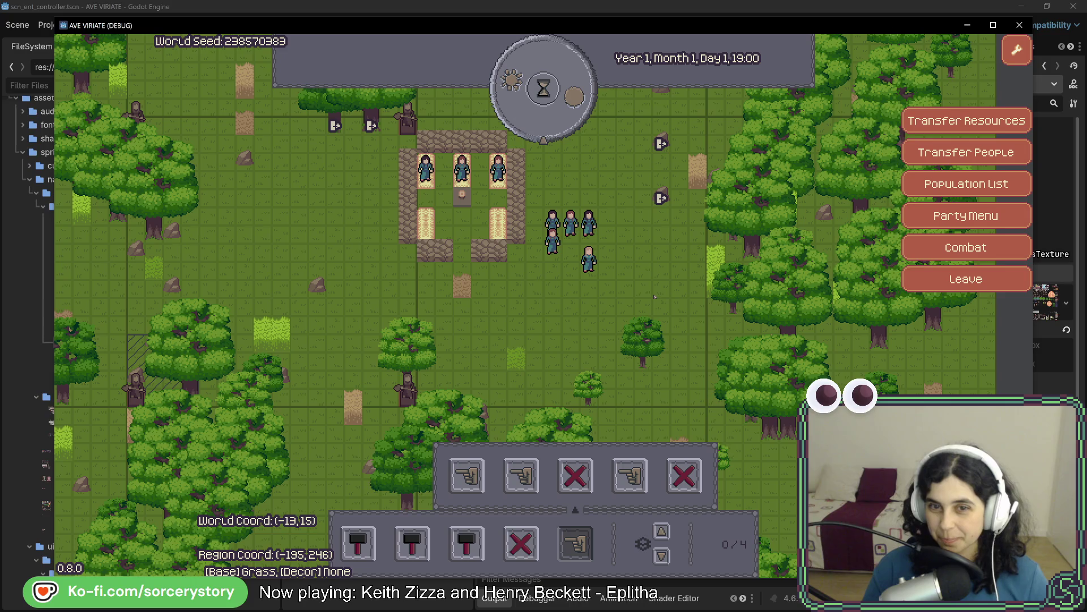
{"action": "key", "text": "a"}
{"action": "key", "text": "w"}
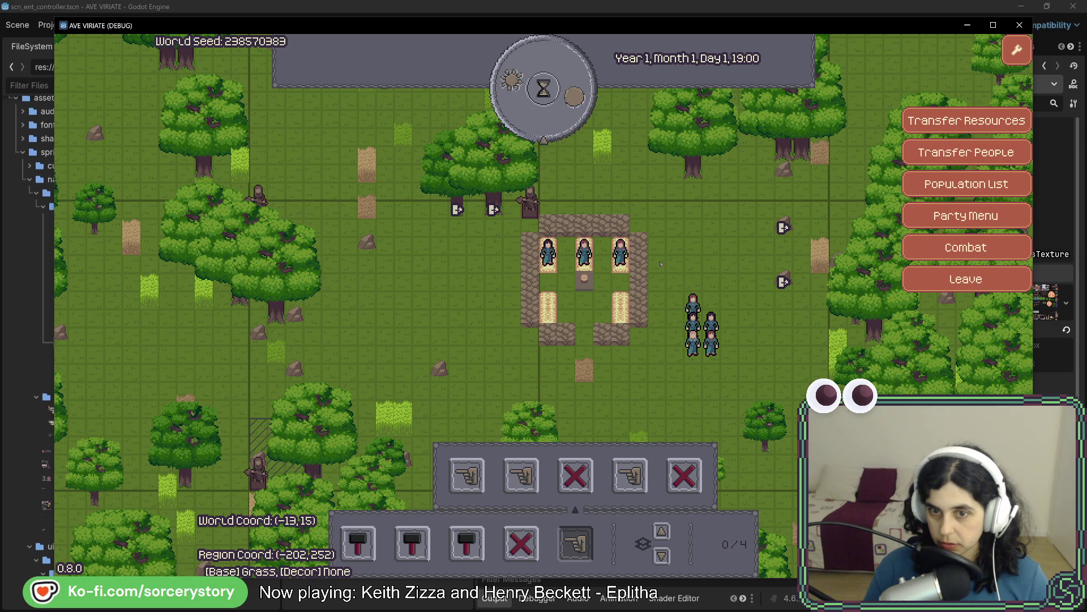
{"action": "left_click", "coordinate": [692, 304]}
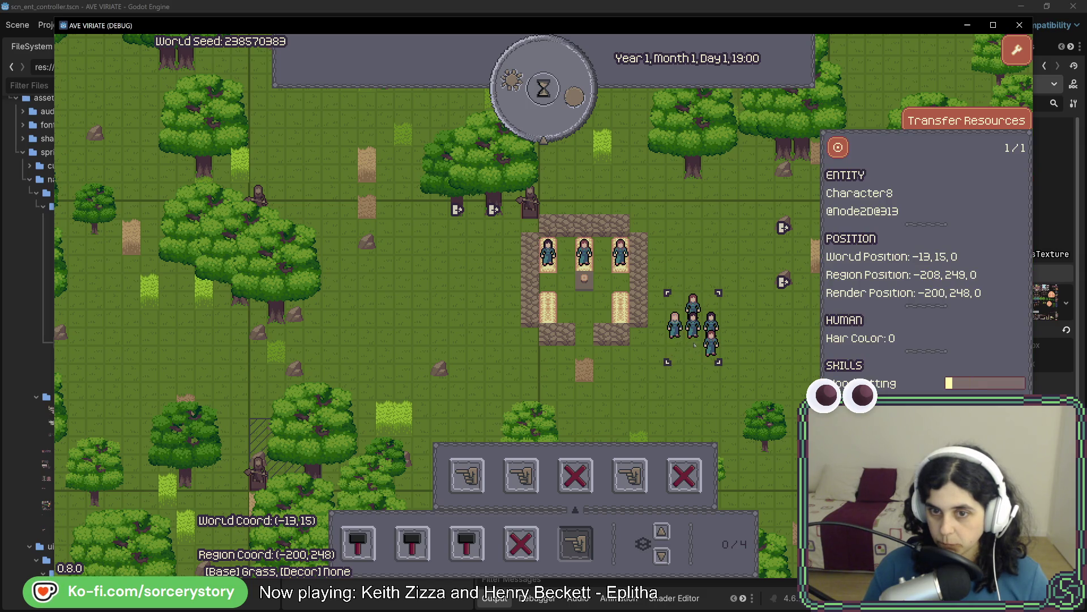
{"action": "left_click", "coordinate": [753, 372]}
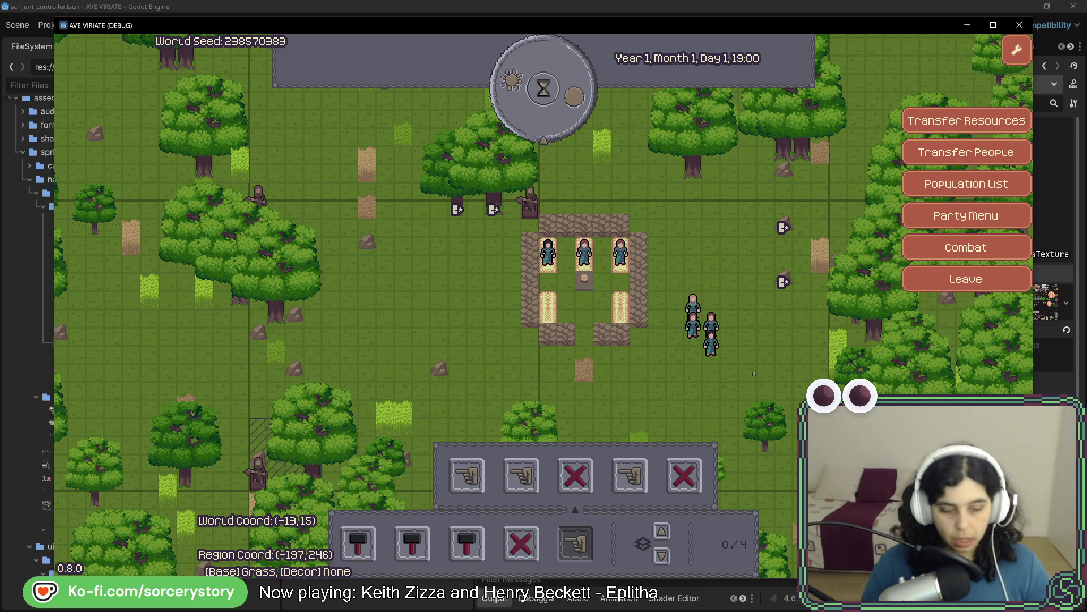
{"action": "key", "text": "alt+Tab"}
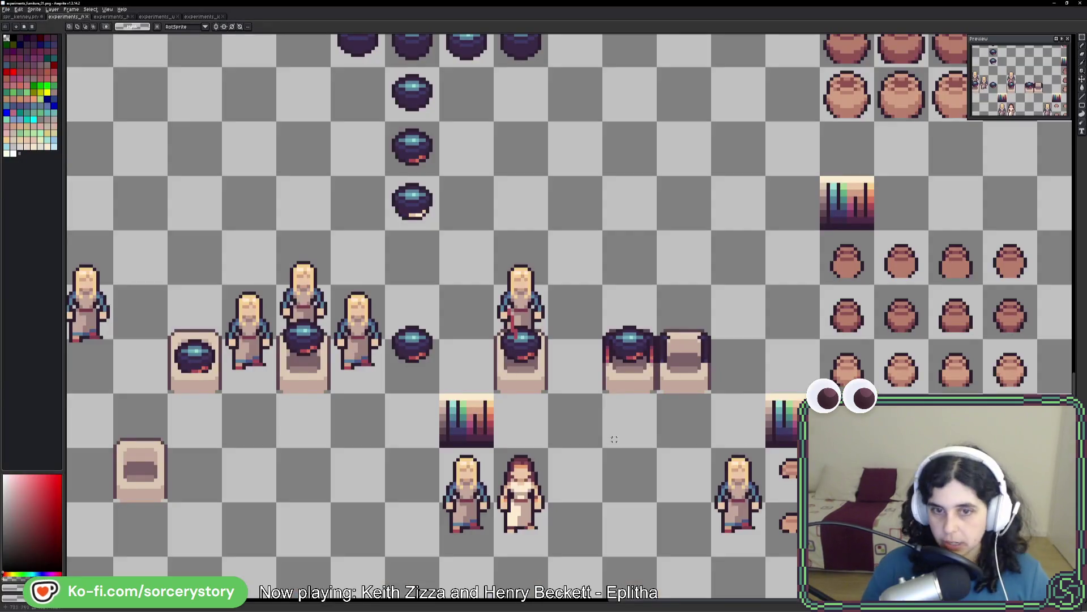
{"action": "scroll", "coordinate": [483, 353], "scroll_direction": "up", "scroll_amount": 2}
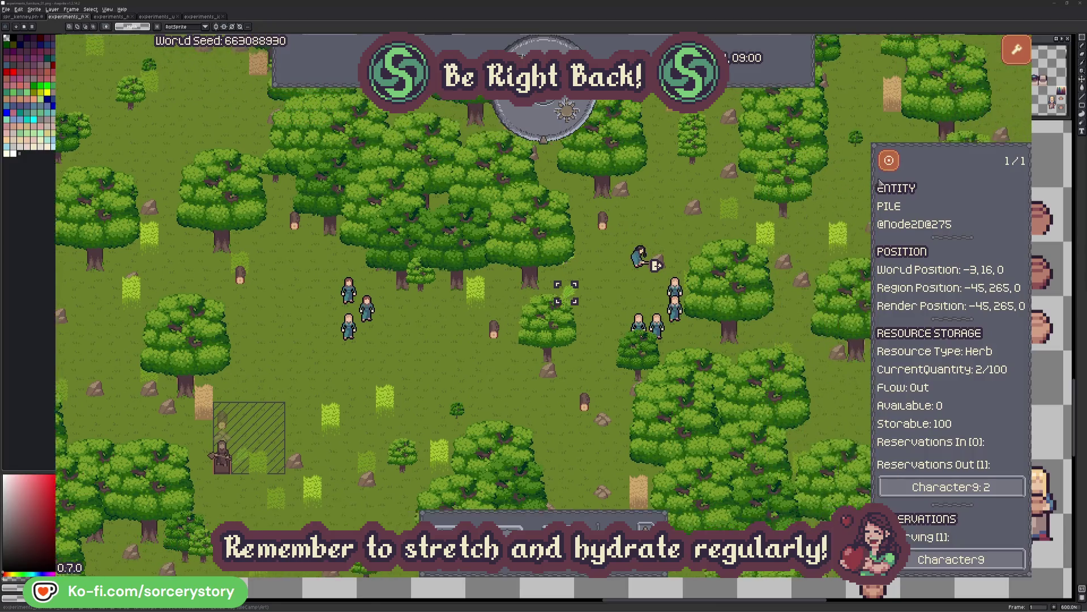
- Inspect a villager, the Wood pile and Character2, centring the view on each
{"action": "left_click", "coordinate": [989, 486]}
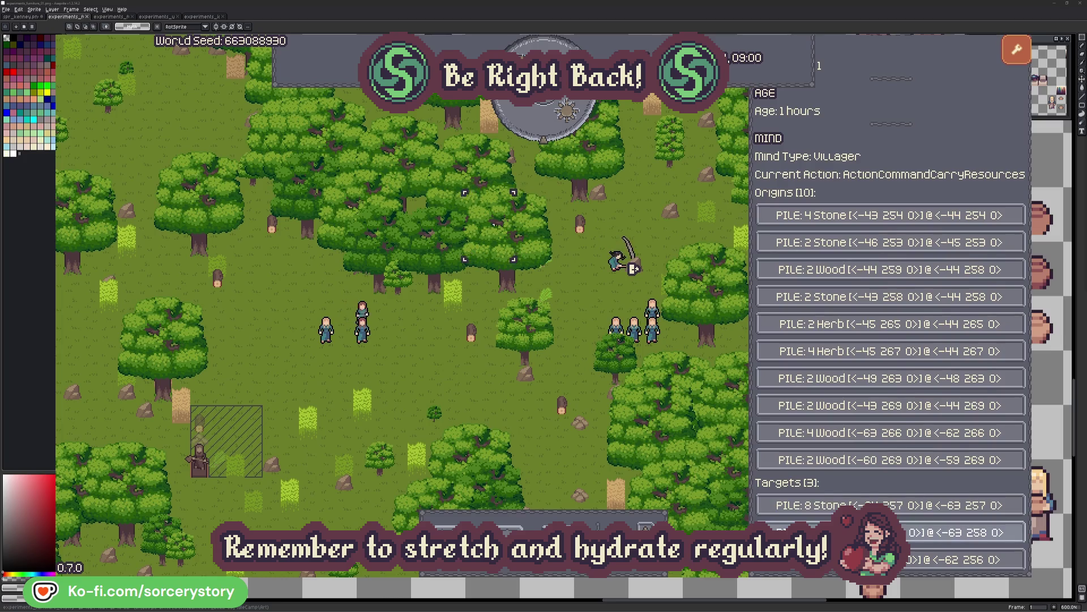
{"action": "left_click", "coordinate": [890, 504]}
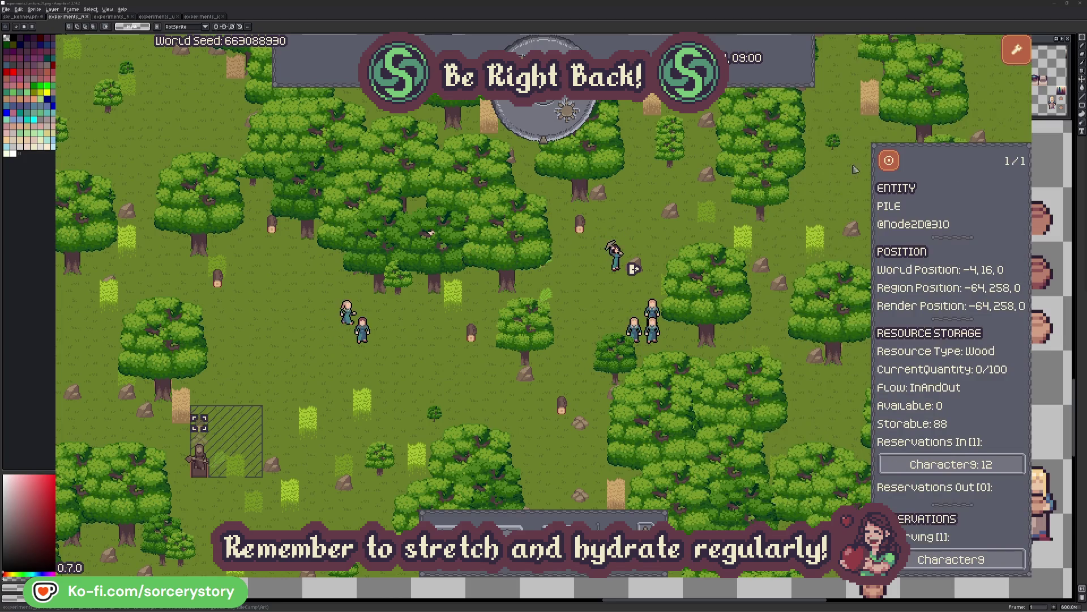
{"action": "left_click", "coordinate": [889, 161]}
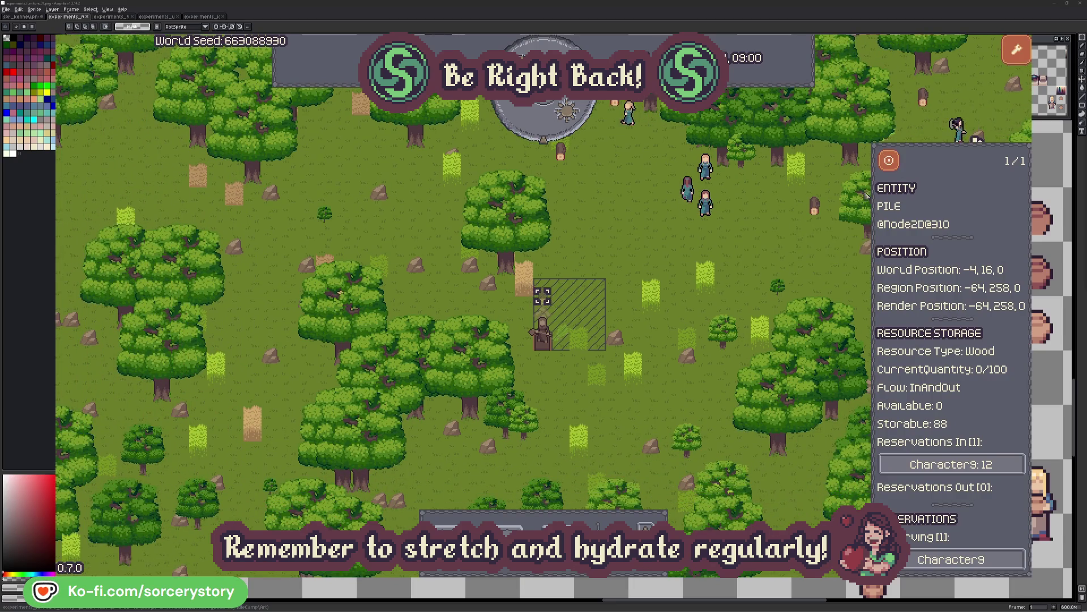
{"action": "left_click", "coordinate": [786, 252]}
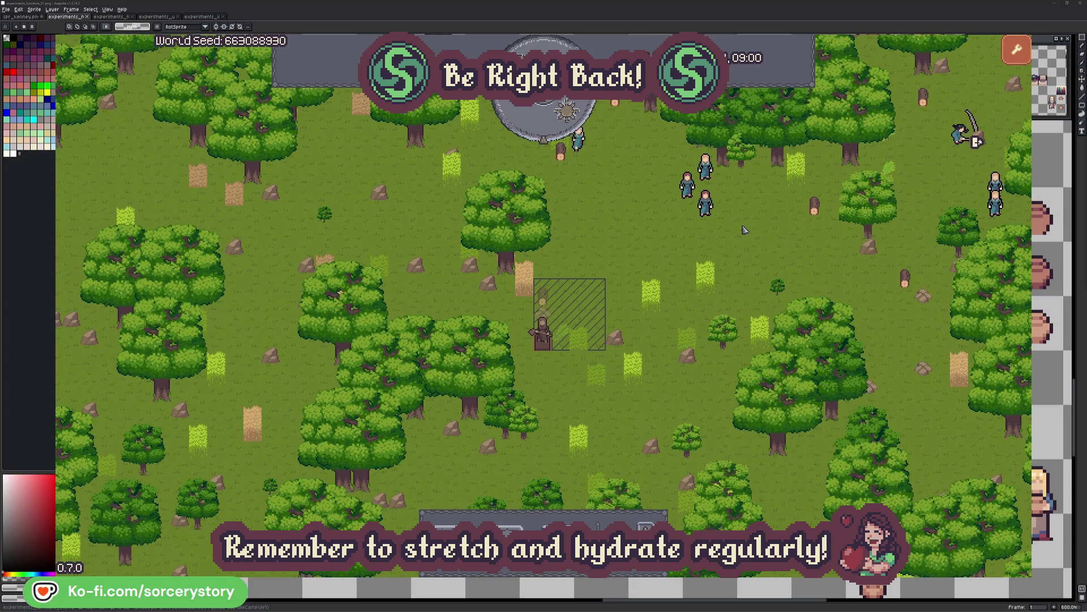
{"action": "left_click", "coordinate": [705, 203]}
{"action": "left_click", "coordinate": [834, 262]}
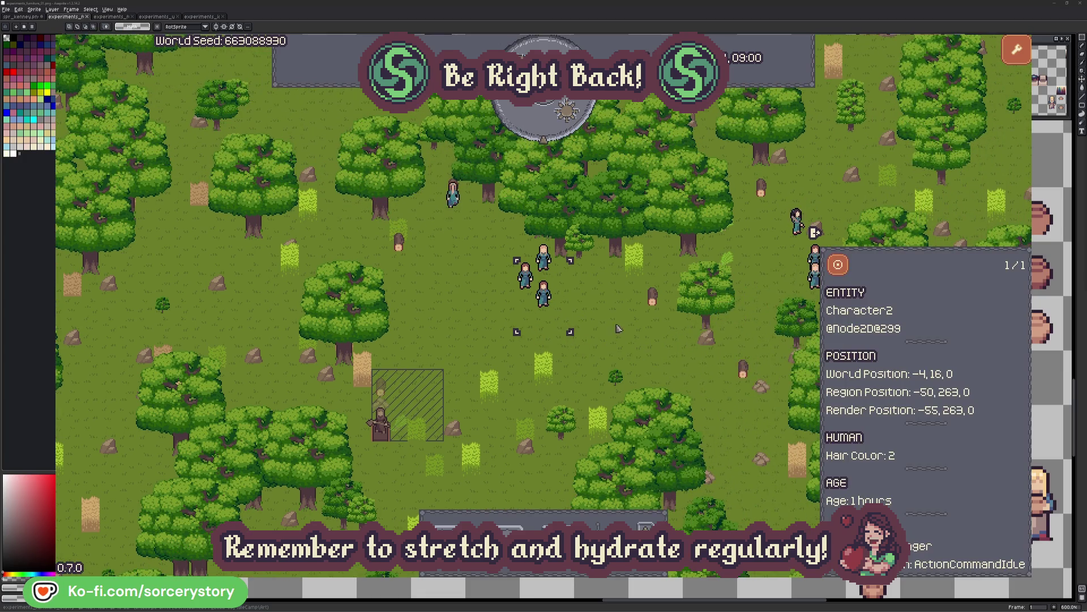
{"action": "left_click", "coordinate": [619, 329]}
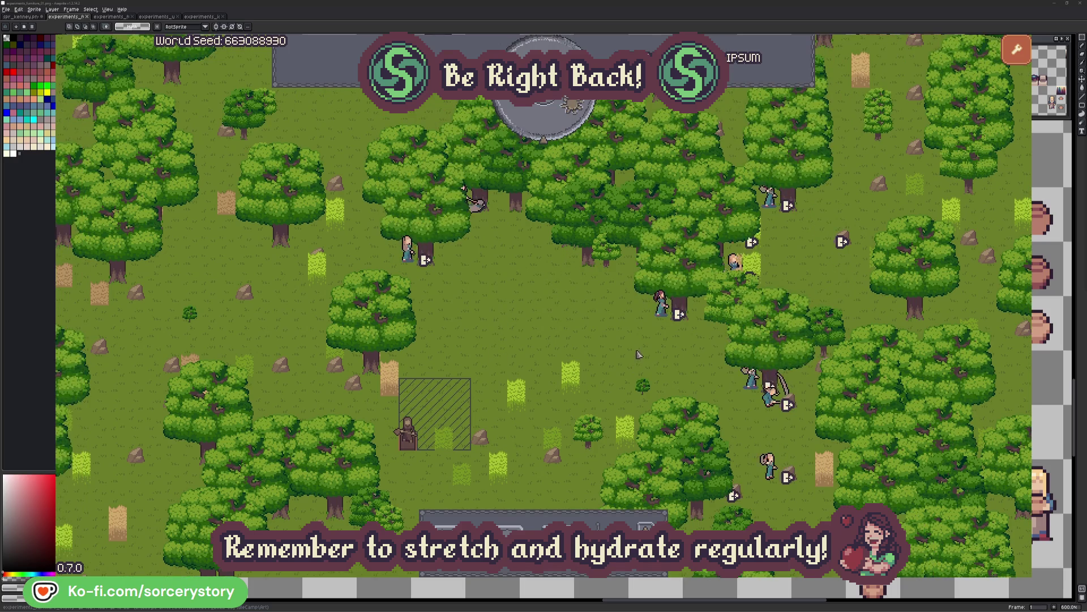
- Follow Character2's and Character0's reservation links to their oak trees and back
{"action": "left_click", "coordinate": [661, 304]}
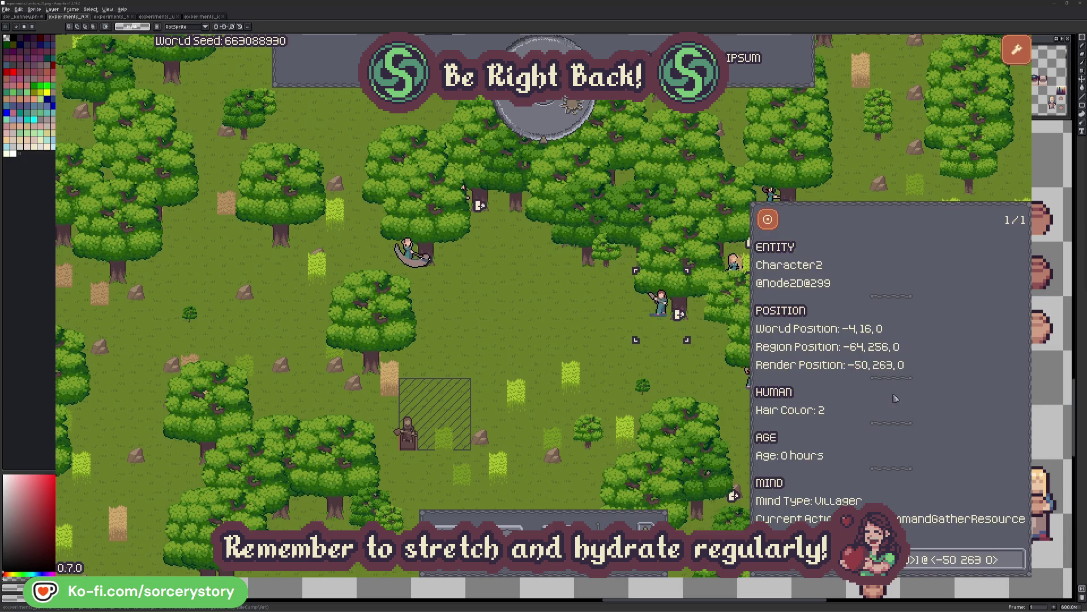
{"action": "left_click", "coordinate": [1019, 567]}
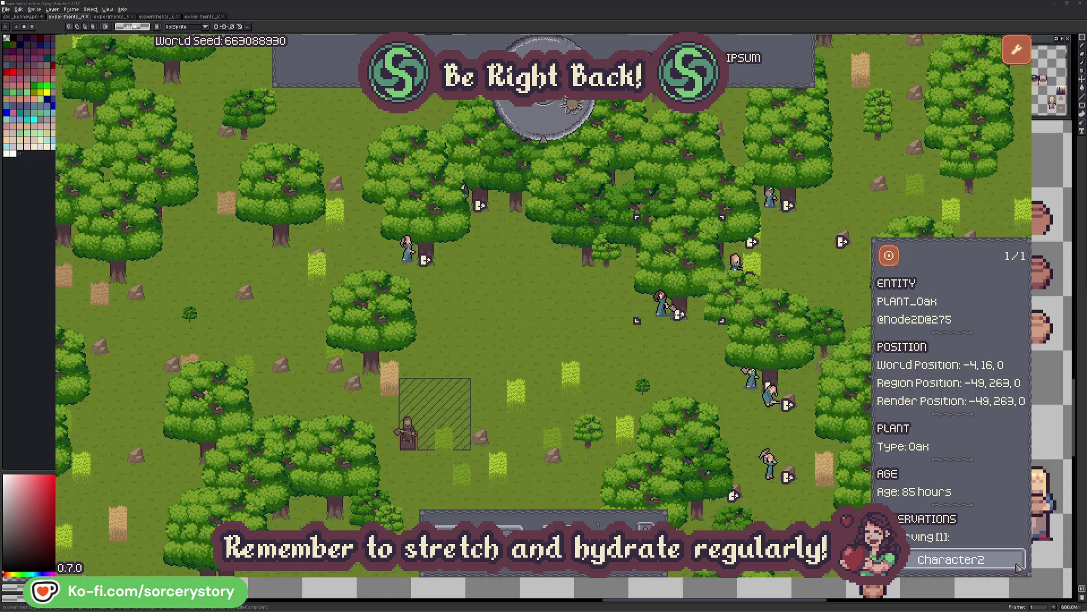
{"action": "left_click", "coordinate": [1019, 567]}
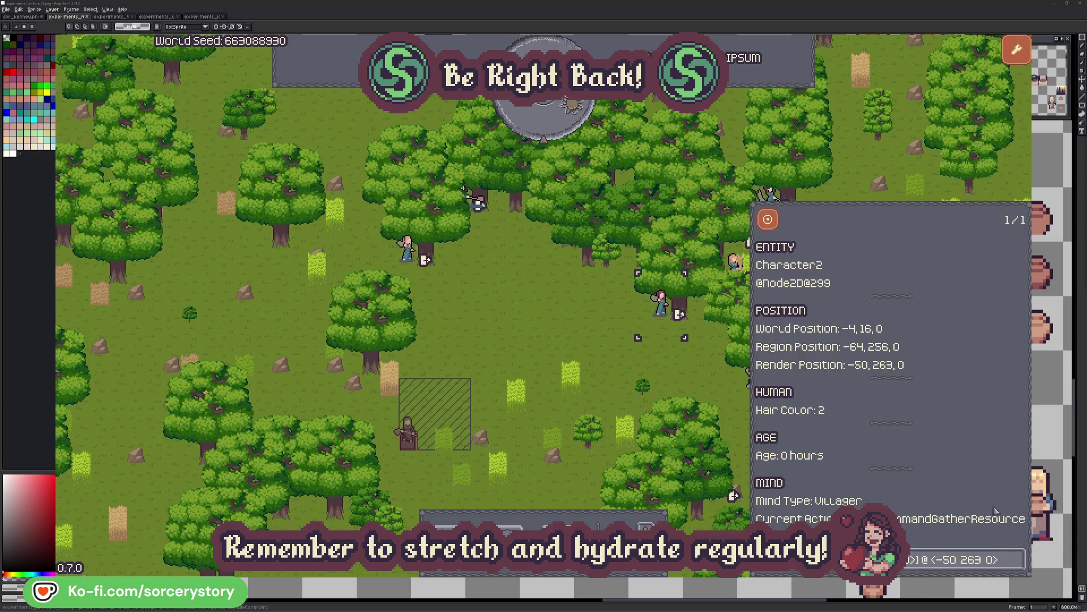
{"action": "left_click", "coordinate": [680, 377]}
{"action": "left_click", "coordinate": [419, 275]}
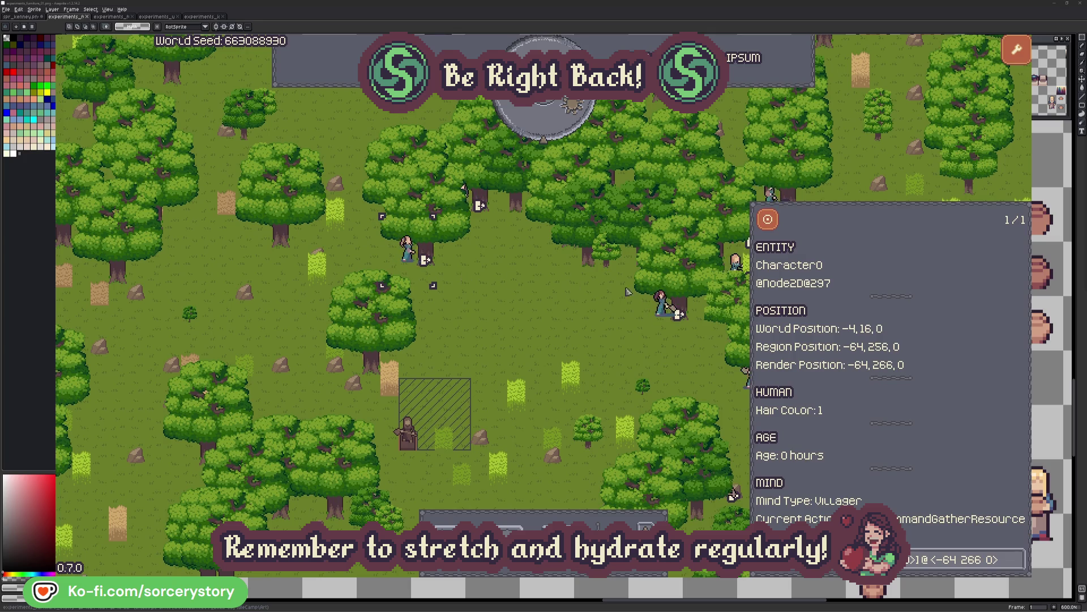
{"action": "left_click", "coordinate": [1019, 559]}
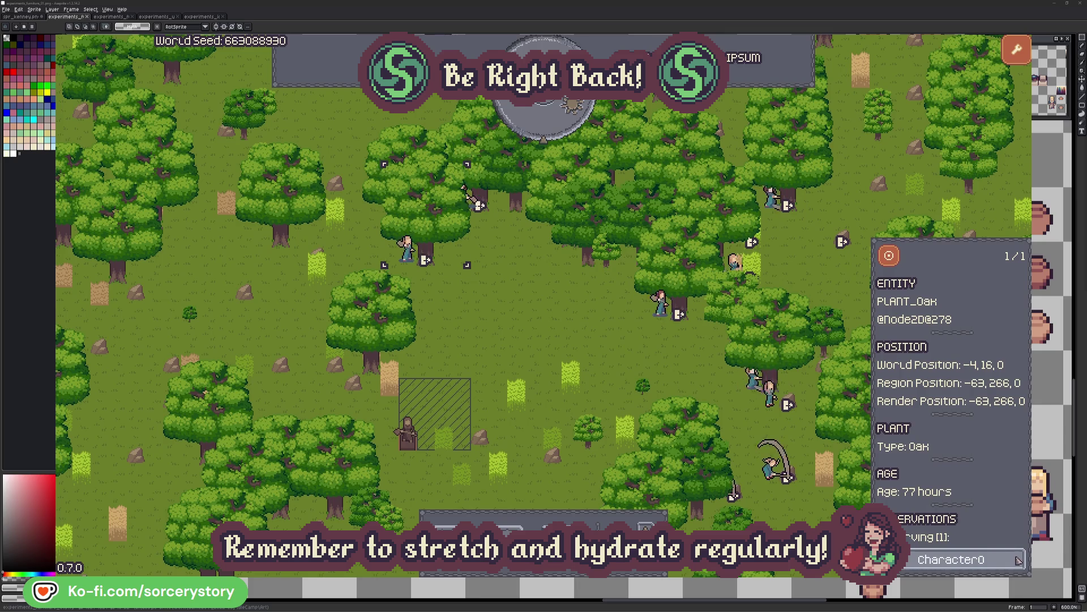
{"action": "left_click", "coordinate": [1019, 560]}
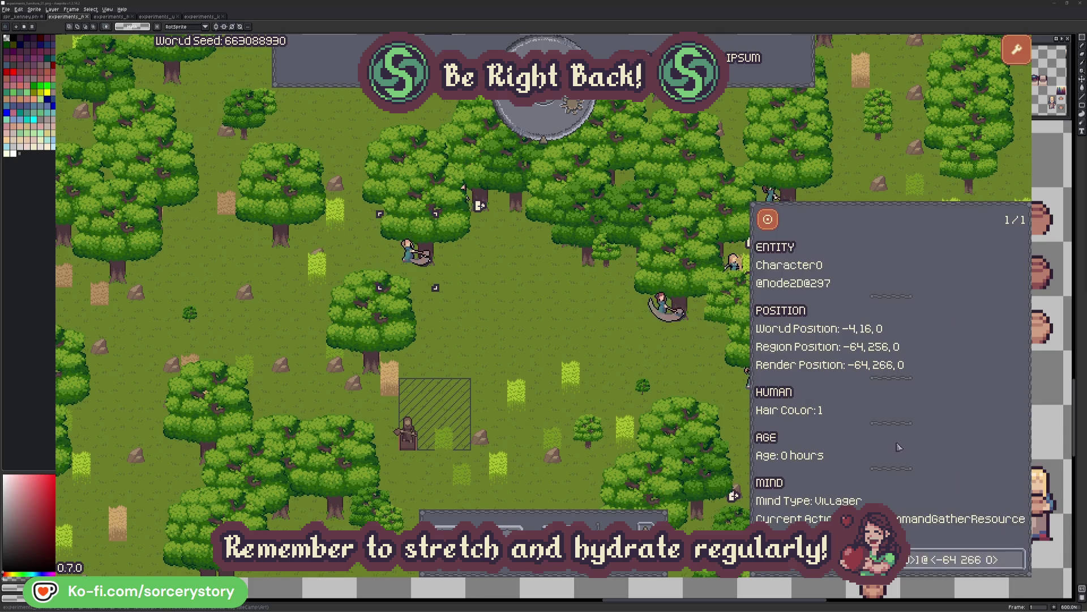
- Advance the clock an hour, inspect the Wood pile, its reserving villager and the Herb pile
{"action": "left_click", "coordinate": [569, 342]}
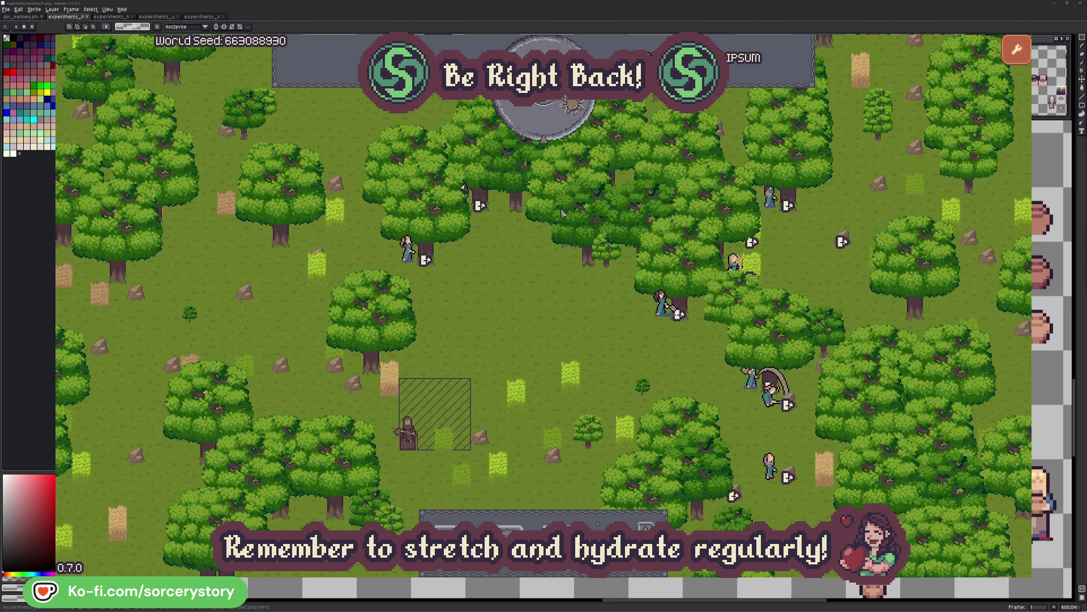
{"action": "left_click", "coordinate": [553, 127]}
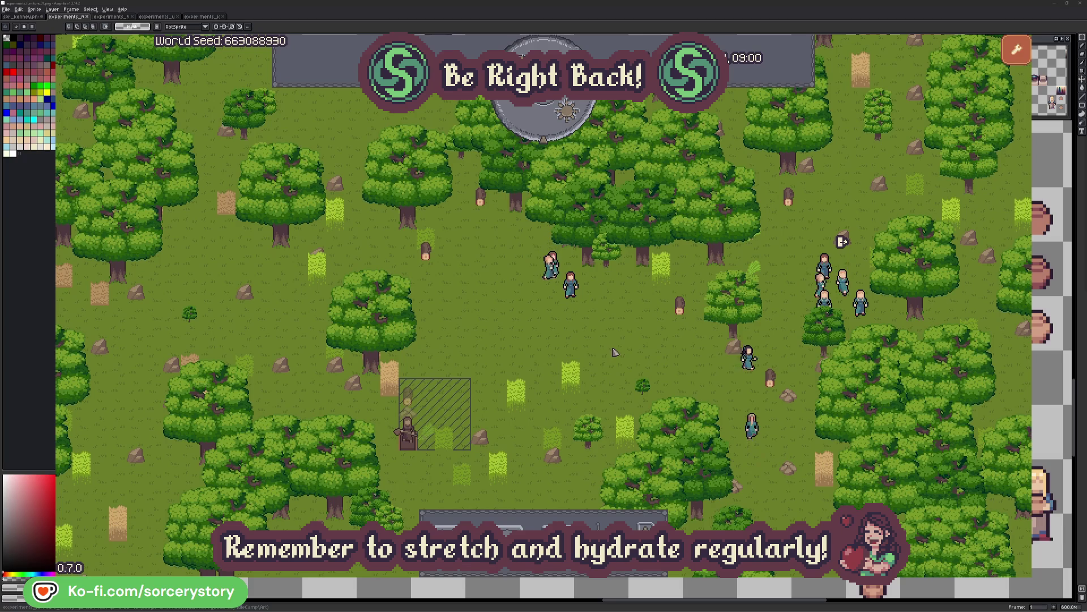
{"action": "left_click", "coordinate": [409, 397]}
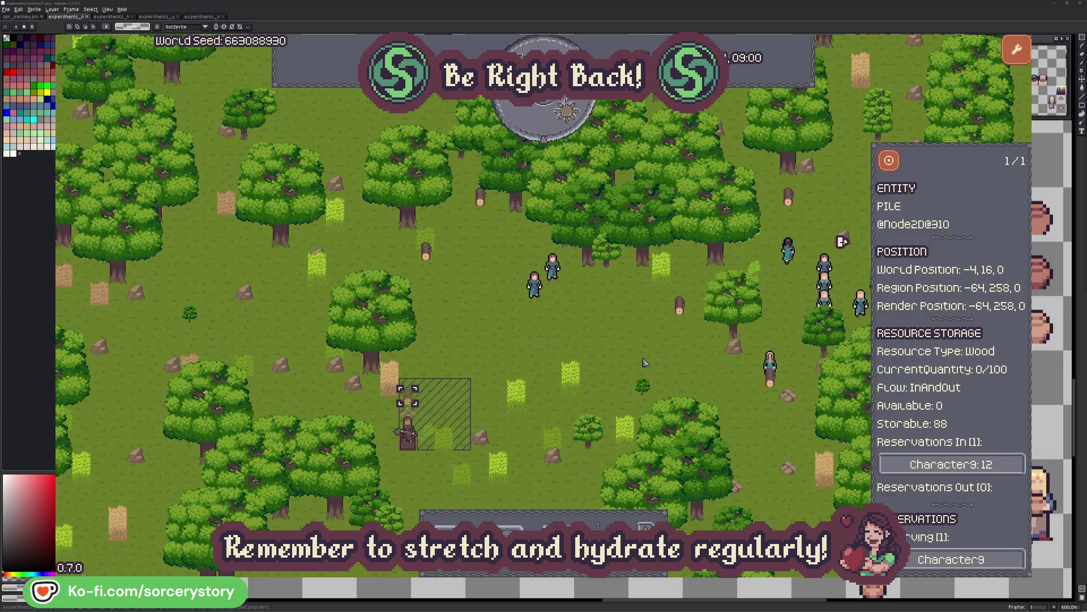
{"action": "left_click", "coordinate": [1000, 464]}
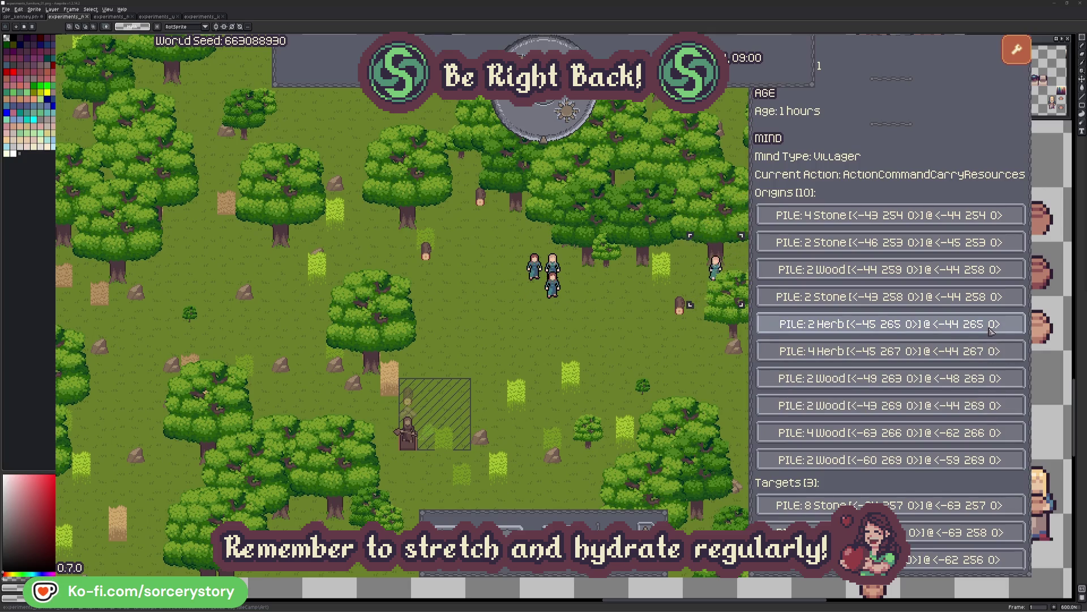
{"action": "left_click", "coordinate": [991, 330]}
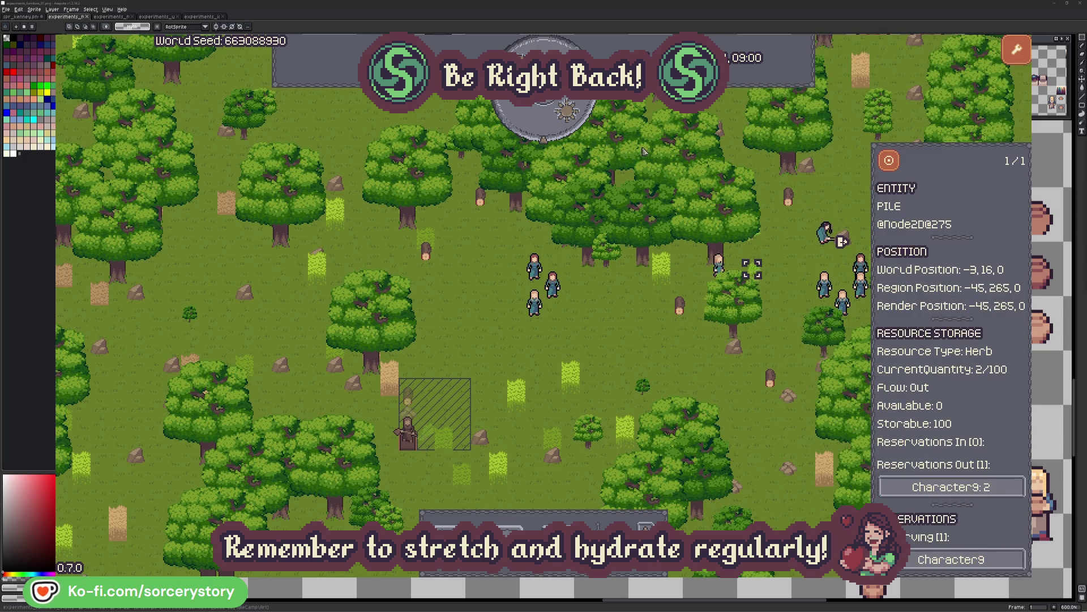
{"action": "left_click", "coordinate": [889, 160]}
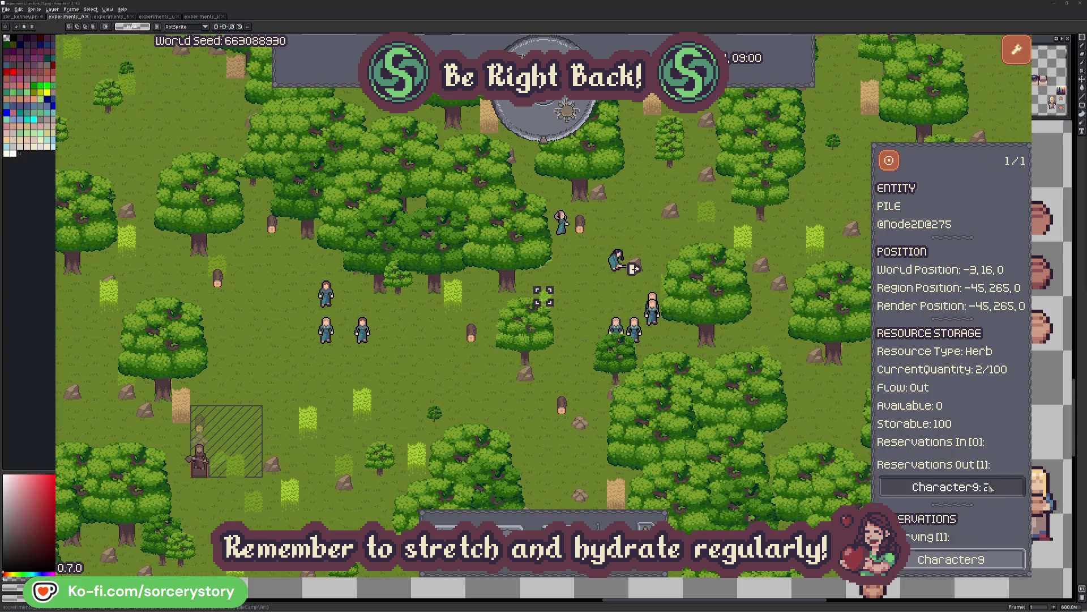
- Follow the Herb pile's villager back to the Wood pile, then centre on a settler at the map's right
{"action": "left_click", "coordinate": [986, 486]}
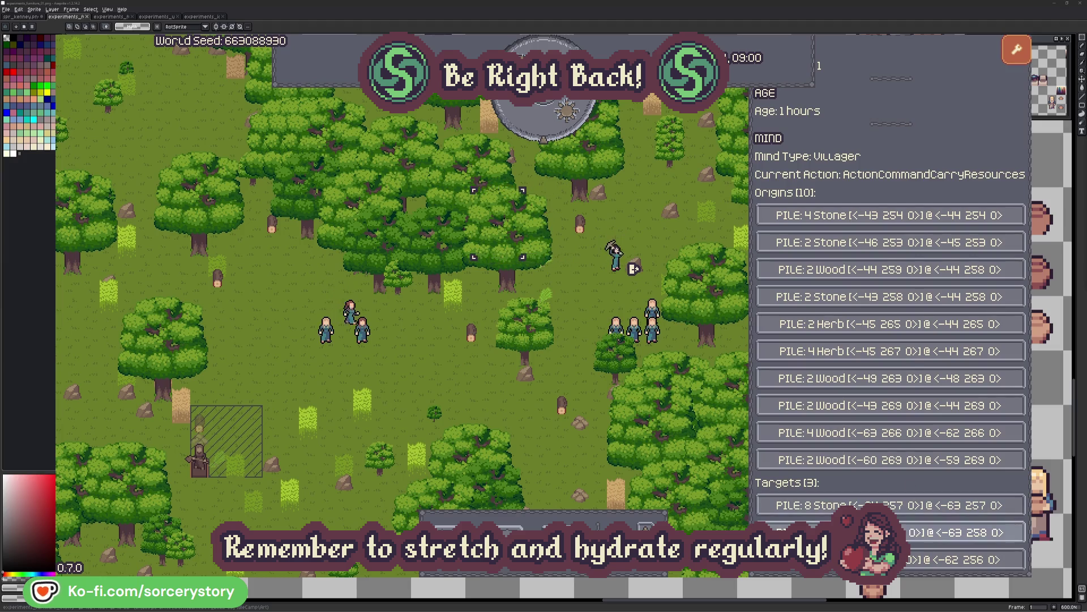
{"action": "left_click", "coordinate": [934, 532]}
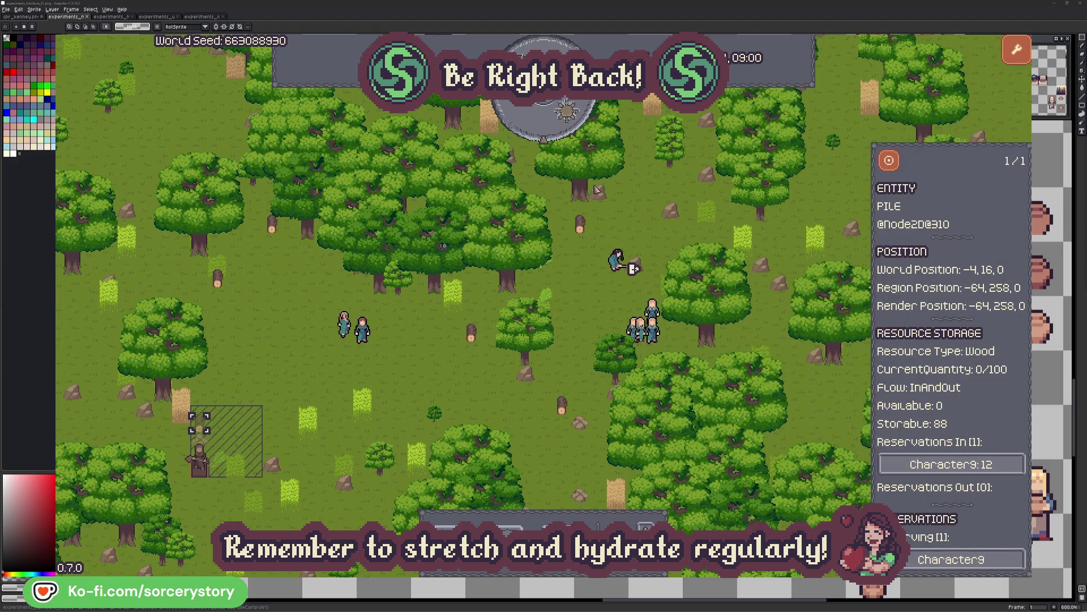
{"action": "left_click", "coordinate": [889, 162]}
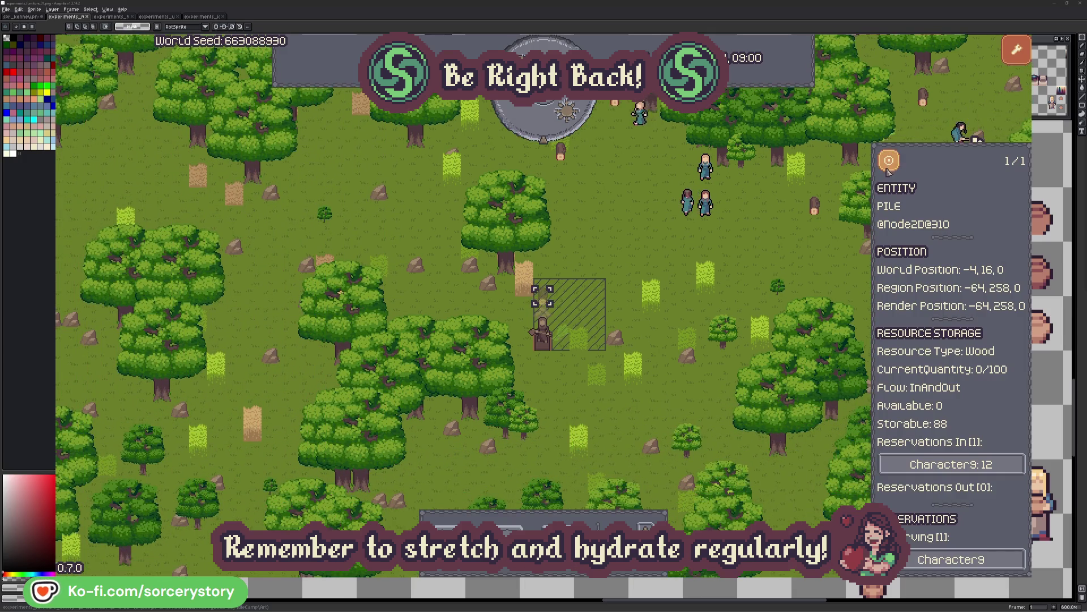
{"action": "left_click", "coordinate": [800, 249]}
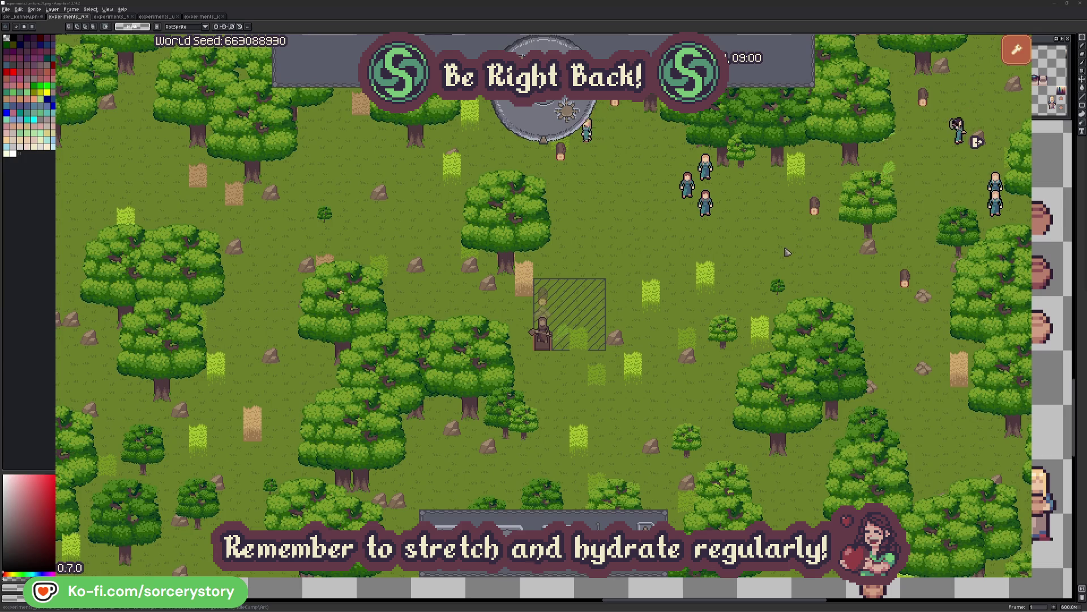
{"action": "left_click", "coordinate": [709, 209]}
{"action": "left_click", "coordinate": [838, 264]}
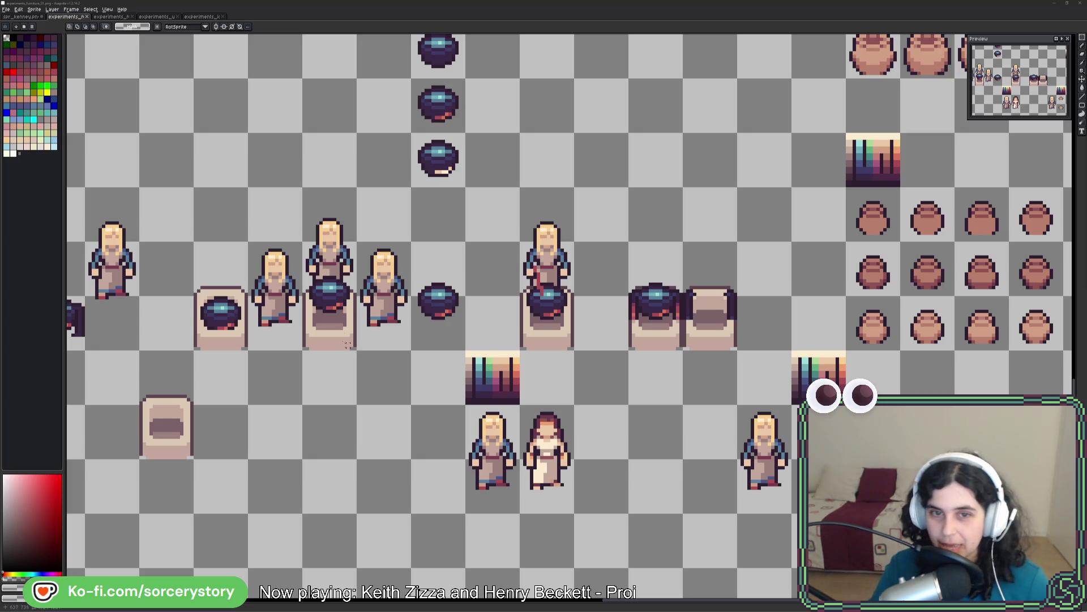
{"action": "scroll", "coordinate": [453, 313], "scroll_direction": "up", "scroll_amount": 3}
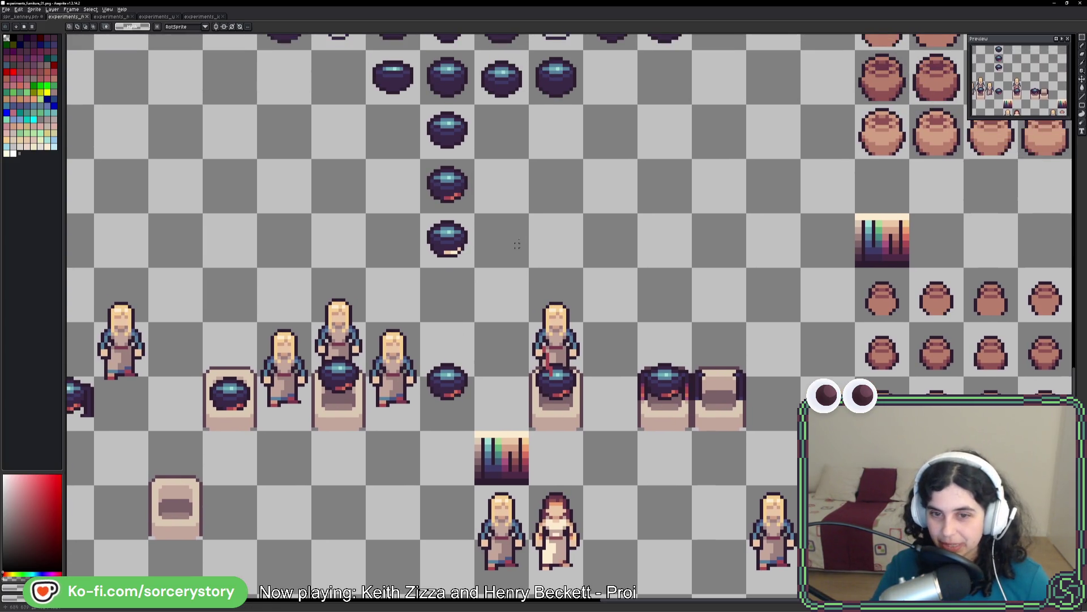
{"action": "scroll", "coordinate": [534, 257], "scroll_direction": "up", "scroll_amount": 2}
- Pan over the settler, pot, bed and loom sprites, then bring the running game back to front
{"action": "mouse_move", "coordinate": [522, 270]}
{"action": "left_mouse_down"}
{"action": "mouse_move", "coordinate": [711, 232]}
{"action": "mouse_move", "coordinate": [656, 283]}
{"action": "mouse_move", "coordinate": [403, 298]}
{"action": "left_mouse_up"}
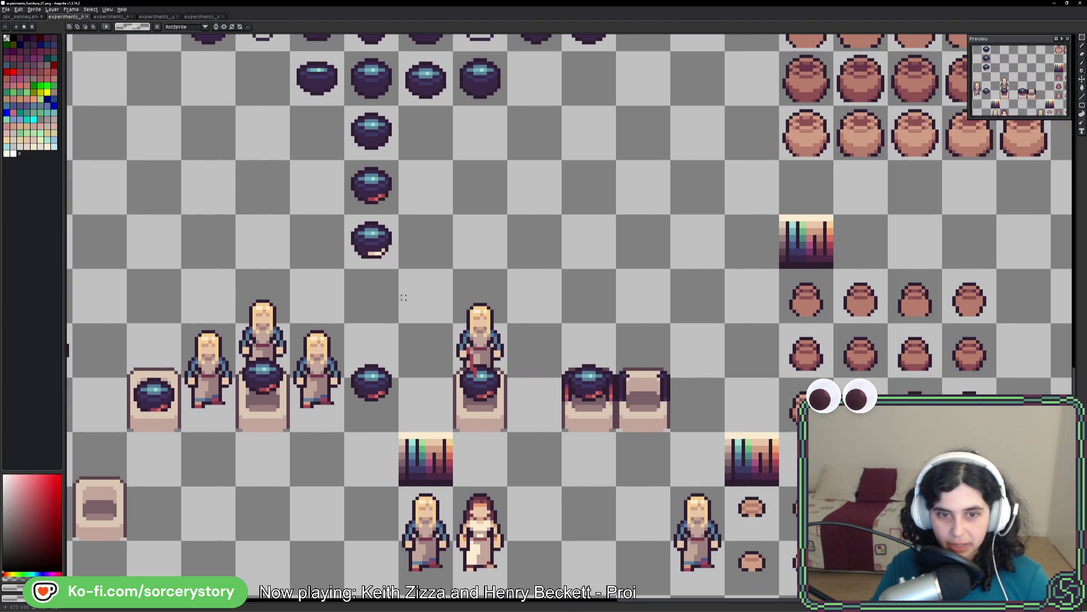
{"action": "mouse_move", "coordinate": [454, 208]}
{"action": "left_mouse_down"}
{"action": "mouse_move", "coordinate": [454, 314]}
{"action": "mouse_move", "coordinate": [477, 240]}
{"action": "left_mouse_up"}
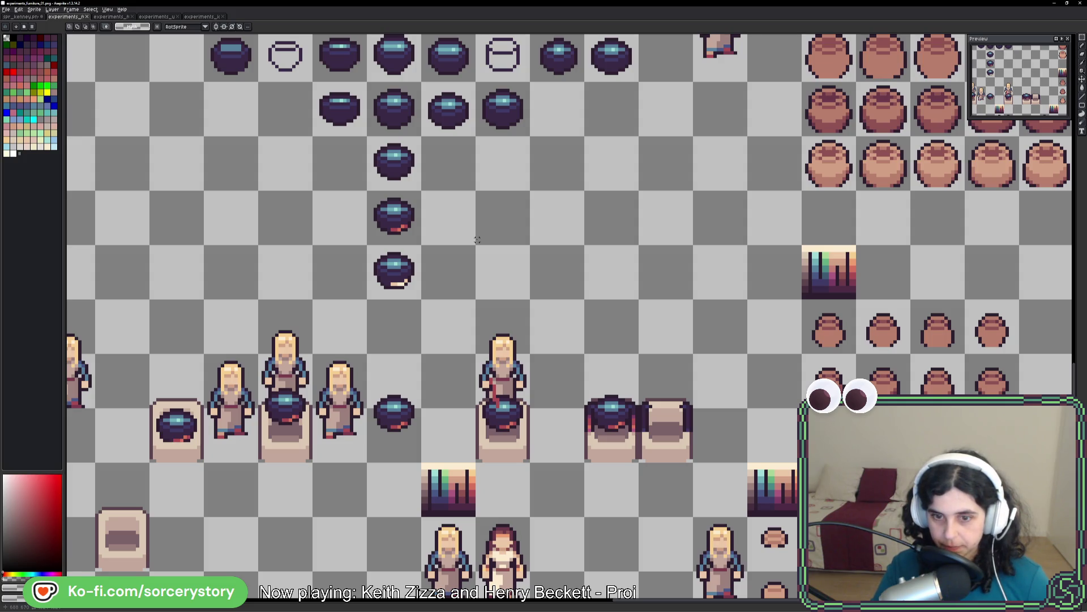
{"action": "left_click_drag", "start_coordinate": [606, 372], "coordinate": [607, 277]}
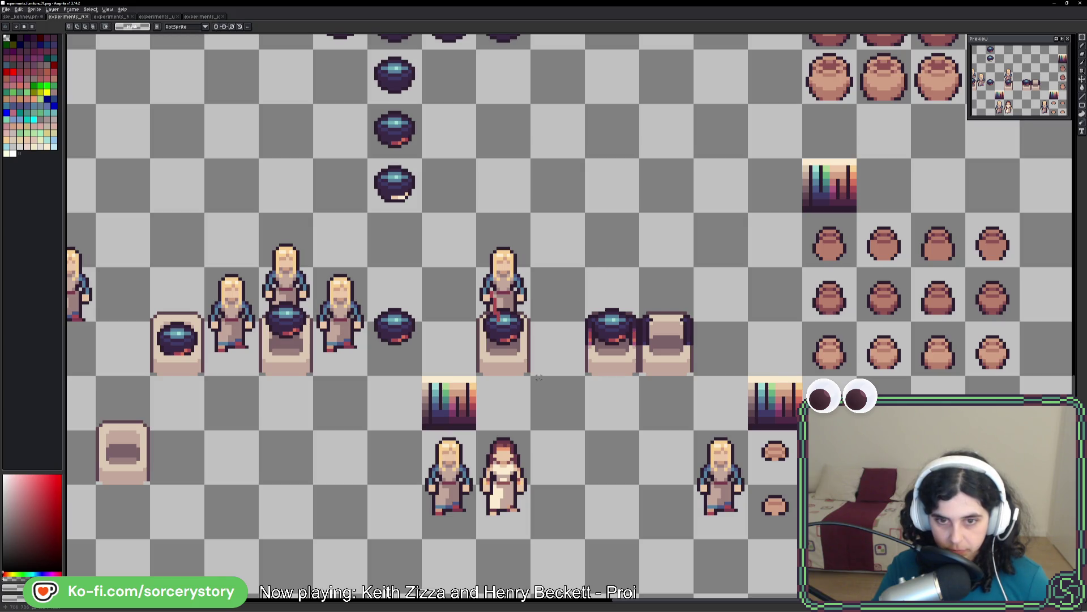
{"action": "mouse_move", "coordinate": [538, 377]}
{"action": "left_mouse_down"}
{"action": "mouse_move", "coordinate": [549, 258]}
{"action": "mouse_move", "coordinate": [584, 350]}
{"action": "left_mouse_up"}
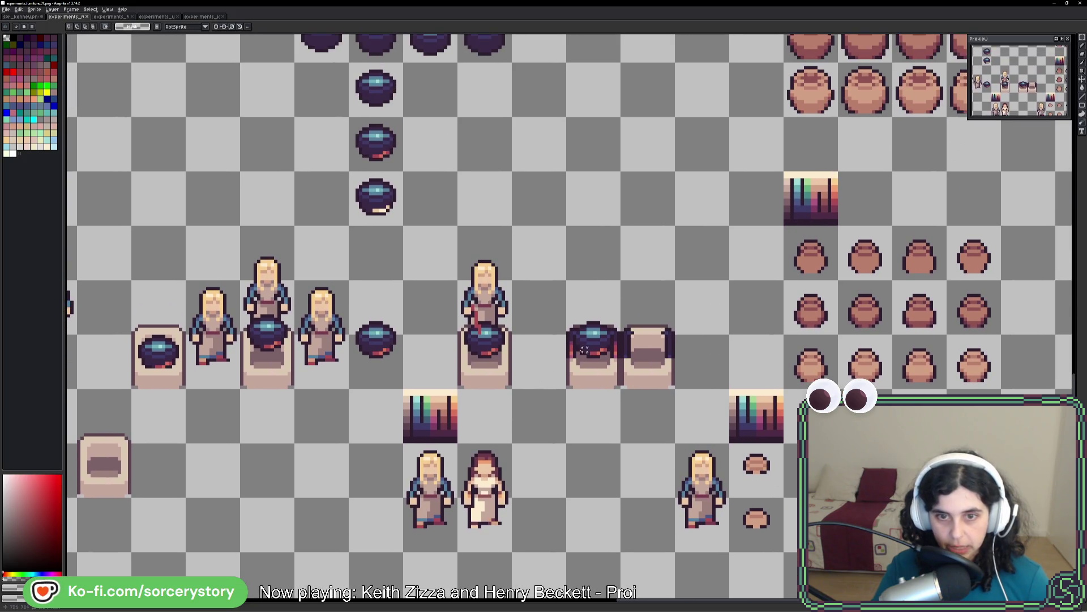
{"action": "left_click_drag", "start_coordinate": [591, 194], "coordinate": [548, 374]}
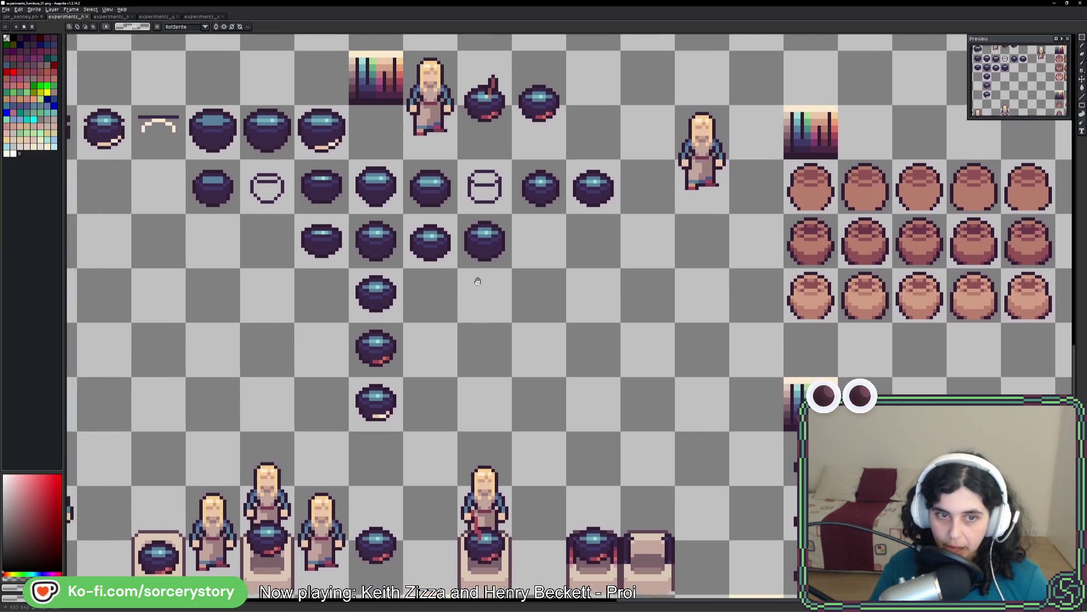
{"action": "mouse_move", "coordinate": [444, 221]}
{"action": "left_mouse_down"}
{"action": "mouse_move", "coordinate": [524, 363]}
{"action": "mouse_move", "coordinate": [610, 407]}
{"action": "left_mouse_up"}
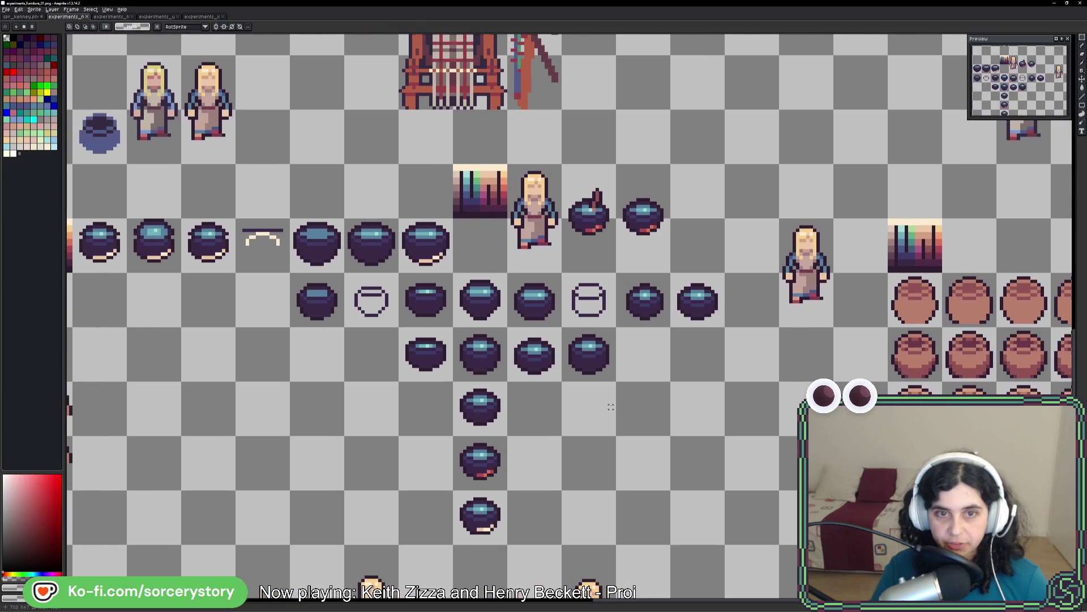
{"action": "left_click_drag", "start_coordinate": [692, 173], "coordinate": [706, 337]}
{"action": "key", "text": "i"}
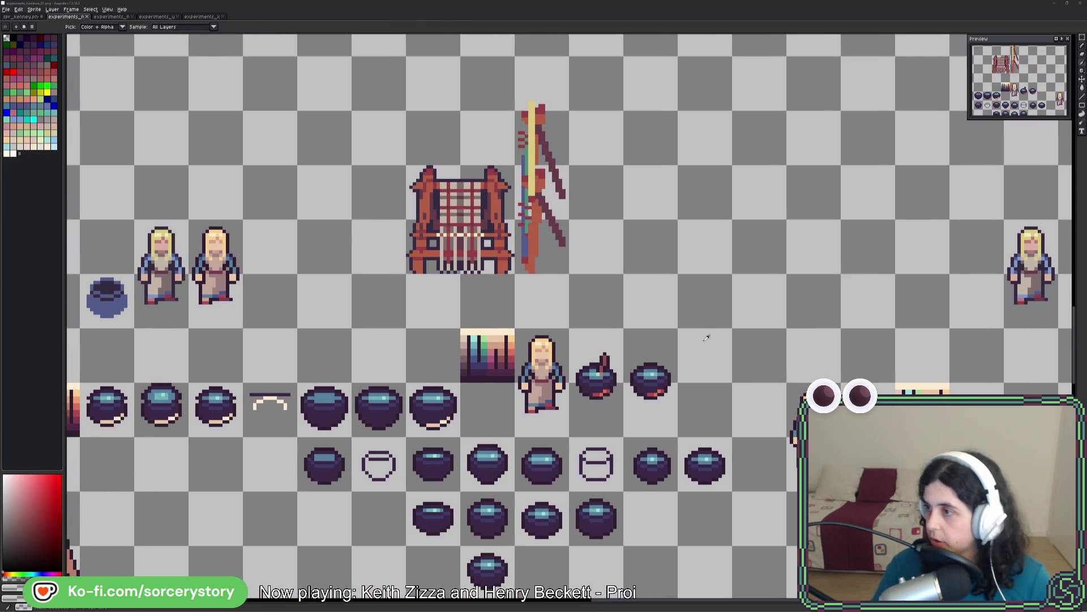
{"action": "key", "text": "alt+Tab"}
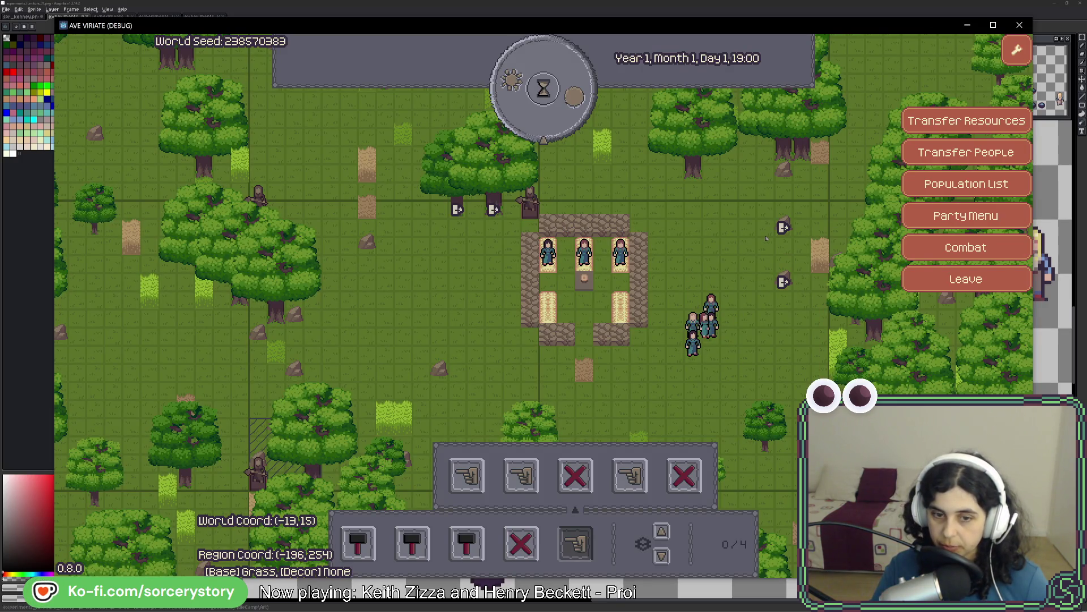
- Close the Decorate sub-panel, refocus the game, and pan the map east of the bedroom
{"action": "left_click", "coordinate": [575, 544]}
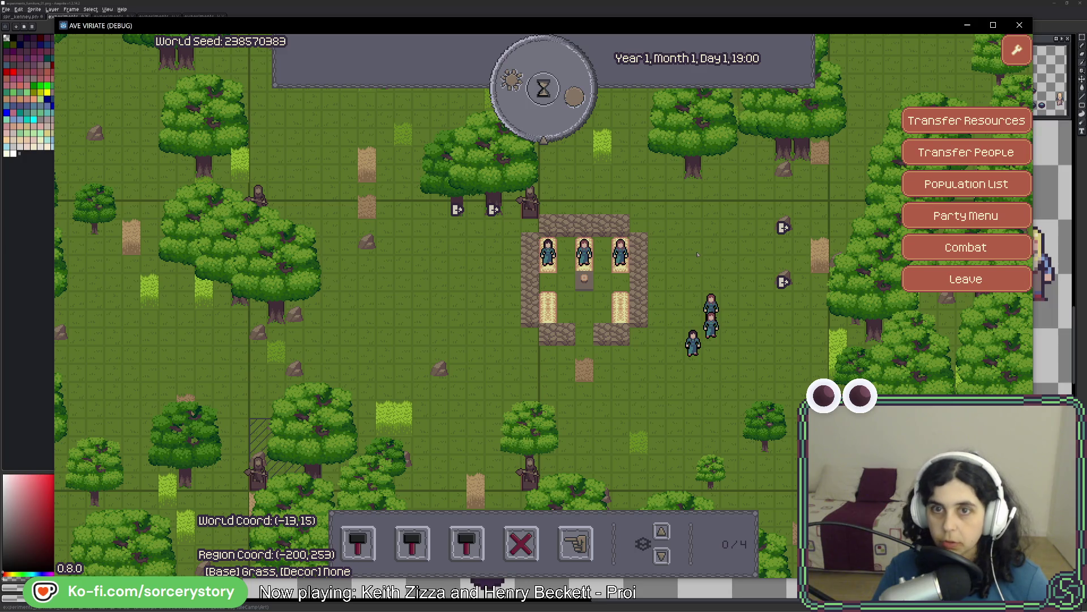
{"action": "key", "text": "alt+Tab"}
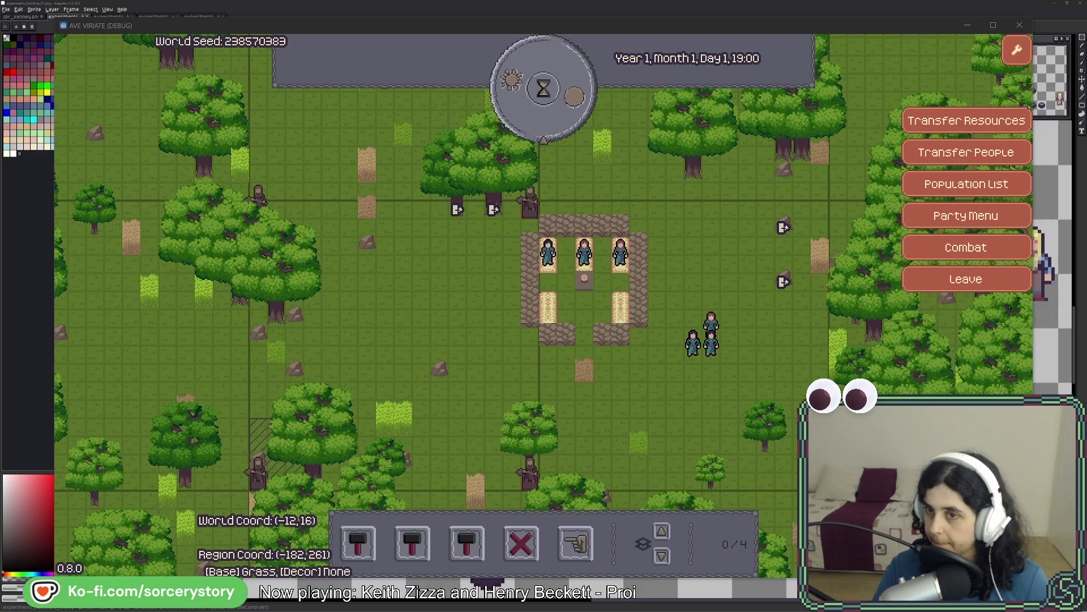
{"action": "left_click", "coordinate": [651, 418]}
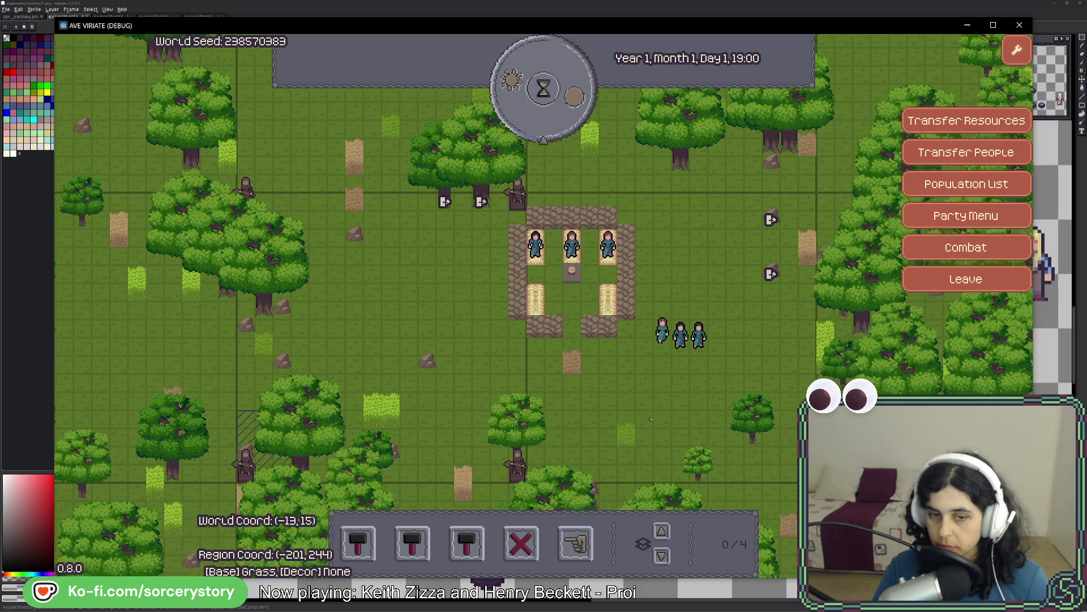
{"action": "key", "text": "d"}
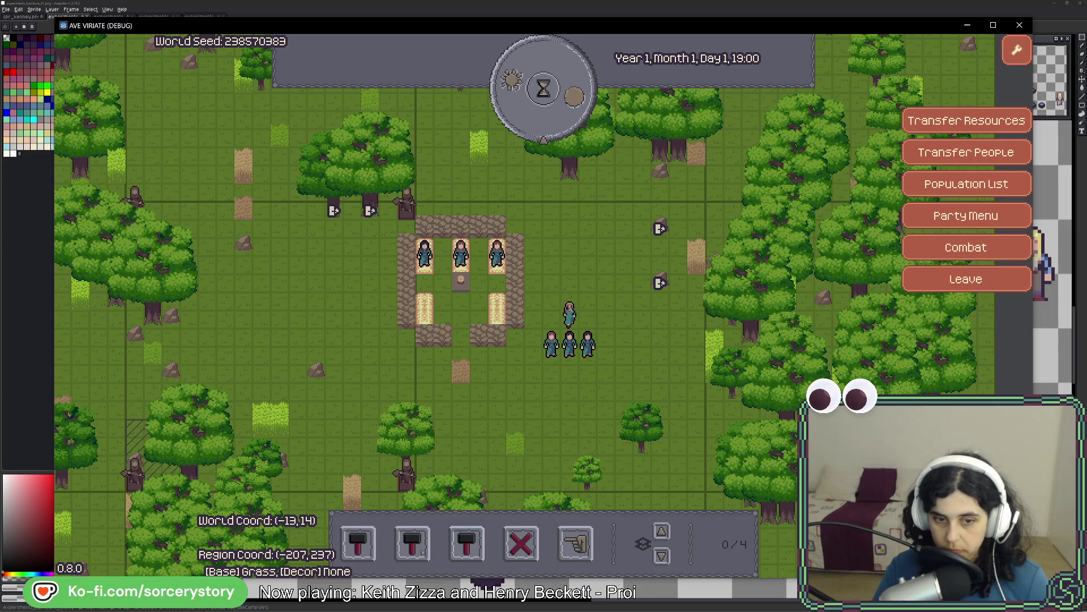
- Pass a few hours overnight and place a second bedroom blueprint east of the first
{"action": "left_click", "coordinate": [413, 543]}
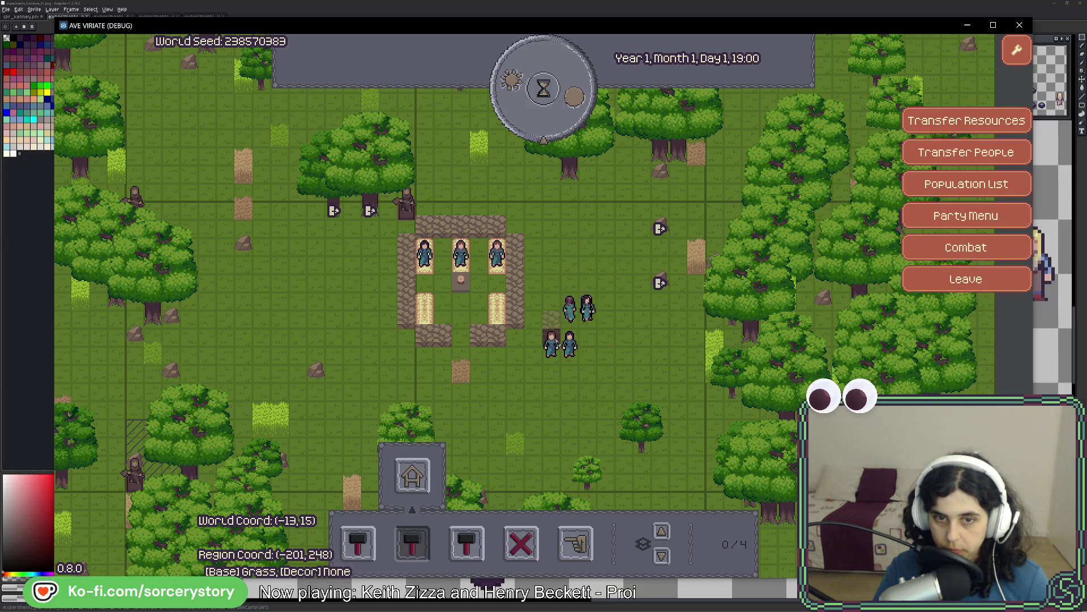
{"action": "left_click", "coordinate": [567, 88]}
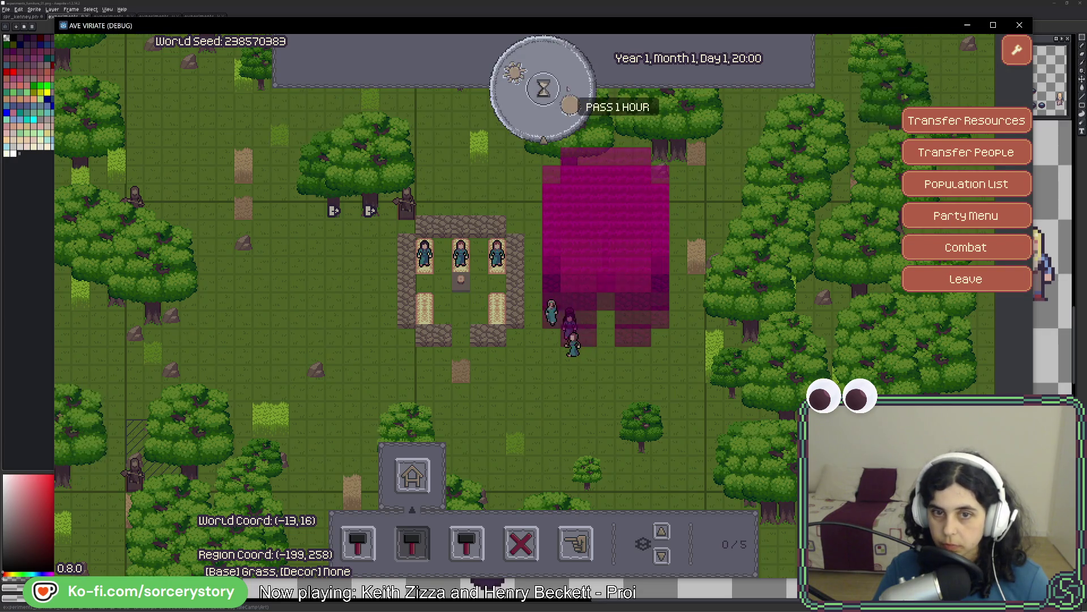
{"action": "left_click", "coordinate": [568, 89]}
{"action": "left_click", "coordinate": [567, 88]}
{"action": "left_click", "coordinate": [568, 89]}
{"action": "left_click", "coordinate": [568, 89]}
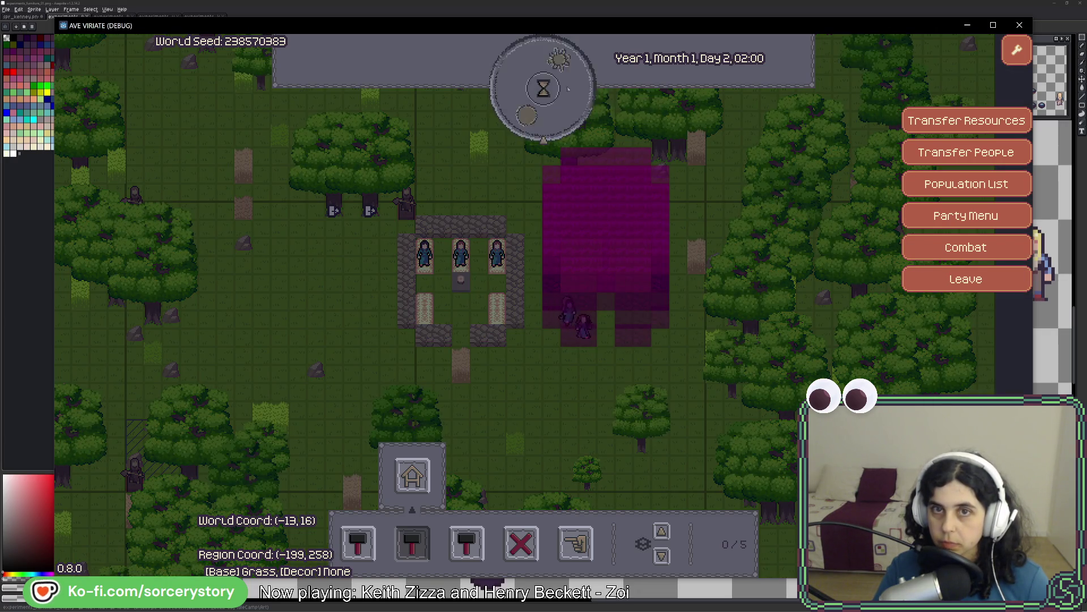
{"action": "left_click", "coordinate": [568, 88]}
{"action": "left_click", "coordinate": [568, 89]}
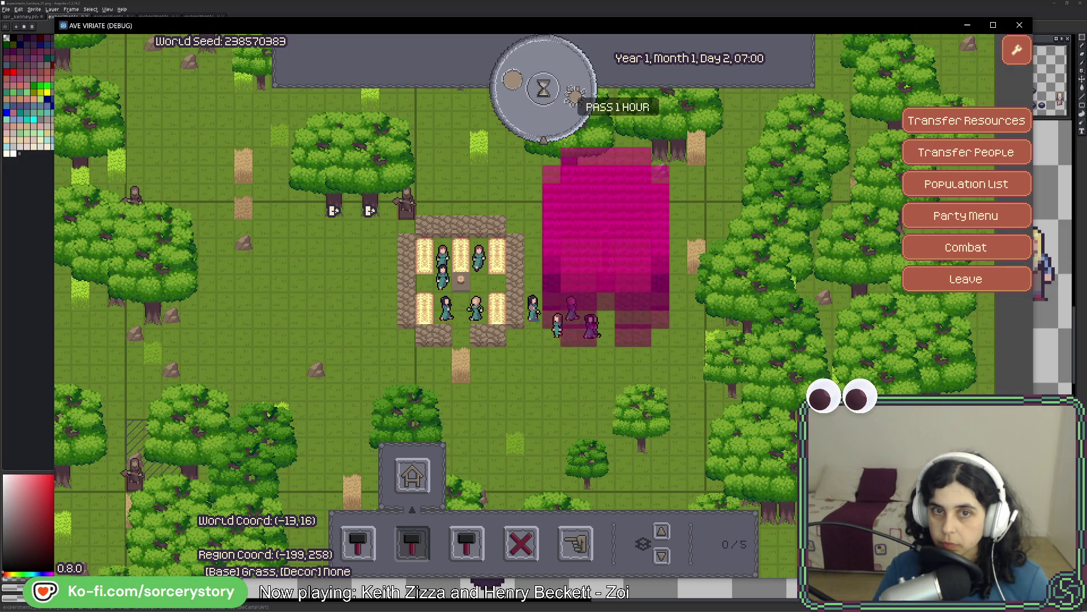
{"action": "left_click", "coordinate": [633, 277]}
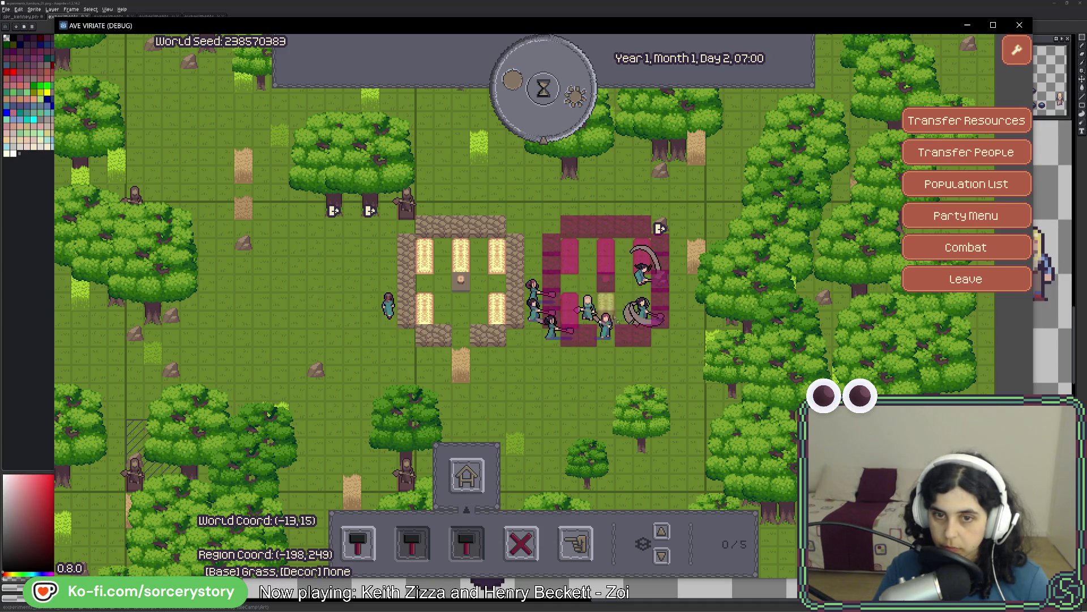
- Inspect a builder, then pass hours through Day 2 to 18:00 while walls and beds get built
{"action": "left_click", "coordinate": [640, 308]}
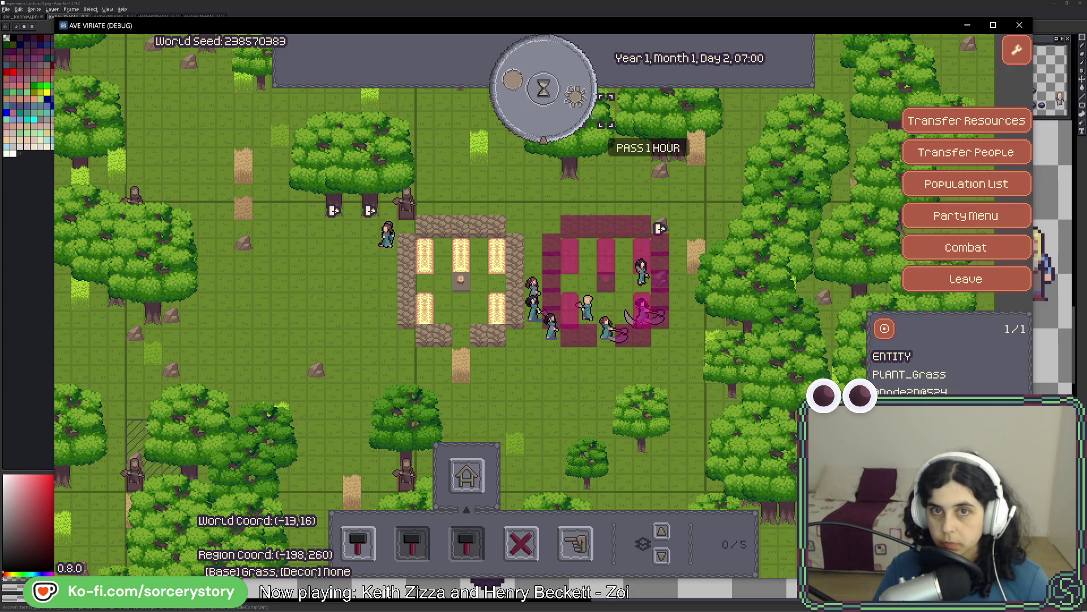
{"action": "left_click", "coordinate": [591, 123]}
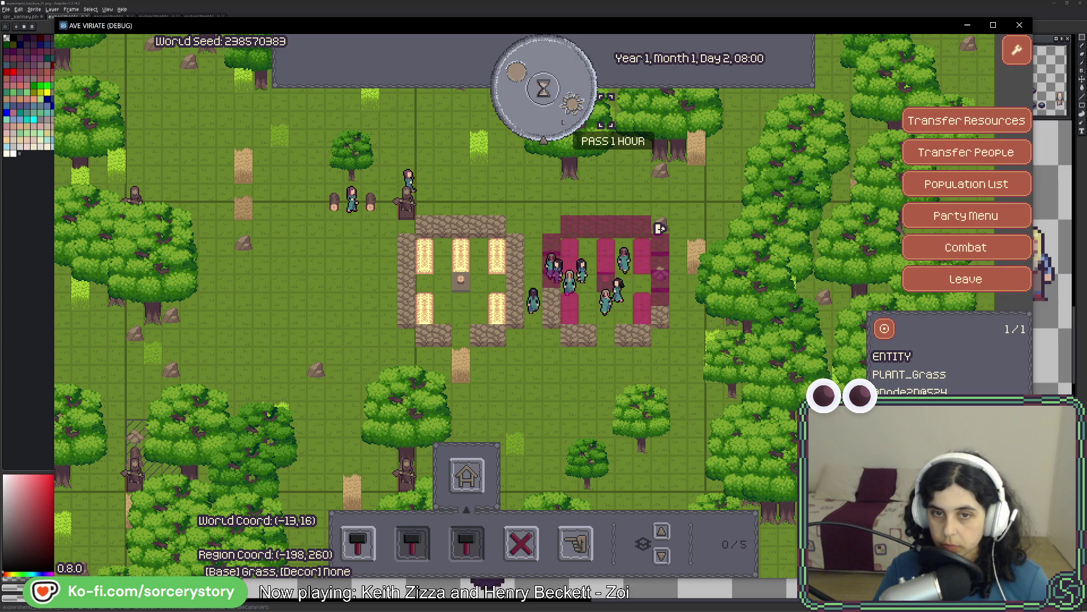
{"action": "left_click", "coordinate": [565, 118]}
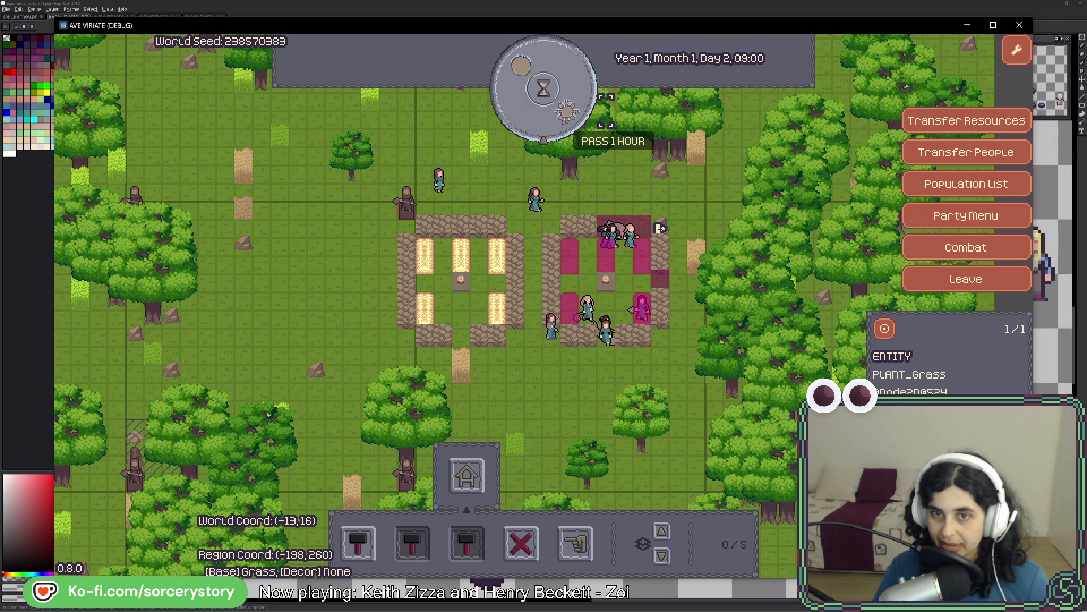
{"action": "left_click", "coordinate": [561, 117]}
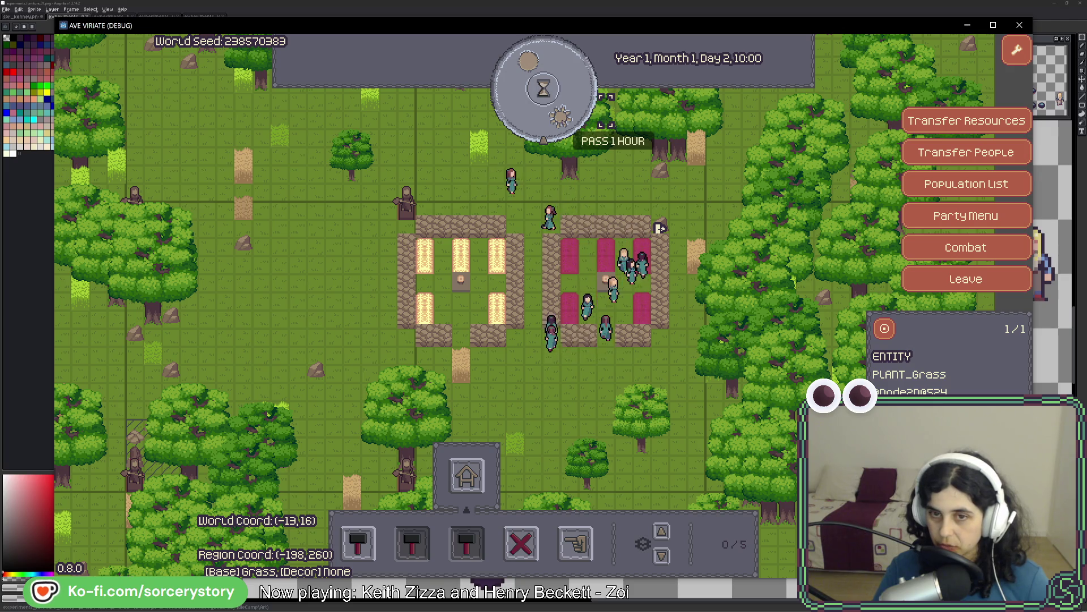
{"action": "left_click", "coordinate": [561, 117]}
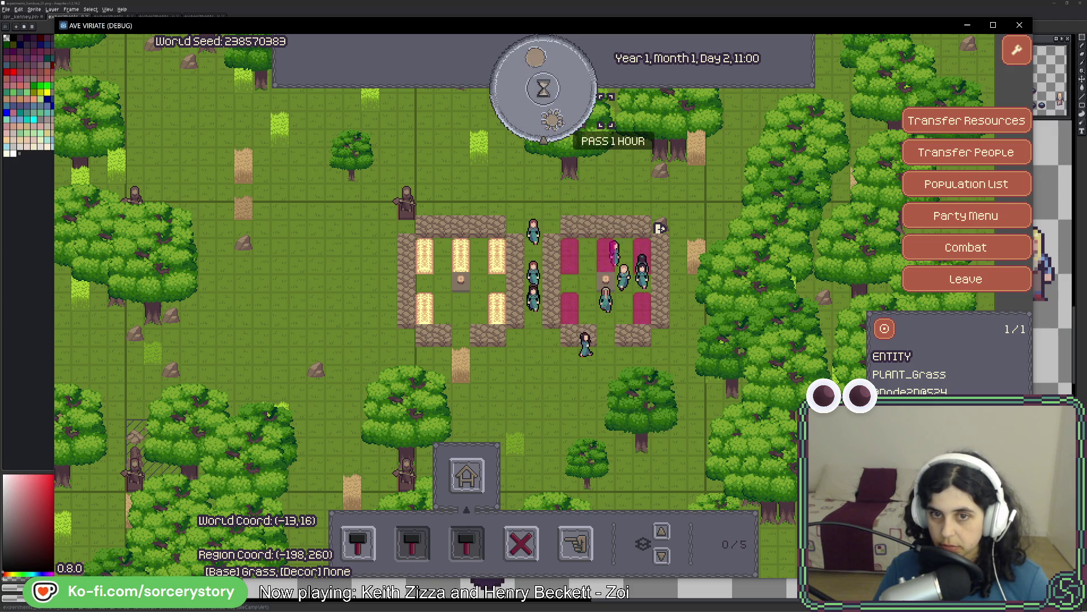
{"action": "left_click", "coordinate": [561, 118]}
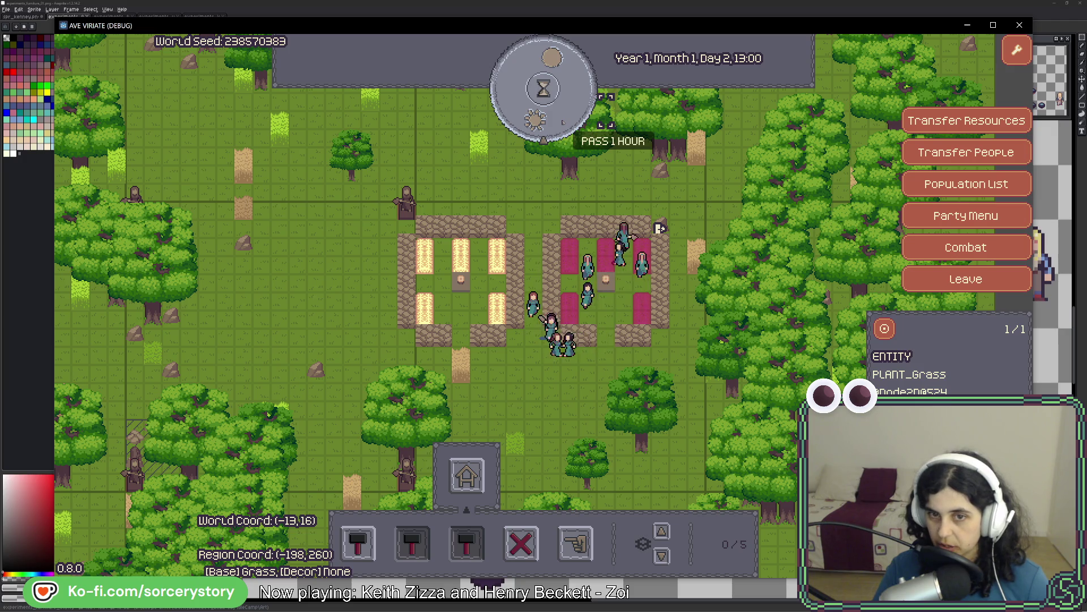
{"action": "left_click", "coordinate": [562, 122]}
{"action": "left_click", "coordinate": [562, 122]}
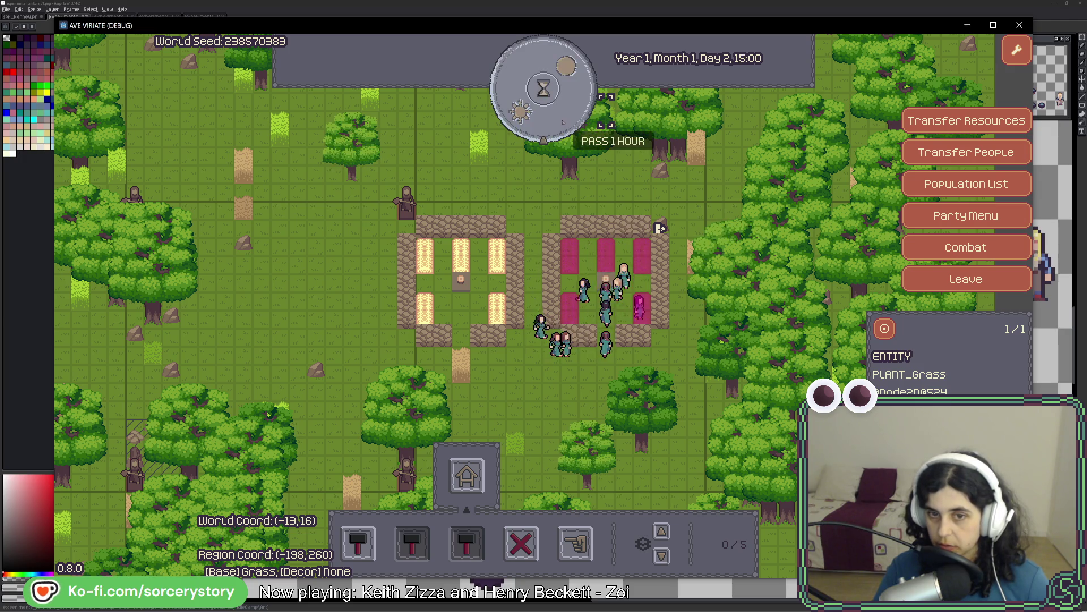
{"action": "left_click", "coordinate": [562, 122]}
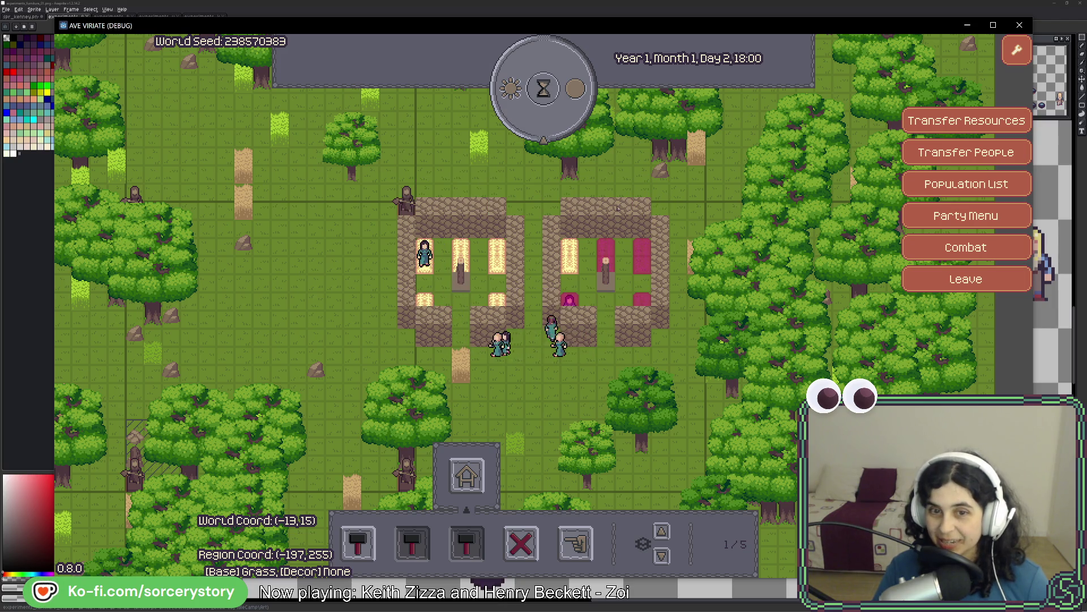
- Pass hours through the night and all of Day 3 until the clock reaches evening
{"action": "left_click", "coordinate": [562, 122]}
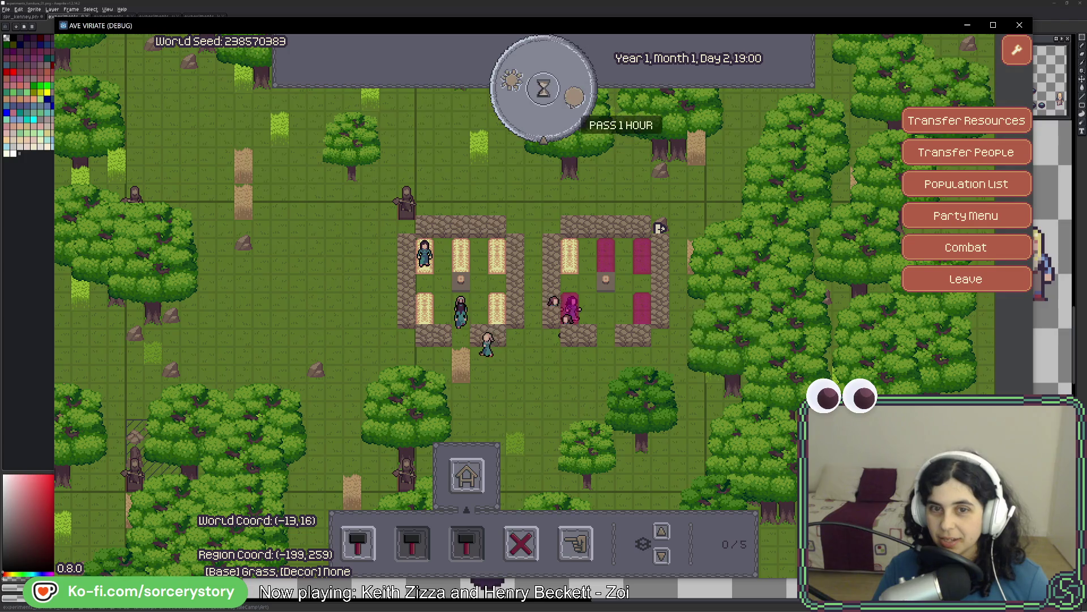
{"action": "left_click", "coordinate": [571, 105]}
{"action": "left_click", "coordinate": [571, 106]}
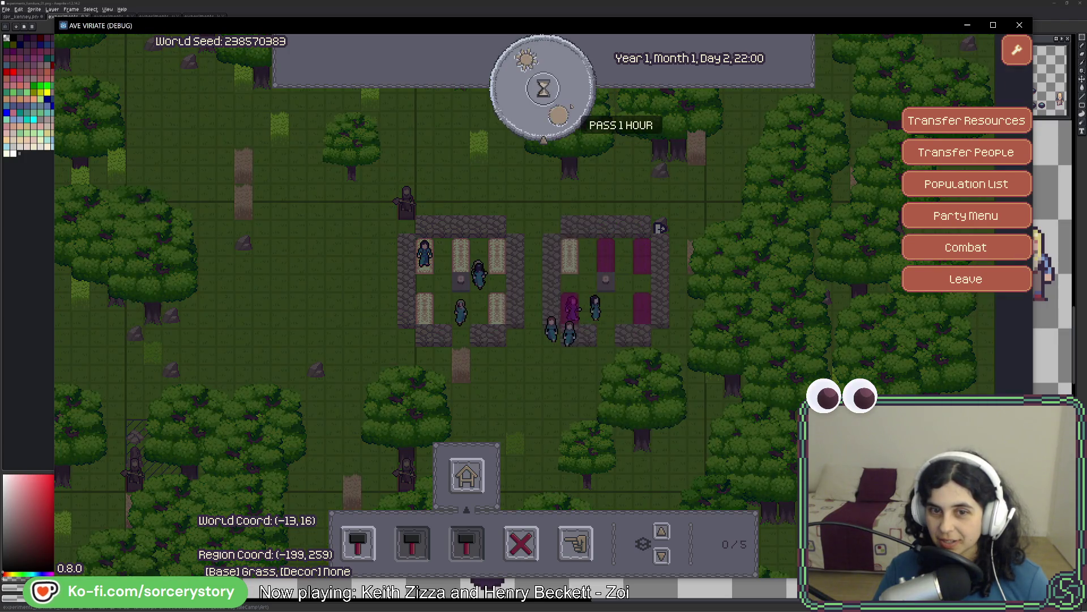
{"action": "left_click", "coordinate": [570, 106]}
{"action": "left_click", "coordinate": [570, 105]}
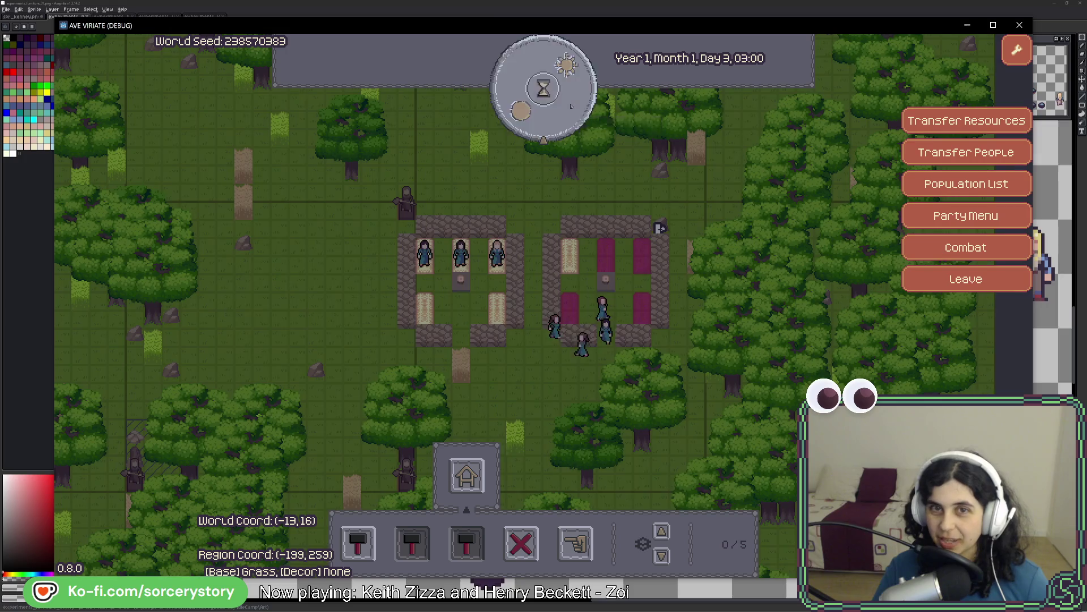
{"action": "left_click", "coordinate": [570, 105]}
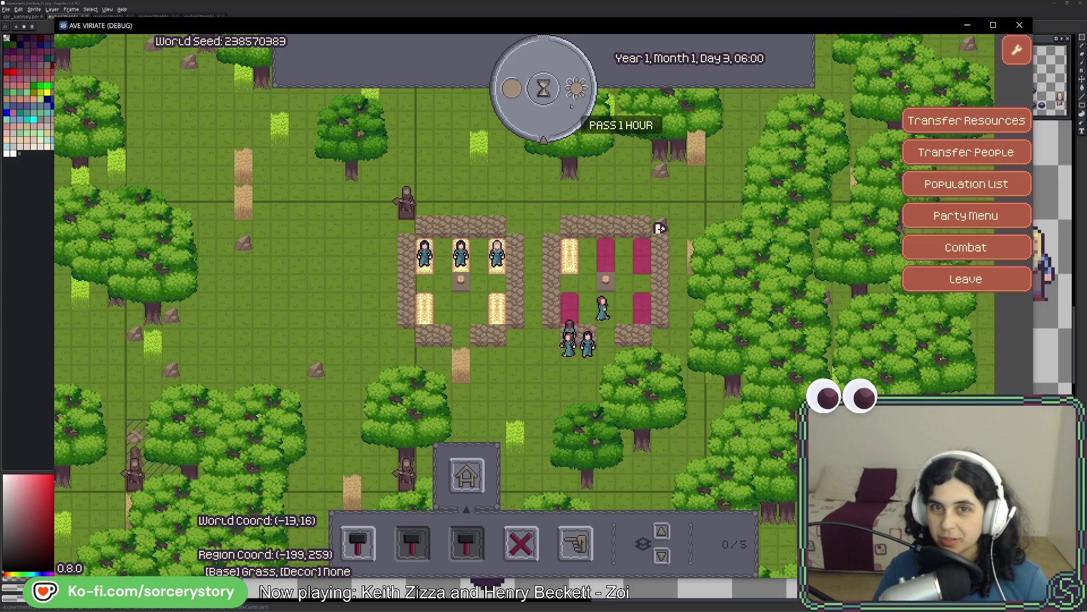
{"action": "left_click", "coordinate": [571, 105]}
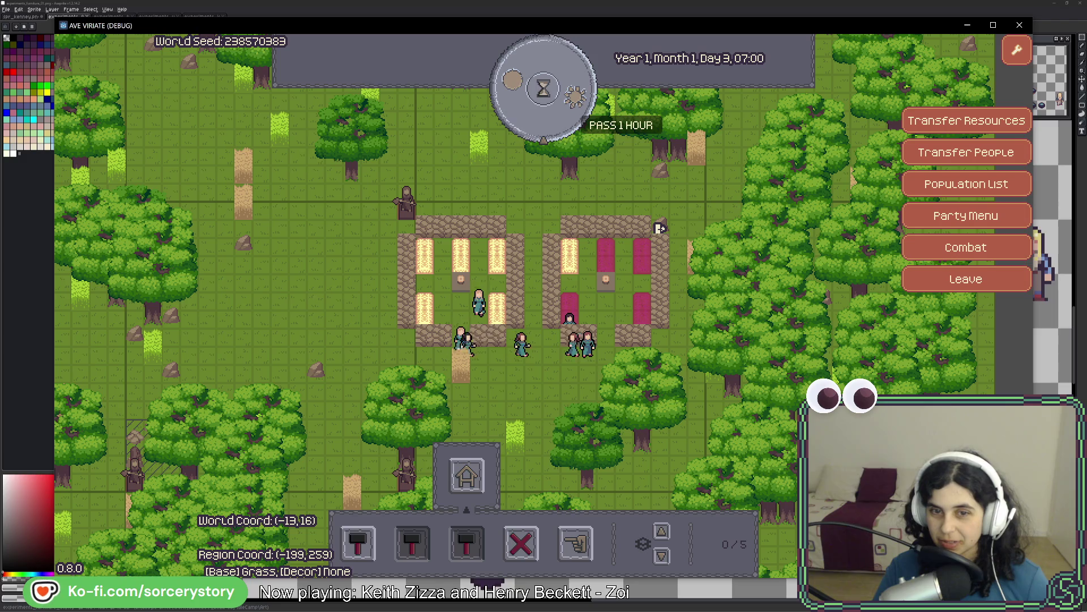
{"action": "left_click", "coordinate": [571, 105]}
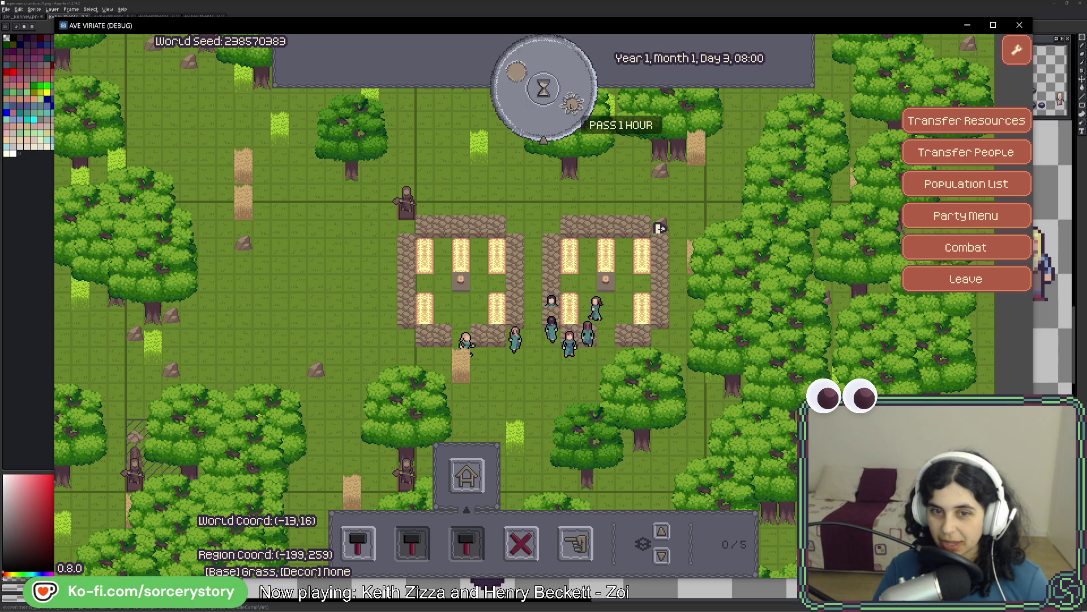
{"action": "left_click", "coordinate": [571, 105]}
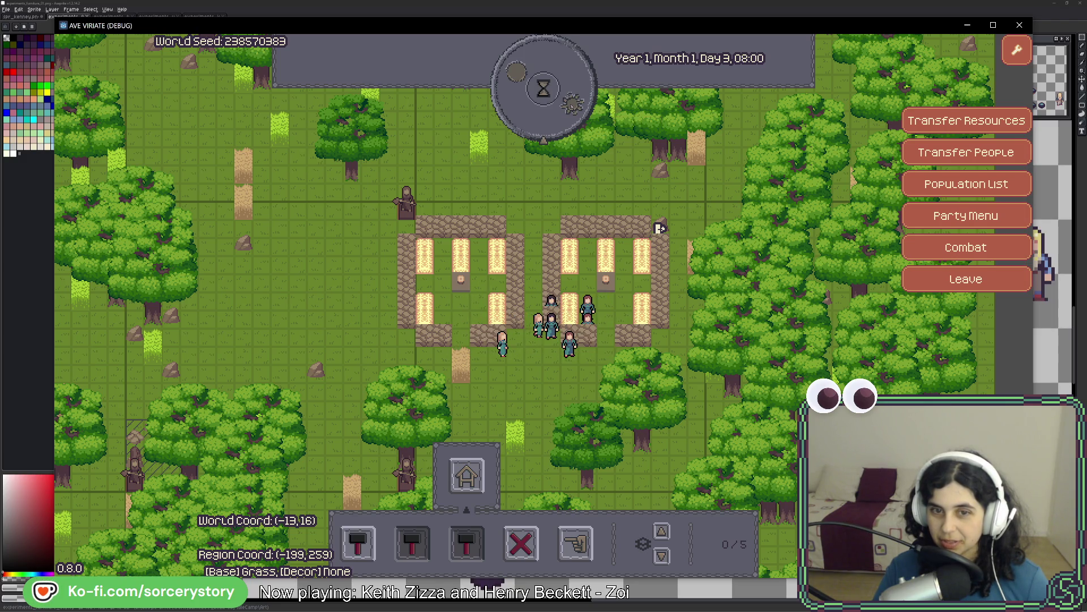
{"action": "left_click", "coordinate": [571, 105]}
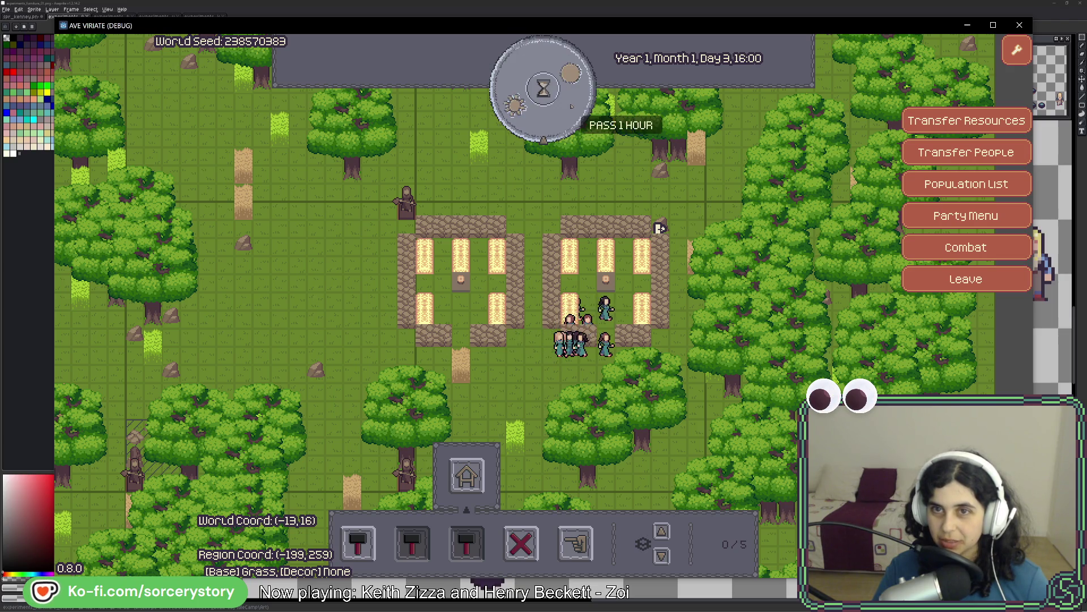
{"action": "left_click", "coordinate": [571, 106]}
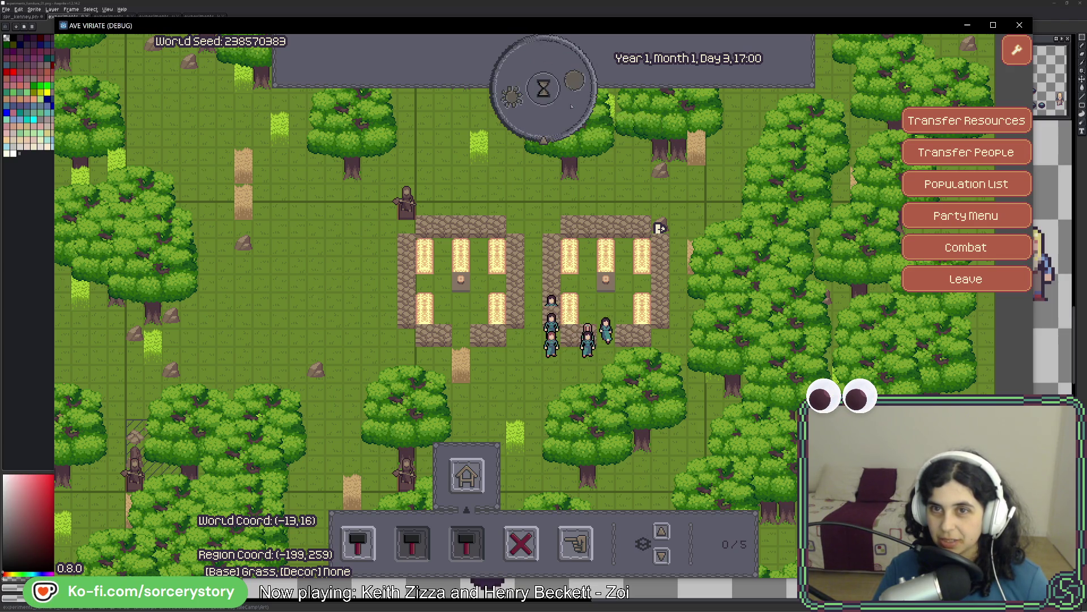
{"action": "left_click", "coordinate": [572, 106]}
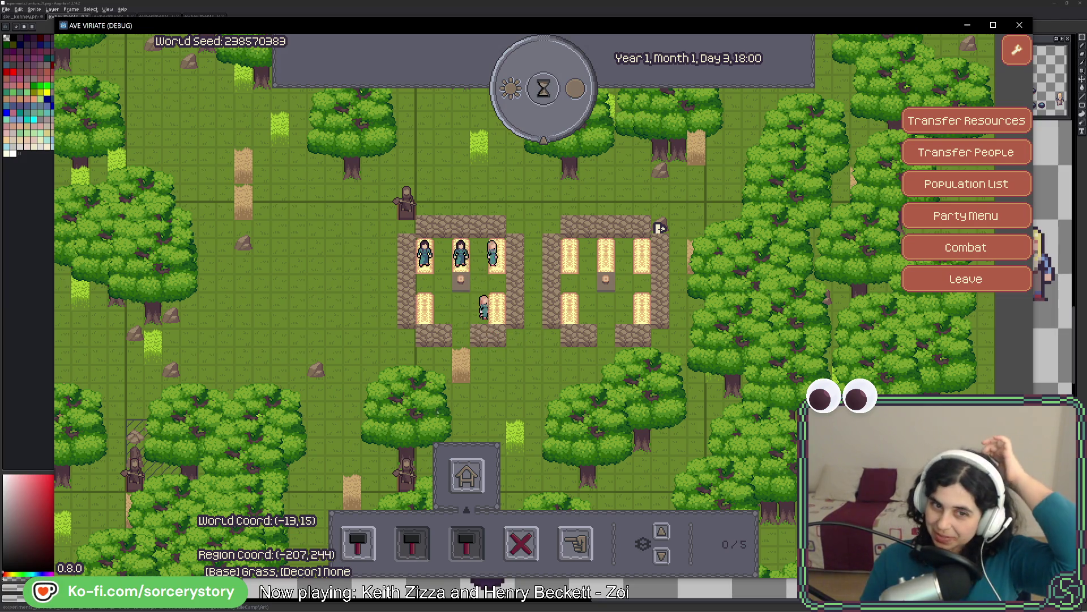
- Inspect Character5, Character6 and the settler in the right bed, then return to the Godot editor
{"action": "left_click", "coordinate": [418, 315]}
{"action": "left_click", "coordinate": [500, 318]}
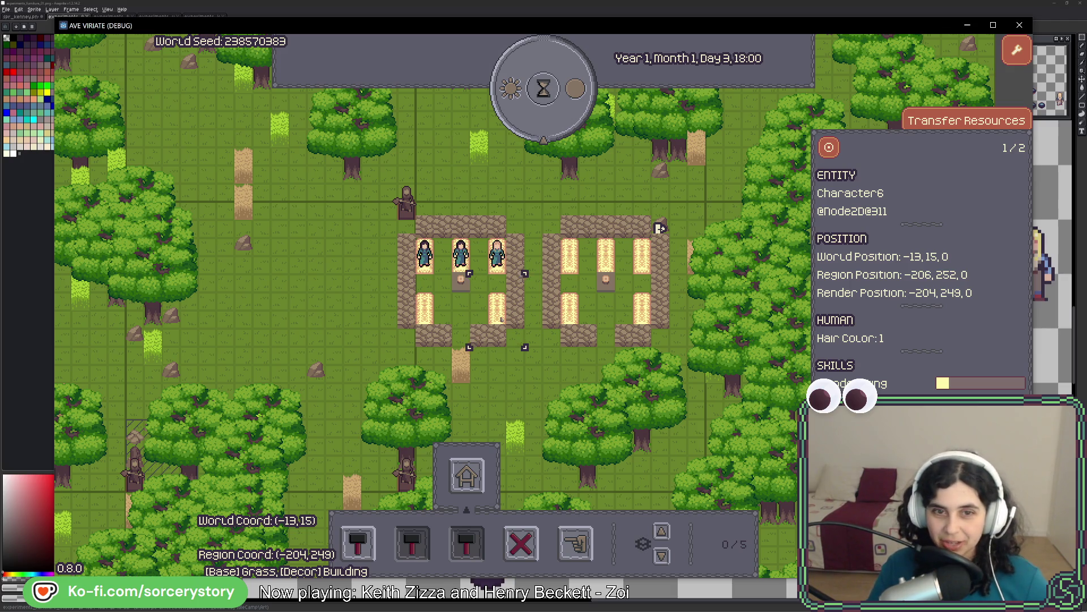
{"action": "left_click", "coordinate": [497, 255]}
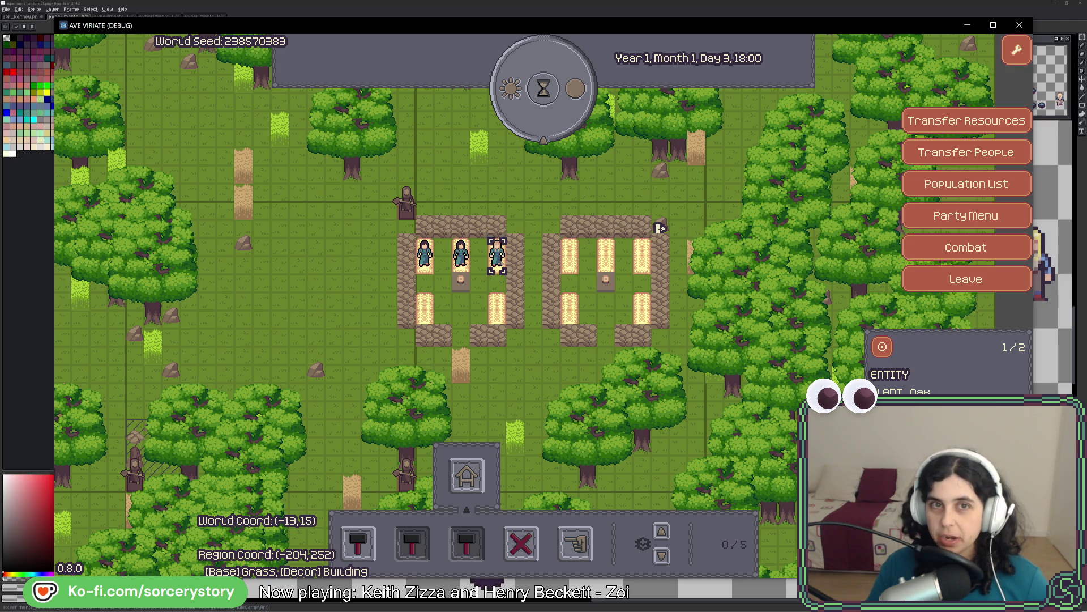
{"action": "key", "text": "Escape"}
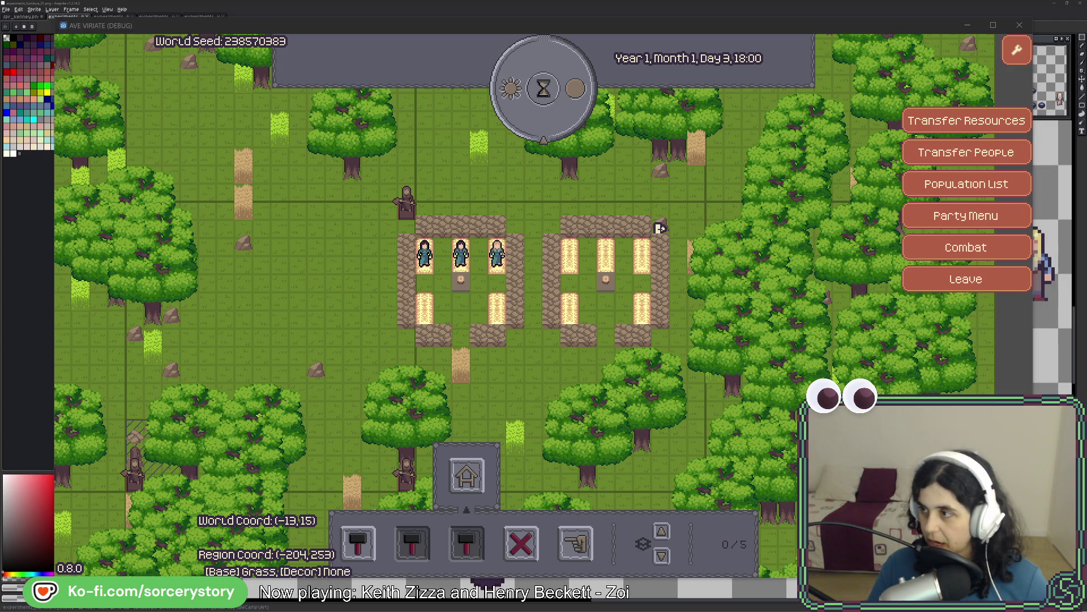
{"action": "key", "text": "alt+Tab"}
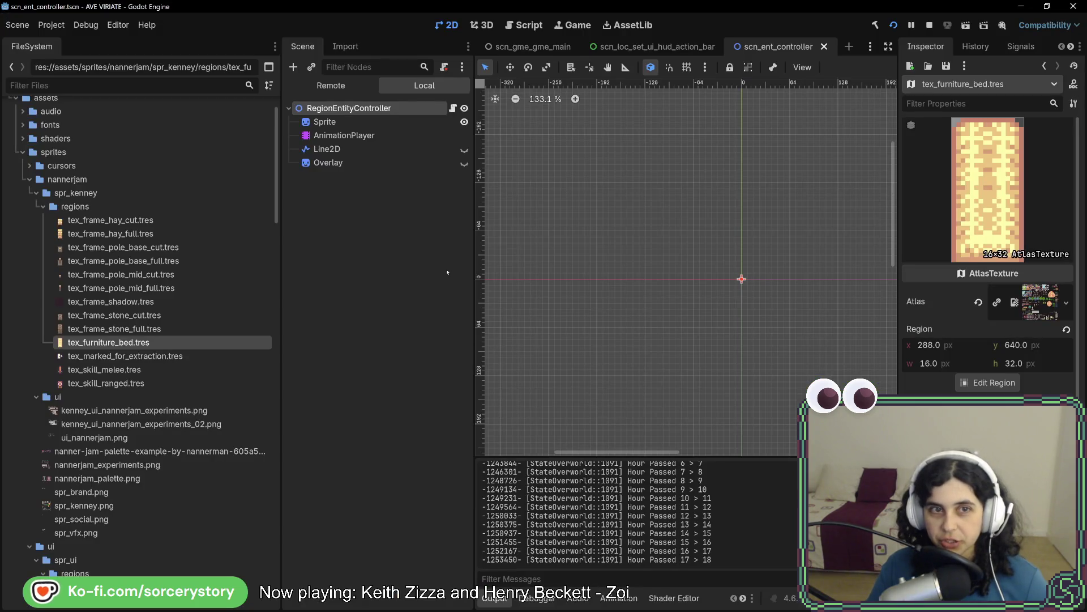
- View the Remote scene tree, expand GameManager and Location, then bring the game back up
{"action": "left_click", "coordinate": [341, 88]}
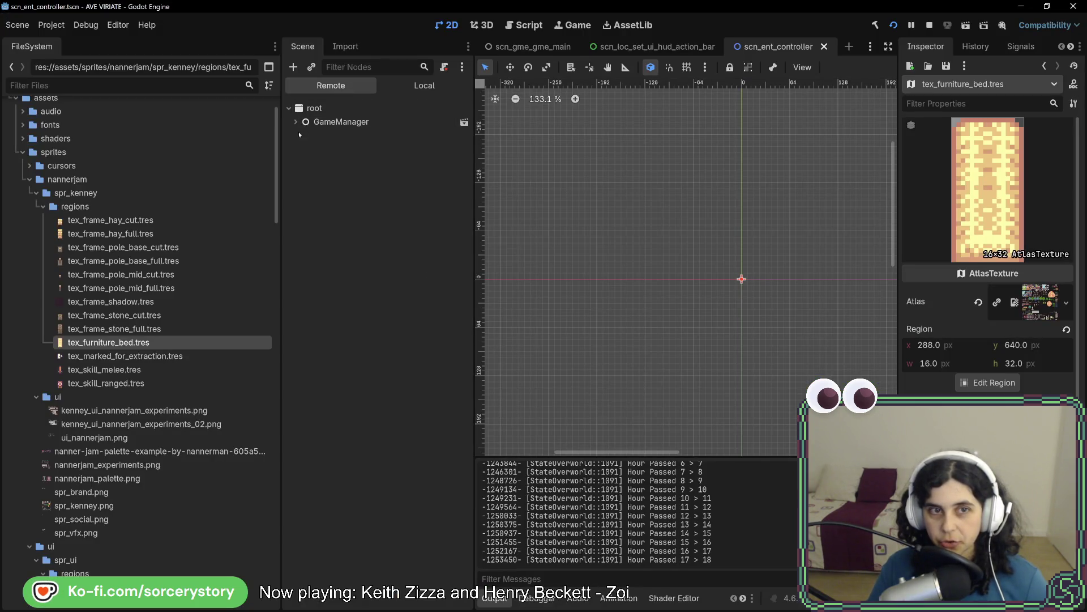
{"action": "left_click", "coordinate": [297, 122]}
{"action": "left_click", "coordinate": [306, 285]}
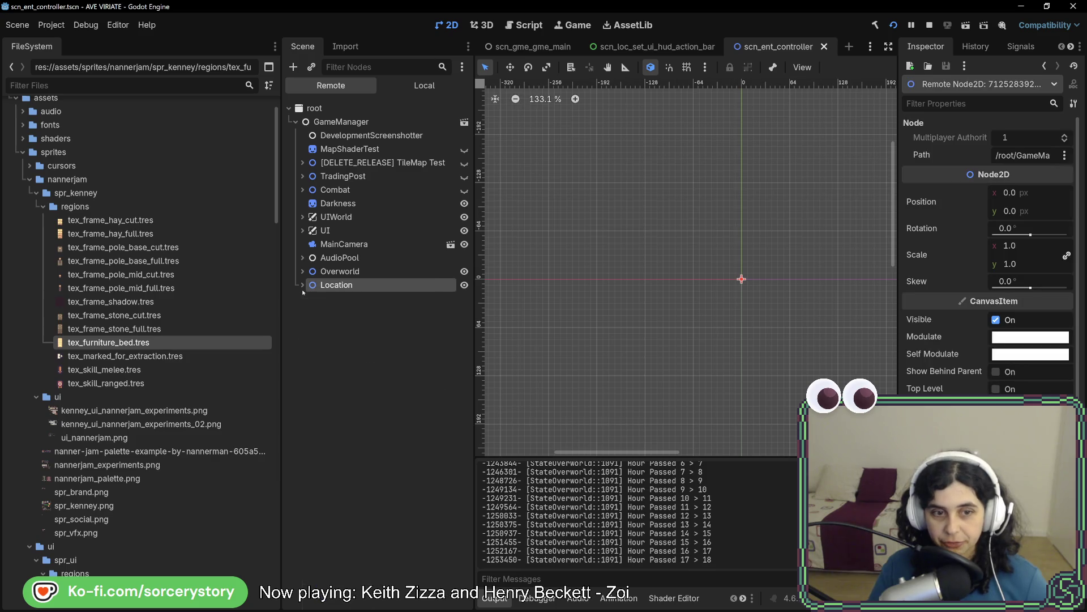
{"action": "scroll", "coordinate": [332, 373], "scroll_direction": "down", "scroll_amount": 2}
{"action": "scroll", "coordinate": [332, 421], "scroll_direction": "down", "scroll_amount": 10}
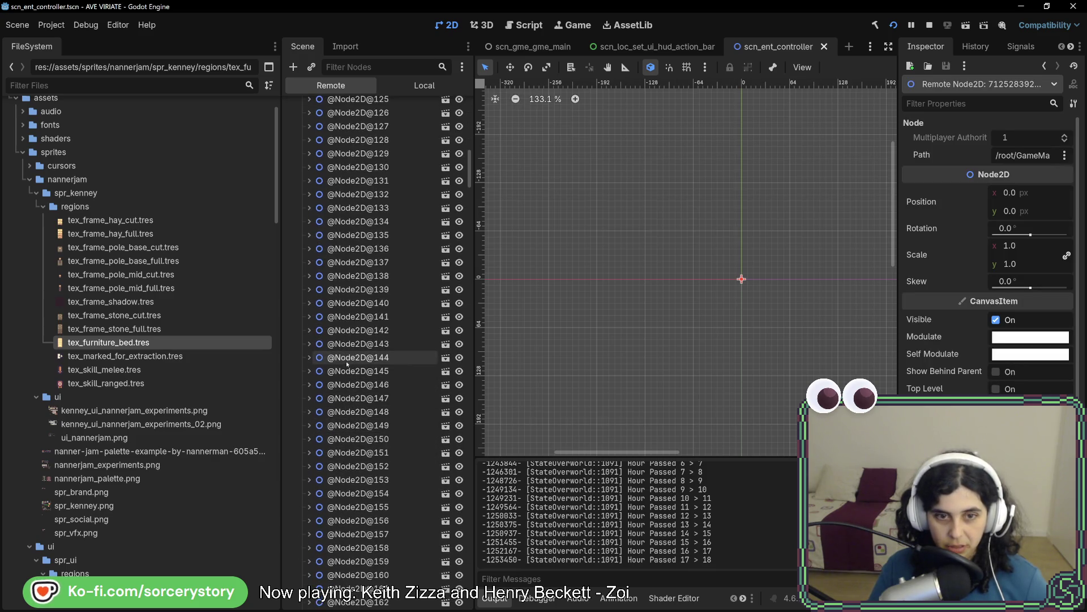
{"action": "scroll", "coordinate": [340, 391], "scroll_direction": "up", "scroll_amount": 5}
{"action": "scroll", "coordinate": [374, 323], "scroll_direction": "up", "scroll_amount": 5}
{"action": "key", "text": "alt+Tab"}
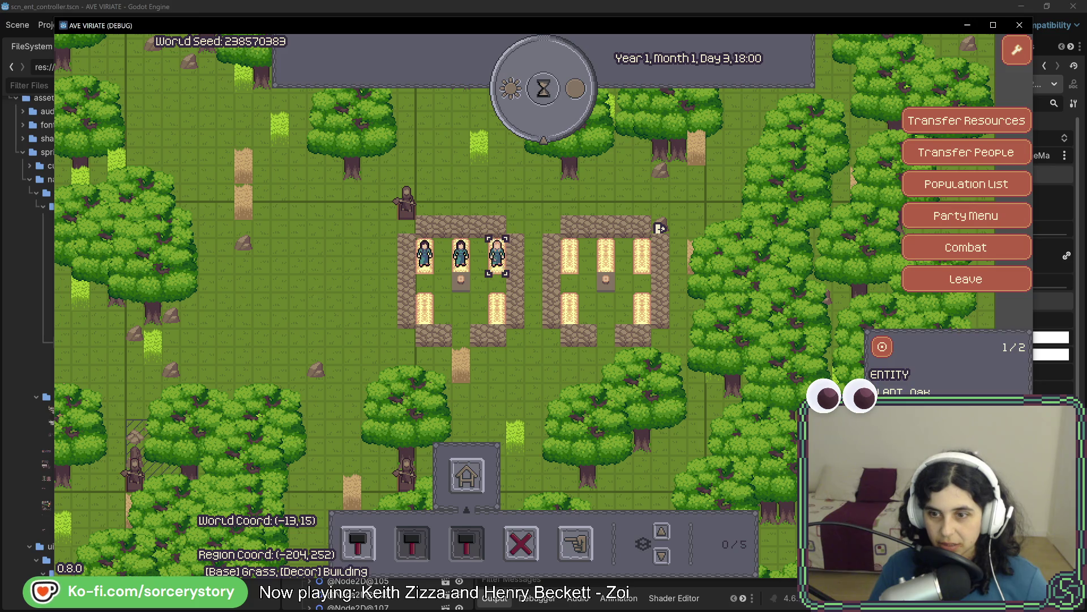
- Inspect Character6, Character5 and the two entities on Character1's tile
{"action": "left_click", "coordinate": [497, 255]}
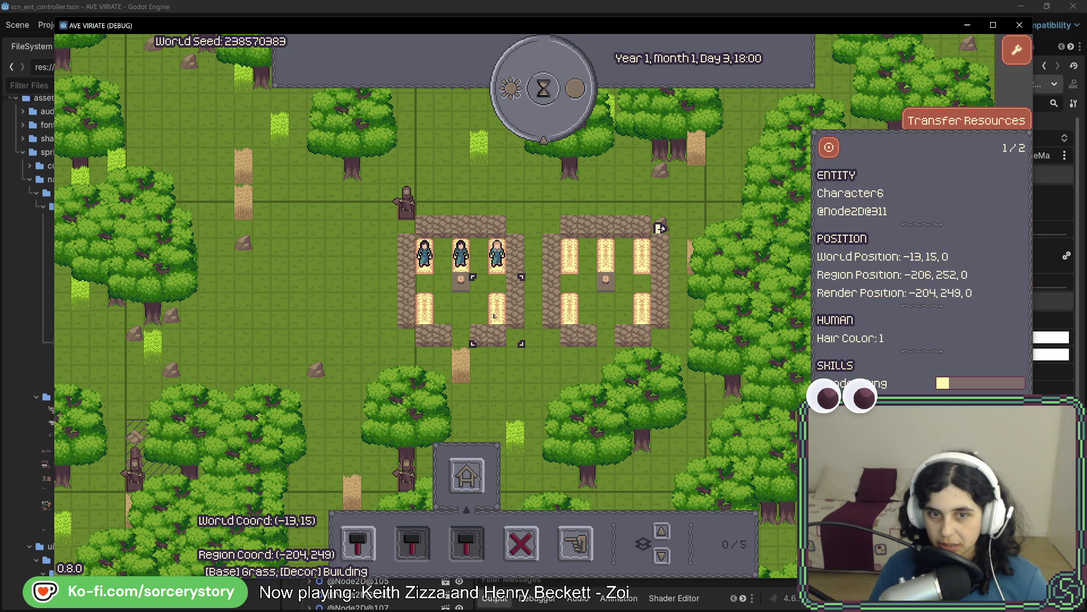
{"action": "left_click", "coordinate": [424, 310]}
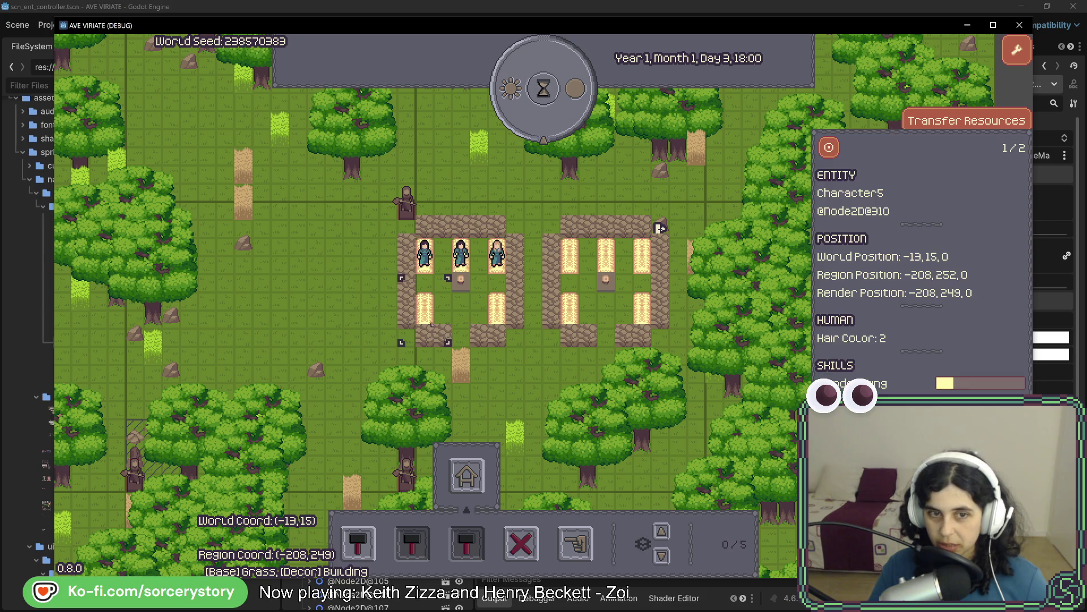
{"action": "left_click", "coordinate": [572, 320]}
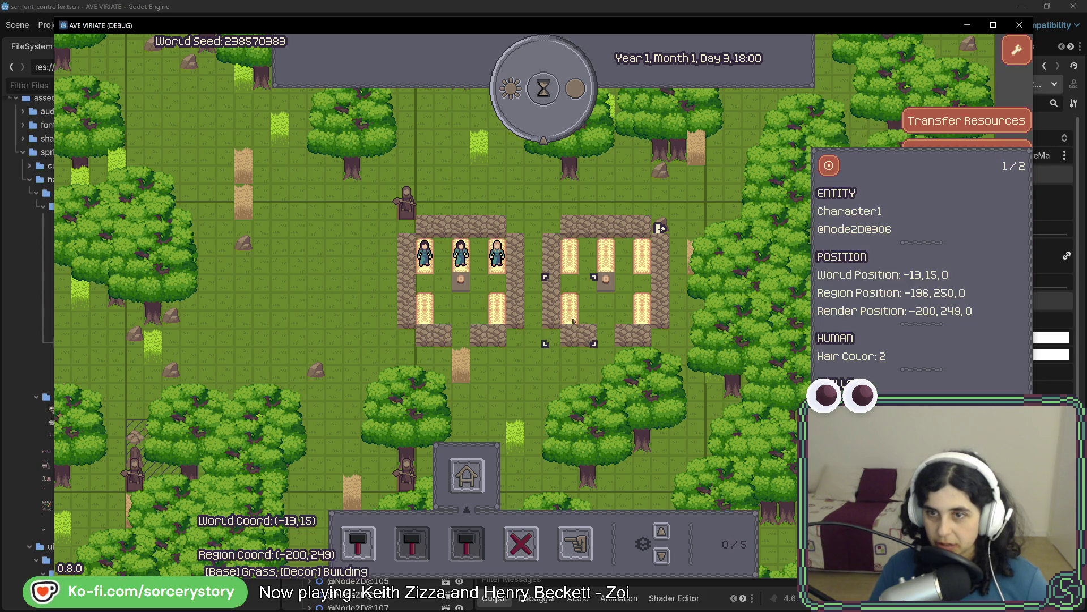
{"action": "left_click", "coordinate": [572, 319]}
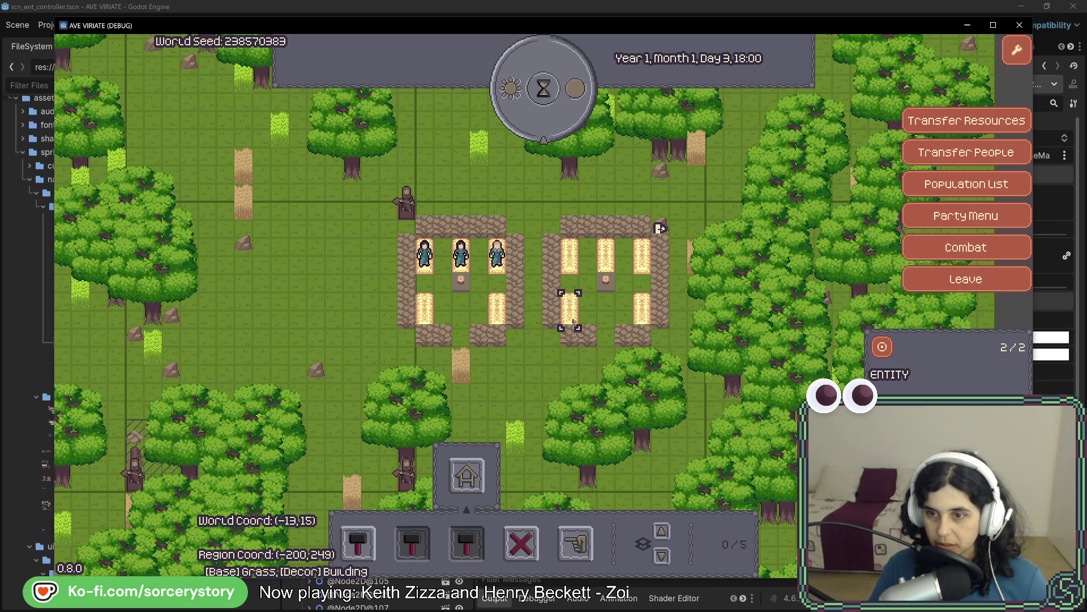
- Toggle the view one level up and down over the buildings, then return to the editor
{"action": "key", "text": "Page_Up"}
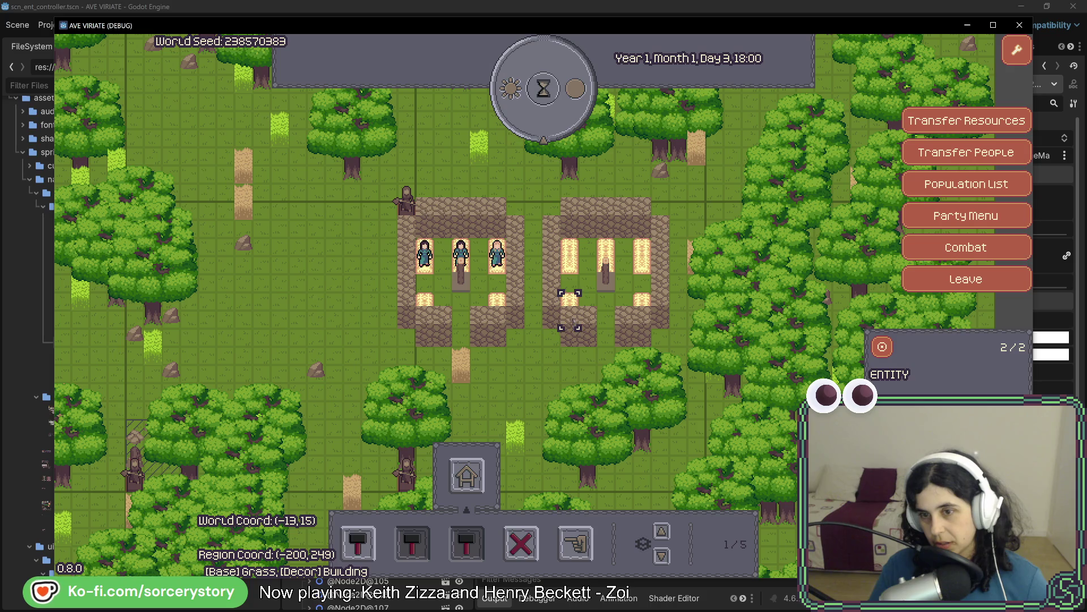
{"action": "key", "text": "Page_Down"}
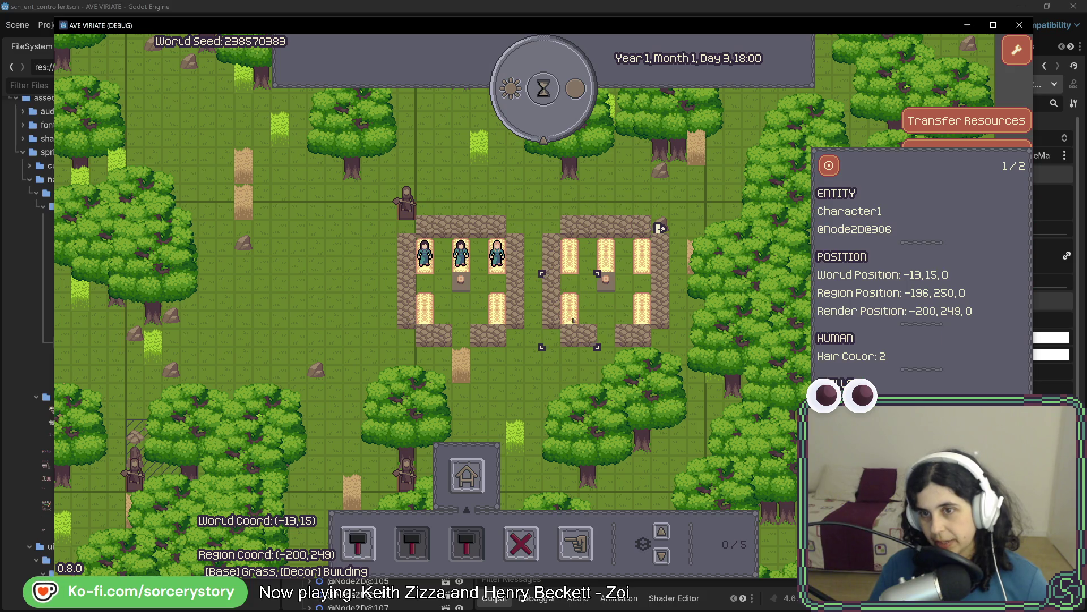
{"action": "key", "text": "Page_Up"}
{"action": "key", "text": "alt+Tab"}
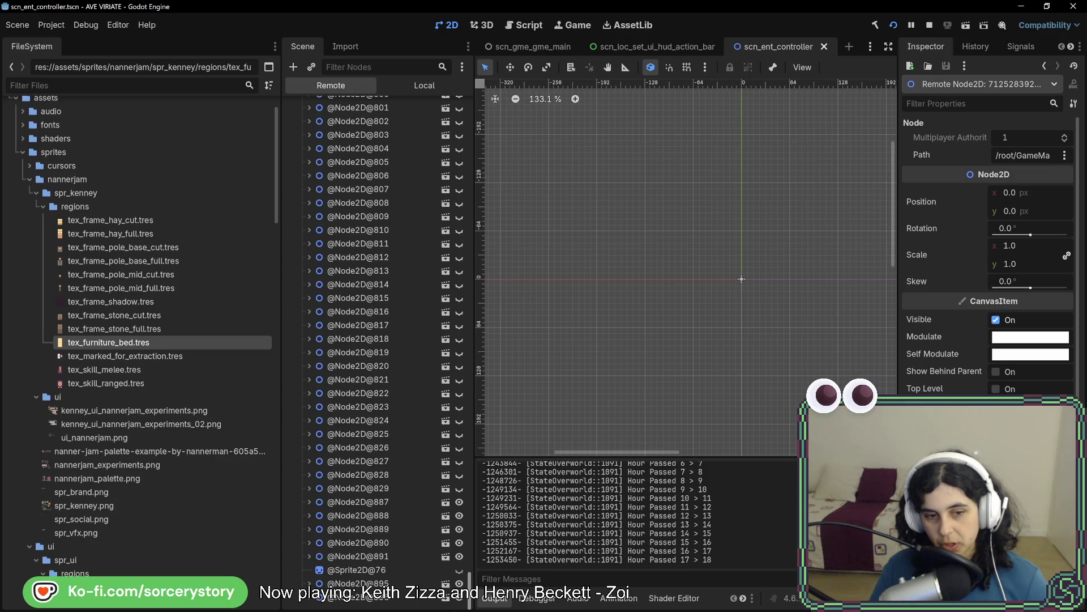
{"action": "left_click", "coordinate": [371, 570]}
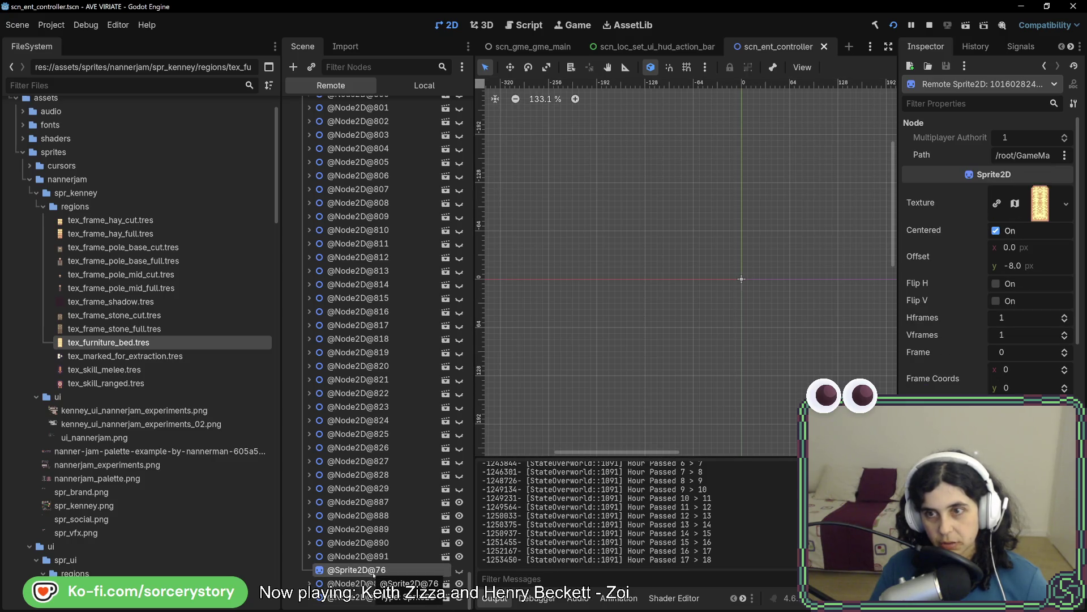
{"action": "left_click", "coordinate": [371, 583]}
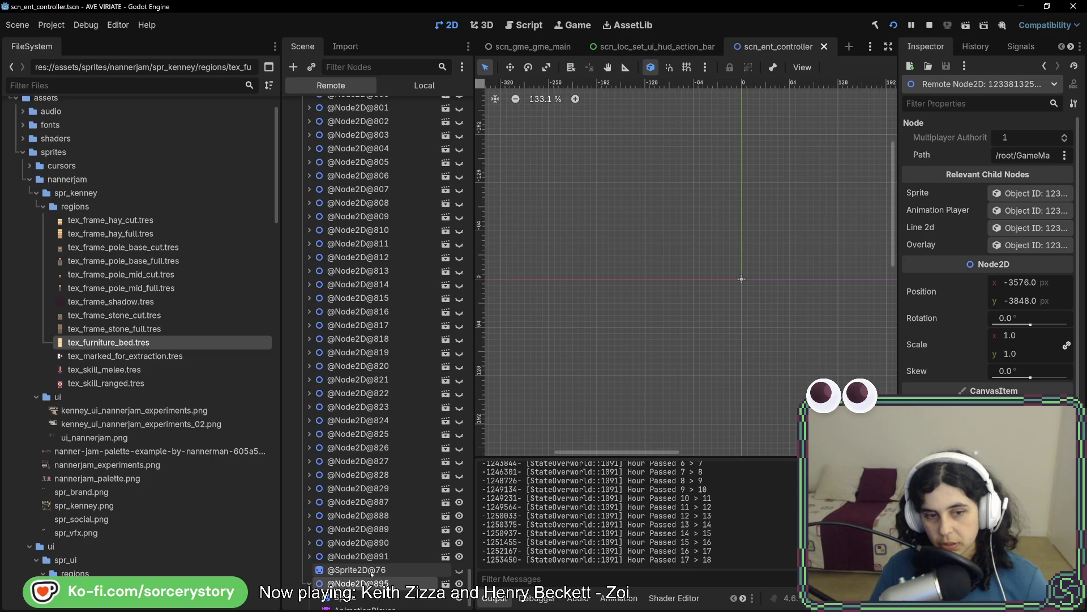
{"action": "left_click", "coordinate": [343, 571]}
{"action": "key", "text": "alt+Tab"}
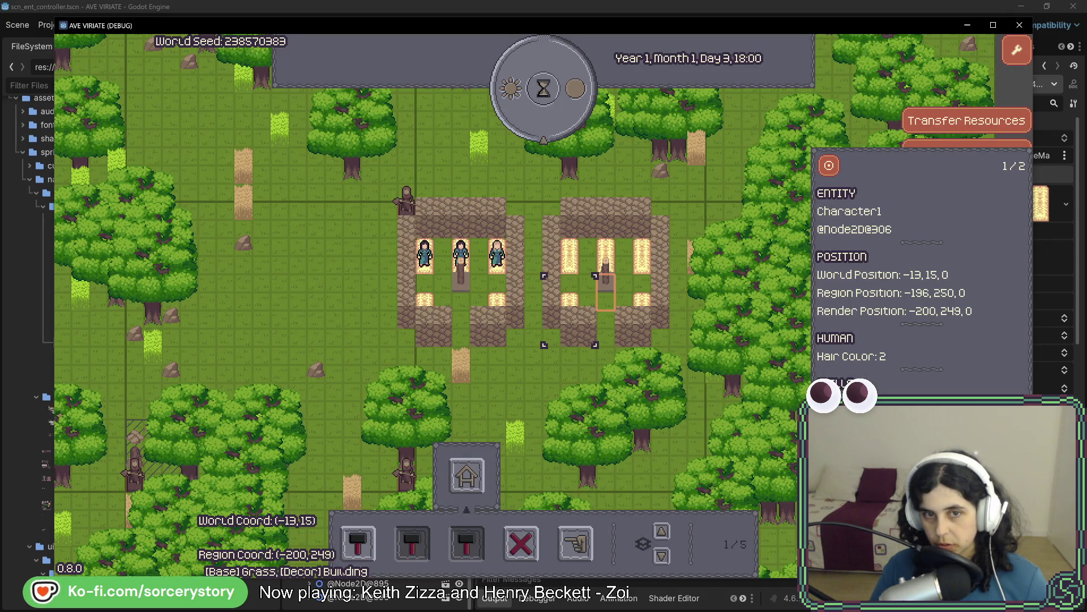
{"action": "key", "text": "alt+Tab"}
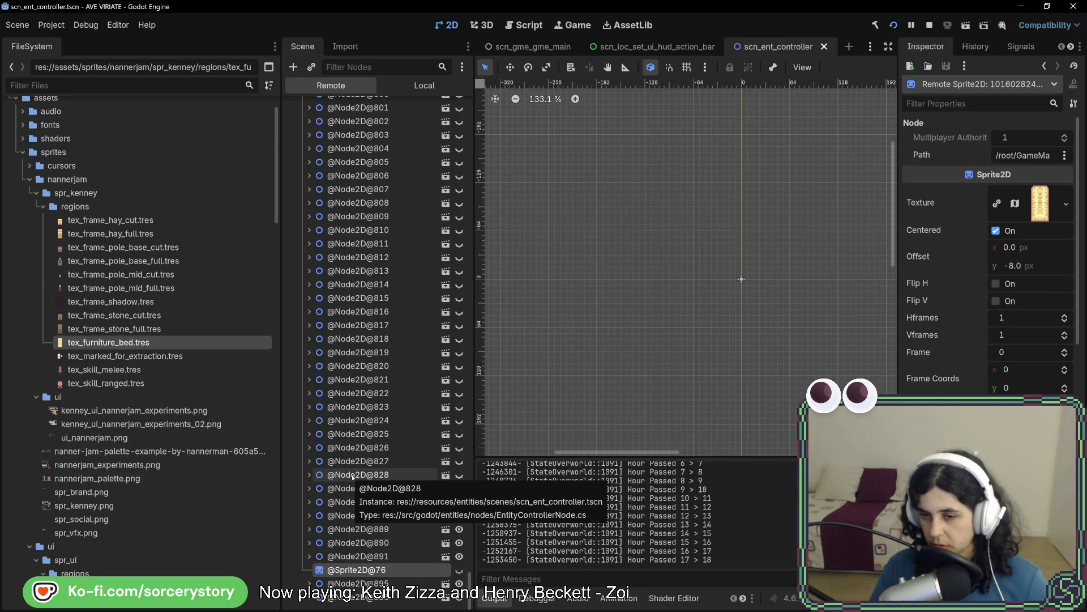
{"action": "left_click", "coordinate": [360, 555]}
{"action": "scroll", "coordinate": [362, 543], "scroll_direction": "down", "scroll_amount": 1}
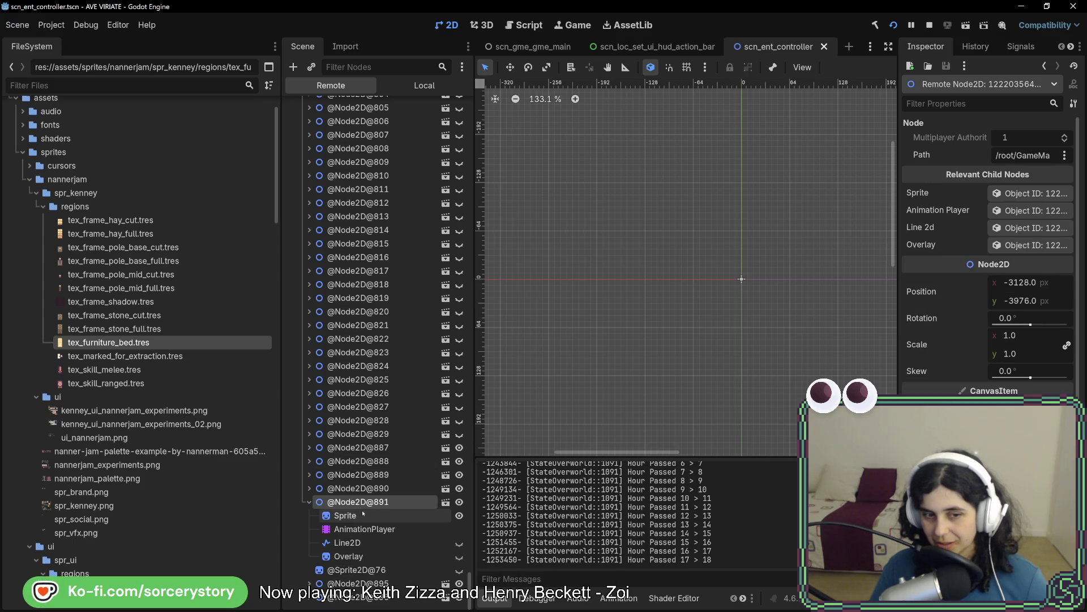
{"action": "left_click", "coordinate": [368, 516]}
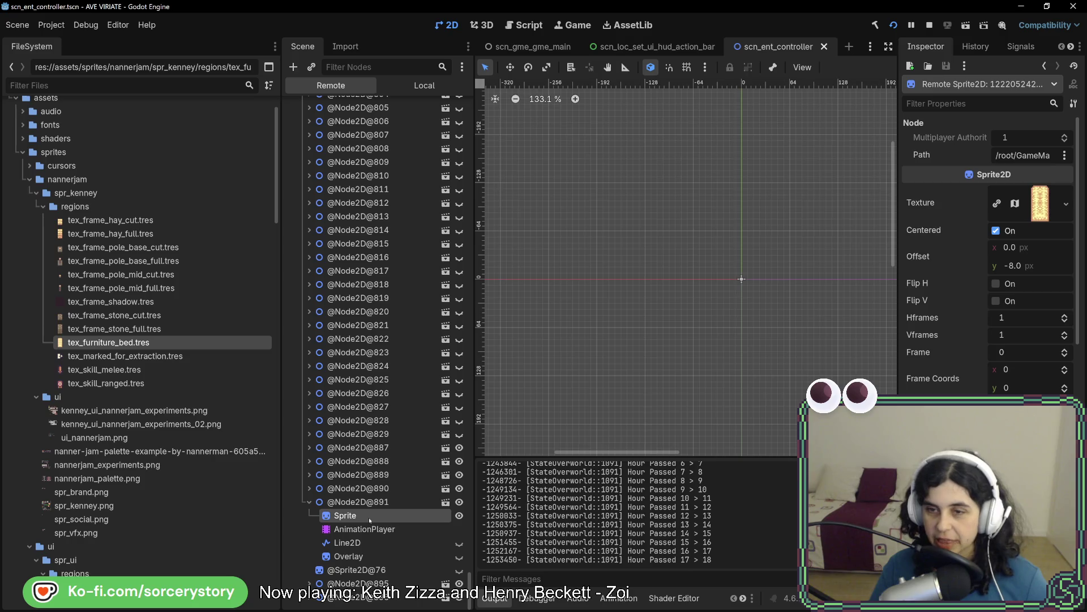
{"action": "left_click", "coordinate": [309, 502]}
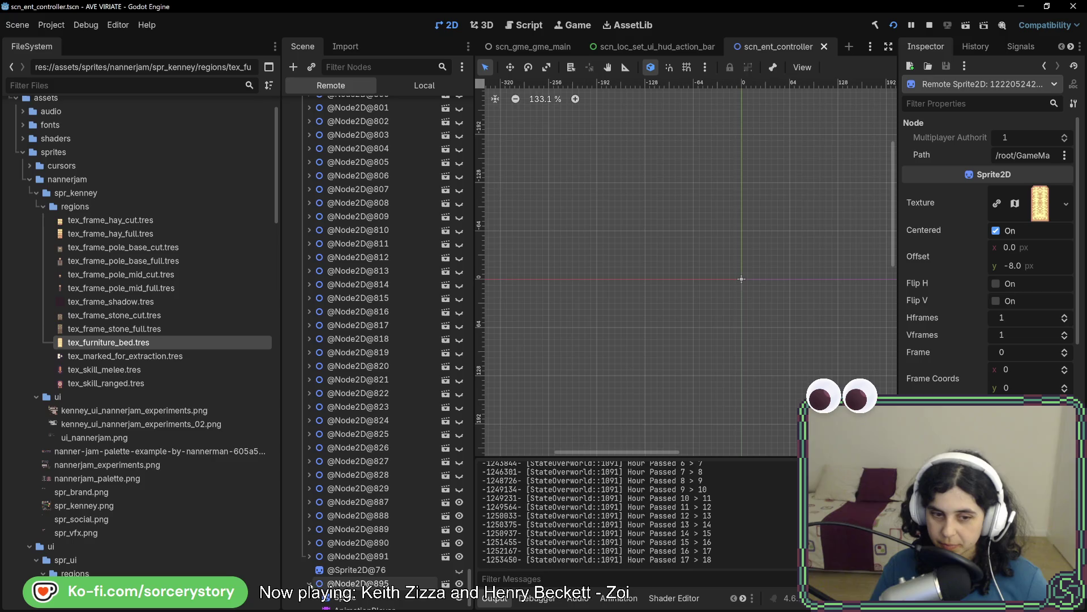
{"action": "left_click", "coordinate": [357, 597]}
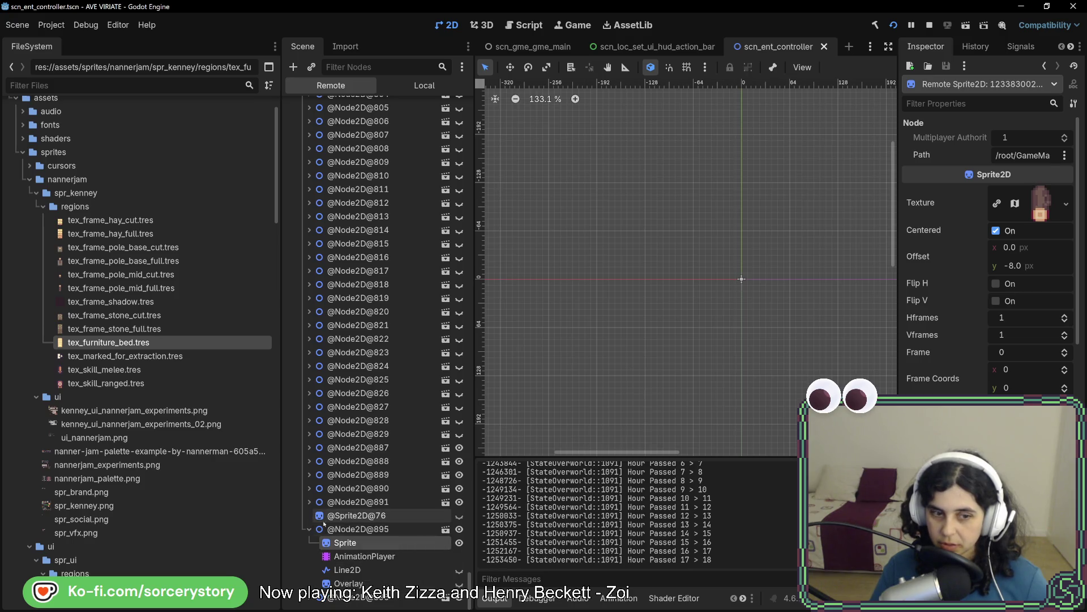
{"action": "scroll", "coordinate": [353, 584], "scroll_direction": "down", "scroll_amount": 2}
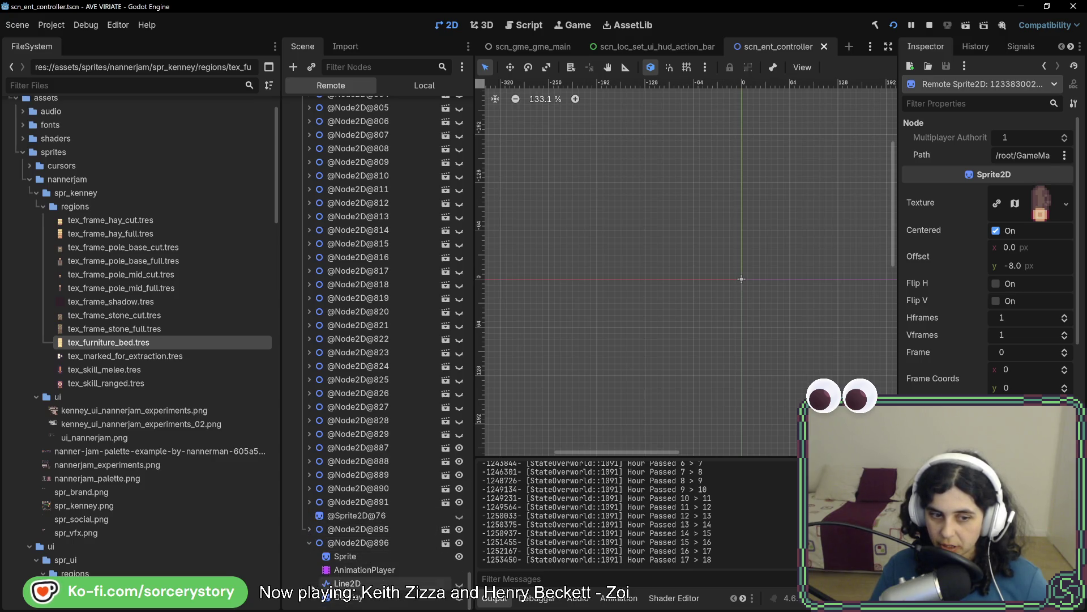
{"action": "left_click", "coordinate": [346, 556]}
{"action": "key", "text": "alt+Tab"}
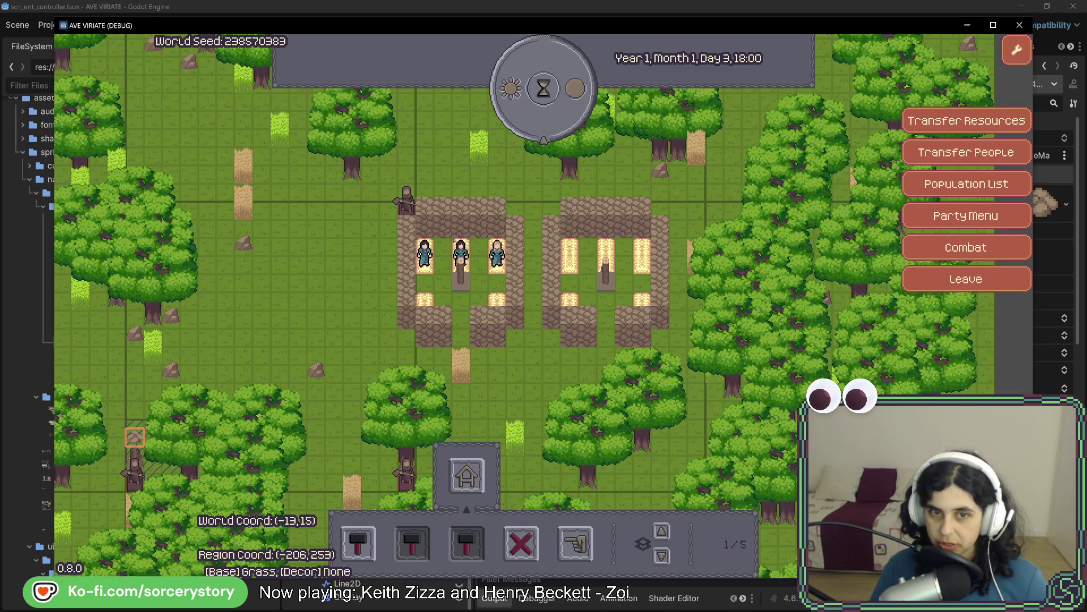
- Read the entity panels of the settlers and beds on the two occupied bed tiles
{"action": "left_click", "coordinate": [497, 255]}
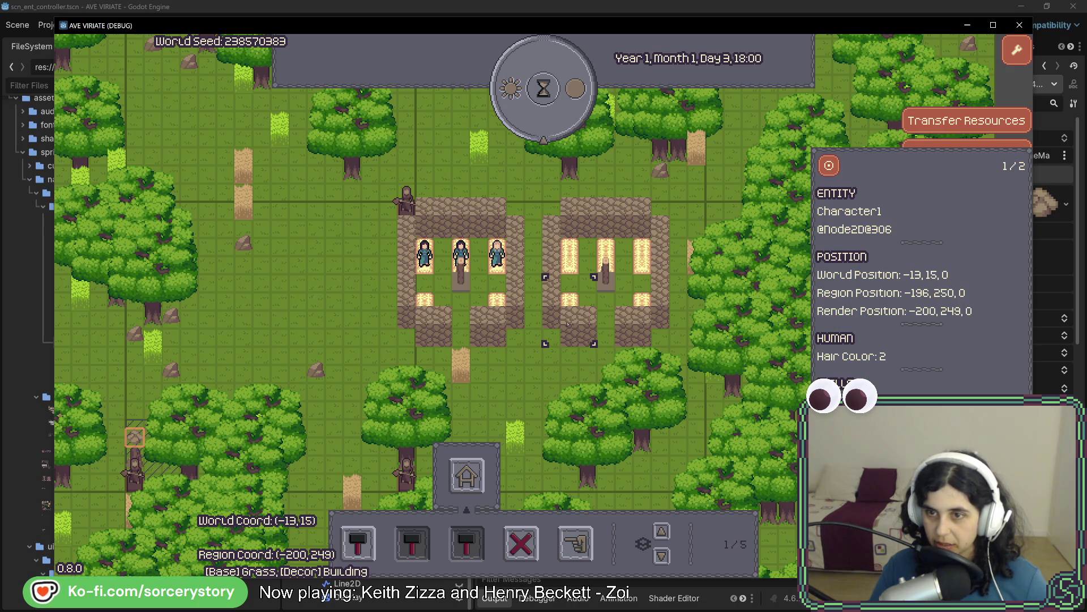
{"action": "left_click", "coordinate": [605, 272]}
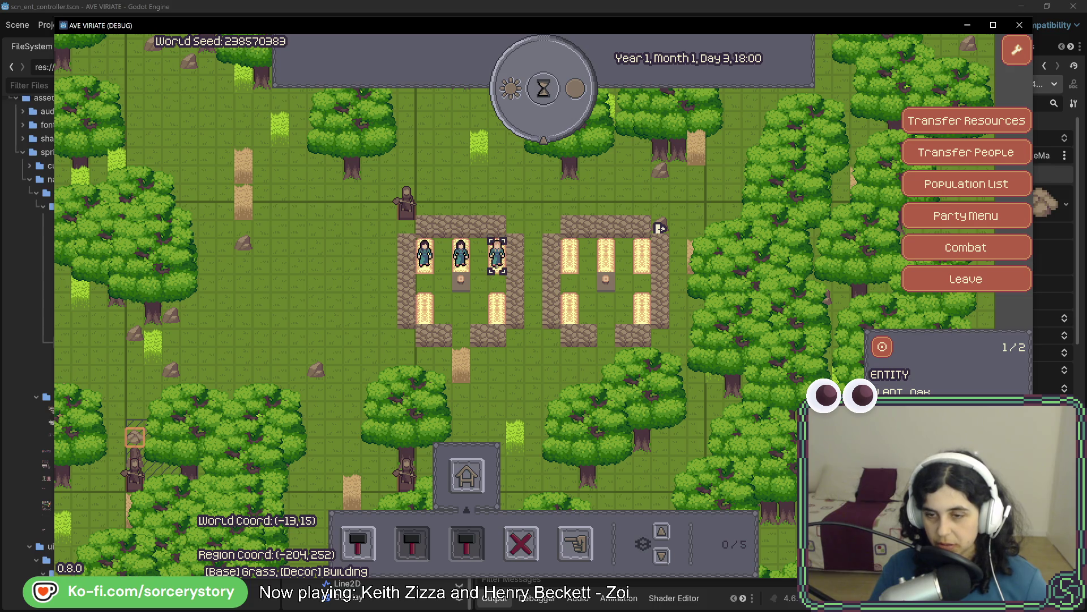
{"action": "left_click", "coordinate": [660, 228]}
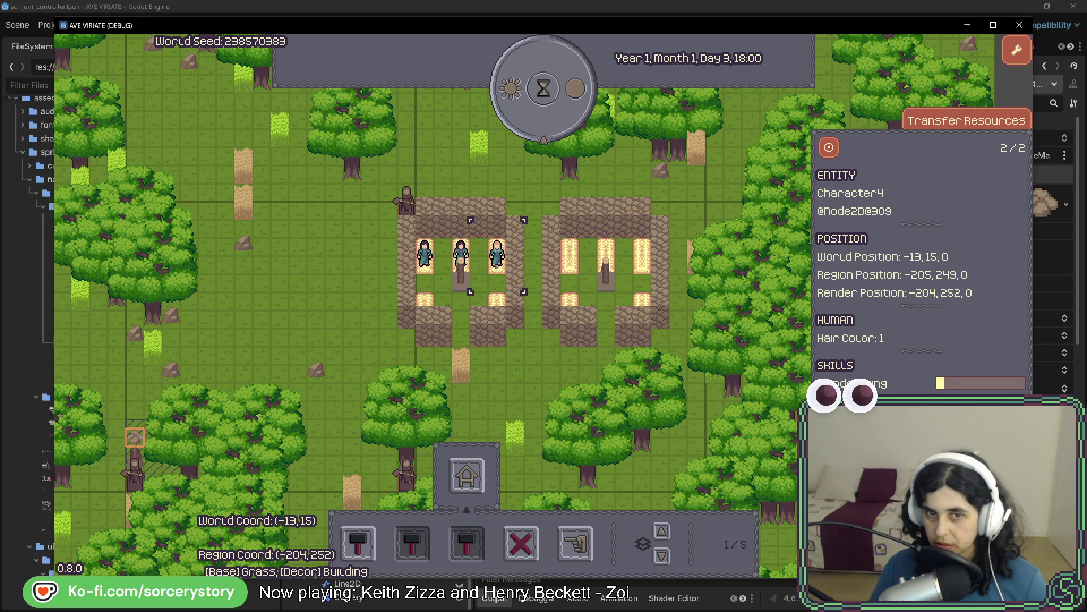
{"action": "left_click", "coordinate": [660, 228]}
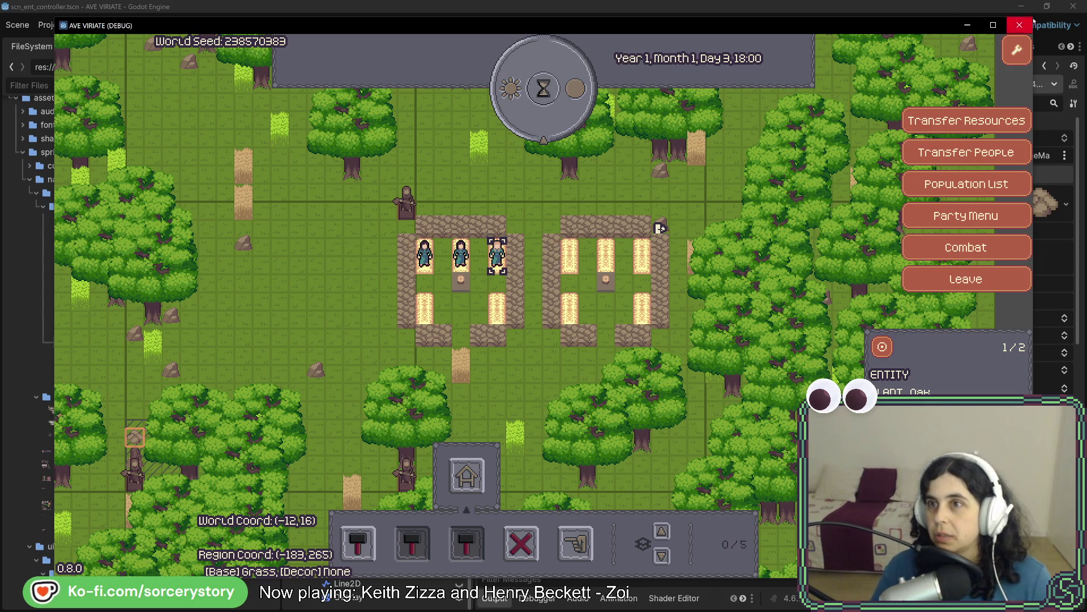
- Stop the running game with F8 and relaunch the project from the editor
{"action": "key", "text": "F8"}
{"action": "left_click", "coordinate": [893, 26]}
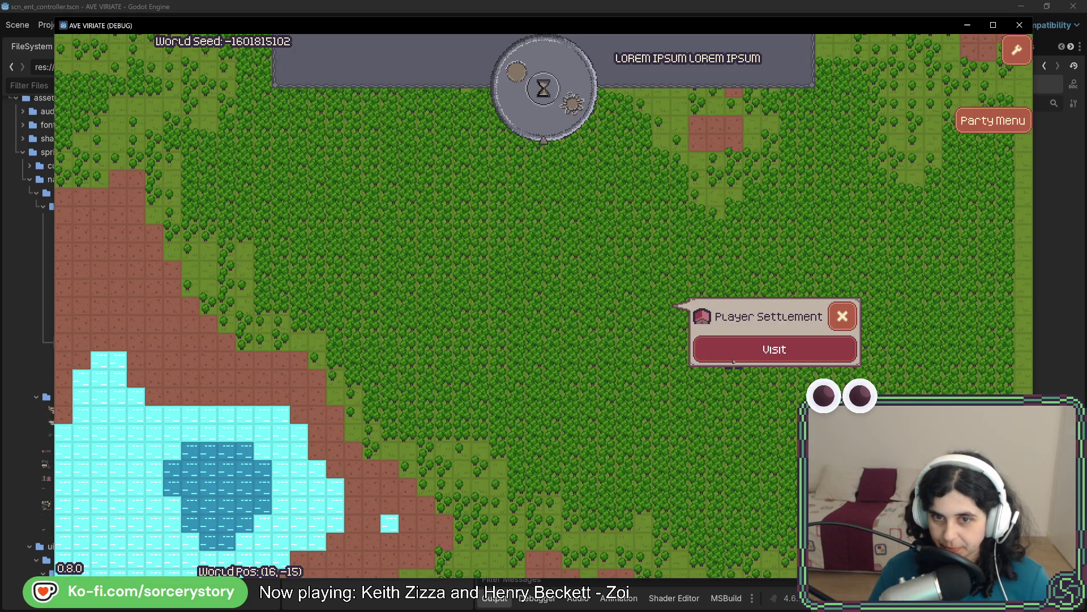
- Visit the new settlement, pan to open ground and choose beds as the furniture to build
{"action": "left_click", "coordinate": [774, 349]}
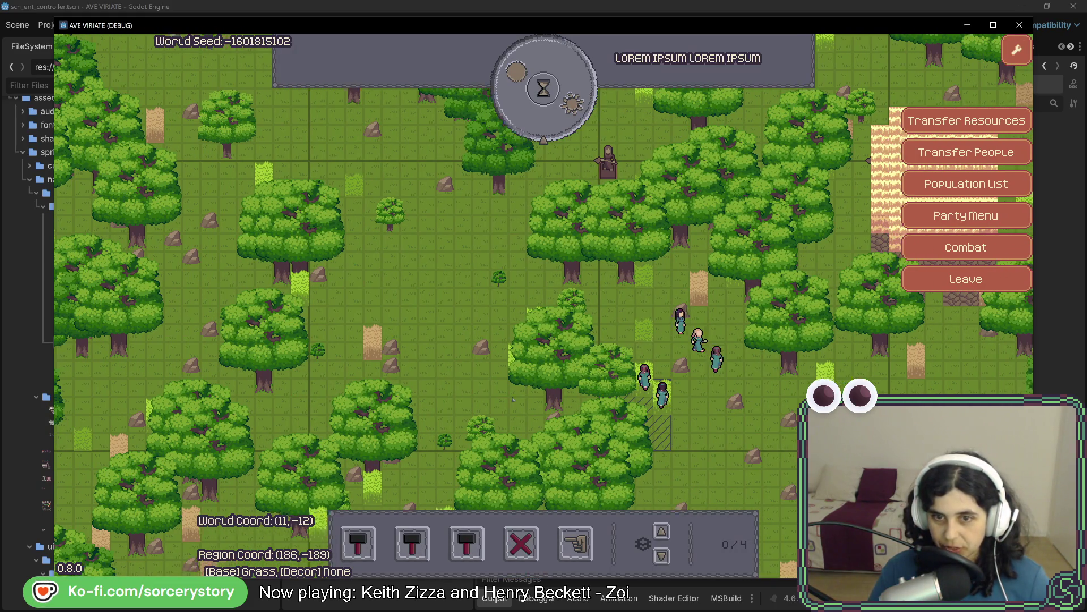
{"action": "key", "text": "d"}
{"action": "key", "text": "a"}
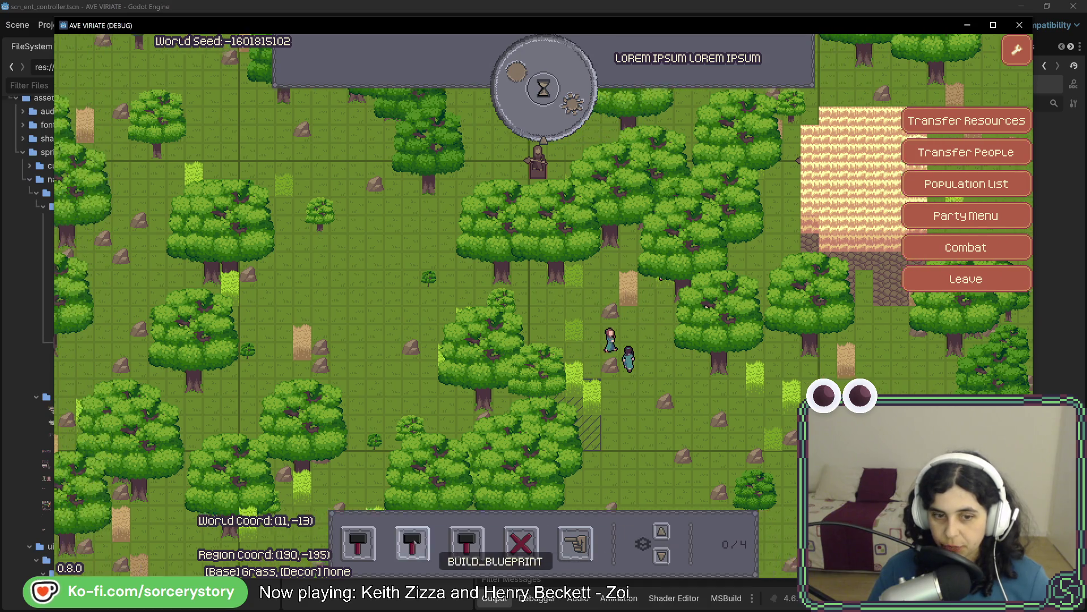
{"action": "left_click", "coordinate": [467, 546]}
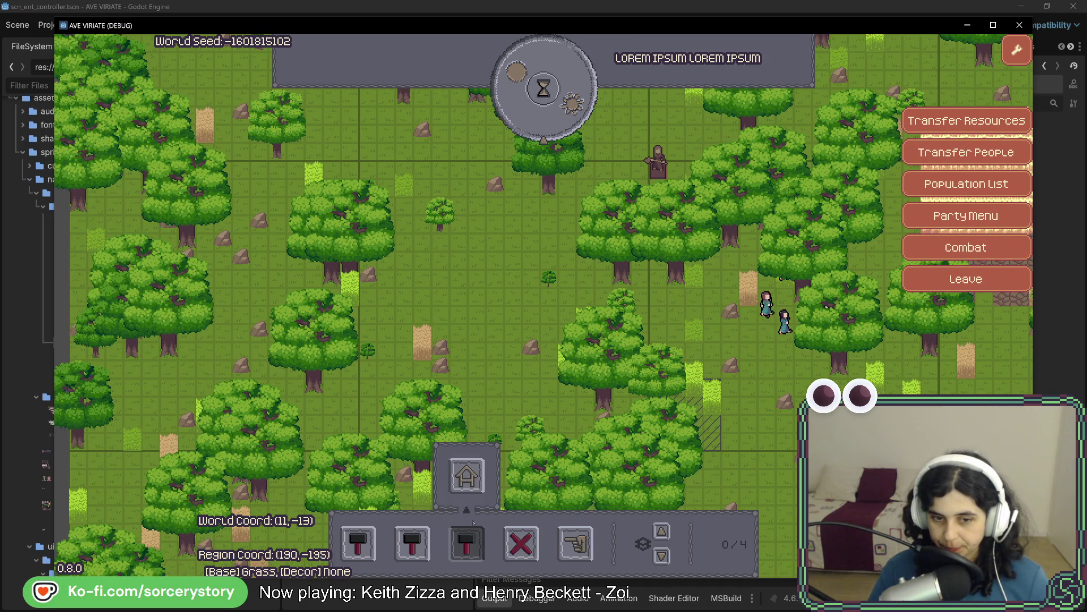
- Place ten beds in two rows of five and pass an hour so settlers build them
{"action": "left_click", "coordinate": [404, 271]}
{"action": "left_click", "coordinate": [439, 270]}
{"action": "left_click", "coordinate": [475, 270]}
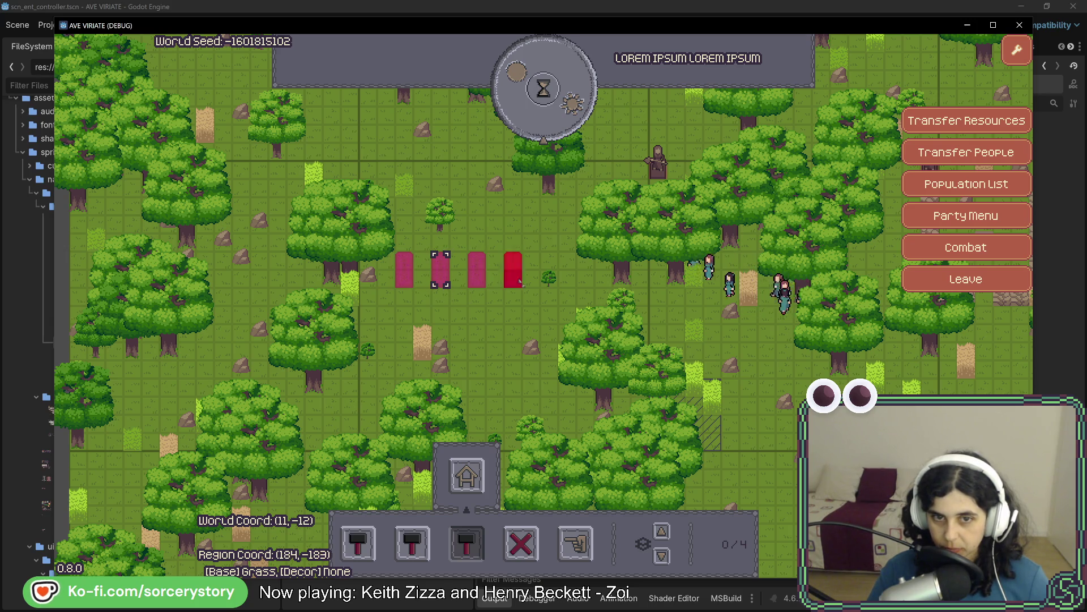
{"action": "left_click", "coordinate": [512, 271]}
{"action": "left_click", "coordinate": [567, 271]}
{"action": "left_click", "coordinate": [403, 307]}
{"action": "left_click", "coordinate": [439, 306]}
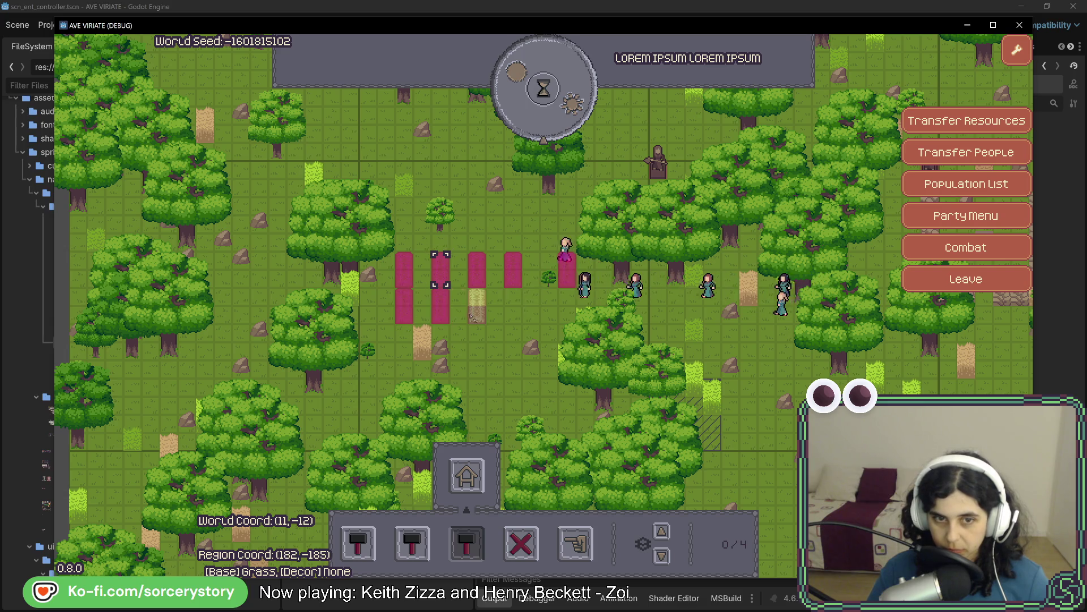
{"action": "left_click", "coordinate": [476, 306]}
{"action": "left_click", "coordinate": [513, 306]}
{"action": "left_click", "coordinate": [566, 307]}
{"action": "left_click", "coordinate": [544, 87]}
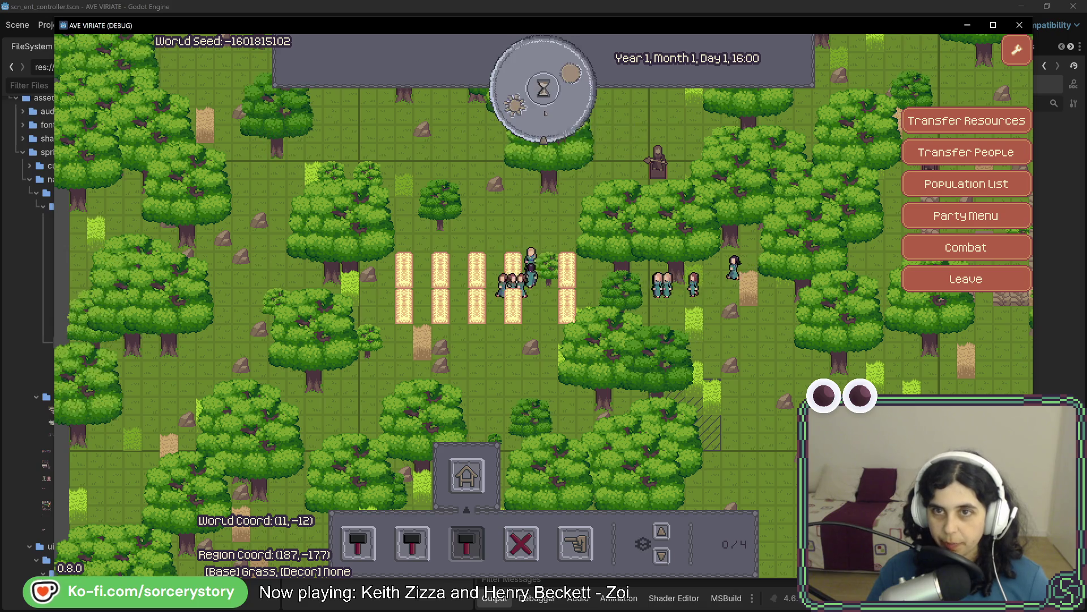
{"action": "left_click", "coordinate": [544, 113]}
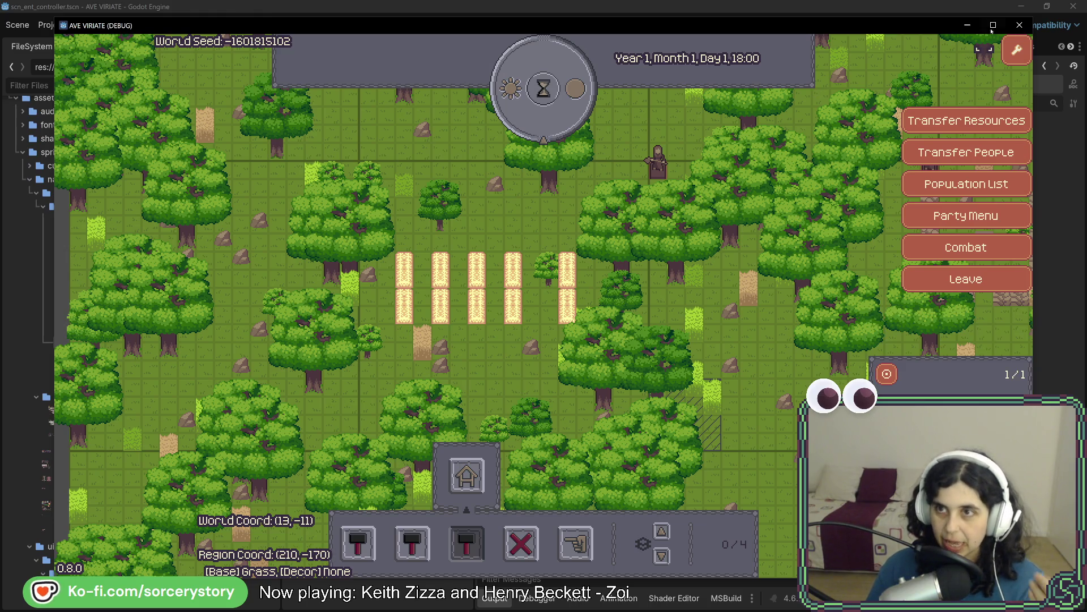
- Stop the running game and rebuild and launch the project again
{"action": "left_click", "coordinate": [1019, 25]}
{"action": "left_click", "coordinate": [875, 26]}
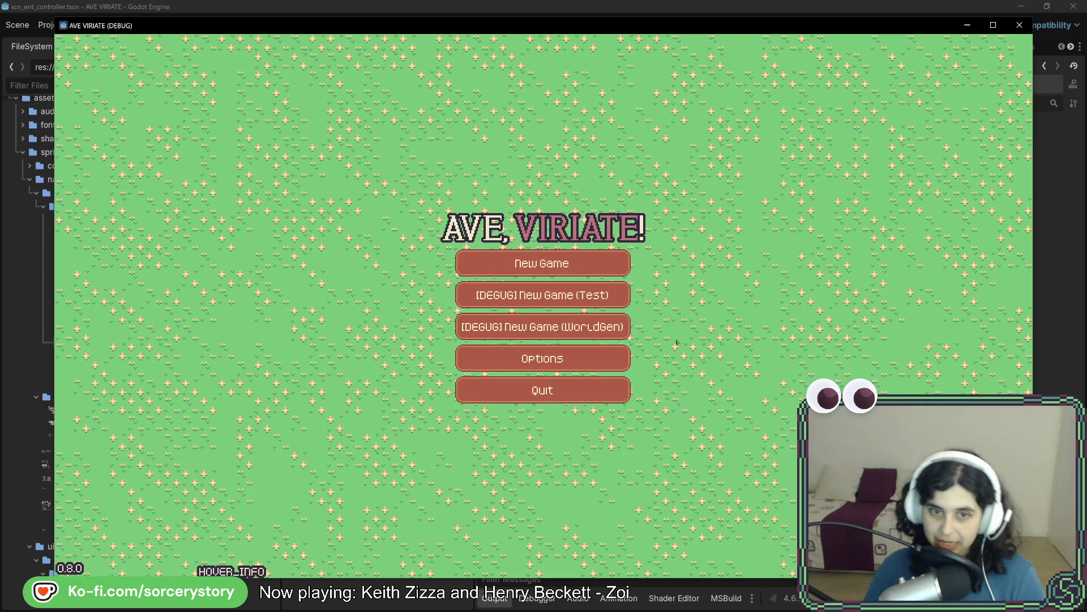
- Start a new game, visit the settlement, show designation options and pan around the settlers
{"action": "left_click", "coordinate": [578, 264]}
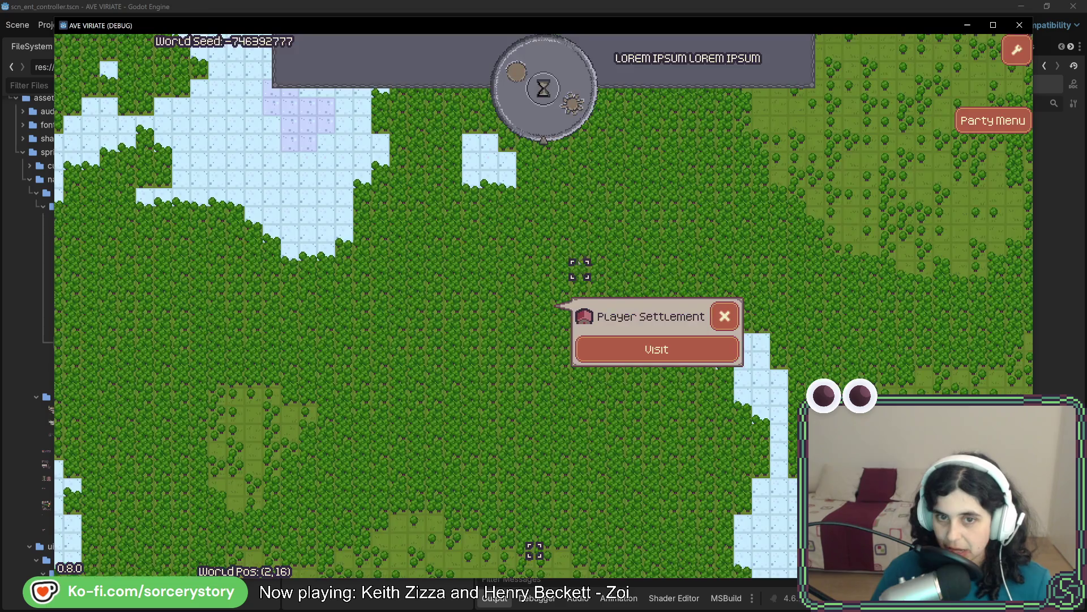
{"action": "left_click", "coordinate": [664, 357]}
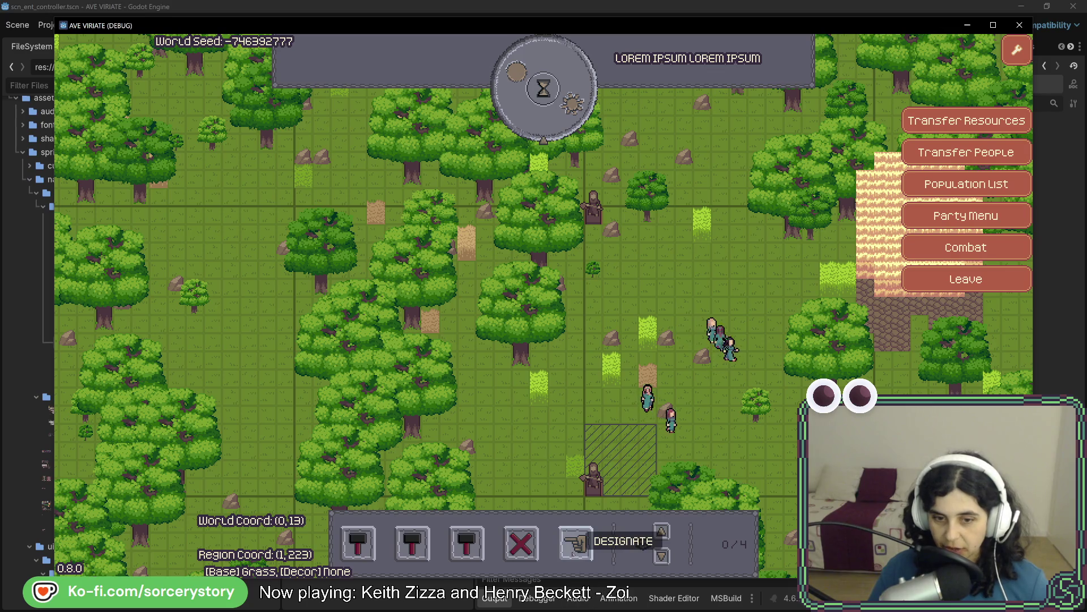
{"action": "left_click", "coordinate": [575, 544]}
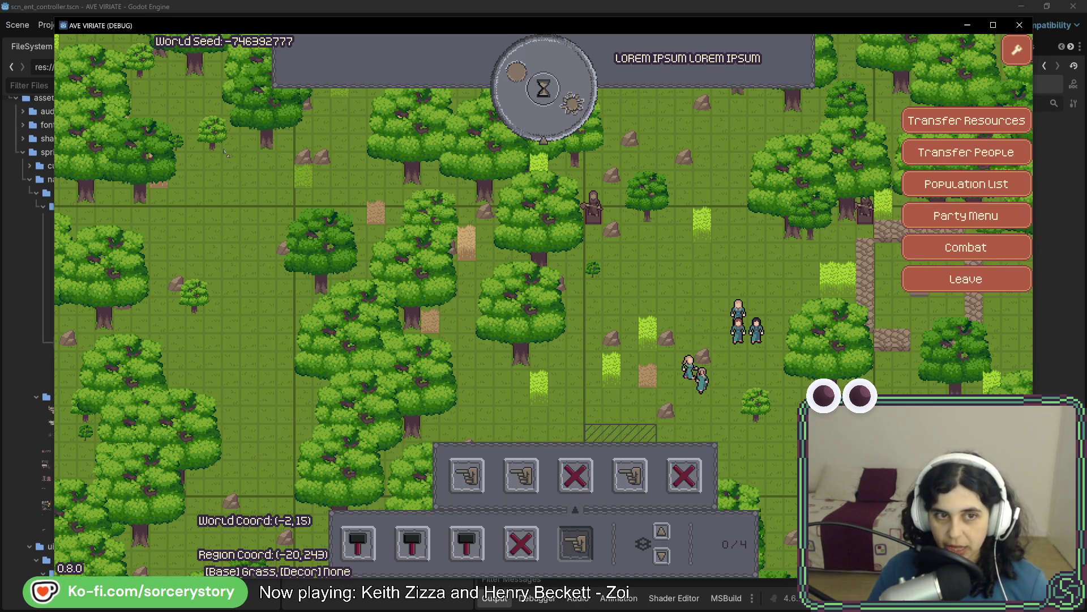
{"action": "key", "text": "s"}
{"action": "key", "text": "d"}
{"action": "key", "text": "d"}
{"action": "key", "text": "w"}
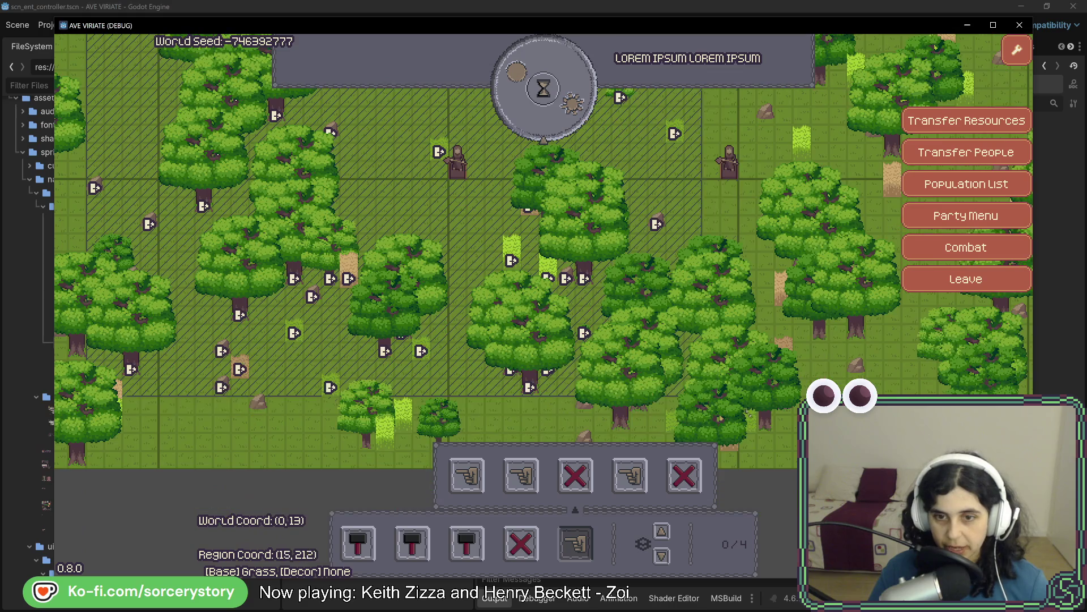
{"action": "key", "text": "a"}
{"action": "key", "text": "w"}
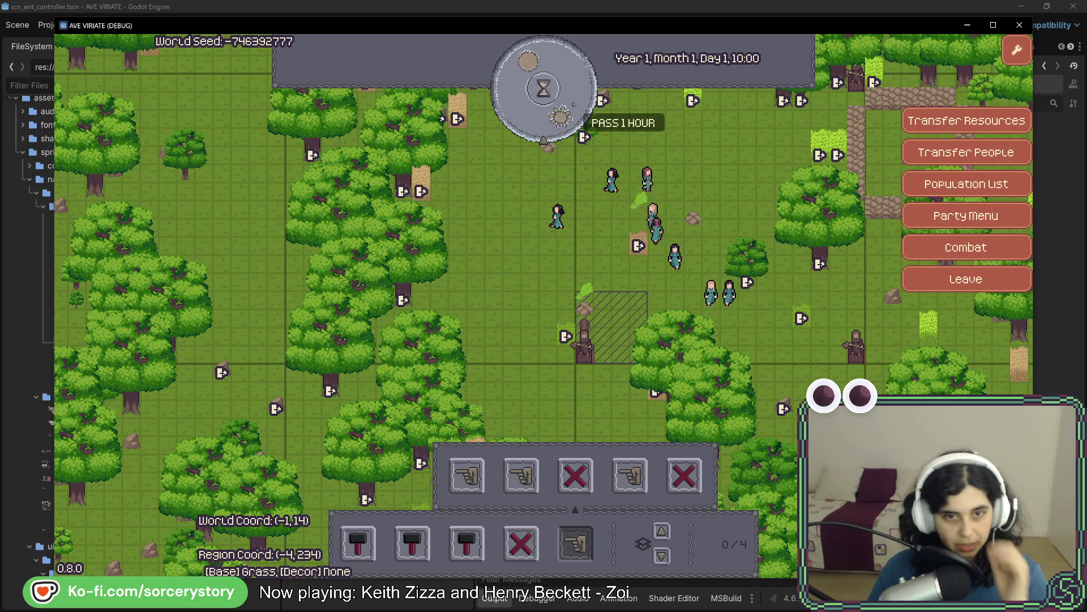
- Pass hours repeatedly until the clock reaches Day 3, 10:00
{"action": "left_click", "coordinate": [544, 88]}
{"action": "left_click", "coordinate": [573, 103]}
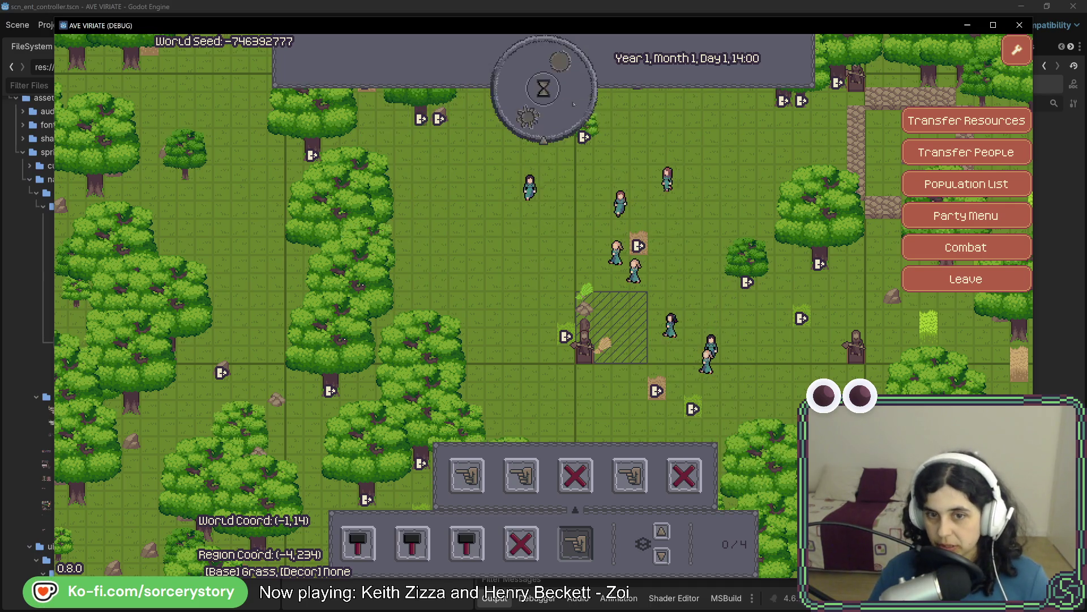
{"action": "left_click", "coordinate": [574, 103]}
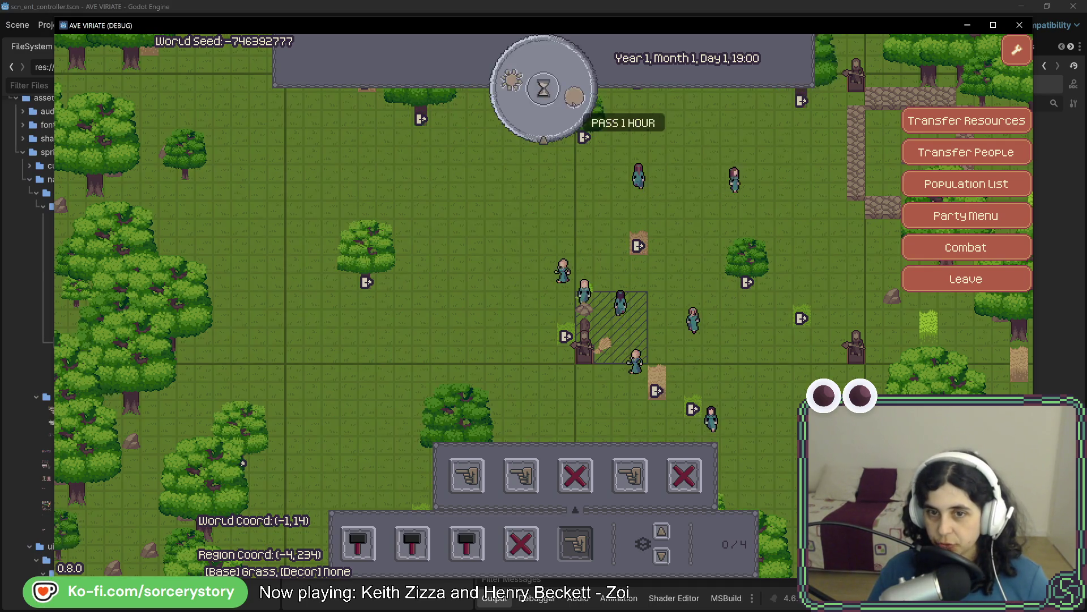
{"action": "left_click", "coordinate": [573, 103]}
{"action": "left_click", "coordinate": [574, 102]}
{"action": "left_click", "coordinate": [573, 103]}
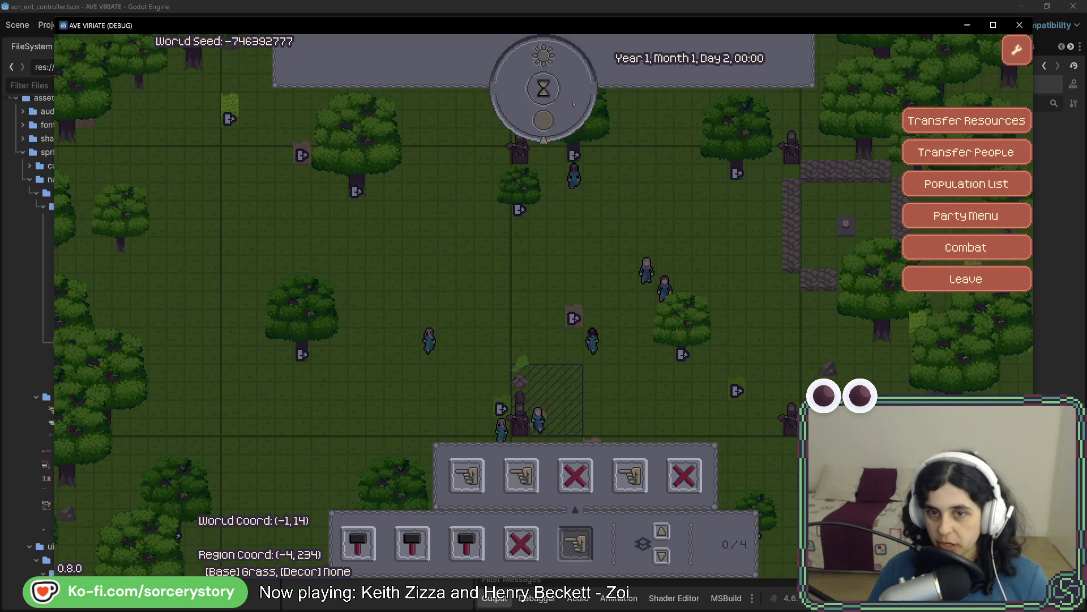
{"action": "left_click", "coordinate": [574, 103]}
{"action": "left_click", "coordinate": [573, 103]}
{"action": "left_click", "coordinate": [573, 102]}
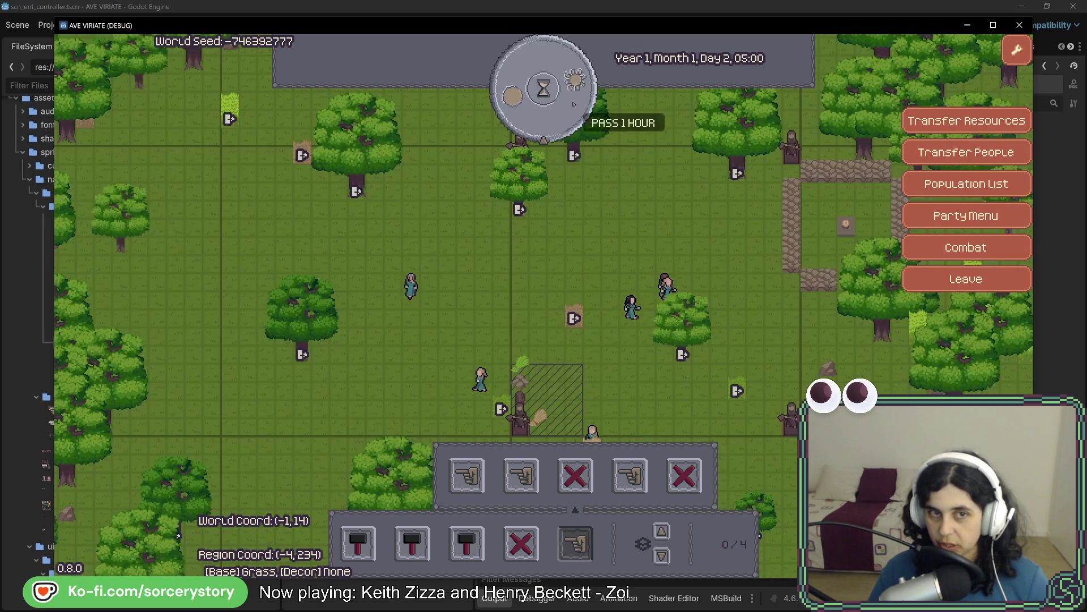
{"action": "left_click", "coordinate": [573, 103]}
{"action": "left_click", "coordinate": [574, 103]}
{"action": "left_click", "coordinate": [573, 103]}
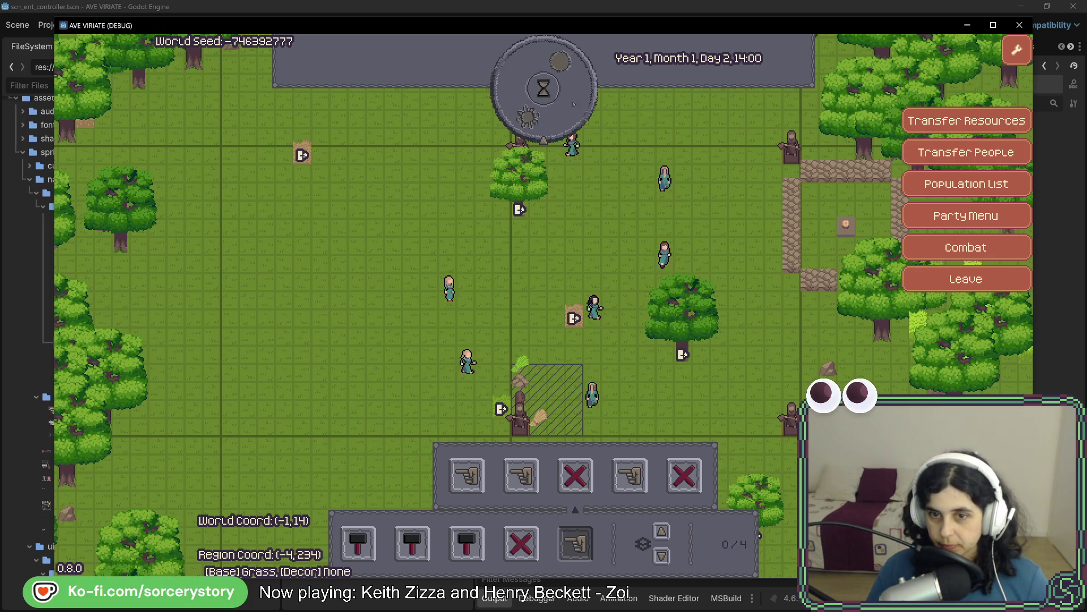
{"action": "left_click", "coordinate": [573, 103]}
{"action": "left_click", "coordinate": [574, 103]}
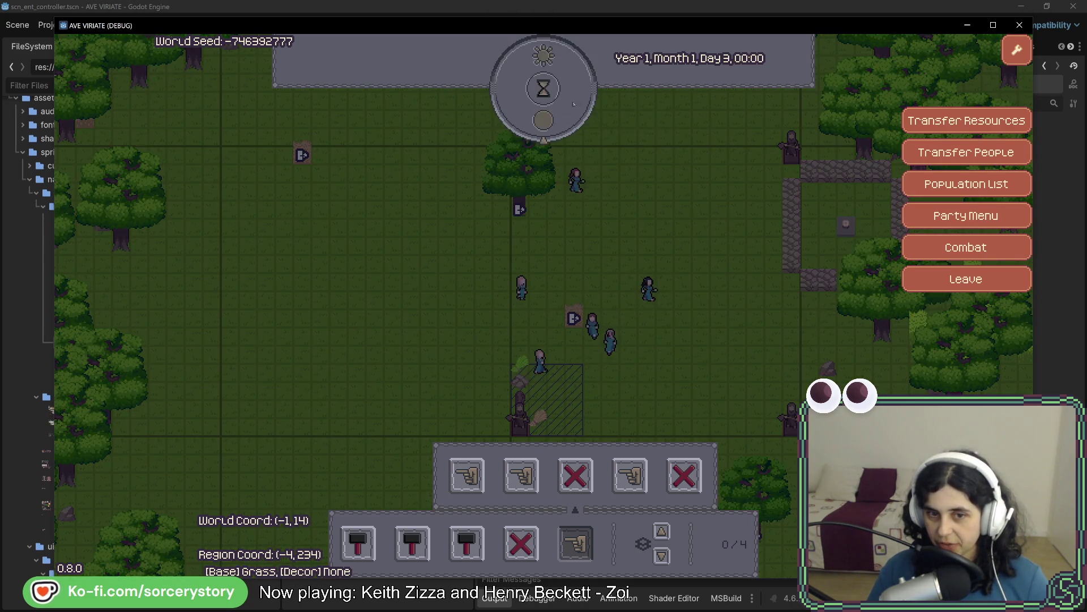
{"action": "left_click", "coordinate": [573, 103]}
{"action": "left_click", "coordinate": [574, 103]}
{"action": "left_click", "coordinate": [574, 103]}
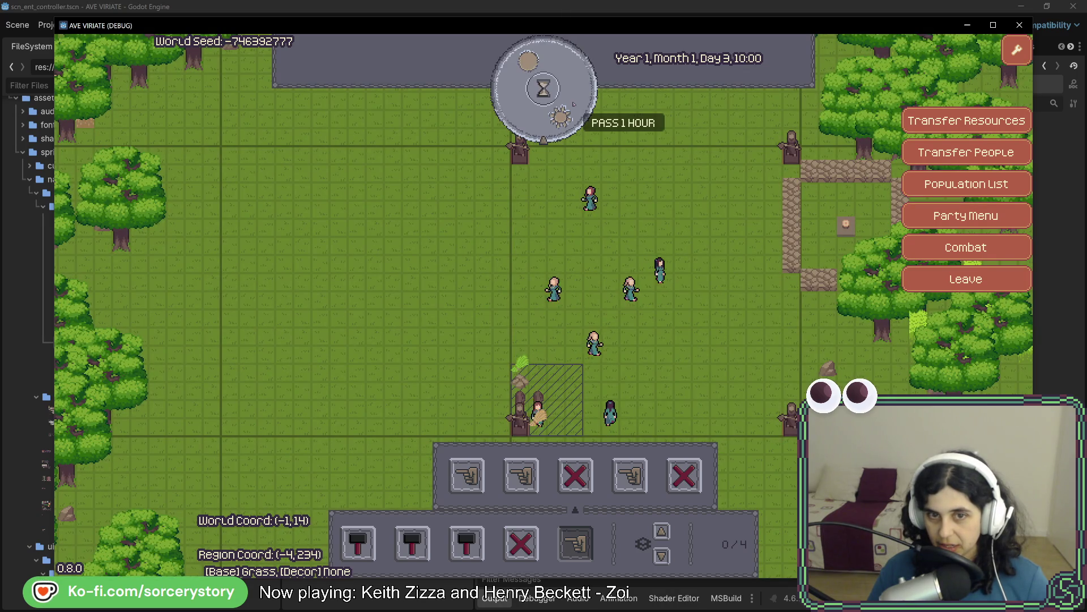
{"action": "left_click", "coordinate": [573, 102]}
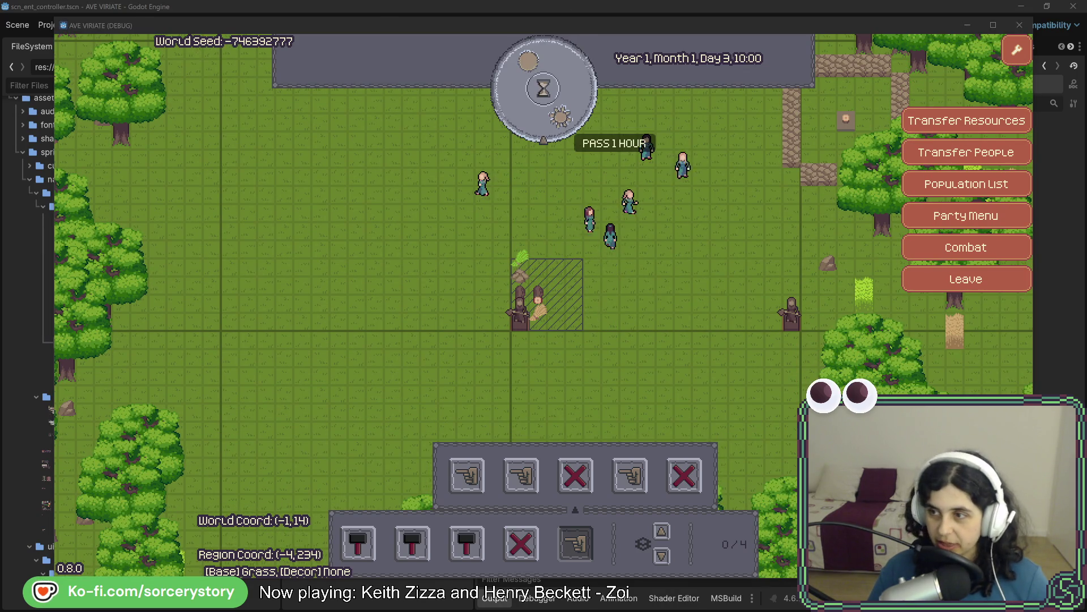
- Switch back to the editor and show the running game's Remote scene tree
{"action": "key", "text": "F8"}
{"action": "left_click", "coordinate": [331, 85]}
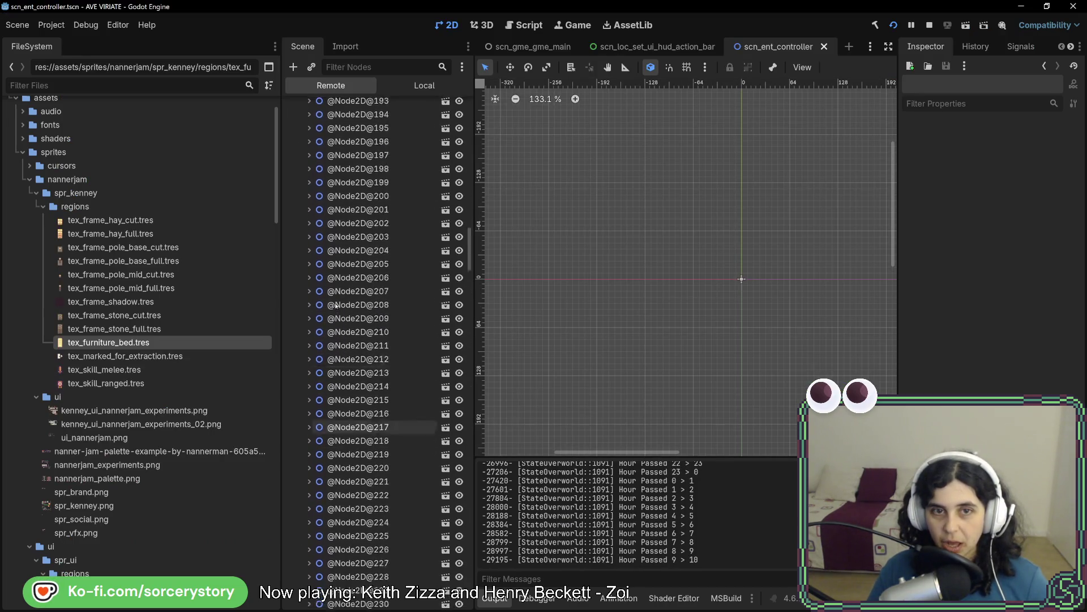
{"action": "scroll", "coordinate": [339, 323], "scroll_direction": "up", "scroll_amount": 15}
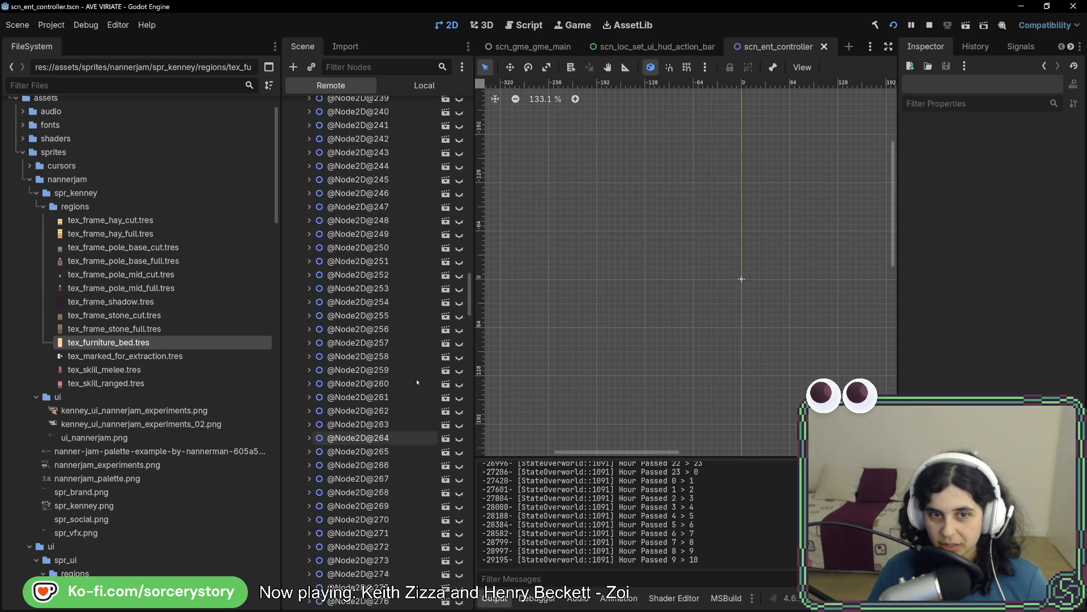
{"action": "scroll", "coordinate": [382, 425], "scroll_direction": "up", "scroll_amount": 2}
{"action": "scroll", "coordinate": [417, 381], "scroll_direction": "up", "scroll_amount": 6}
{"action": "scroll", "coordinate": [417, 378], "scroll_direction": "up", "scroll_amount": 3}
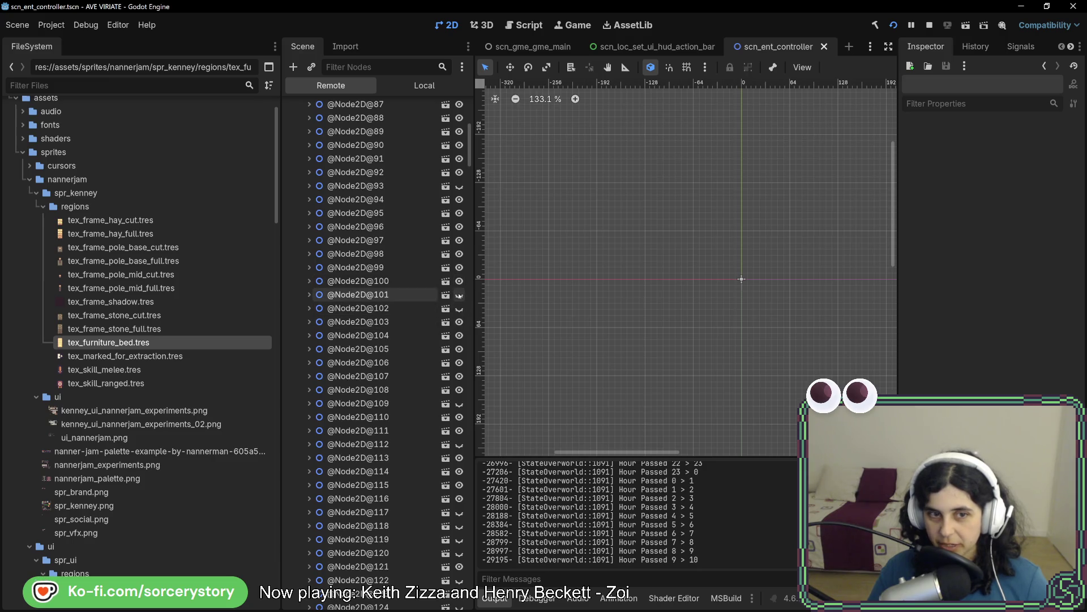
{"action": "scroll", "coordinate": [460, 297], "scroll_direction": "up", "scroll_amount": 3}
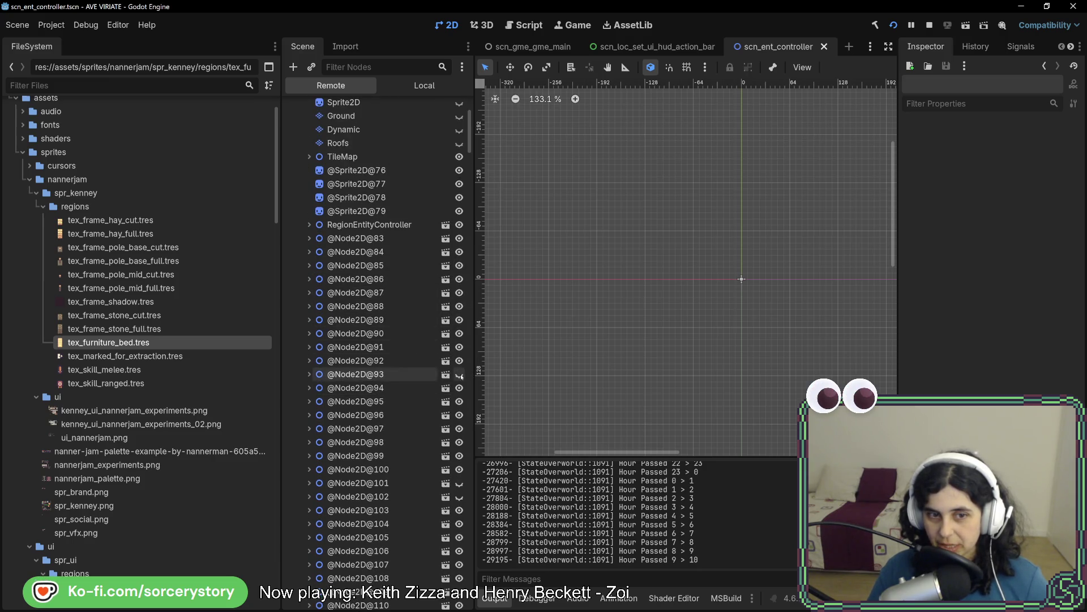
- Bring the running AVE VIRIATE game window back in front of the editor
{"action": "key", "text": "alt+Tab"}
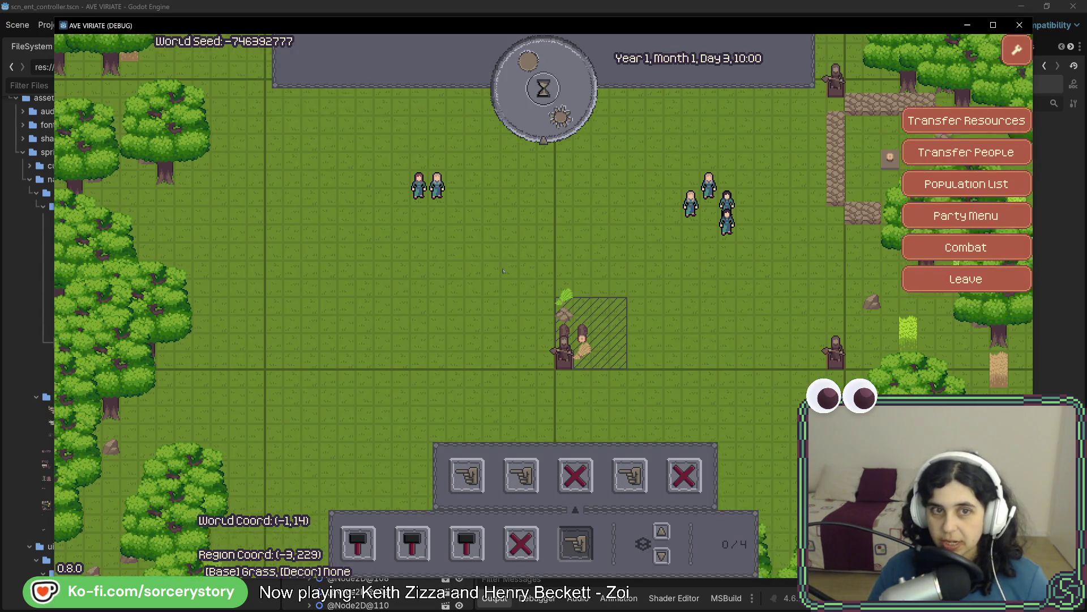
- Choose the bed from Place Furniture and drag out a row of beds in the field
{"action": "left_click", "coordinate": [466, 544]}
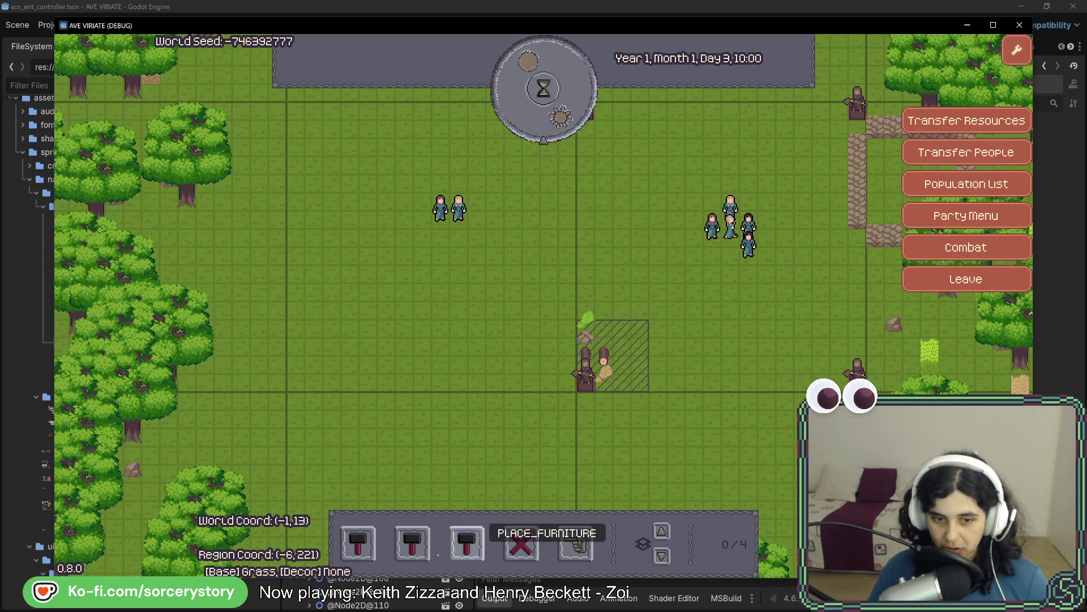
{"action": "left_click", "coordinate": [465, 476]}
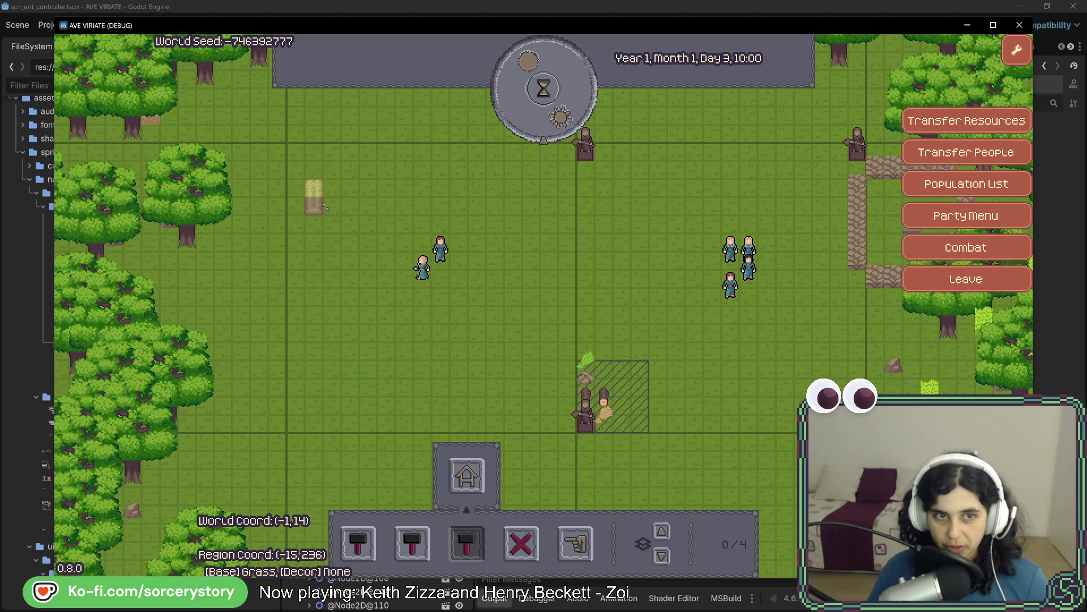
{"action": "mouse_move", "coordinate": [316, 197]}
{"action": "left_mouse_down"}
{"action": "mouse_move", "coordinate": [466, 192]}
{"action": "mouse_move", "coordinate": [533, 242]}
{"action": "mouse_move", "coordinate": [460, 237]}
{"action": "left_mouse_up"}
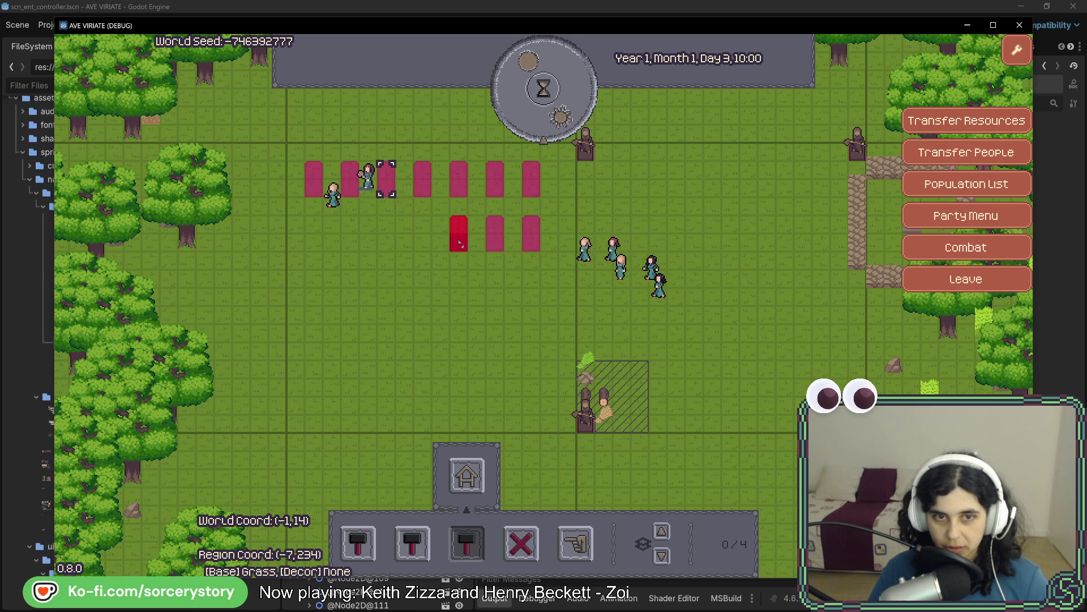
- Pass hours on the clock until Day 3, 18:00 so the settlers go to bed
{"action": "left_click", "coordinate": [550, 119]}
{"action": "left_click", "coordinate": [550, 120]}
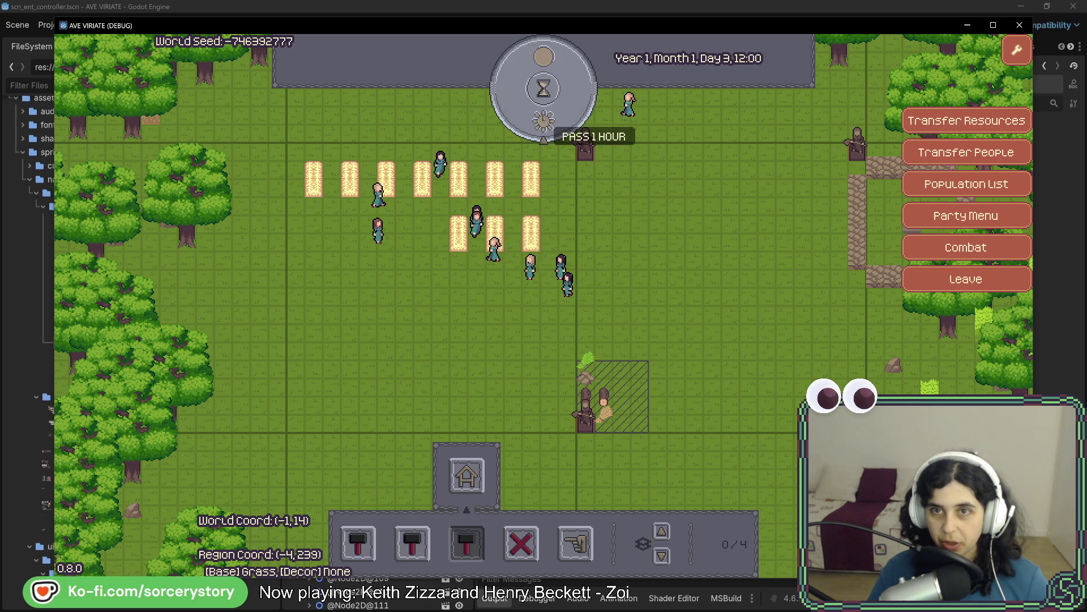
{"action": "left_click", "coordinate": [542, 118]}
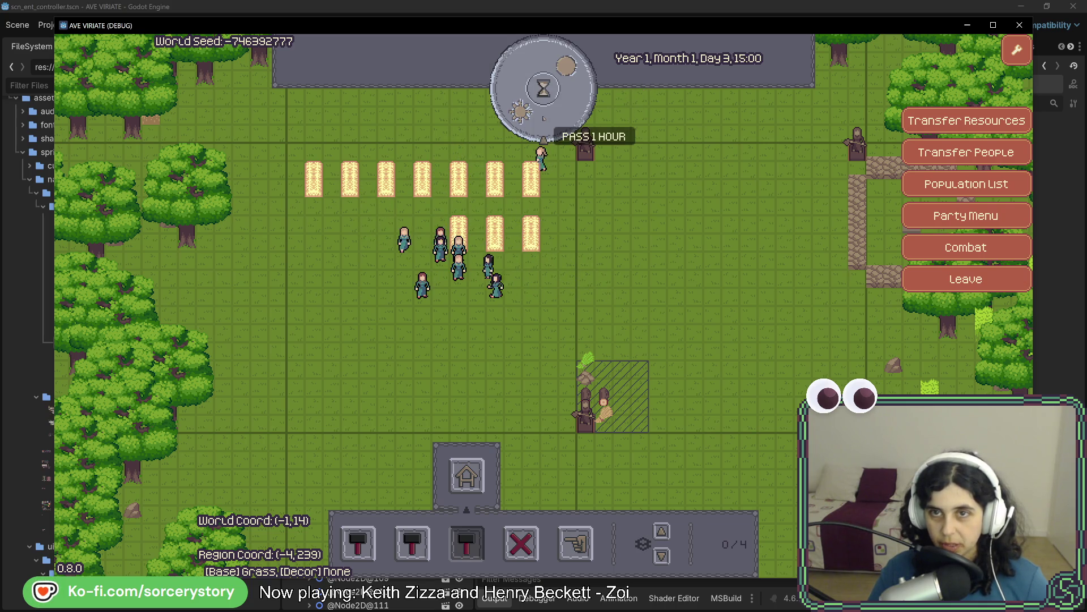
{"action": "left_click", "coordinate": [543, 117]}
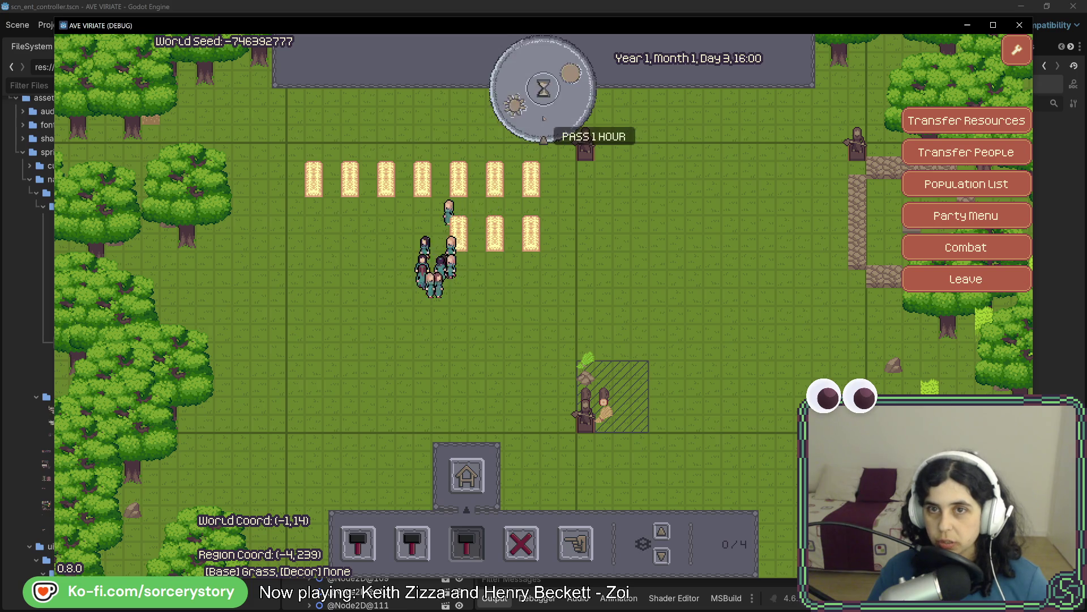
{"action": "left_click", "coordinate": [544, 118]}
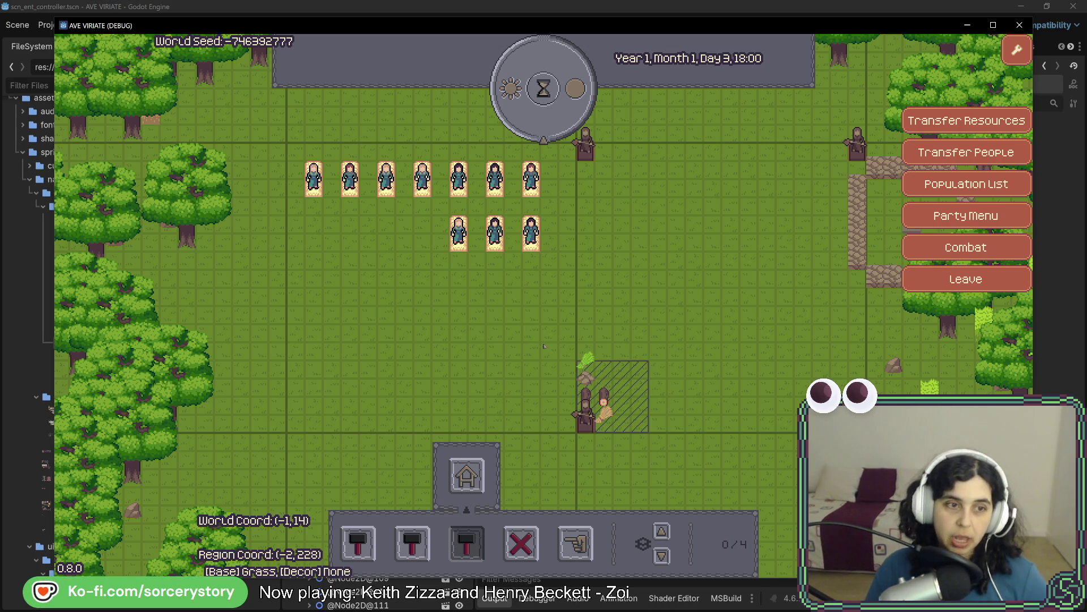
{"action": "key", "text": "w"}
{"action": "key", "text": "a"}
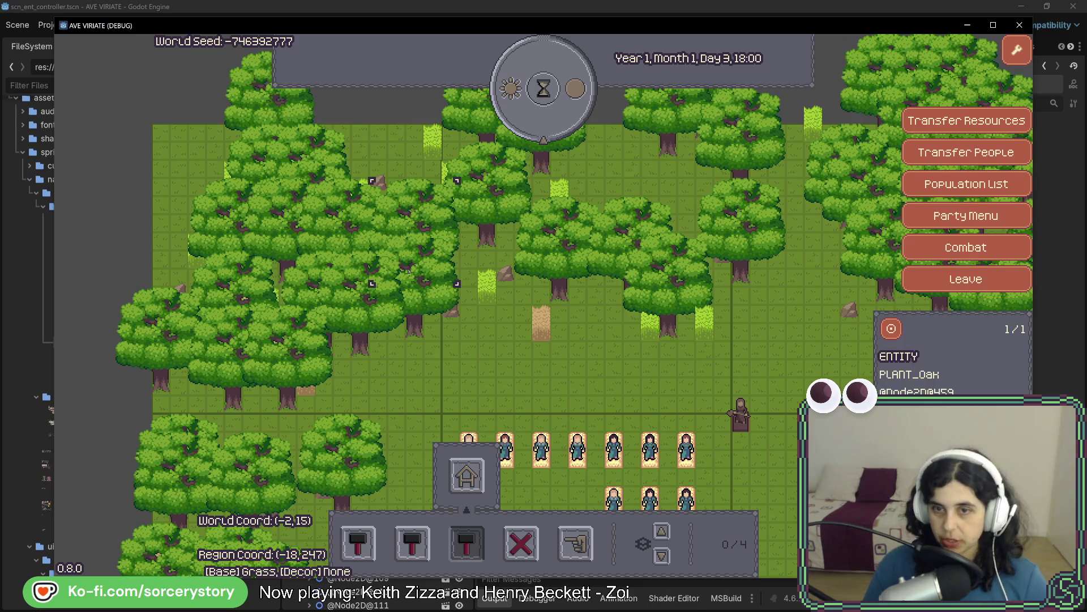
{"action": "key", "text": "d"}
{"action": "key", "text": "s"}
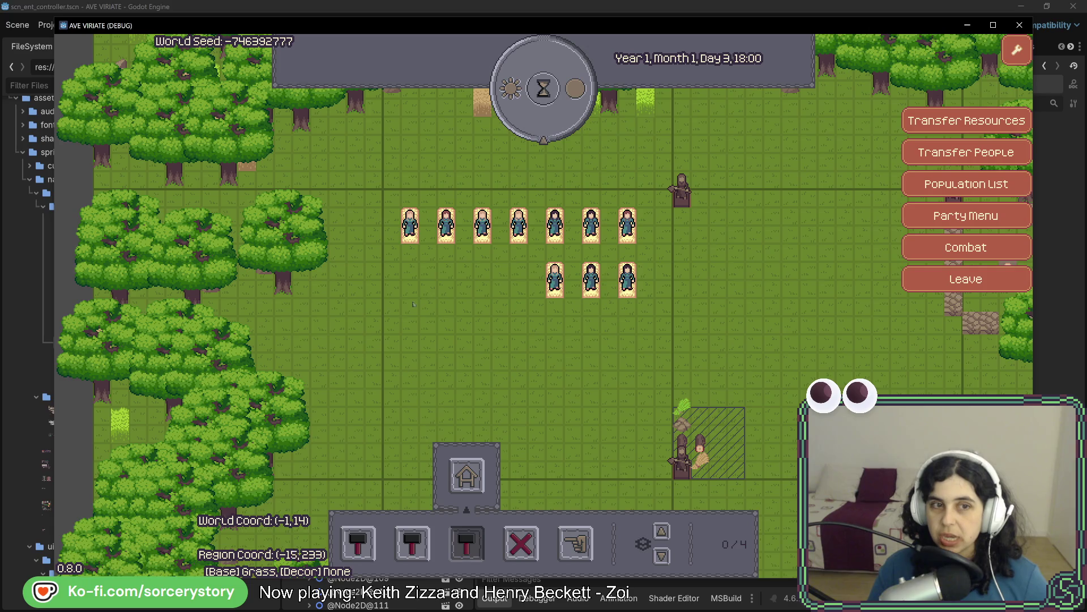
{"action": "key", "text": "w"}
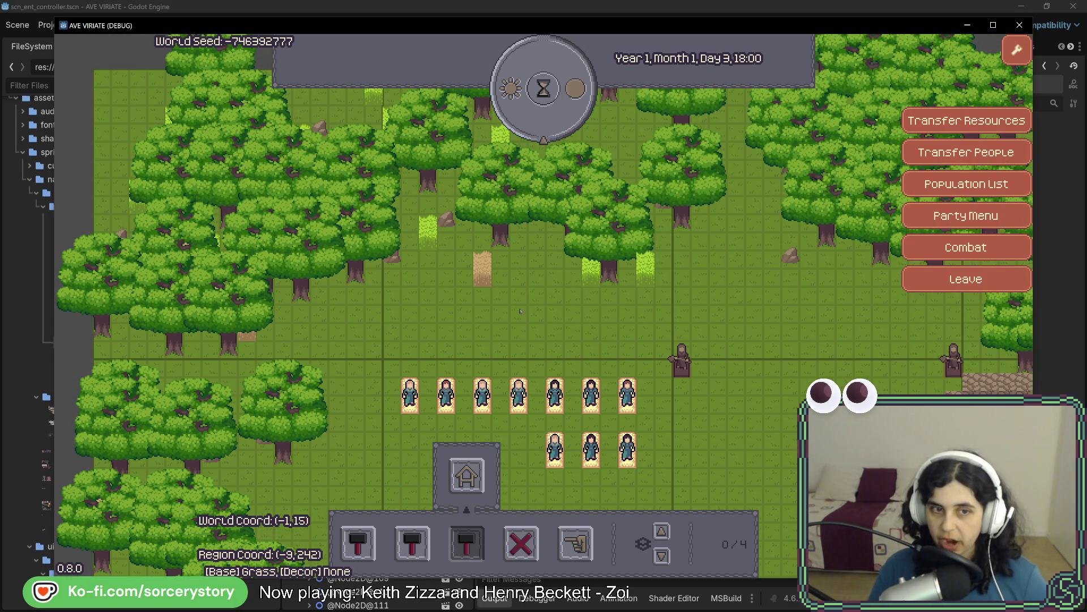
{"action": "key", "text": "s"}
{"action": "key", "text": "d"}
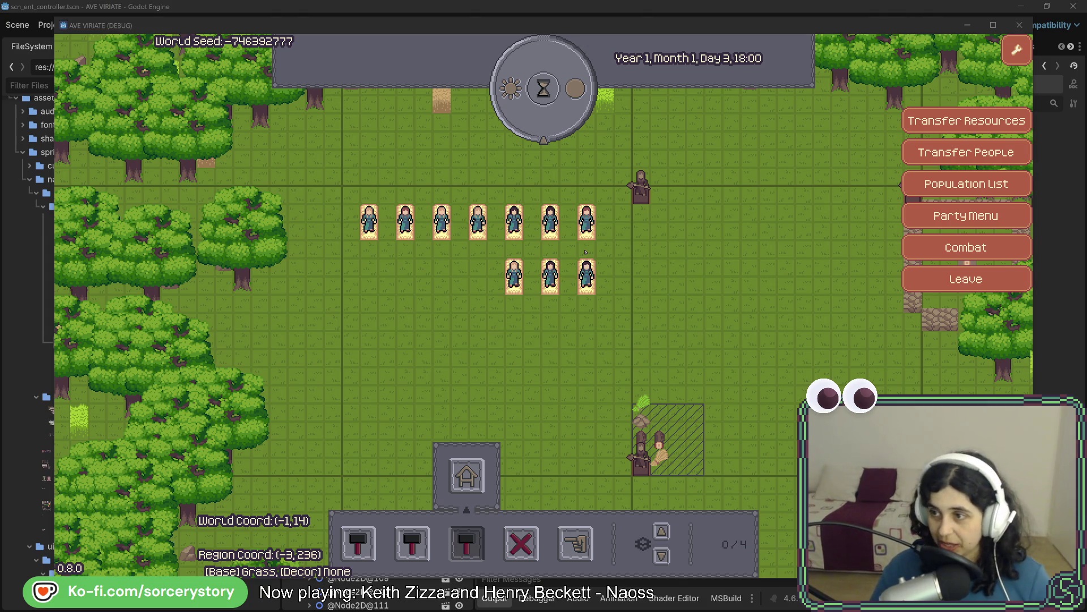
{"action": "scroll", "coordinate": [388, 307], "scroll_direction": "down", "scroll_amount": 5}
{"action": "scroll", "coordinate": [387, 307], "scroll_direction": "down", "scroll_amount": 3}
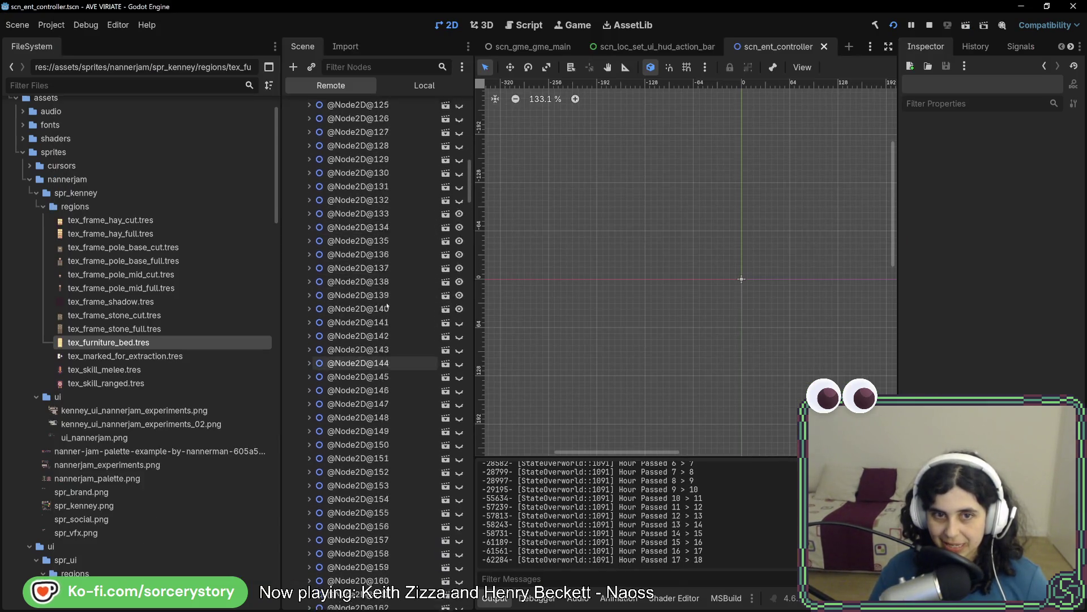
{"action": "scroll", "coordinate": [387, 308], "scroll_direction": "up", "scroll_amount": 5}
{"action": "scroll", "coordinate": [383, 311], "scroll_direction": "up", "scroll_amount": 3}
{"action": "scroll", "coordinate": [380, 315], "scroll_direction": "up", "scroll_amount": 3}
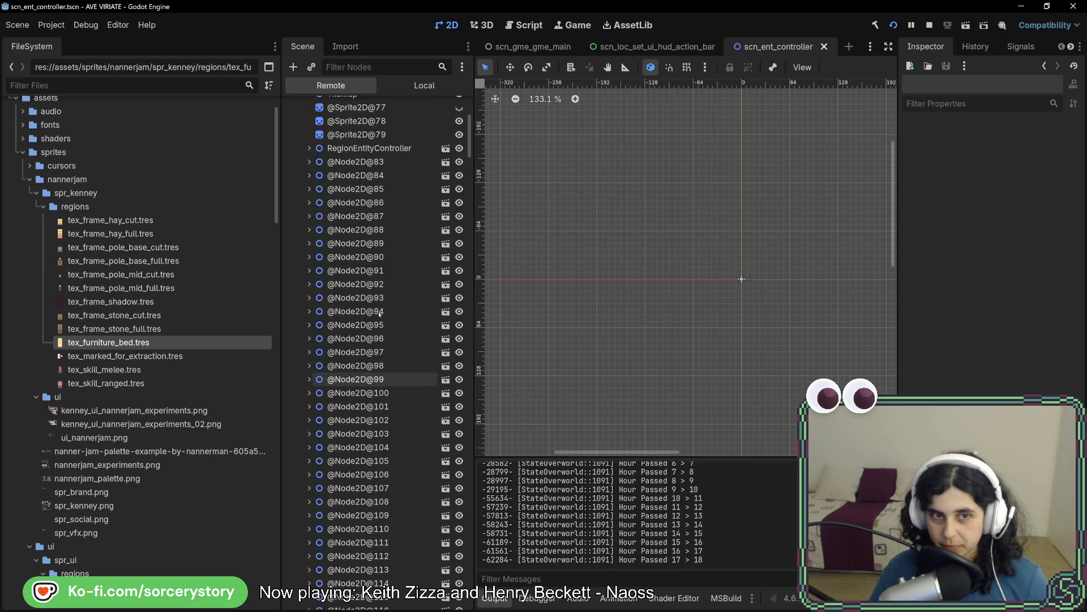
{"action": "key", "text": "alt+Tab"}
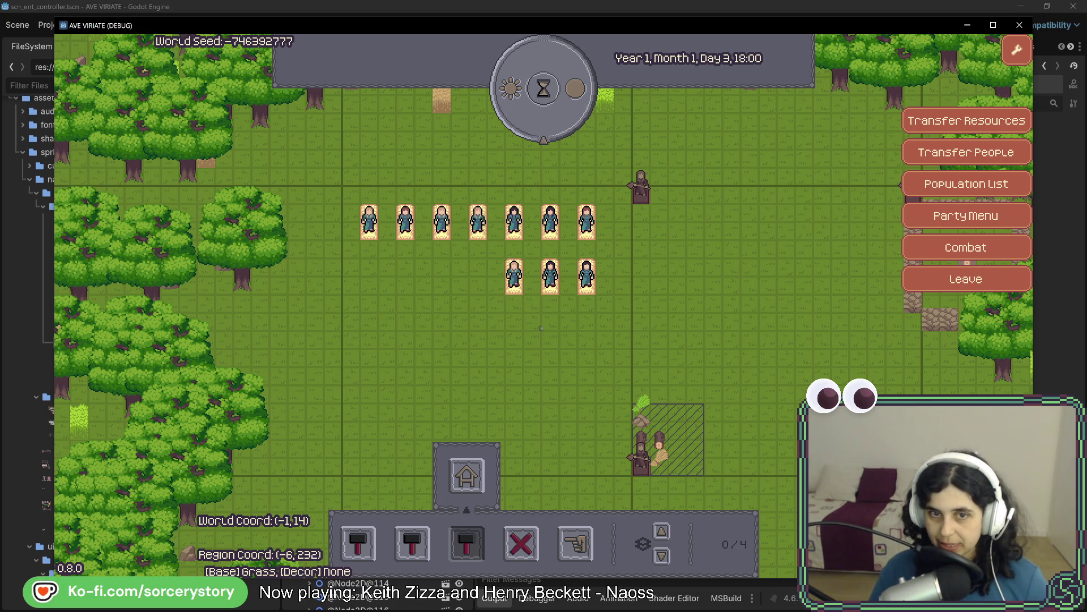
{"action": "key", "text": "d"}
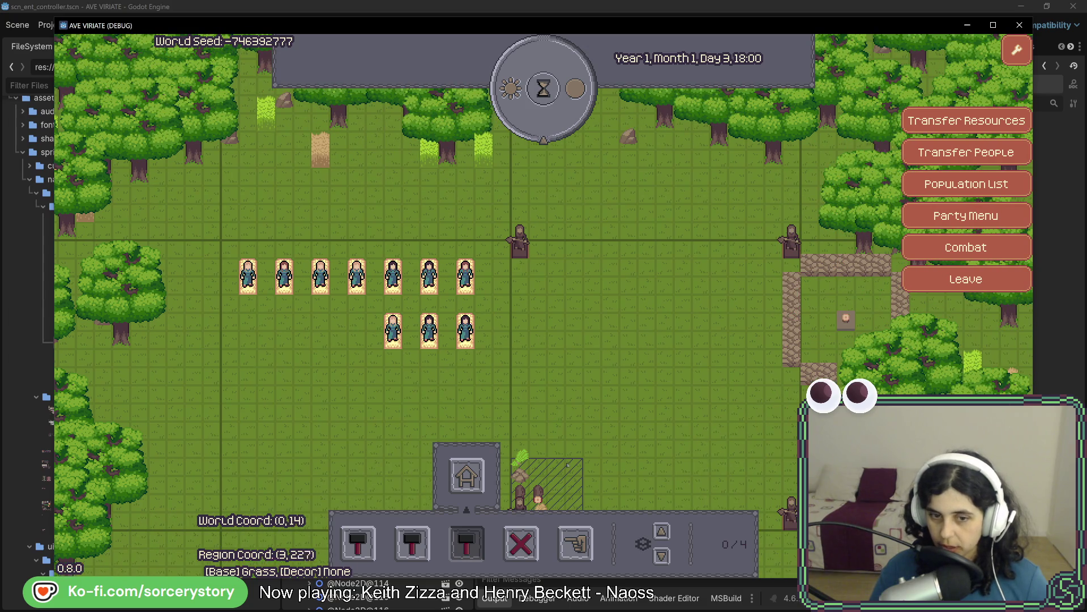
{"action": "left_click", "coordinate": [538, 453]}
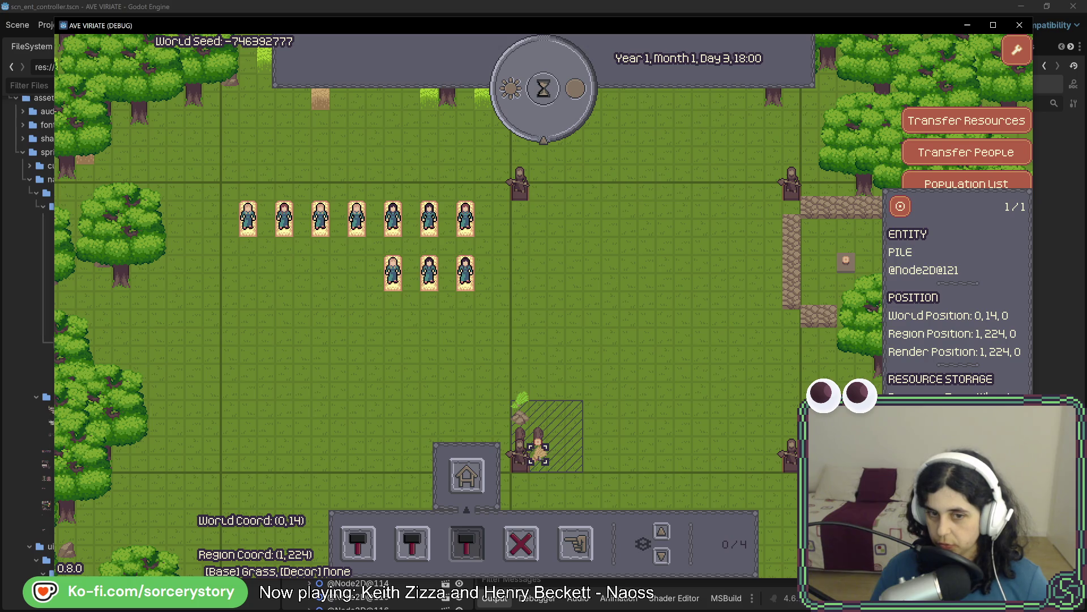
{"action": "key", "text": "Escape"}
{"action": "key", "text": "d"}
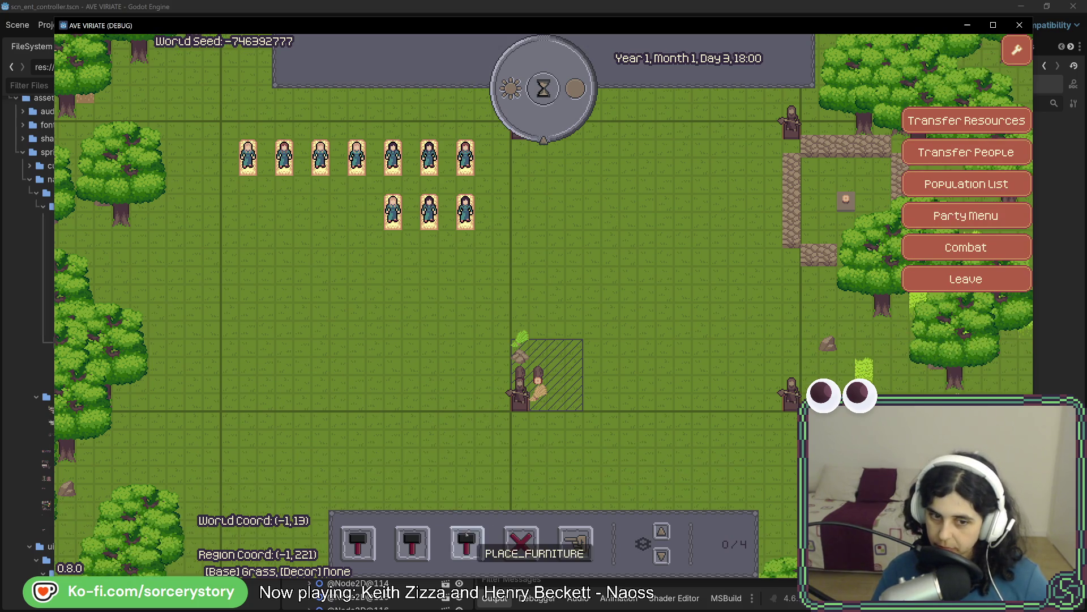
{"action": "key", "text": "w"}
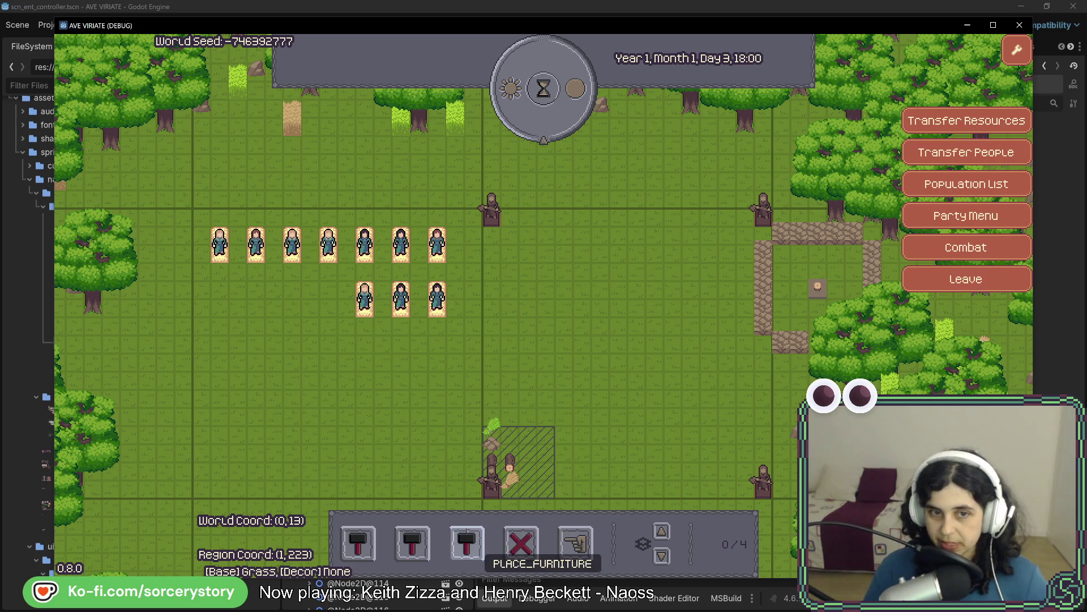
{"action": "key", "text": "a"}
{"action": "key", "text": "s"}
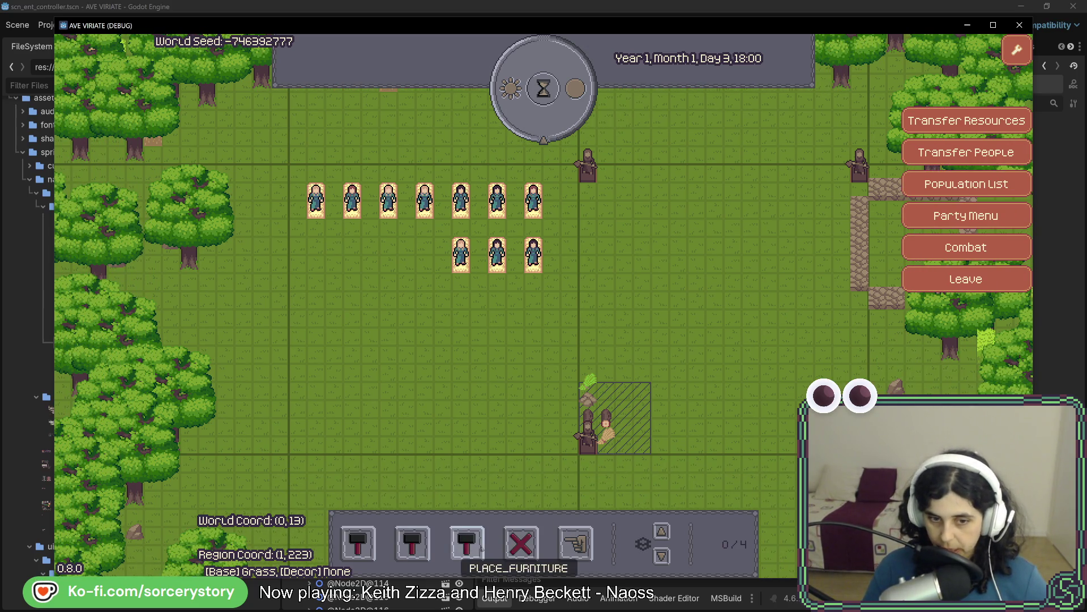
{"action": "left_click", "coordinate": [575, 544]}
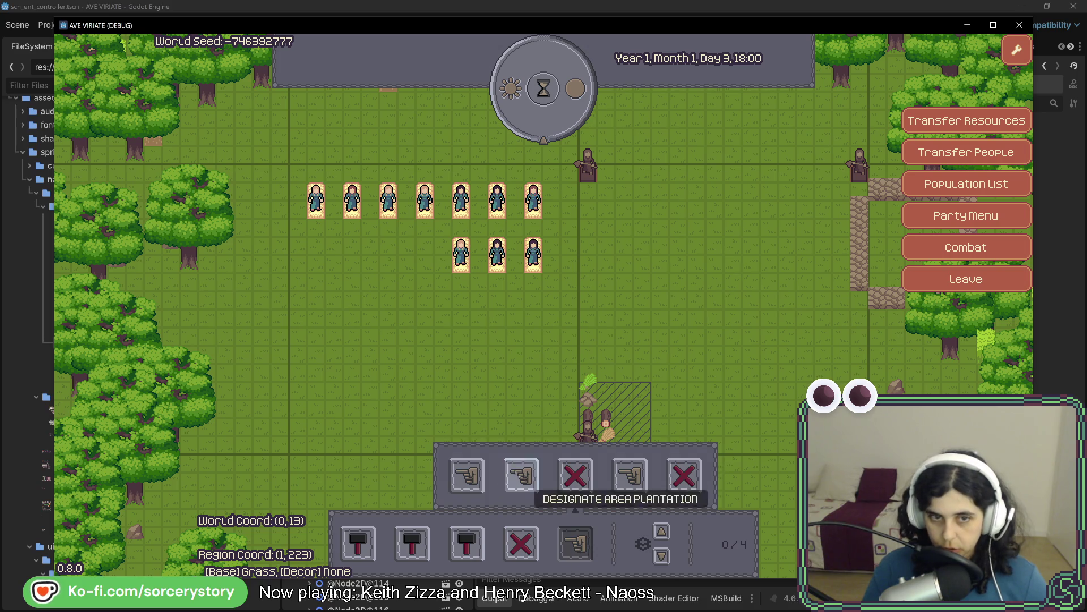
- Drag a rectangular plantation area below the beds, triggering the 'Entity has no position' exception
{"action": "left_click_drag", "start_coordinate": [367, 297], "coordinate": [477, 327]}
{"action": "key", "text": "s"}
{"action": "key", "text": "d"}
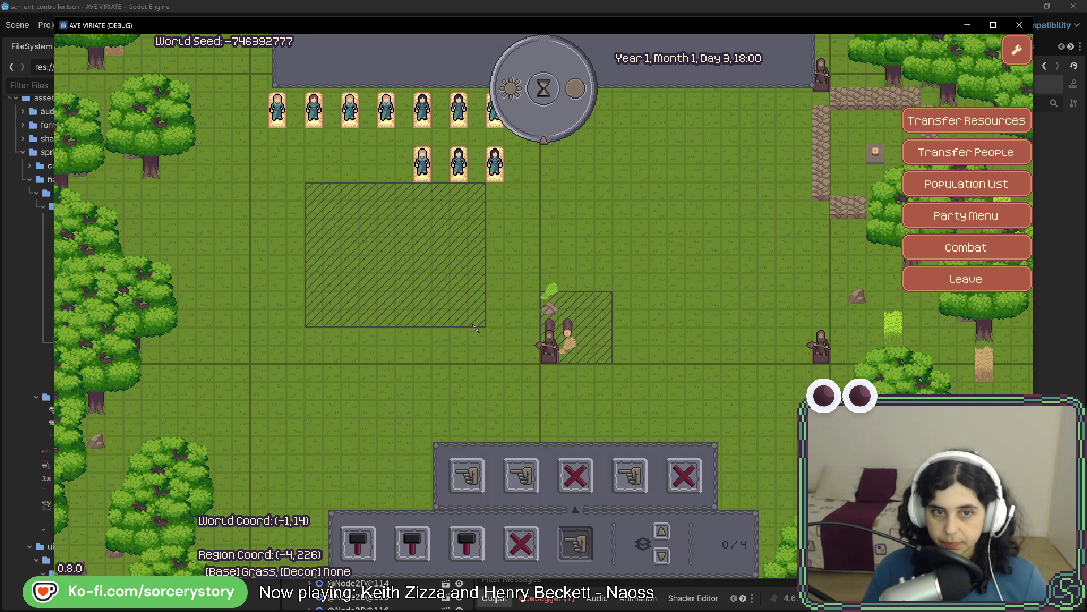
{"action": "key", "text": "w"}
{"action": "key", "text": "a"}
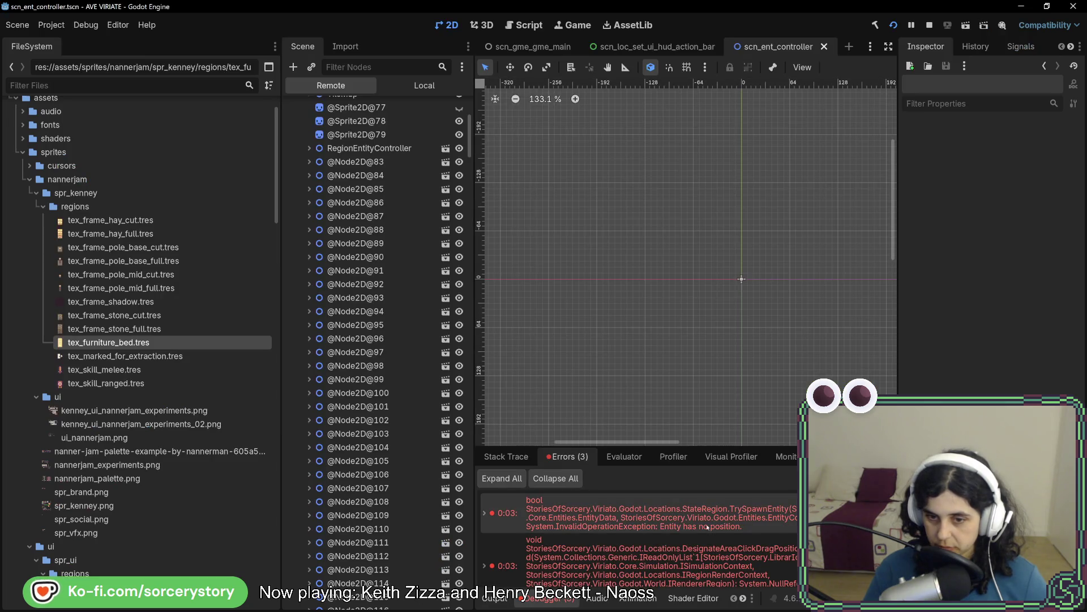
{"action": "mouse_move", "coordinate": [634, 527]}
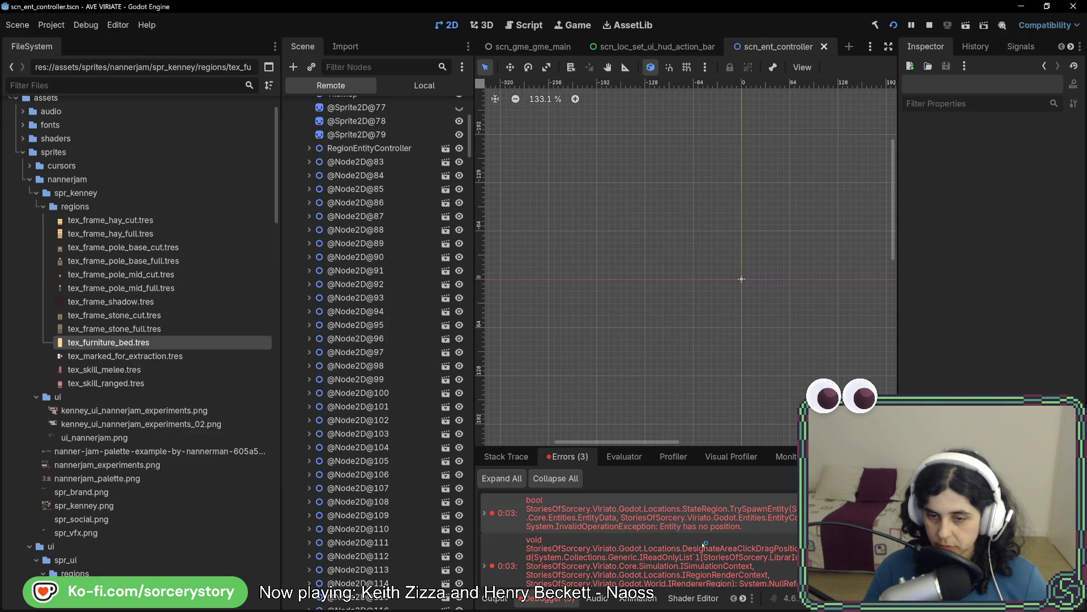
- Jump from the error to StateRegion.cs in Rider, then return to Godot and the game view
{"action": "double_click", "coordinate": [703, 544]}
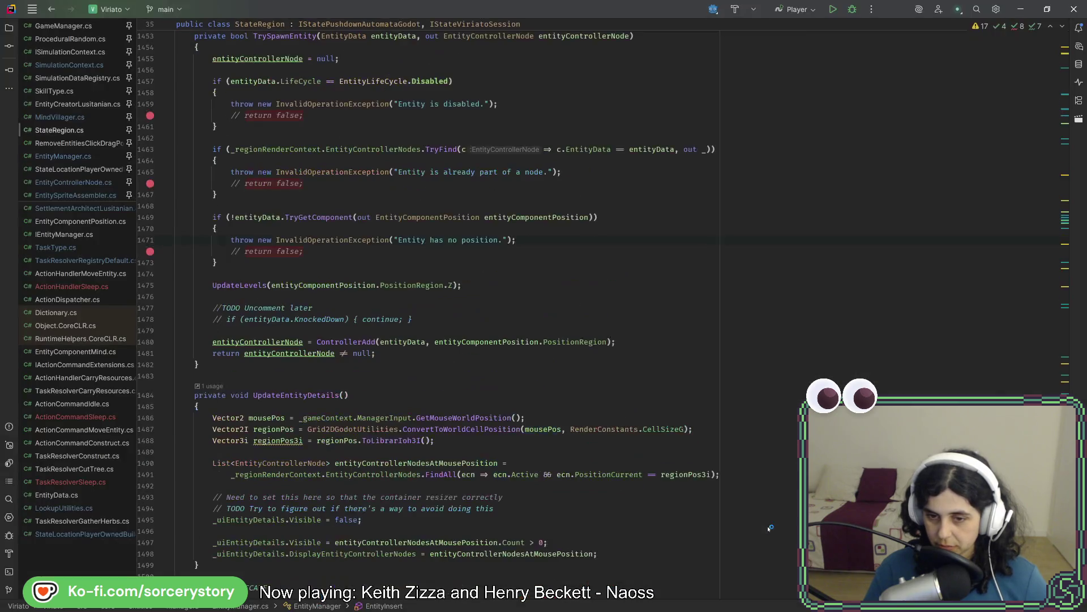
{"action": "scroll", "coordinate": [768, 525], "scroll_direction": "up", "scroll_amount": 5}
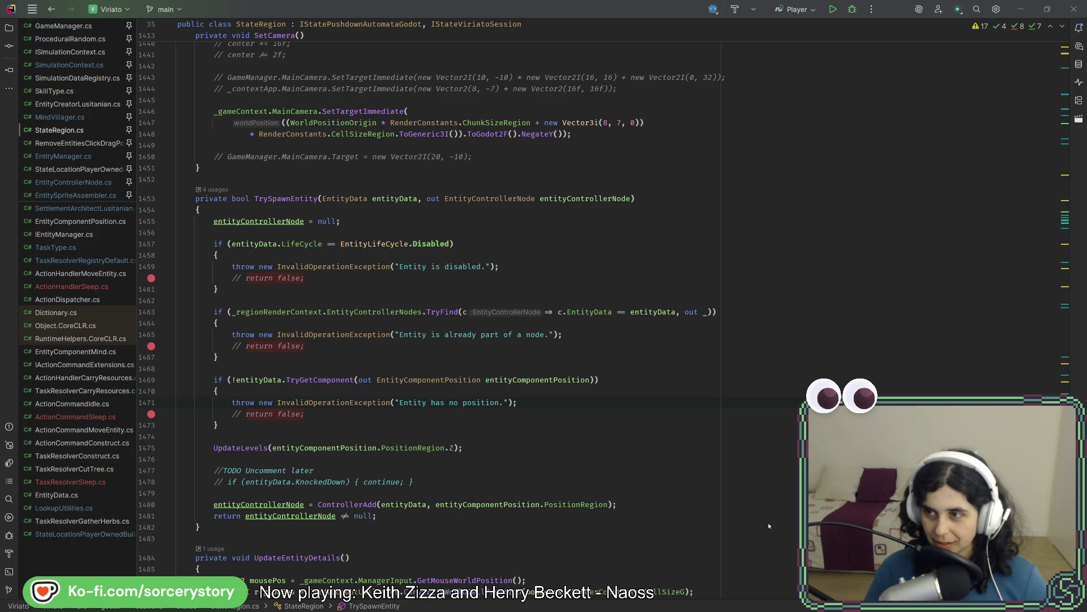
{"action": "key", "text": "alt+Tab"}
{"action": "scroll", "coordinate": [629, 562], "scroll_direction": "down", "scroll_amount": 1}
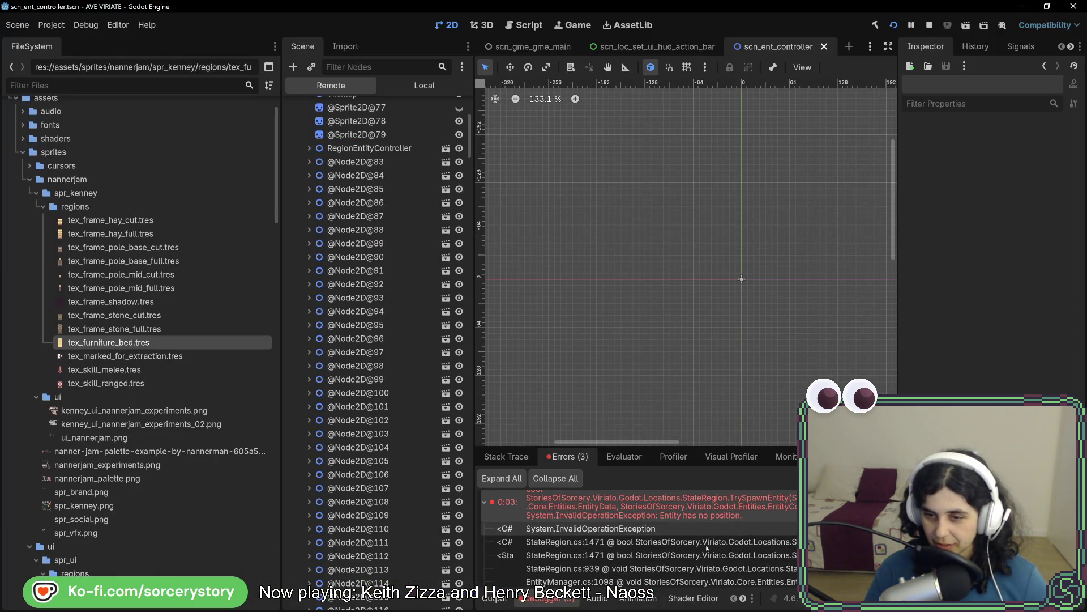
{"action": "scroll", "coordinate": [663, 552], "scroll_direction": "down", "scroll_amount": 2}
{"action": "scroll", "coordinate": [696, 543], "scroll_direction": "down", "scroll_amount": 1}
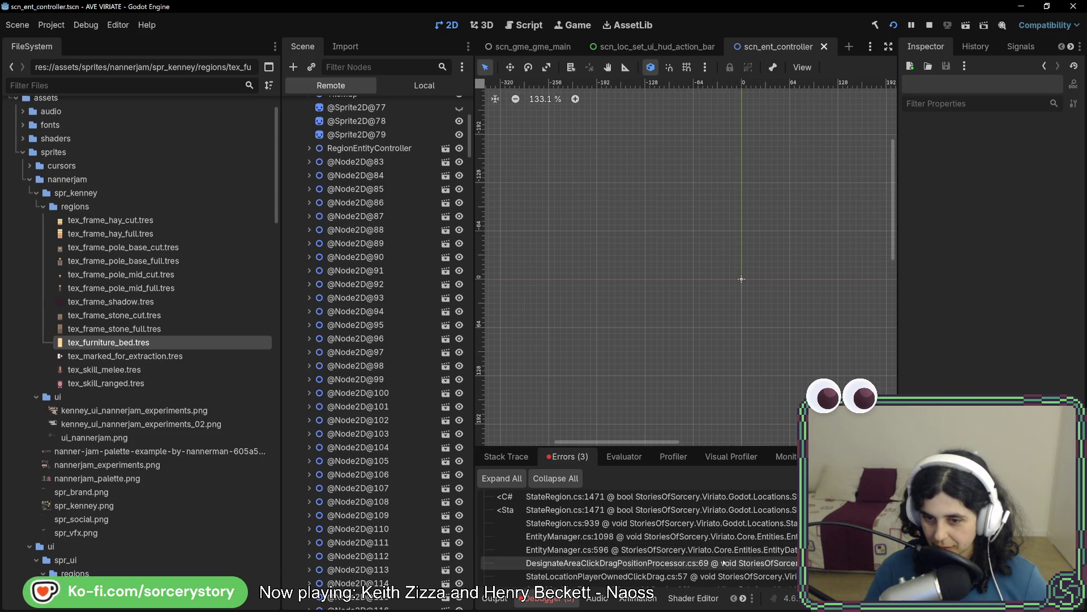
{"action": "scroll", "coordinate": [721, 563], "scroll_direction": "down", "scroll_amount": 2}
{"action": "scroll", "coordinate": [722, 560], "scroll_direction": "down", "scroll_amount": 1}
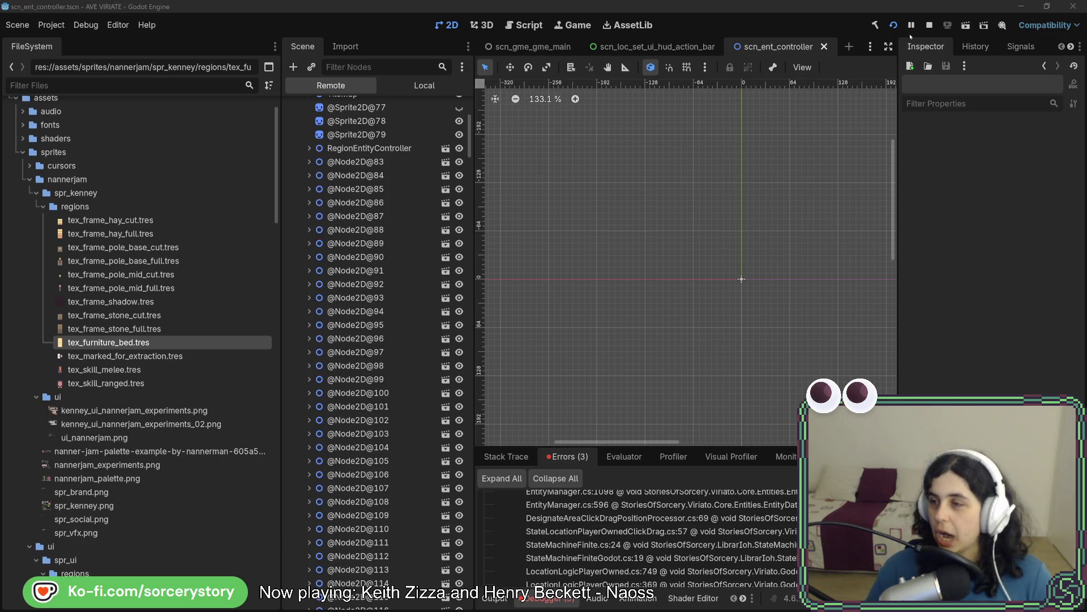
{"action": "key", "text": "w"}
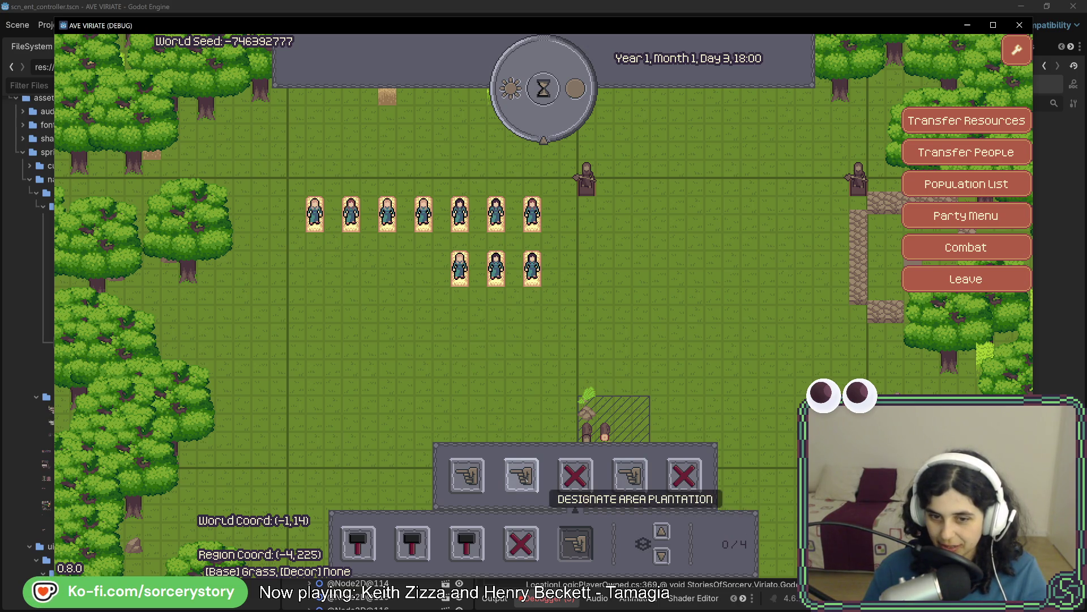
- Close the running game, rerun the project and start a New Game
{"action": "left_click", "coordinate": [1020, 25]}
{"action": "left_click", "coordinate": [895, 25]}
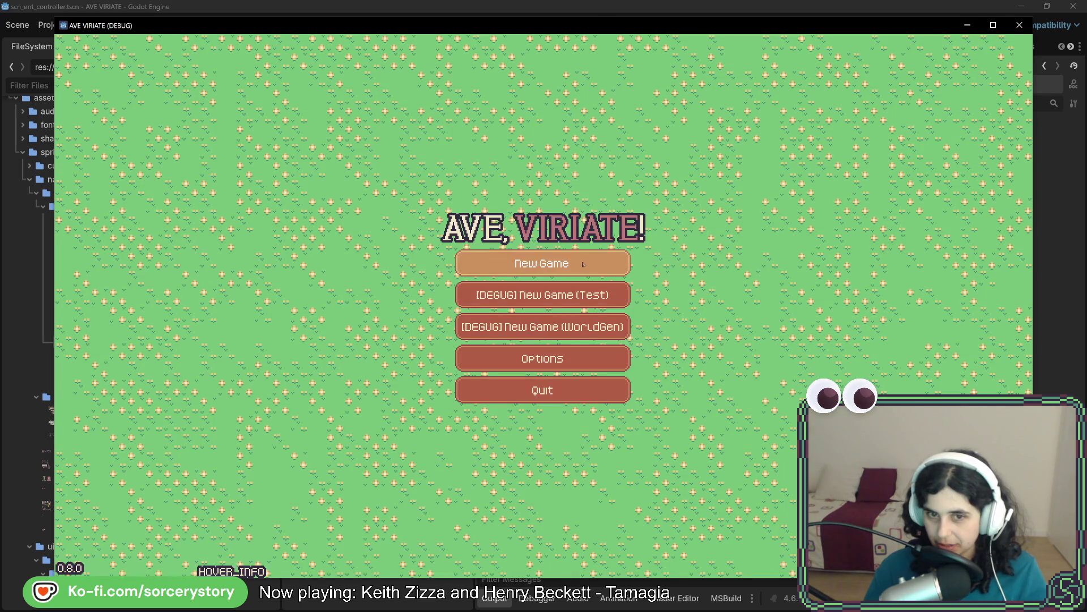
{"action": "left_click", "coordinate": [582, 264]}
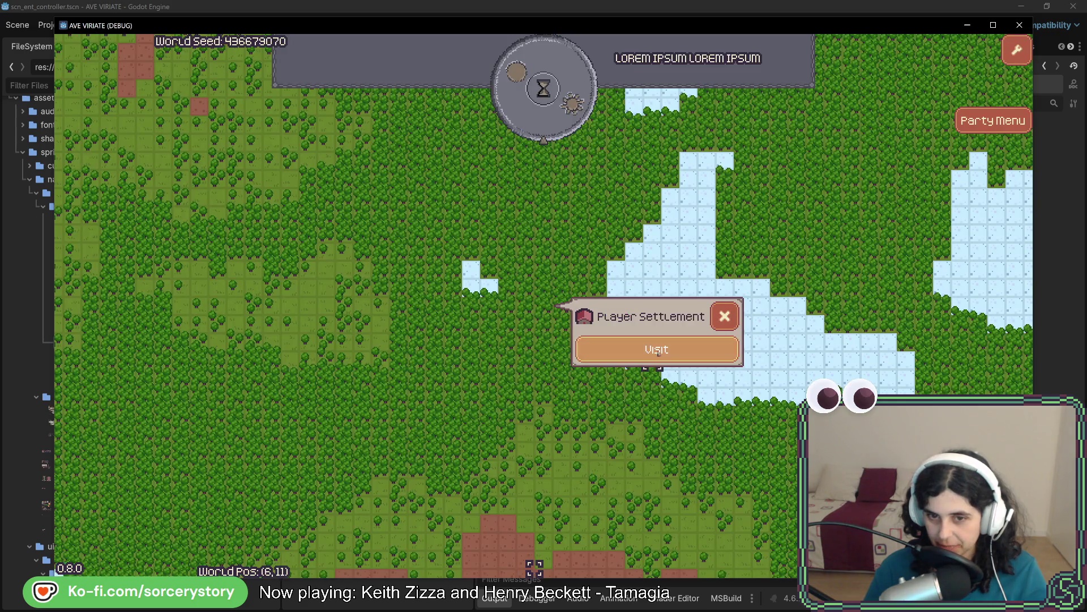
- Visit the settlement, open Designate to reproduce the position error, then stop the game with F8
{"action": "left_click", "coordinate": [650, 351]}
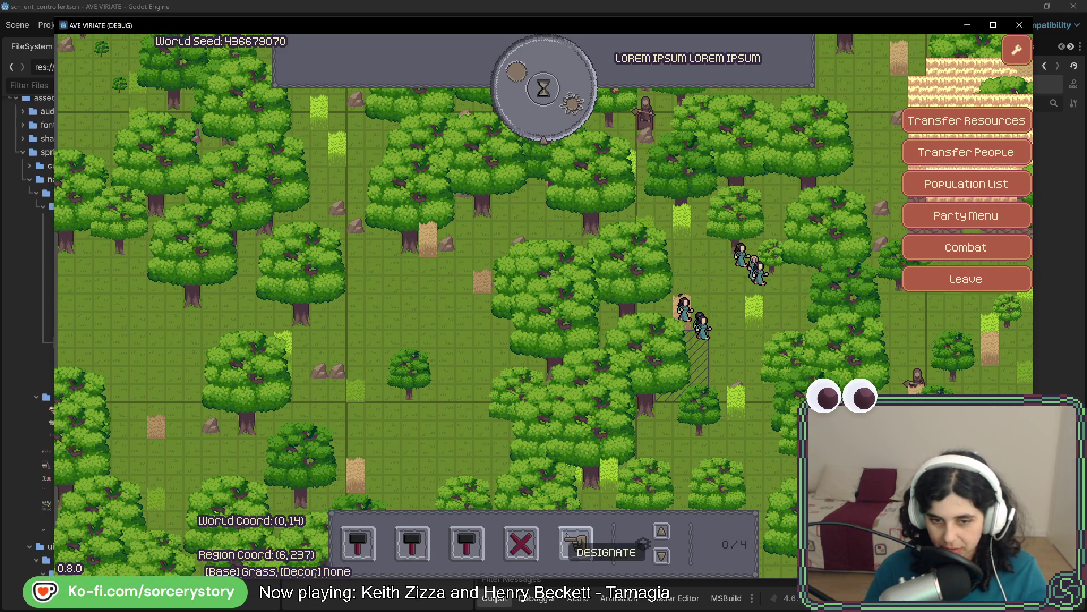
{"action": "left_click", "coordinate": [574, 544]}
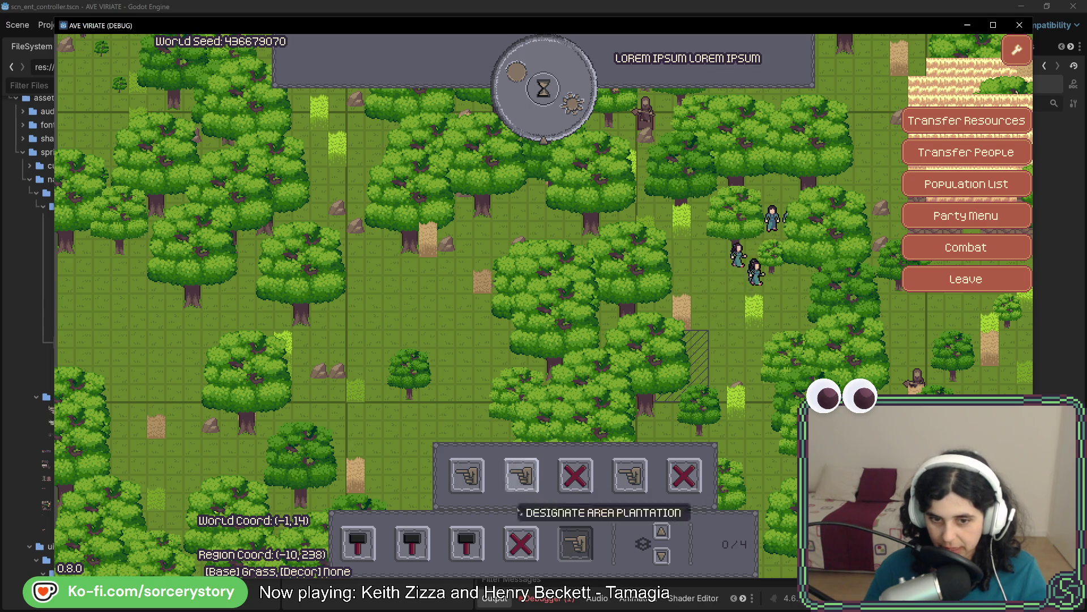
{"action": "key", "text": "F8"}
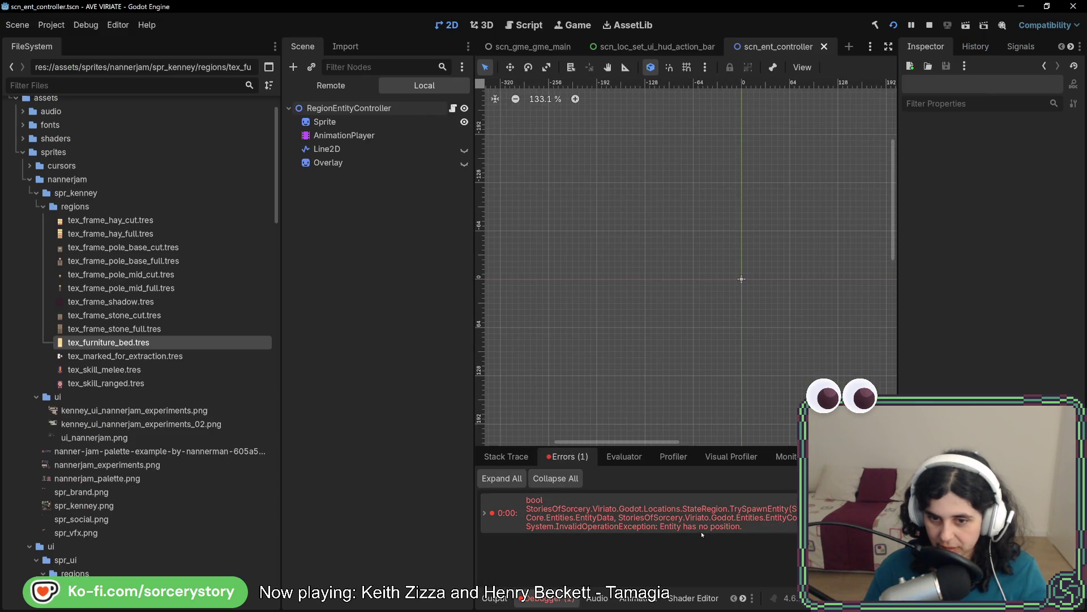
- Jump from the Godot error list to the throwing line in StateRegion.cs
{"action": "double_click", "coordinate": [700, 531]}
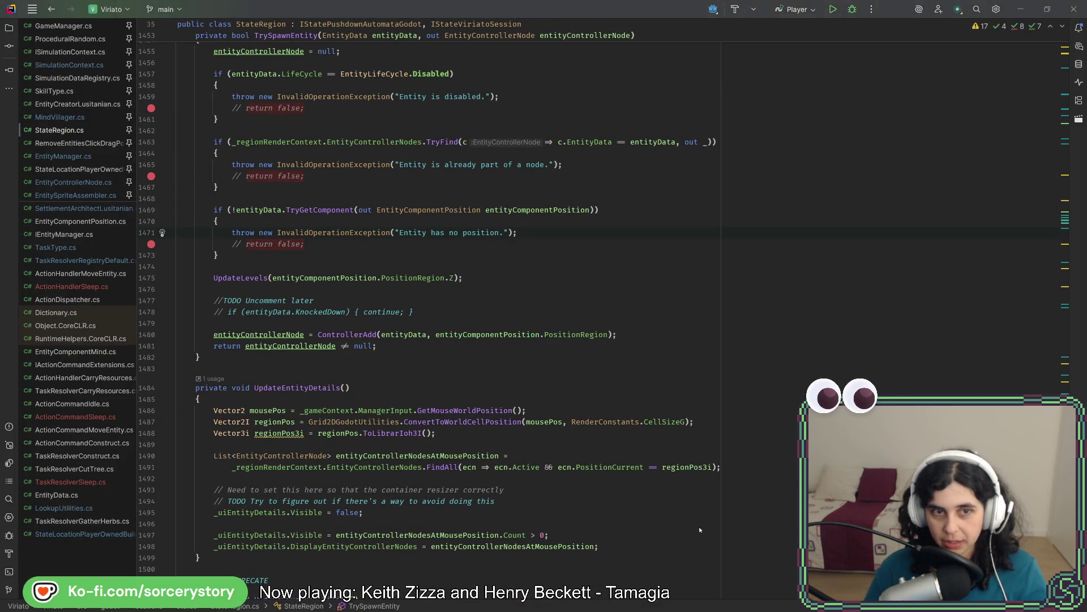
{"action": "key", "text": "alt+Tab"}
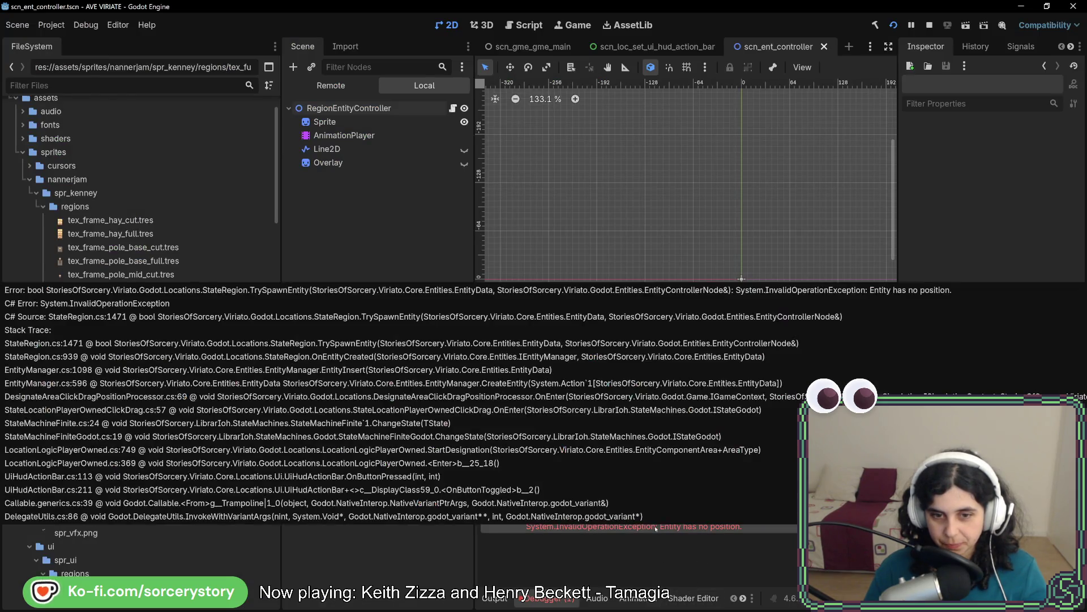
{"action": "double_click", "coordinate": [655, 527]}
{"action": "scroll", "coordinate": [594, 413], "scroll_direction": "up", "scroll_amount": 2}
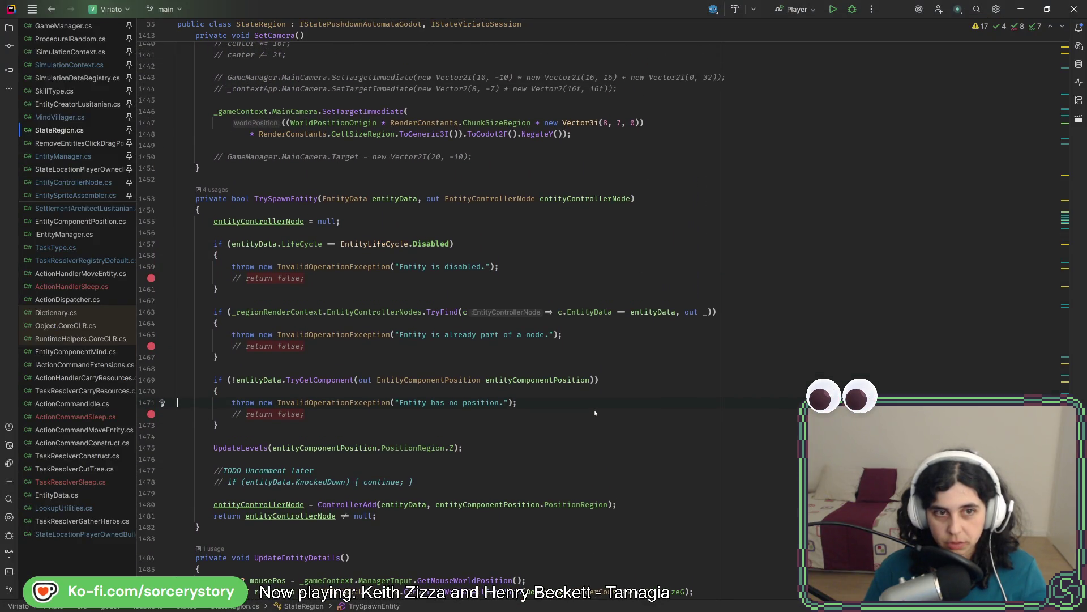
- Follow the '4 usages' of TrySpawnEntity to its caller in OnEntityCreated
{"action": "left_click", "coordinate": [214, 191]}
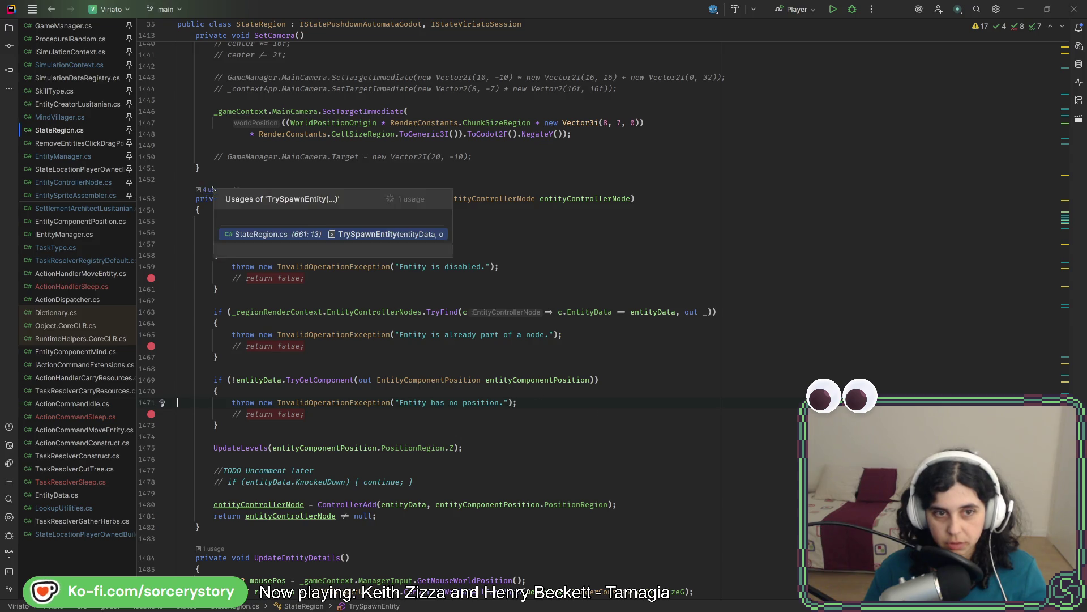
{"action": "left_click", "coordinate": [396, 239]}
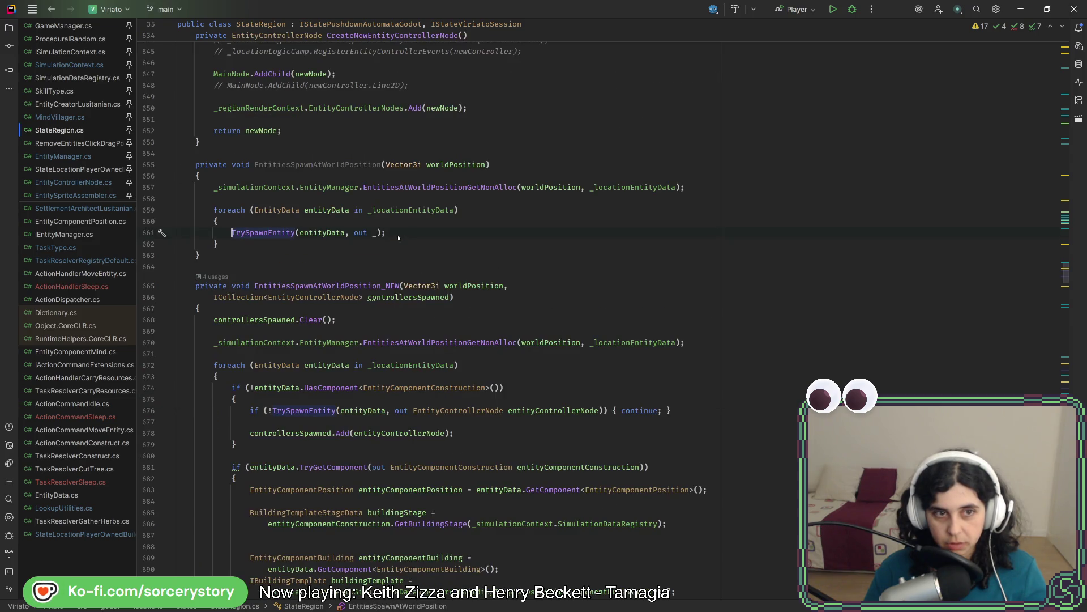
{"action": "left_click", "coordinate": [51, 9]}
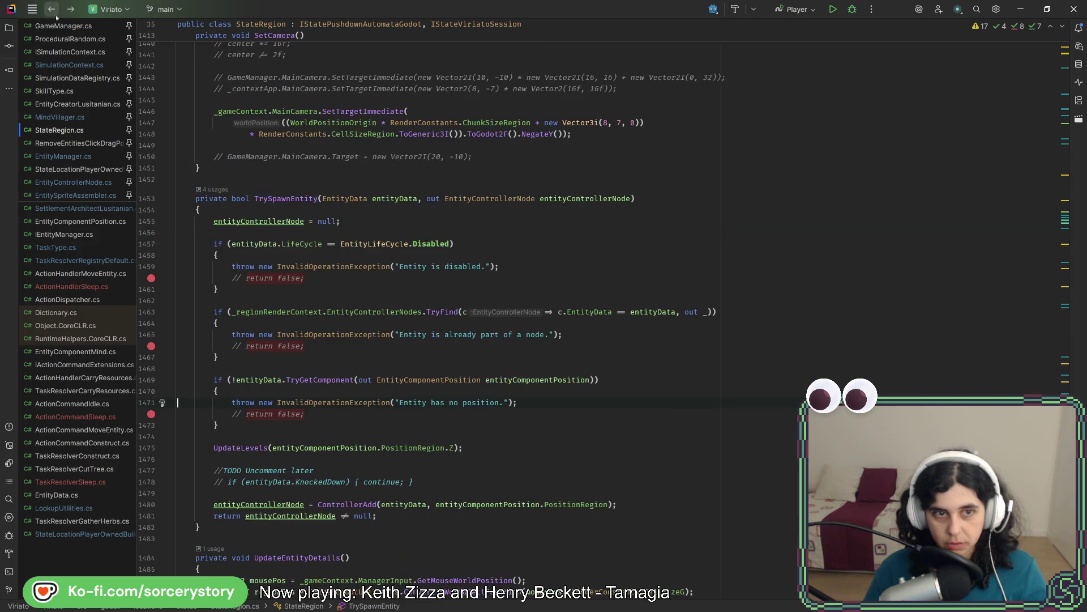
{"action": "left_click", "coordinate": [216, 195]}
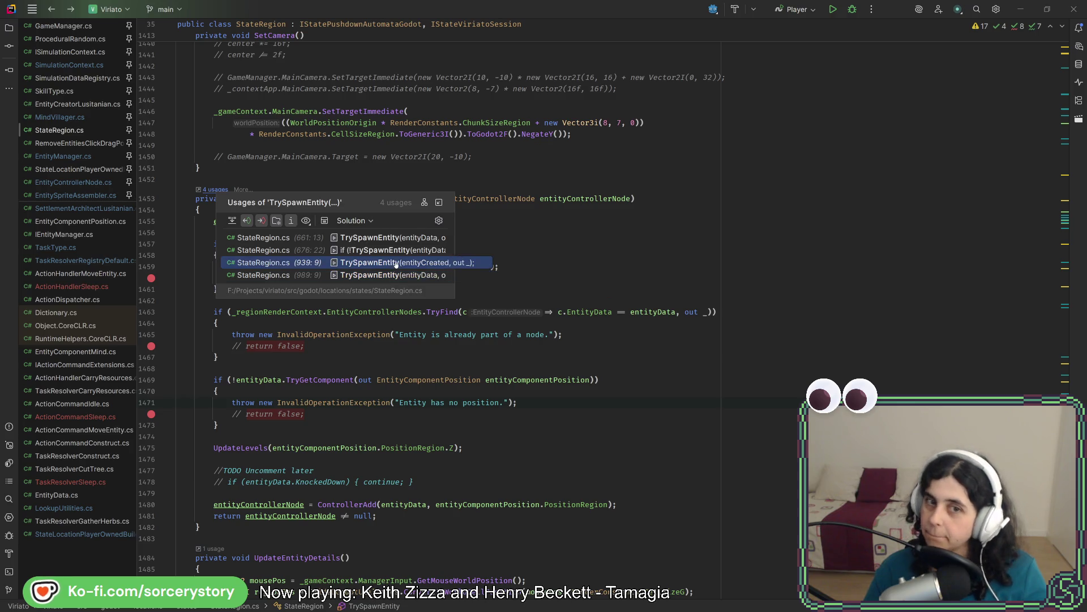
{"action": "left_click", "coordinate": [401, 264]}
{"action": "scroll", "coordinate": [395, 263], "scroll_direction": "up", "scroll_amount": 3}
{"action": "scroll", "coordinate": [394, 266], "scroll_direction": "up", "scroll_amount": 2}
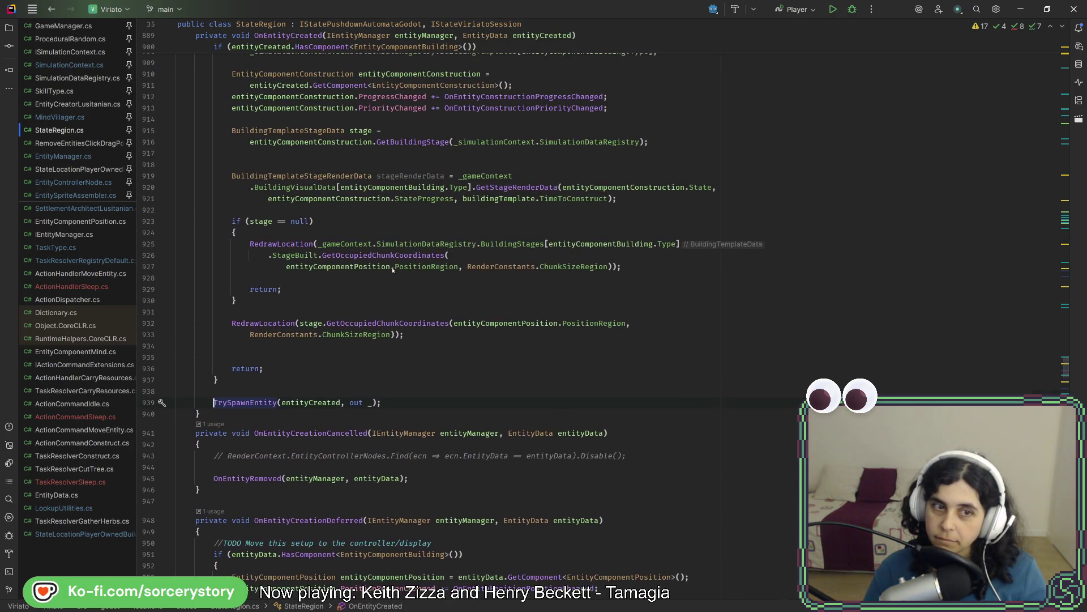
{"action": "scroll", "coordinate": [394, 267], "scroll_direction": "up", "scroll_amount": 2}
{"action": "scroll", "coordinate": [393, 270], "scroll_direction": "up", "scroll_amount": 3}
{"action": "scroll", "coordinate": [391, 268], "scroll_direction": "up", "scroll_amount": 3}
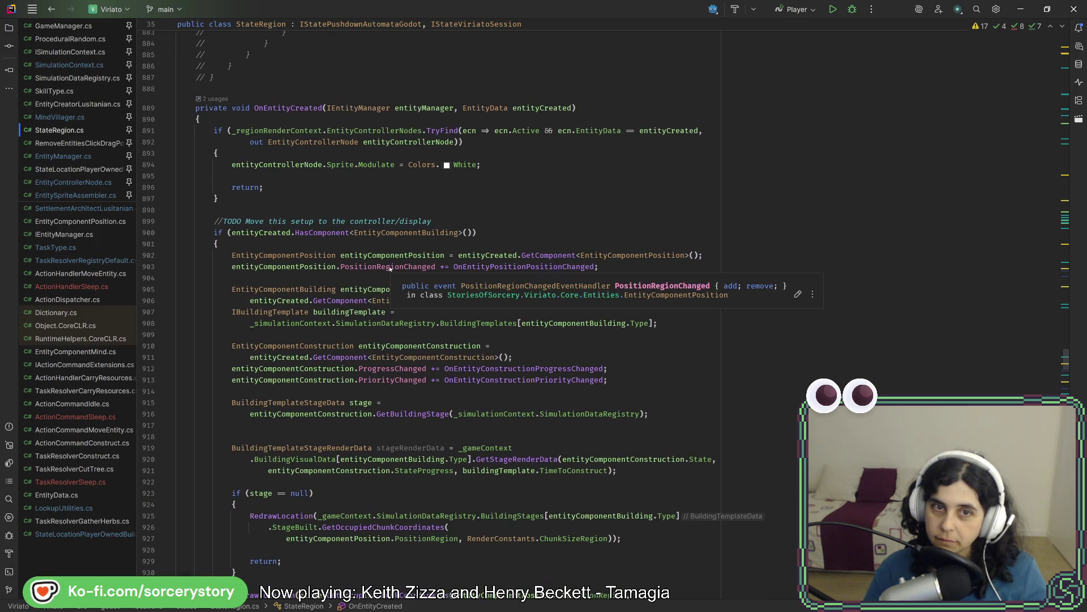
- Close the running game window in Godot and switch back to rebuild and relaunch
{"action": "key", "text": "alt+Tab"}
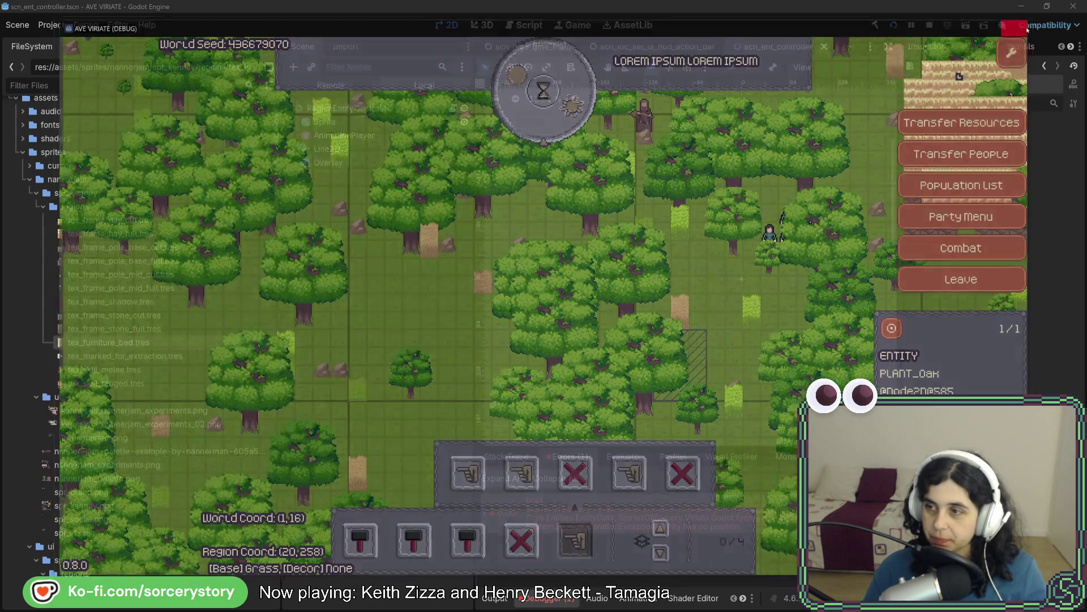
{"action": "left_click", "coordinate": [1020, 25]}
{"action": "key", "text": "alt+Tab"}
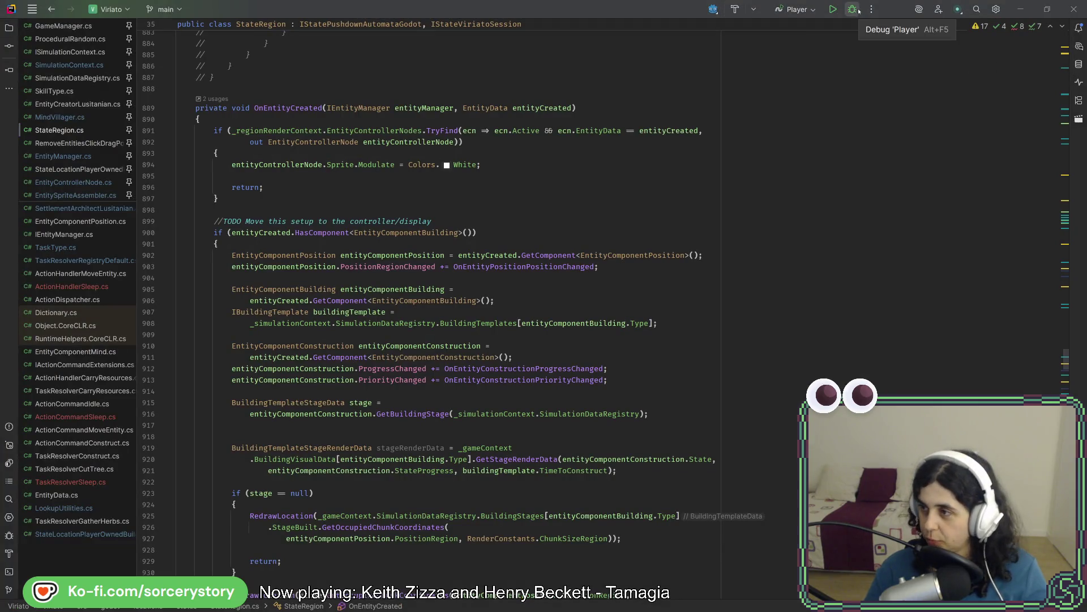
{"action": "key", "text": "alt+Tab"}
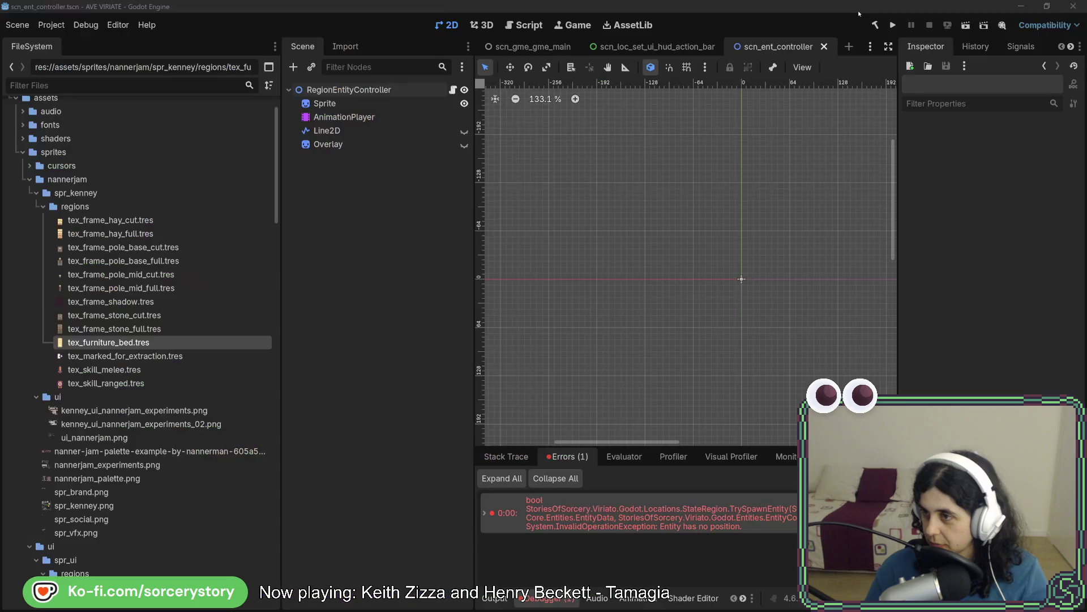
- Run the rebuilt project, start a New Game, visit the Player Settlement and walk up through the trees
{"action": "left_click", "coordinate": [893, 24]}
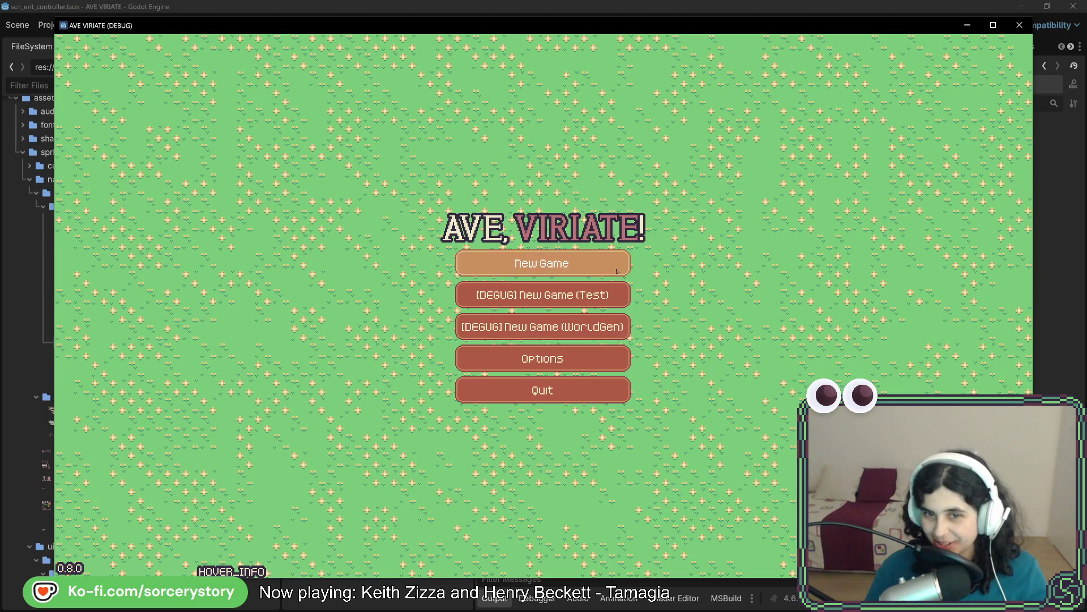
{"action": "left_click", "coordinate": [616, 270]}
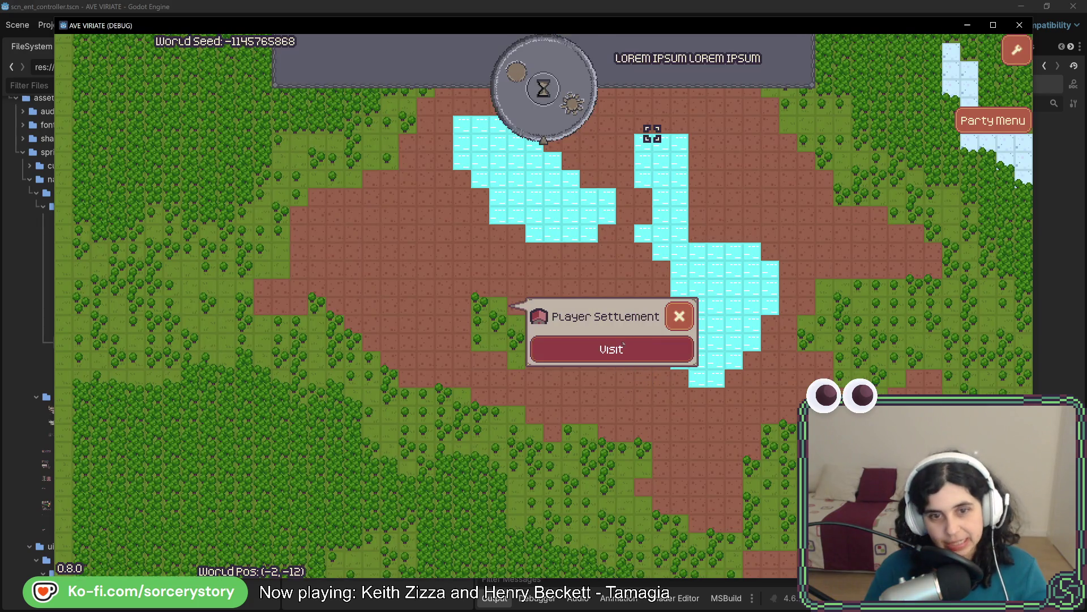
{"action": "left_click", "coordinate": [624, 346]}
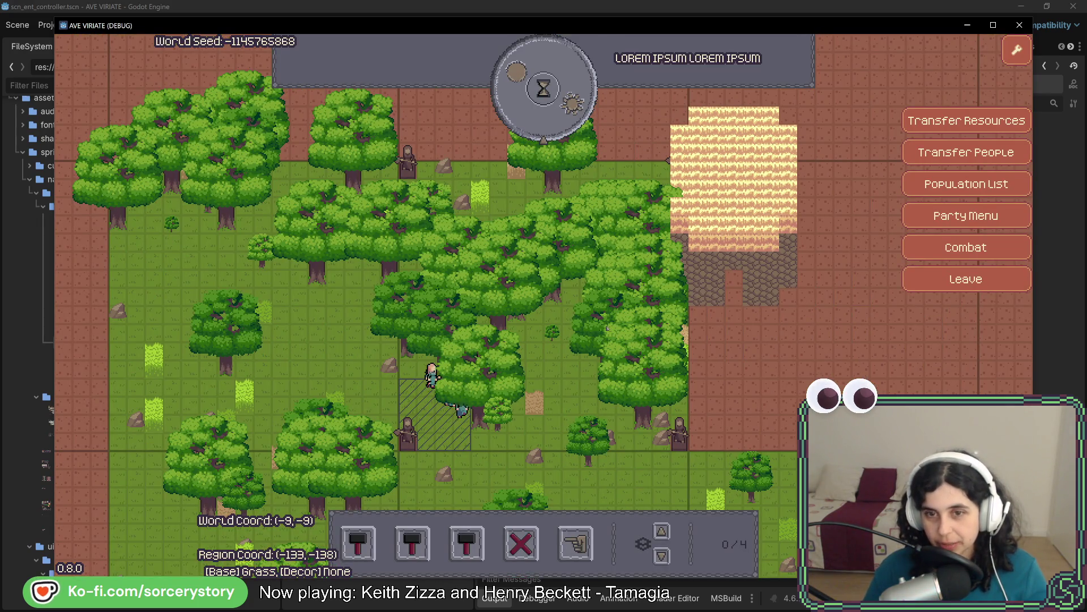
{"action": "left_click", "coordinate": [561, 290]}
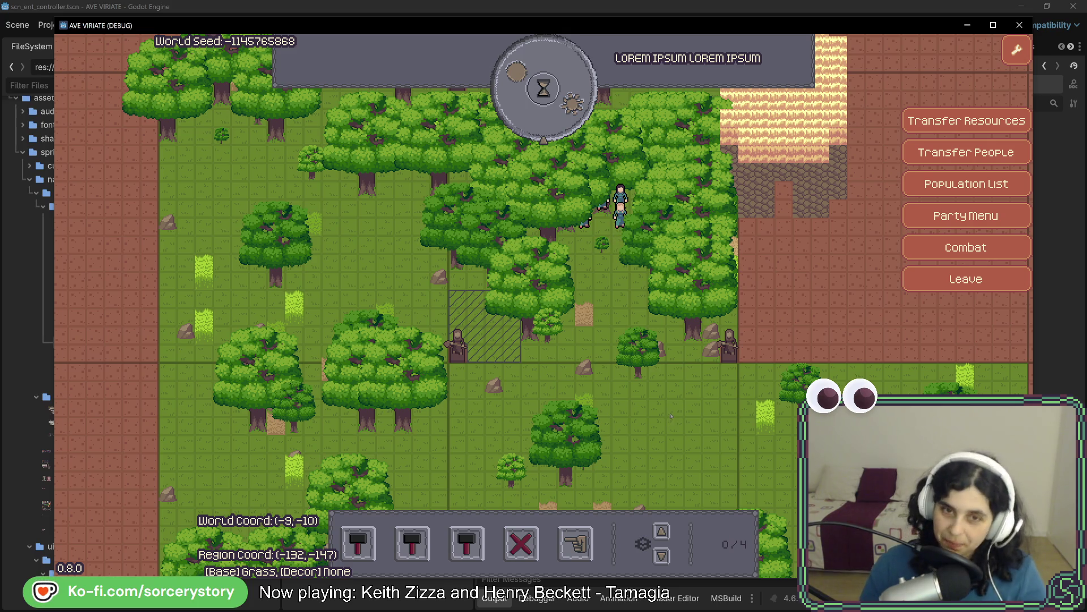
- Remove six oak trees around the settlers with Remove Entities to clear the central grass
{"action": "left_click", "coordinate": [644, 280]}
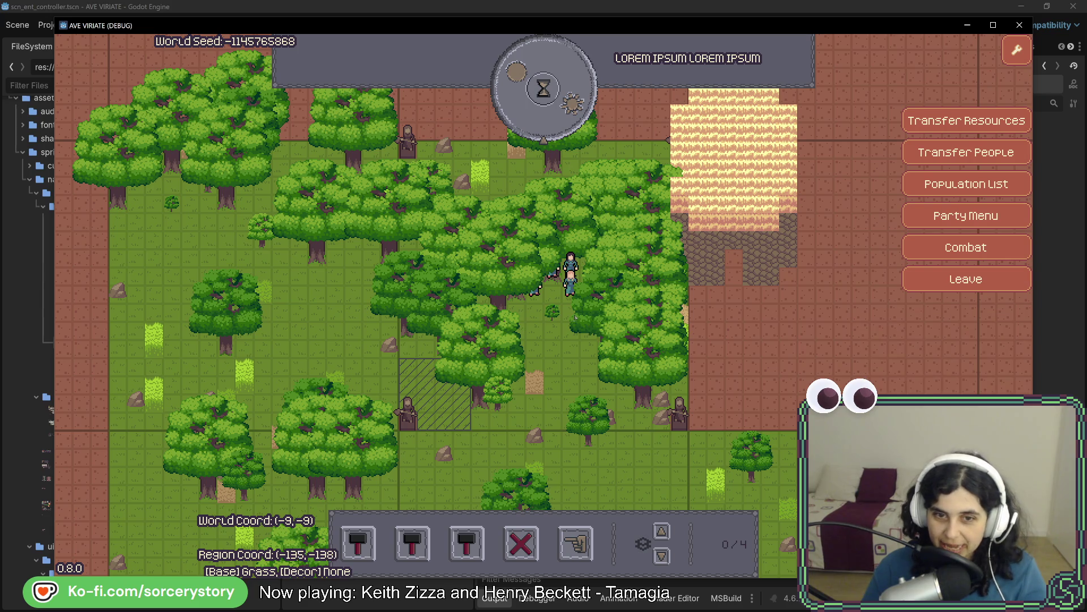
{"action": "left_click", "coordinate": [552, 310]}
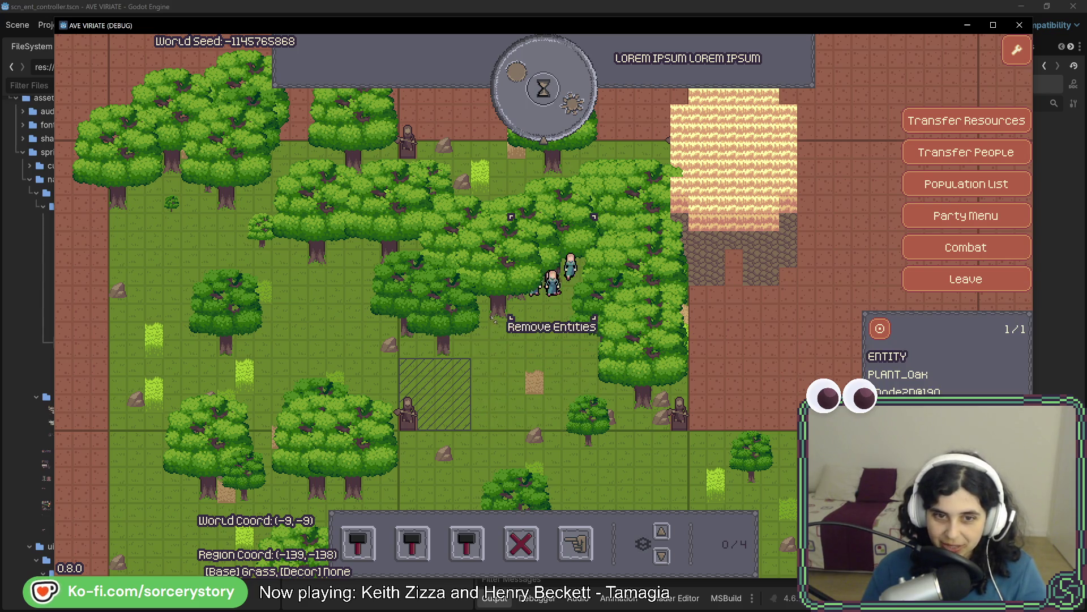
{"action": "left_click", "coordinate": [492, 306]}
{"action": "left_click", "coordinate": [552, 287]}
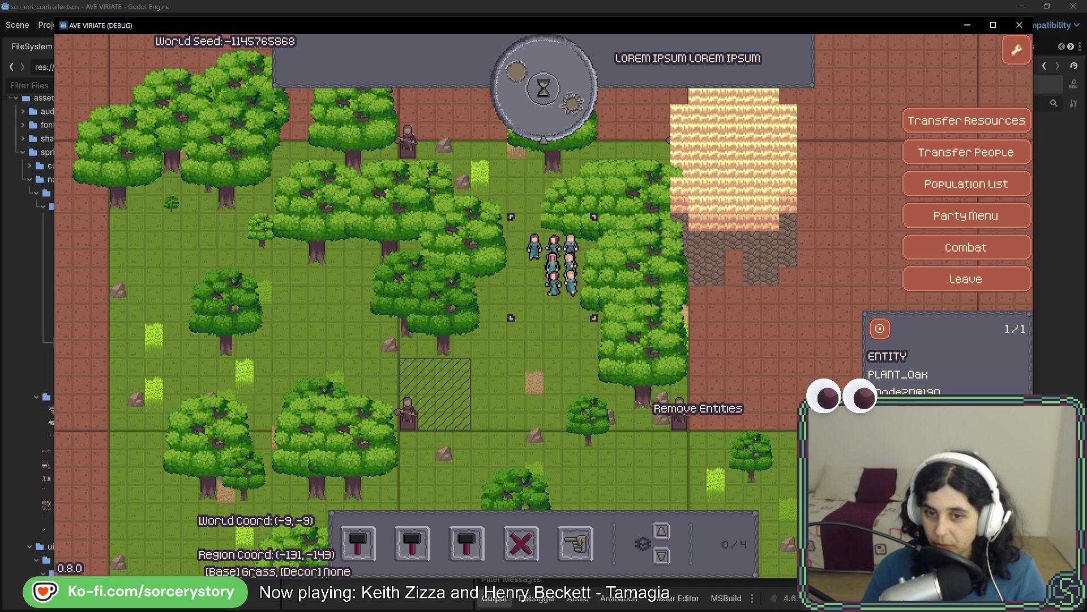
{"action": "left_click", "coordinate": [637, 378]}
{"action": "left_click", "coordinate": [639, 315]}
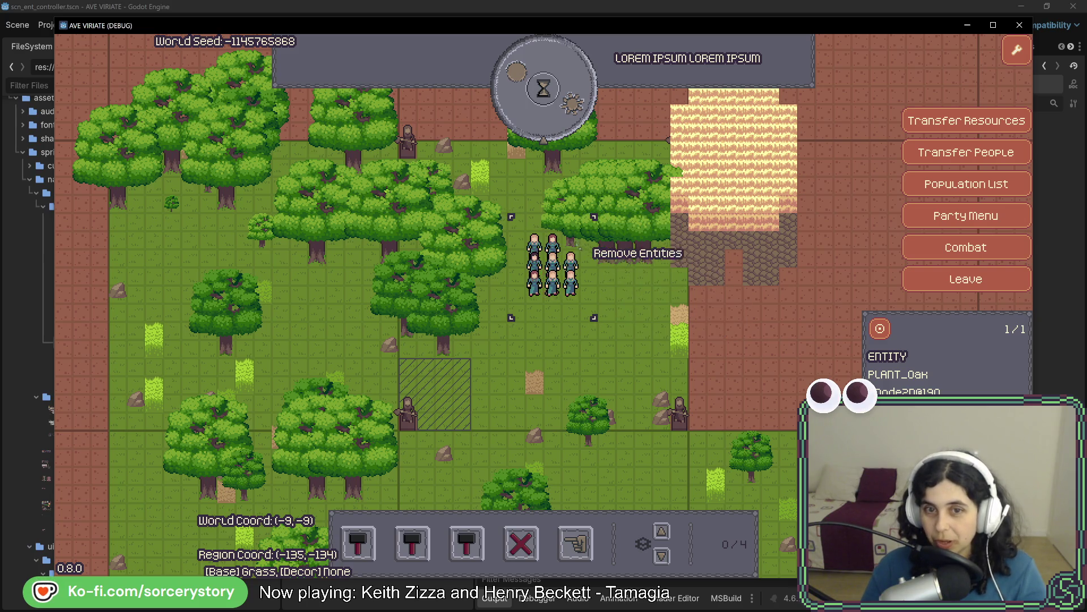
{"action": "left_click", "coordinate": [582, 241]}
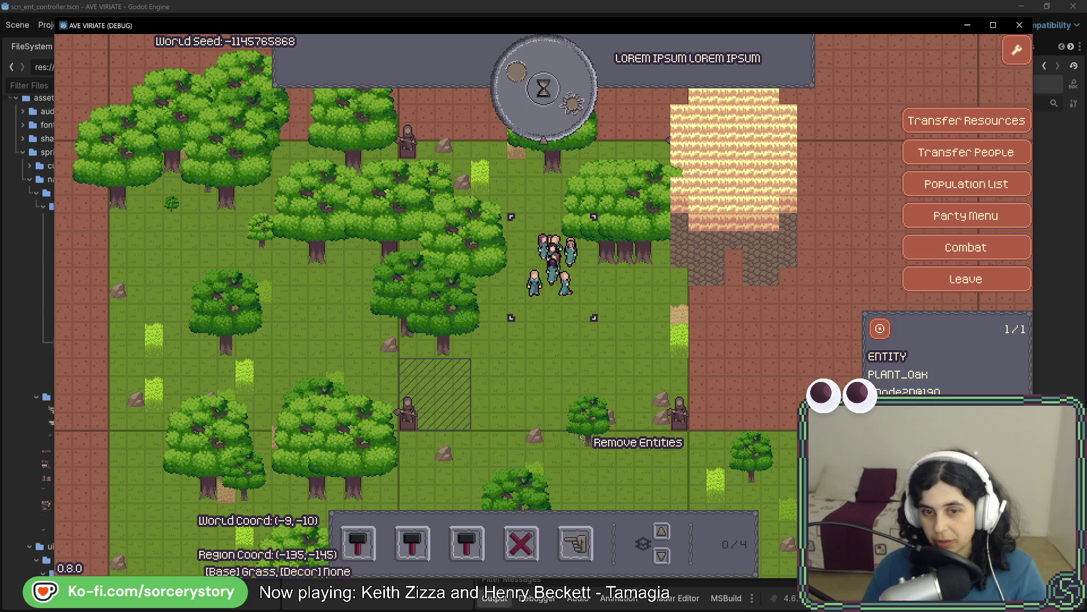
{"action": "left_click", "coordinate": [582, 425]}
{"action": "right_click", "coordinate": [622, 377]}
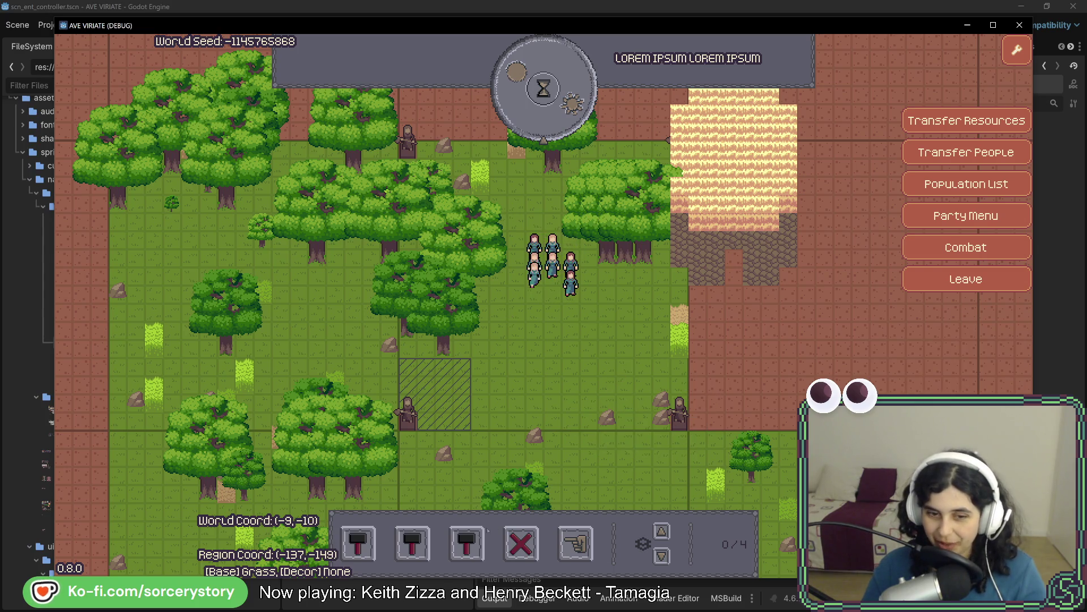
{"action": "left_click", "coordinate": [466, 544]}
- Pick the bed and place five beds in the top row on the cleared grass
{"action": "left_click", "coordinate": [467, 476]}
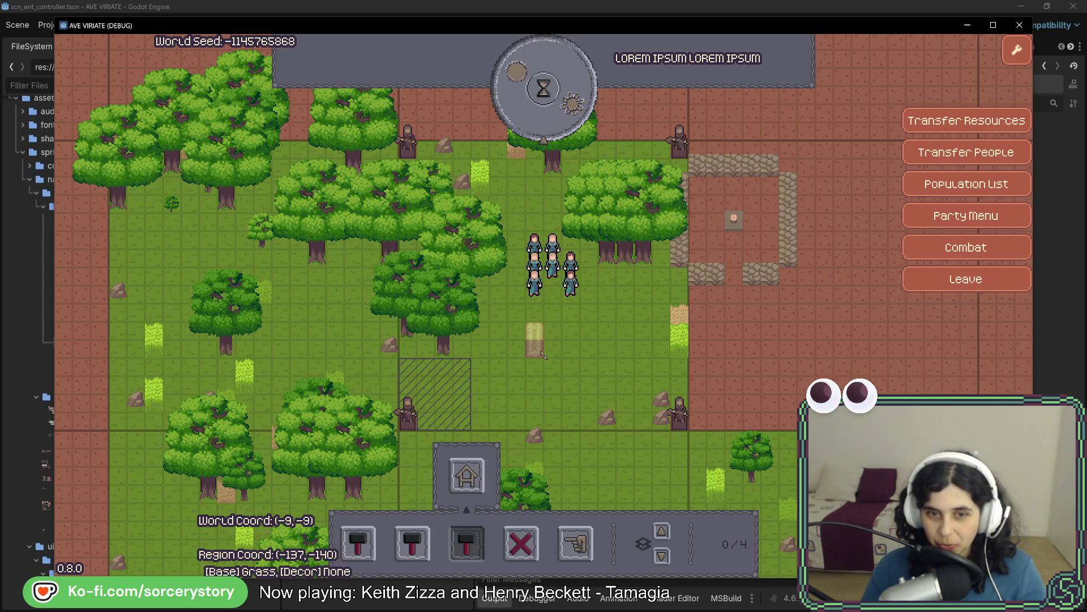
{"action": "left_click", "coordinate": [498, 339]}
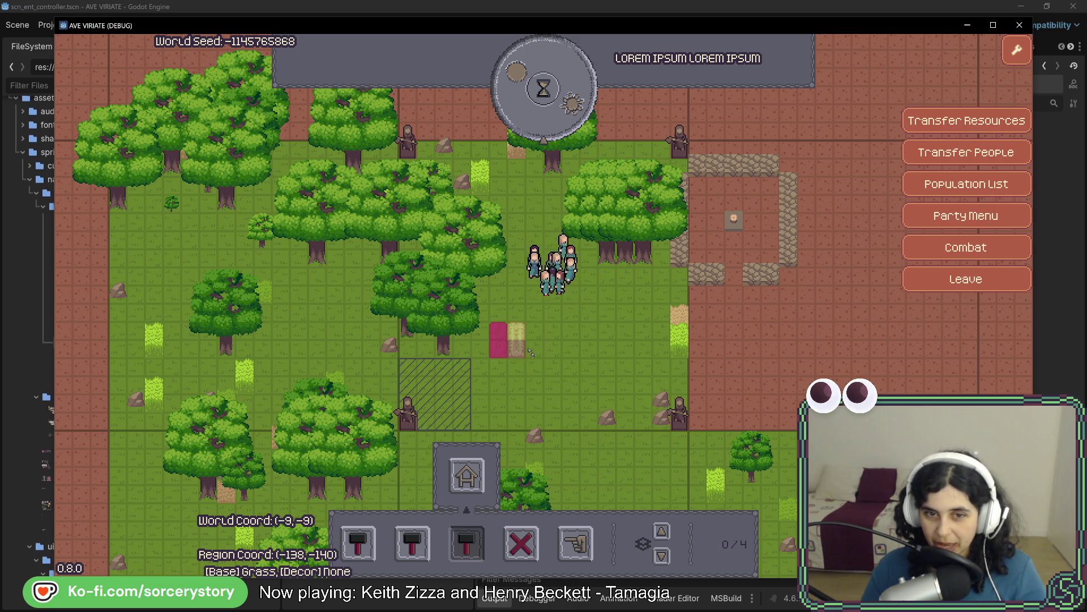
{"action": "left_click", "coordinate": [534, 340]}
{"action": "left_click", "coordinate": [570, 340]}
{"action": "left_click", "coordinate": [606, 341]}
{"action": "left_click", "coordinate": [643, 341]}
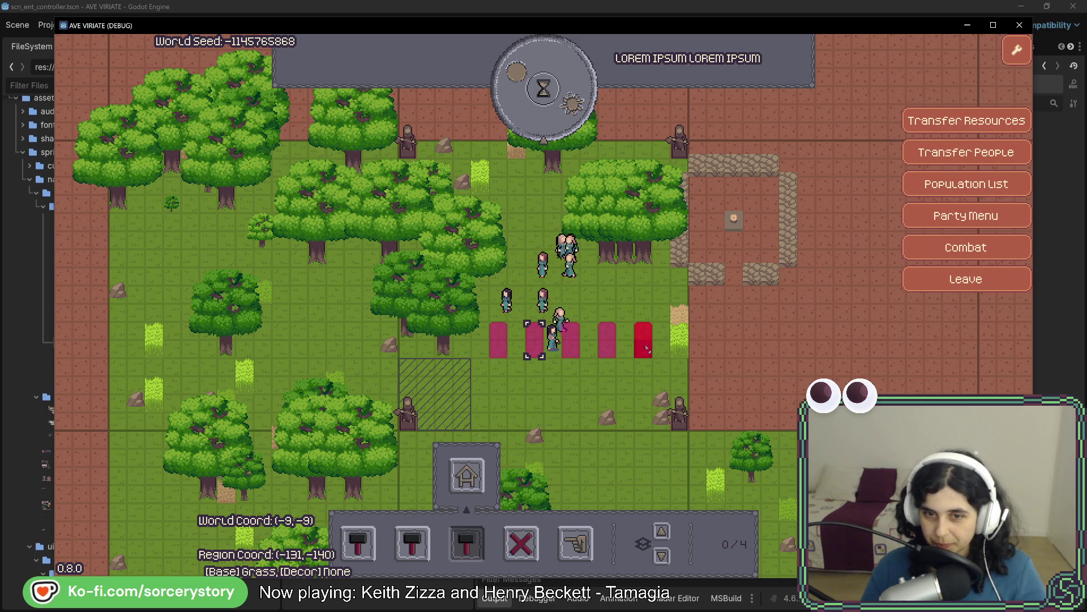
- Place five more beds in the lower row and unpause time so the settlers build them
{"action": "left_click", "coordinate": [643, 393]}
{"action": "left_click", "coordinate": [607, 393]}
{"action": "left_click", "coordinate": [570, 393]}
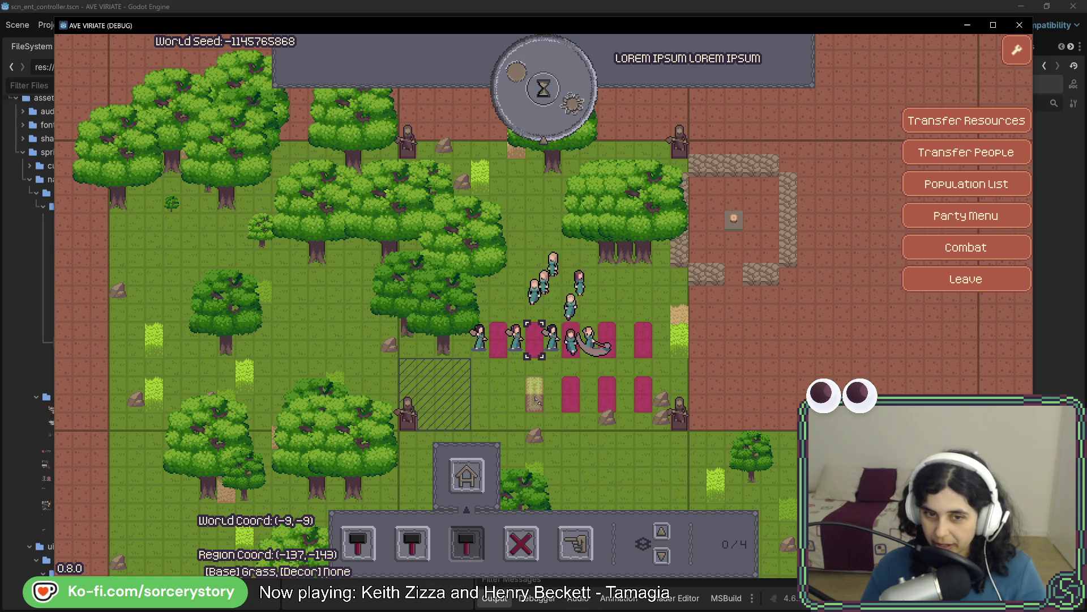
{"action": "left_click", "coordinate": [535, 393]}
{"action": "left_click", "coordinate": [498, 393]}
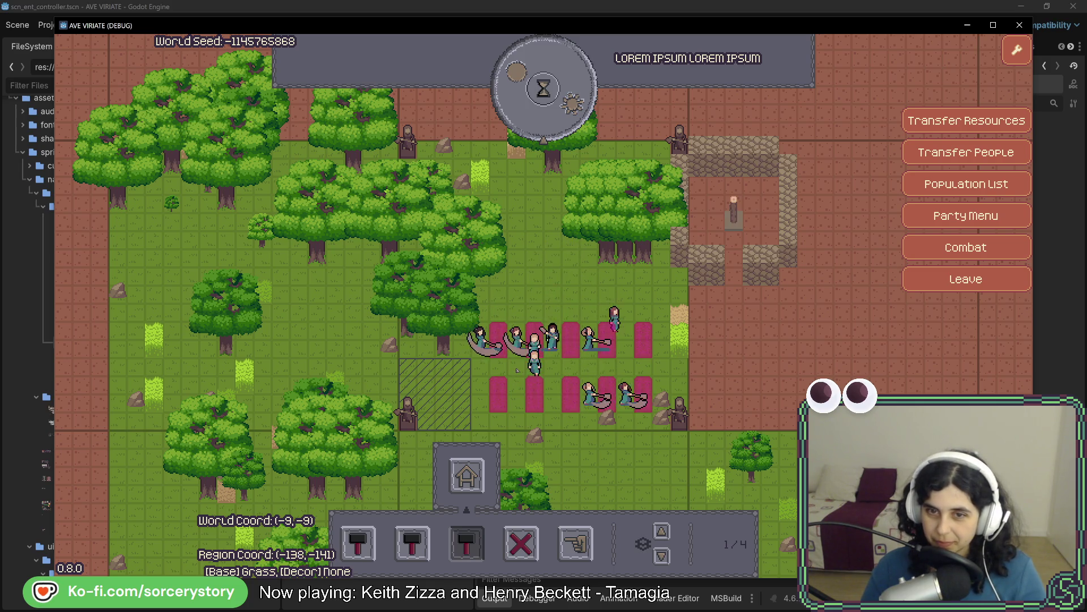
{"action": "left_click", "coordinate": [566, 116]}
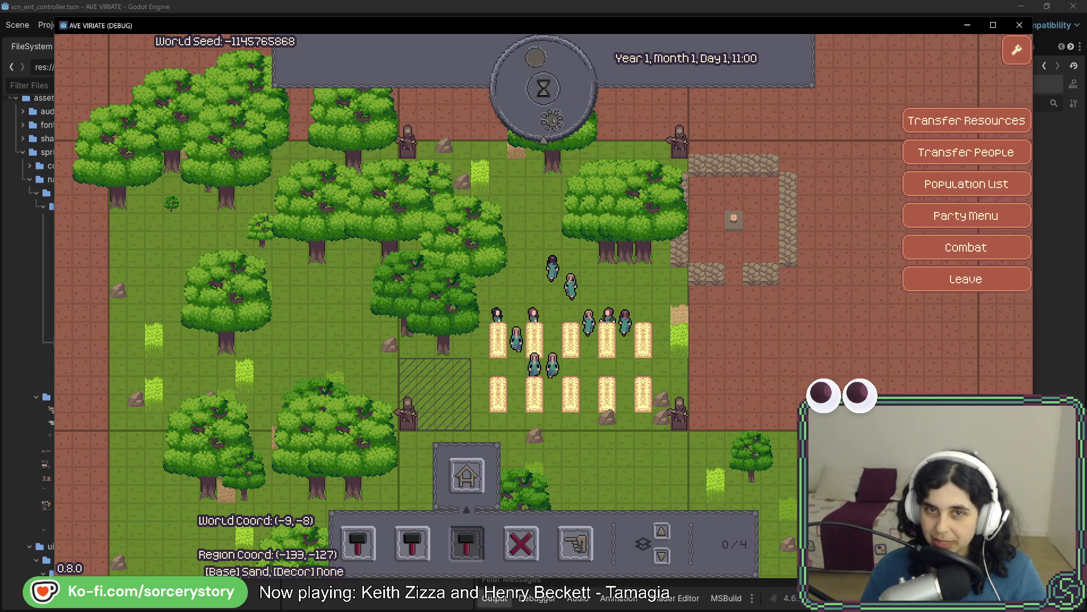
- Pass hours until Day 1, 20:00 with all ten settlers asleep, then refocus the editor
{"action": "left_click", "coordinate": [553, 119]}
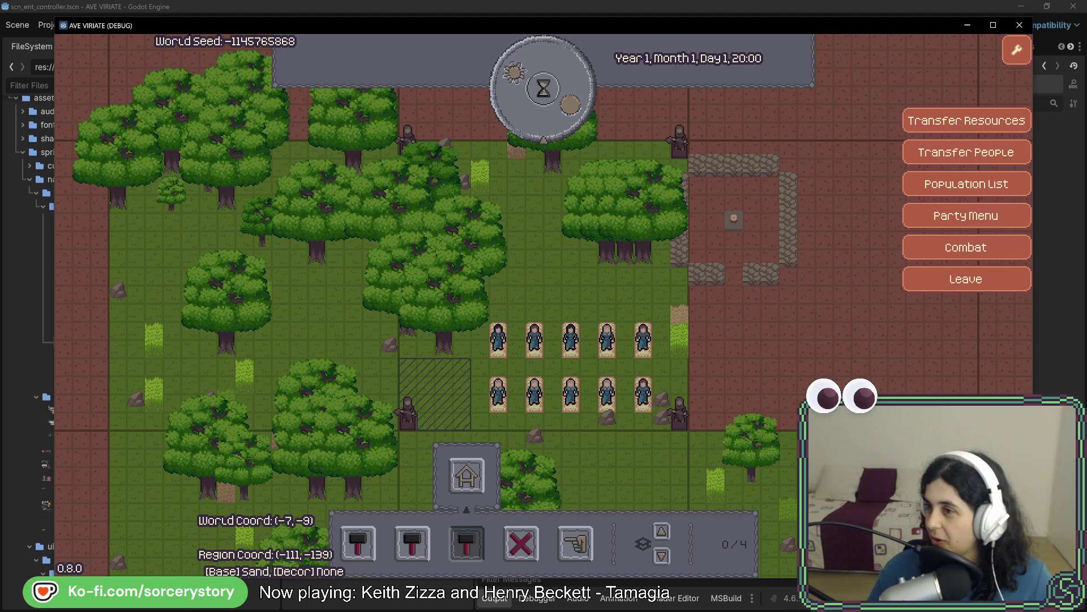
{"action": "key", "text": "alt+Tab"}
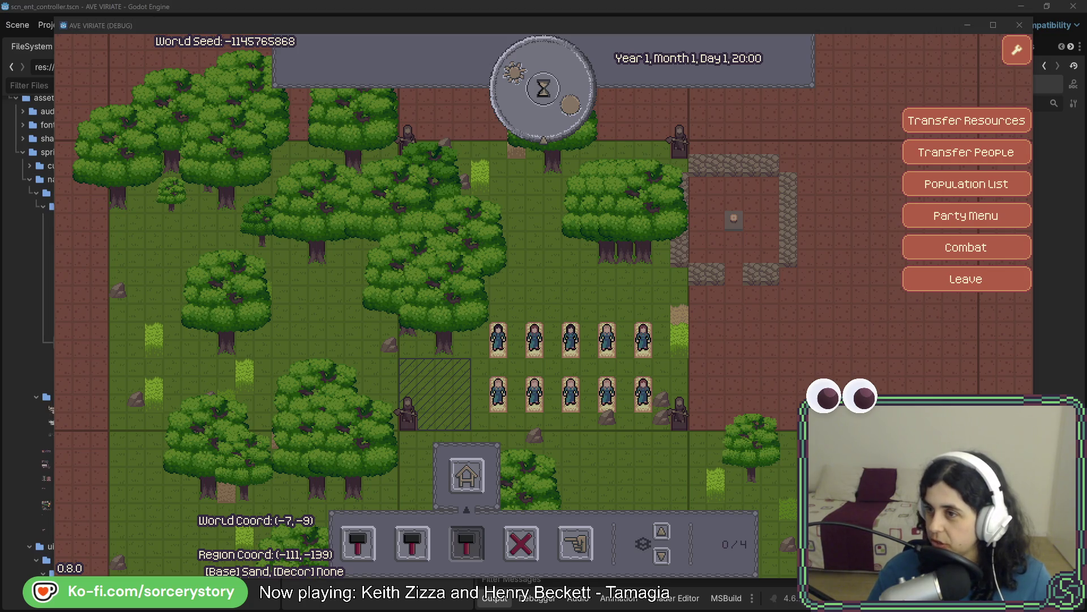